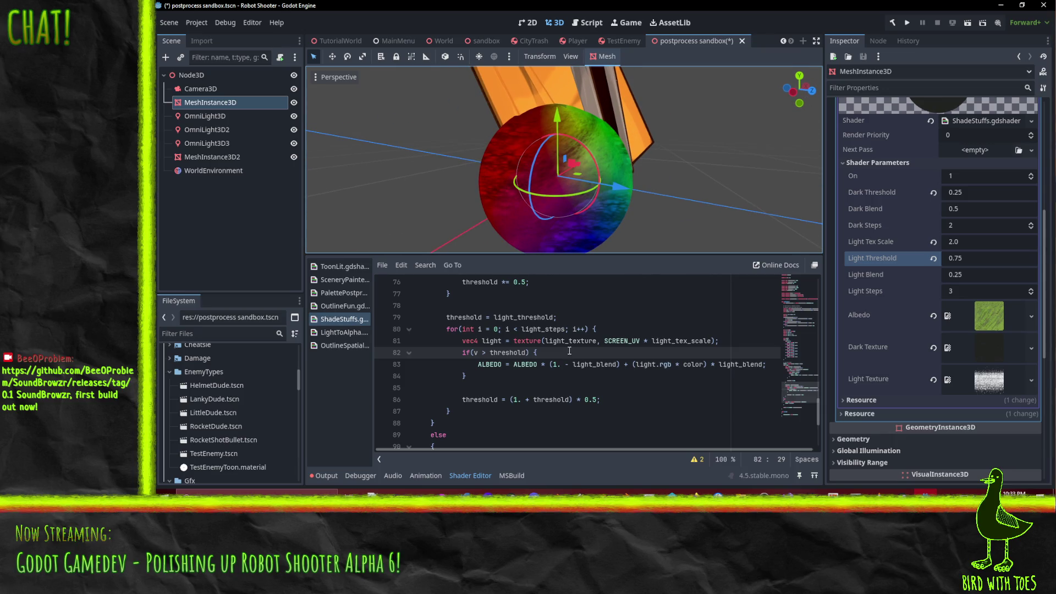
- Find the color term in the ALBEDO line on line 64 of the shader
left_click_drag(578, 220, 593, 209)
scroll(593, 209, "down", 3)
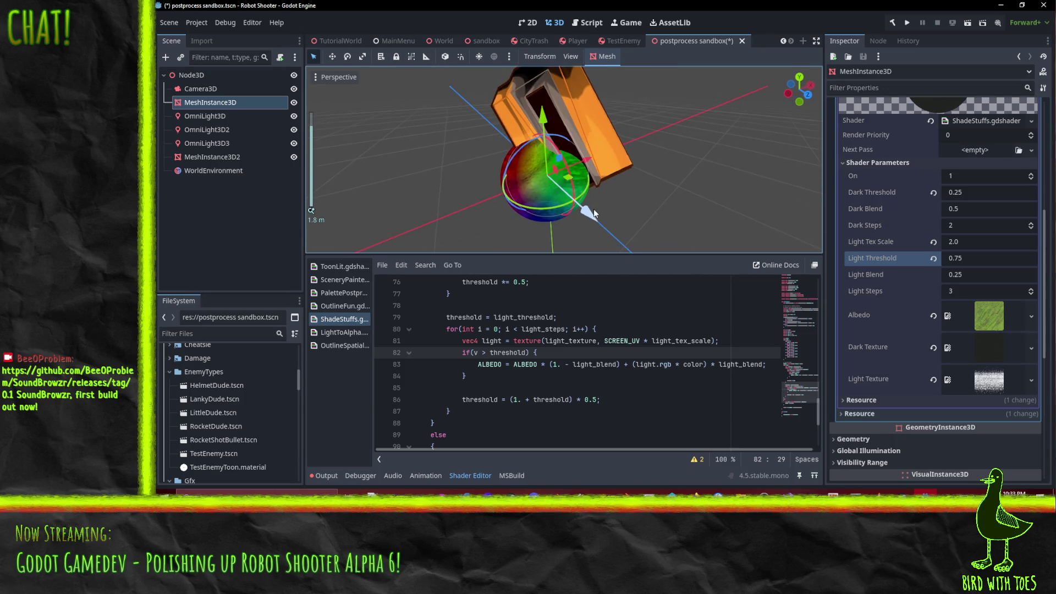
scroll(593, 209, "up", 2)
scroll(545, 368, "up", 1)
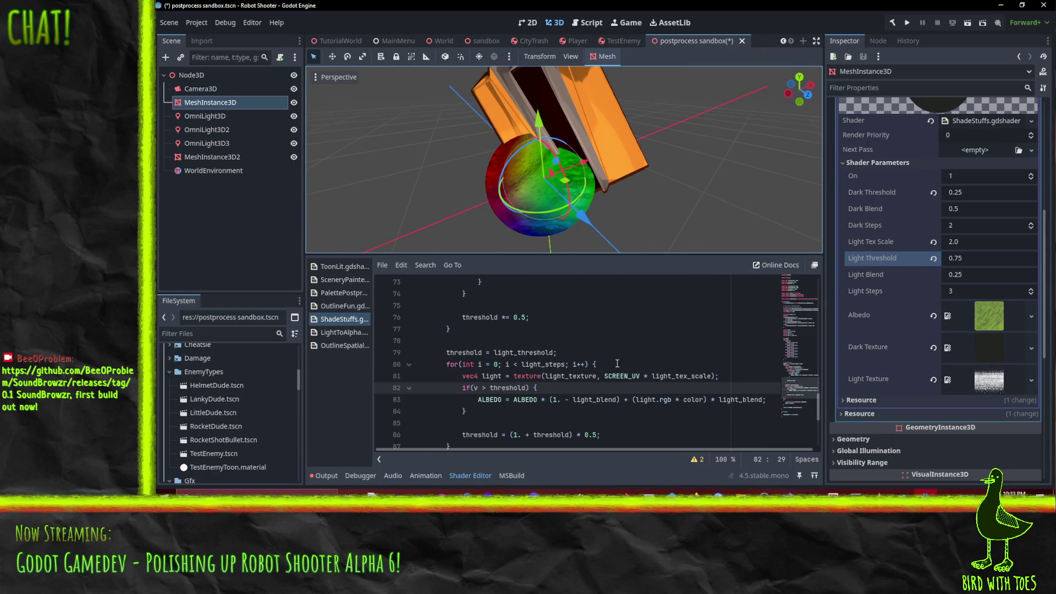
scroll(544, 368, "down", 2)
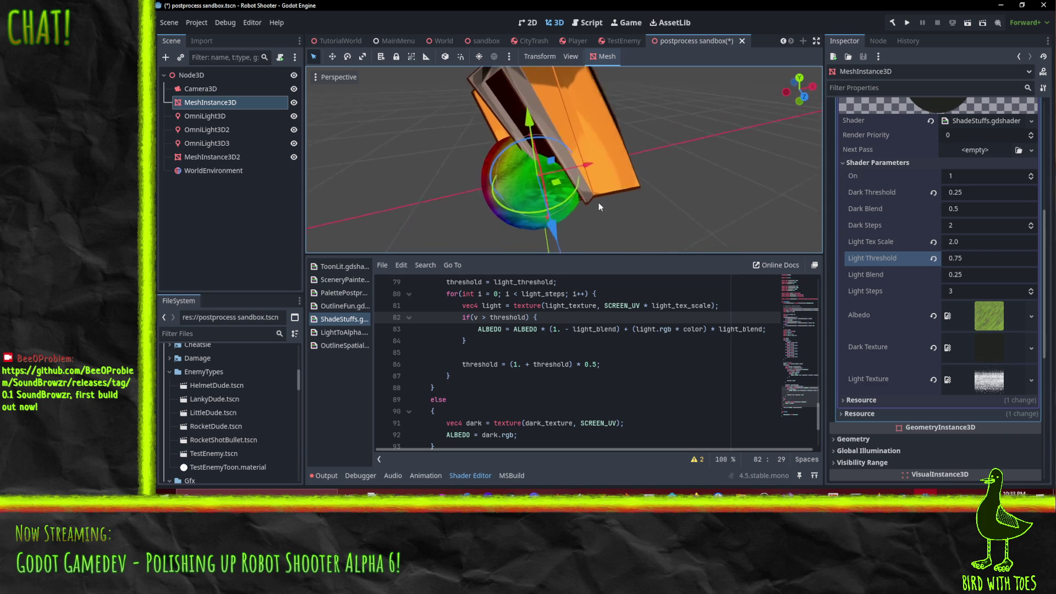
scroll(598, 368, "up", 3)
scroll(599, 368, "up", 4)
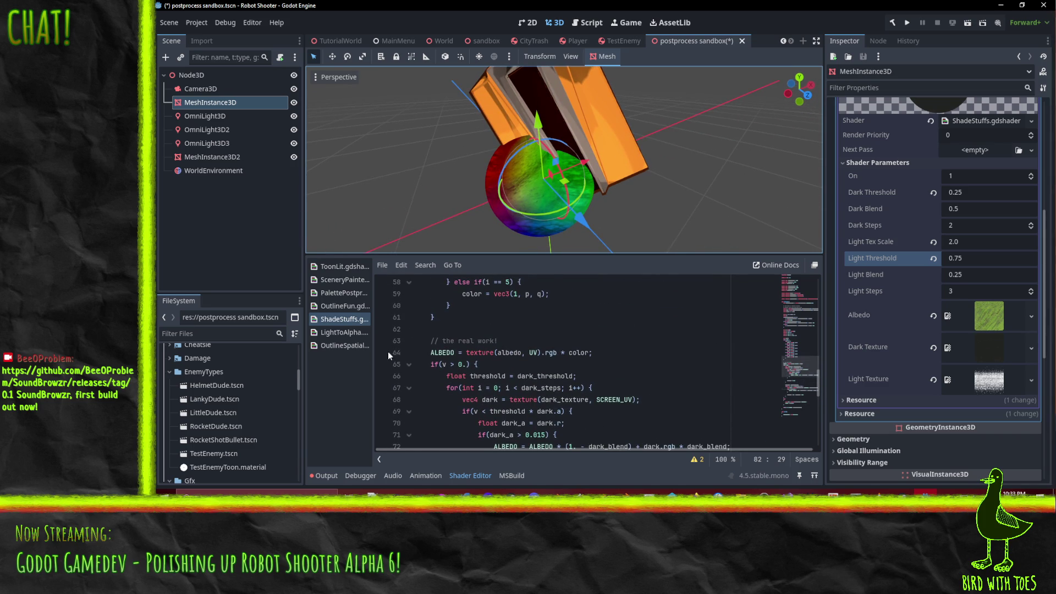
double_click(578, 353)
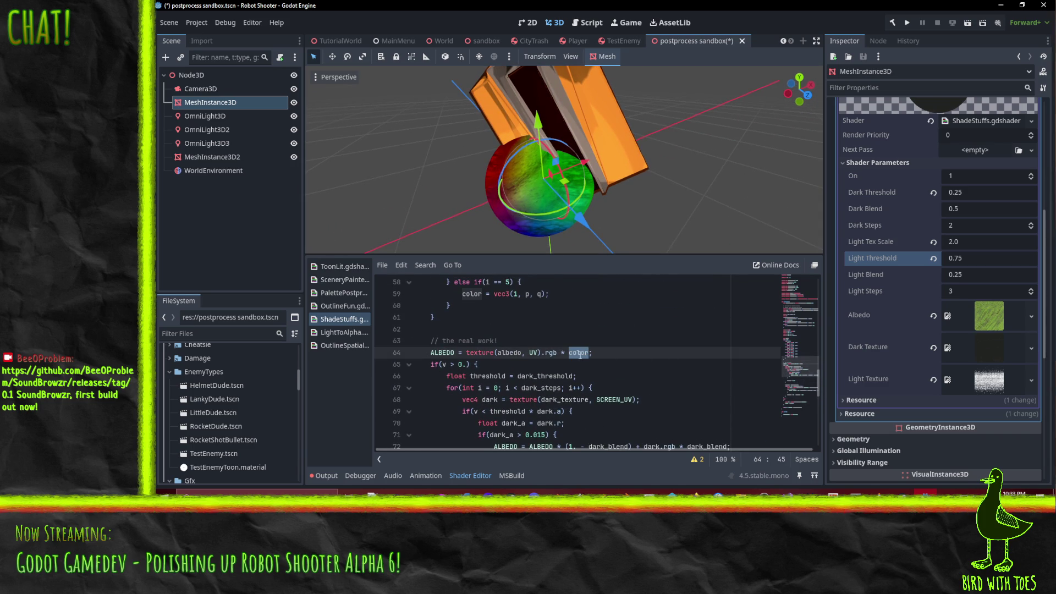
left_click(617, 354)
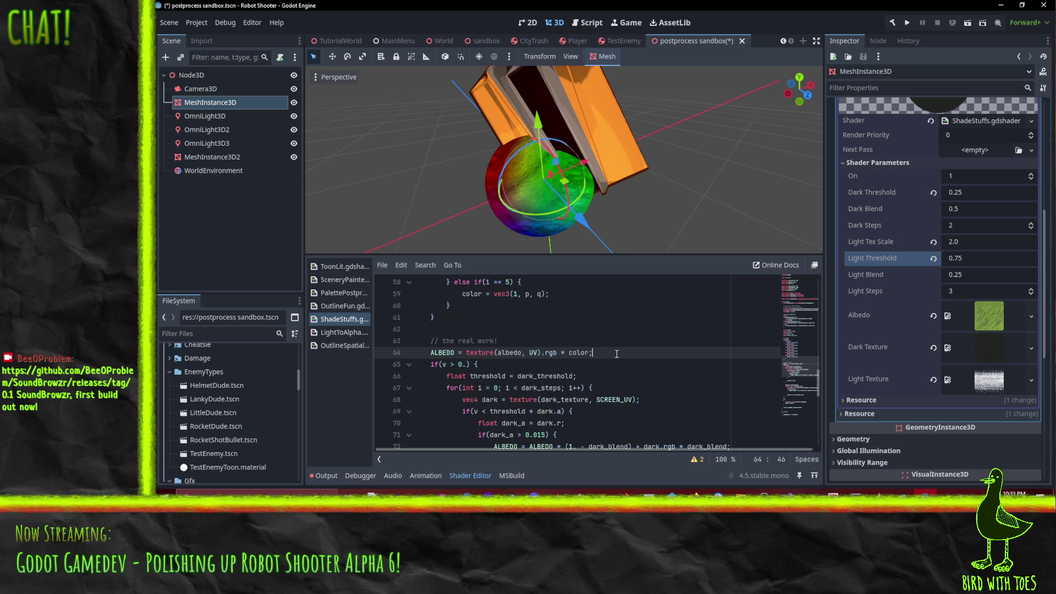
double_click(577, 353)
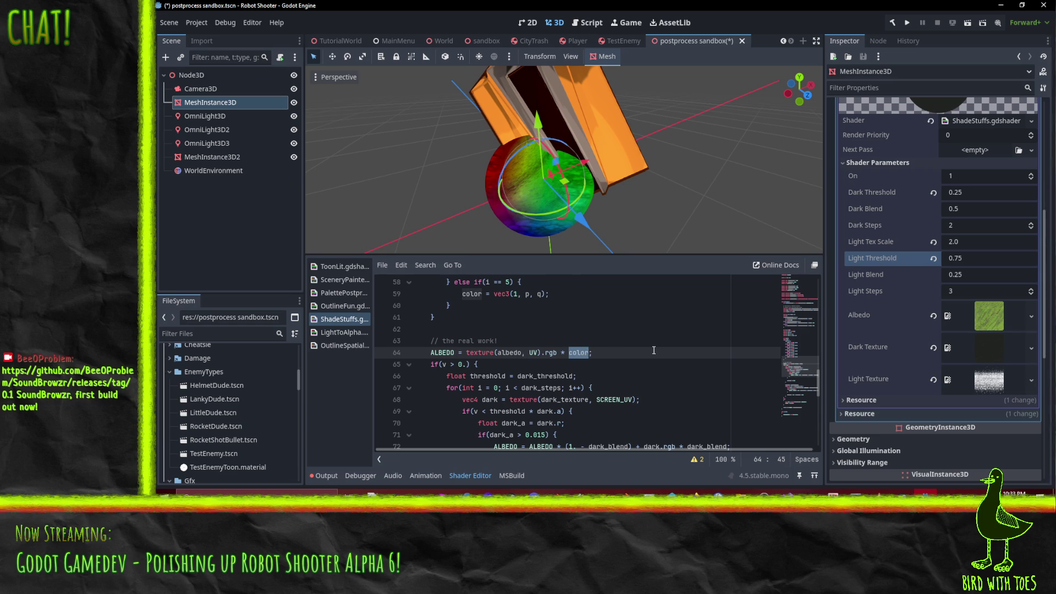
scroll(654, 351, "up", 14)
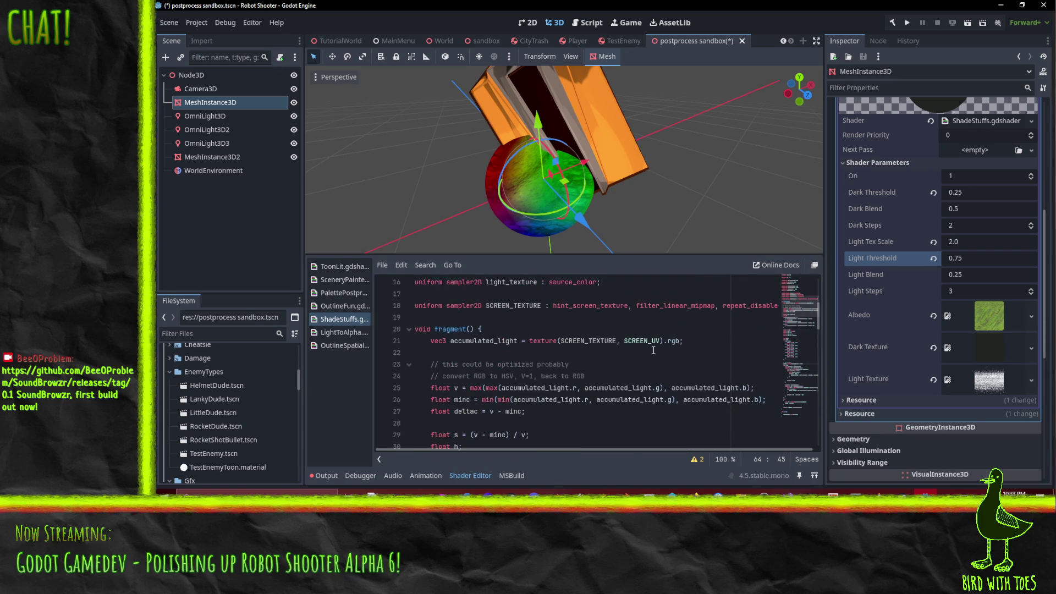
scroll(654, 351, "down", 14)
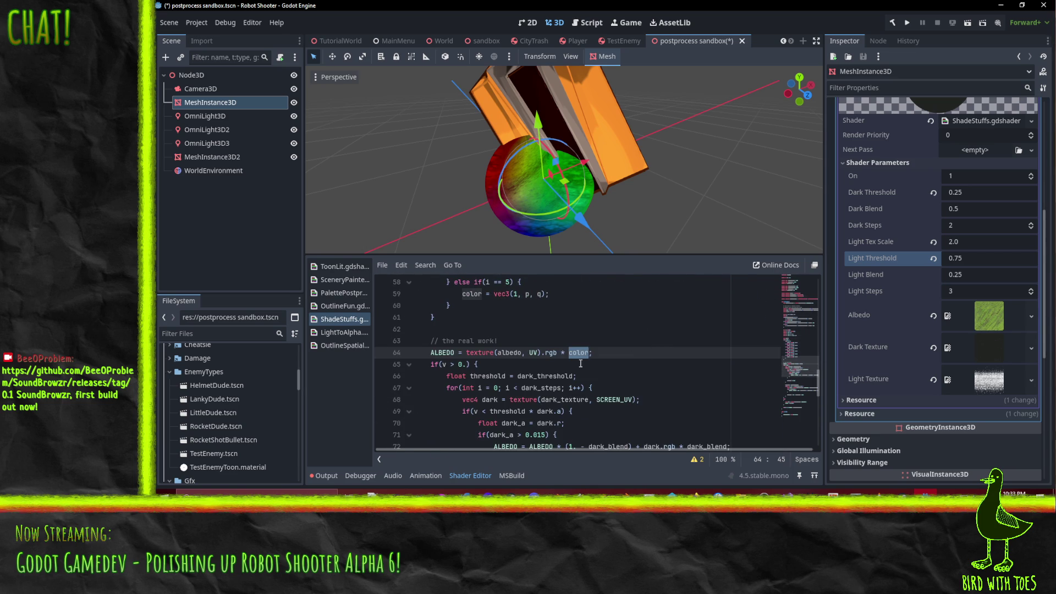
left_click(558, 352)
- Copy accumulated_light from line 35 and select color on line 64 for replacement
scroll(680, 351, "down", 1)
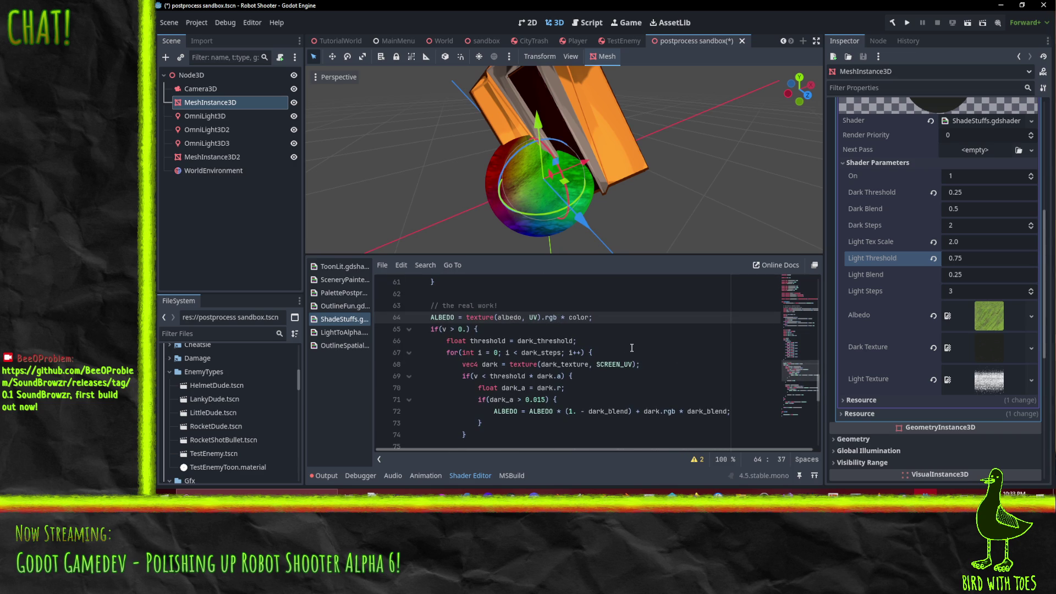
scroll(631, 347, "up", 12)
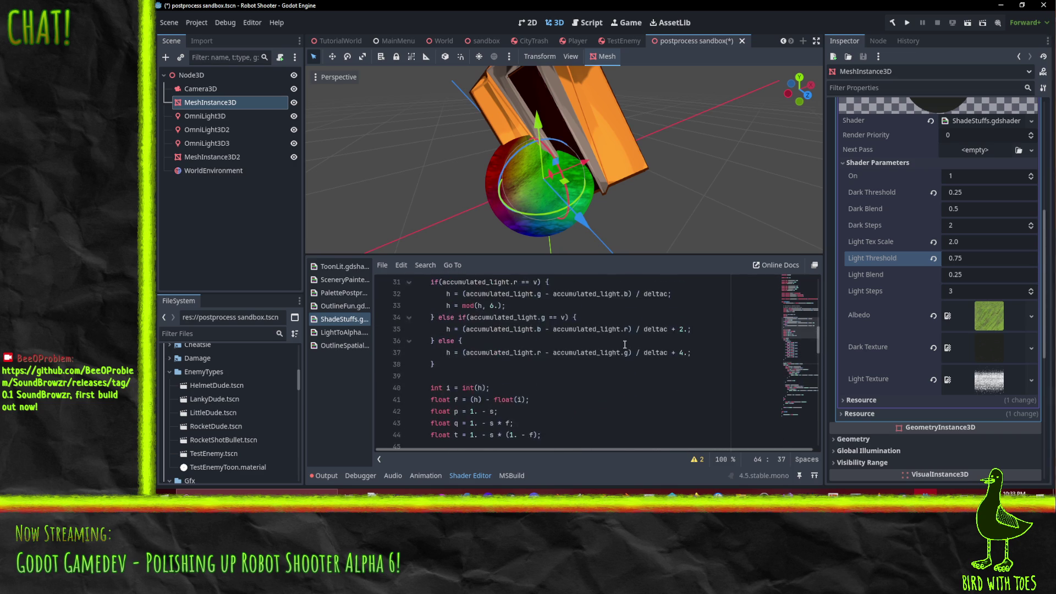
double_click(495, 400)
key("ctrl+c")
scroll(588, 373, "down", 11)
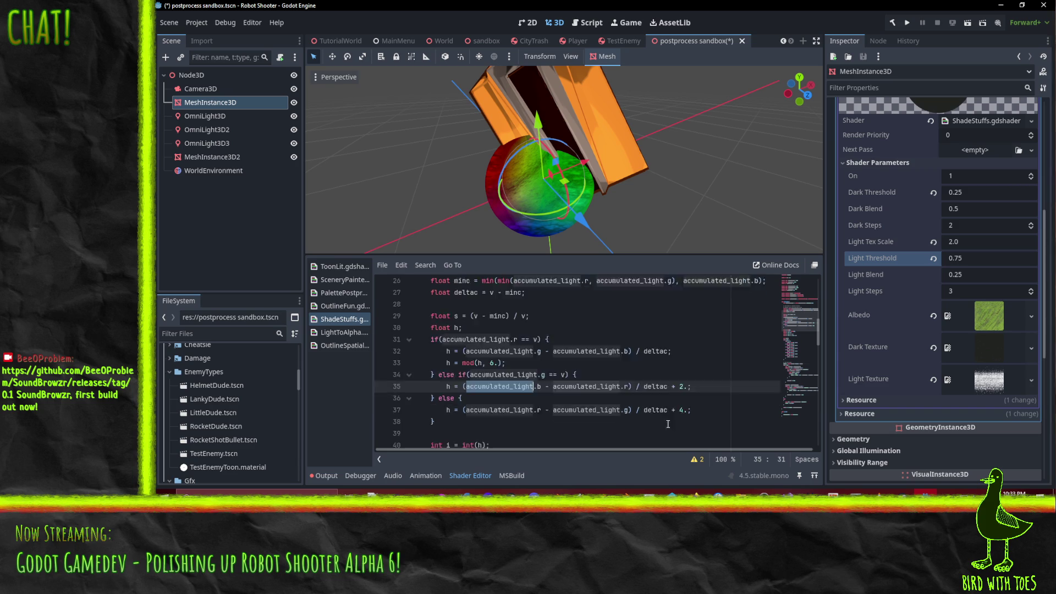
double_click(578, 352)
- Replace color with accumulated_light on line 64 and check the sphere's shading
key("ctrl+v")
left_click(634, 346)
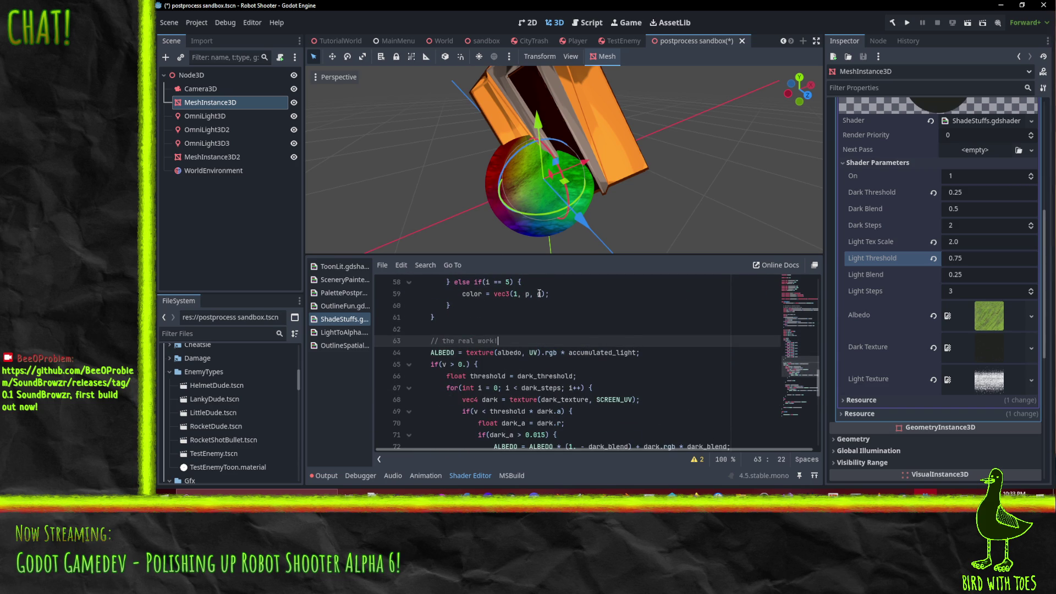
left_click_drag(567, 138, 575, 126)
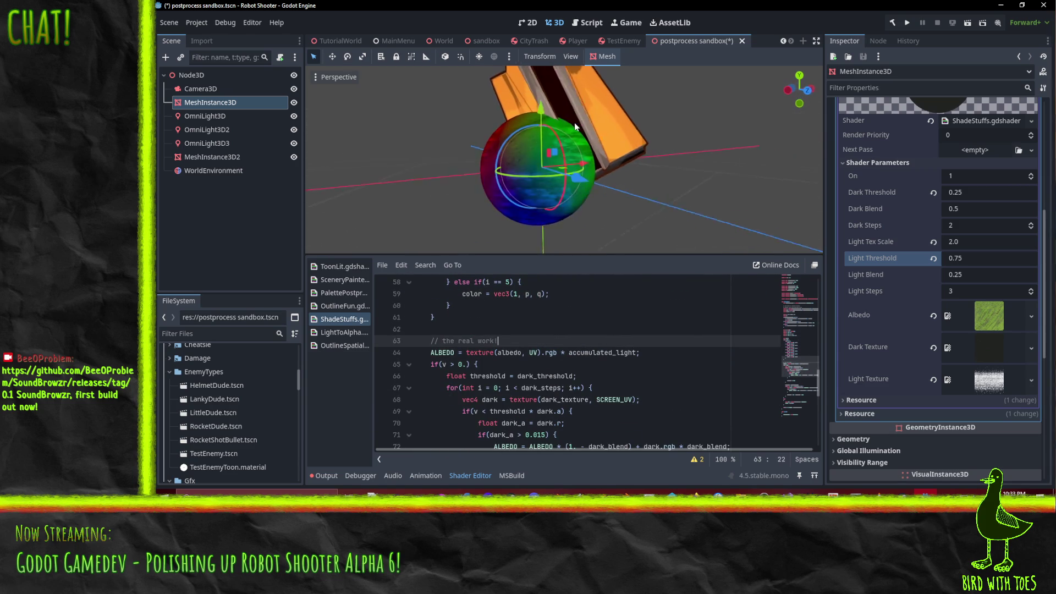
scroll(575, 126, "up", 5)
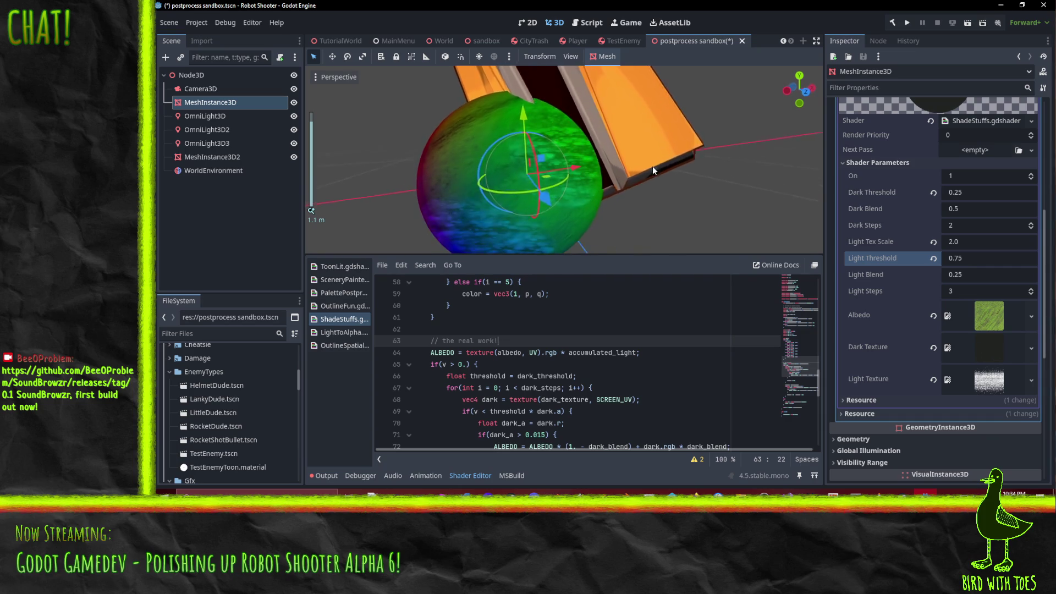
mouse_move(653, 166)
left_mouse_down()
mouse_move(645, 180)
mouse_move(612, 184)
left_mouse_up()
scroll(628, 382, "down", 1)
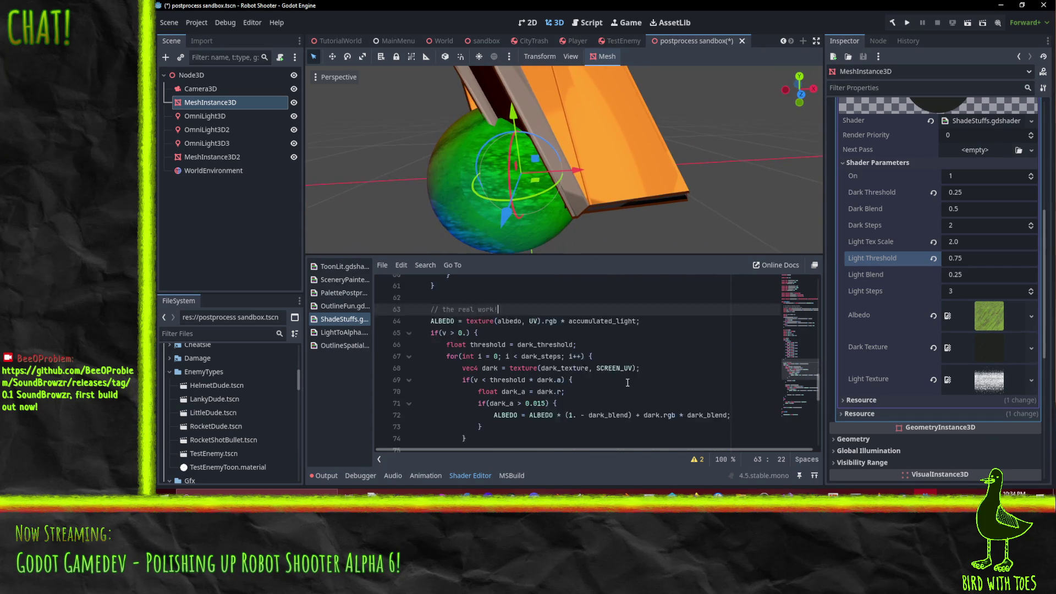
scroll(627, 383, "down", 1)
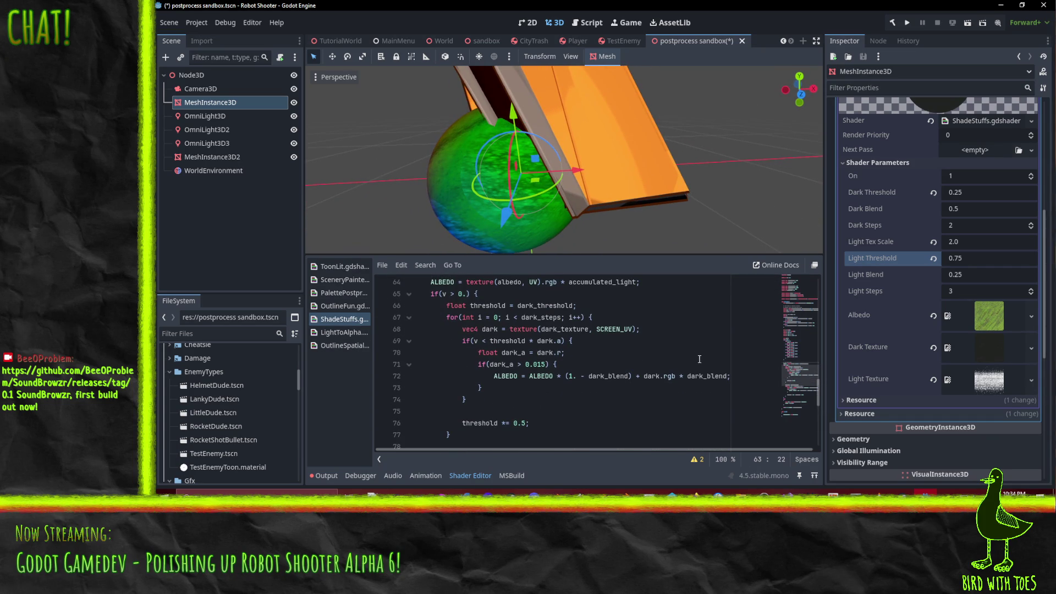
- Append * vec4(color, 1.) to the dark_texture sample on line 68
left_click(636, 330)
type(";")
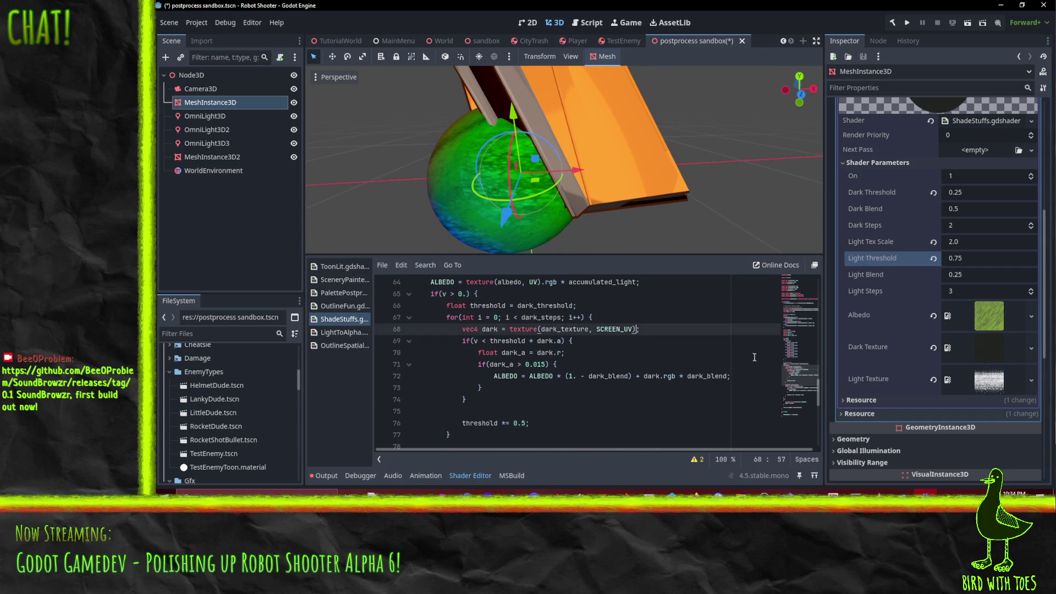
key("BackSpace")
key("BackSpace")
key("BackSpace")
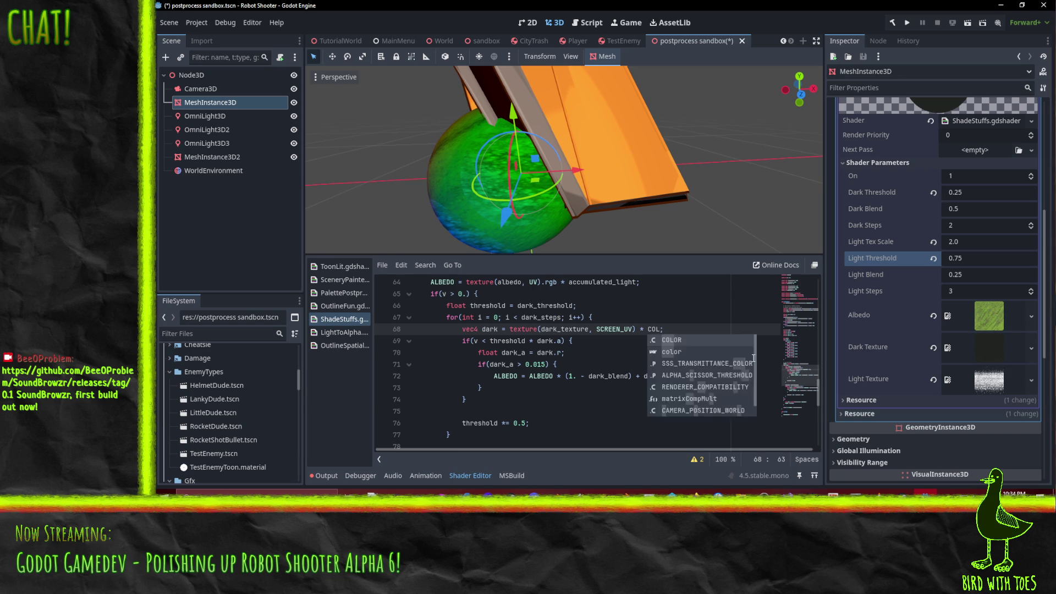
type("color")
double_click(558, 376)
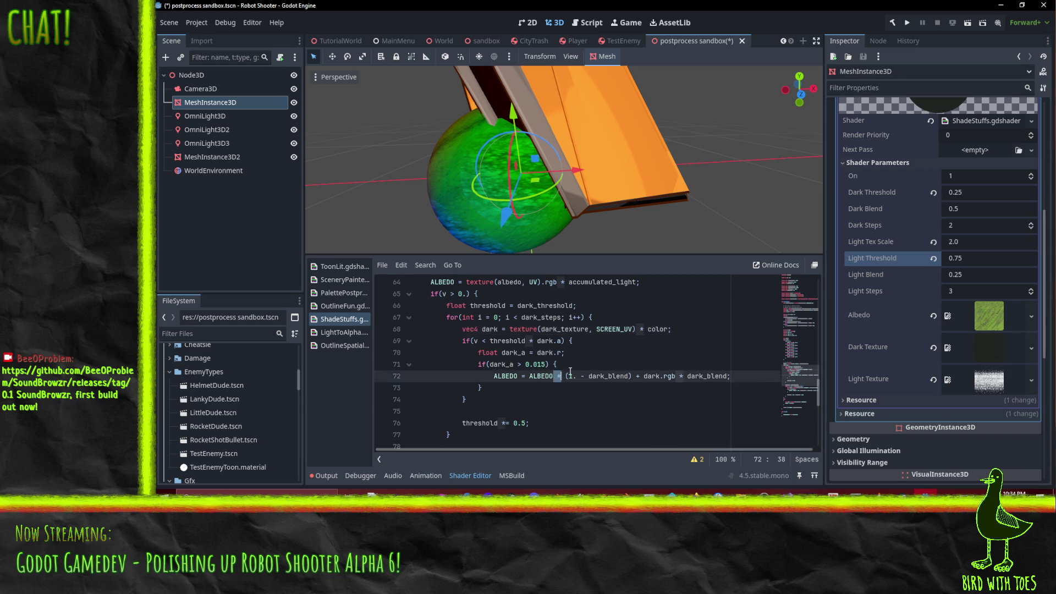
key("Up")
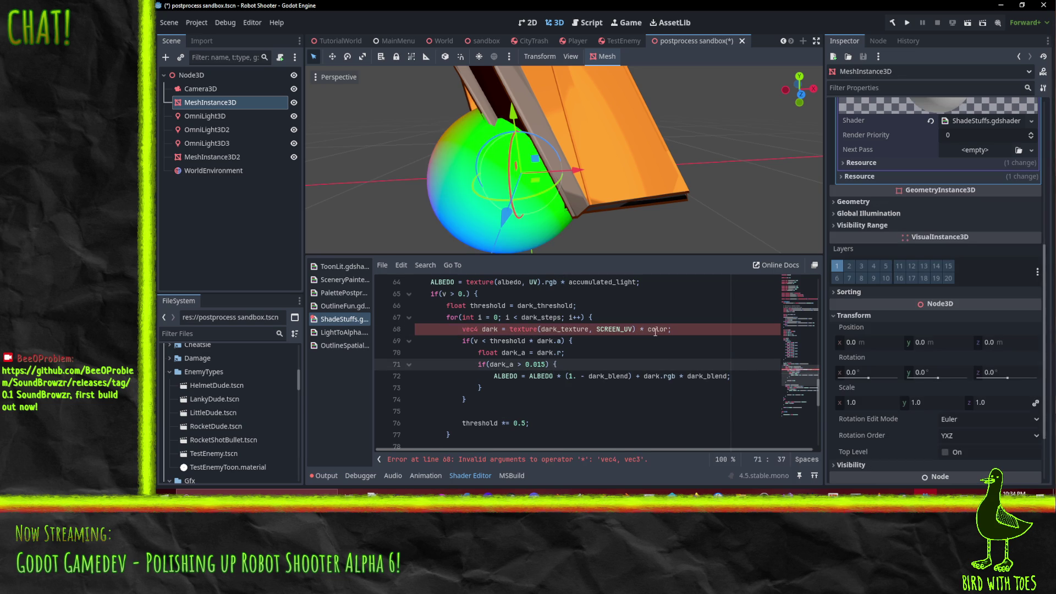
left_click(655, 329)
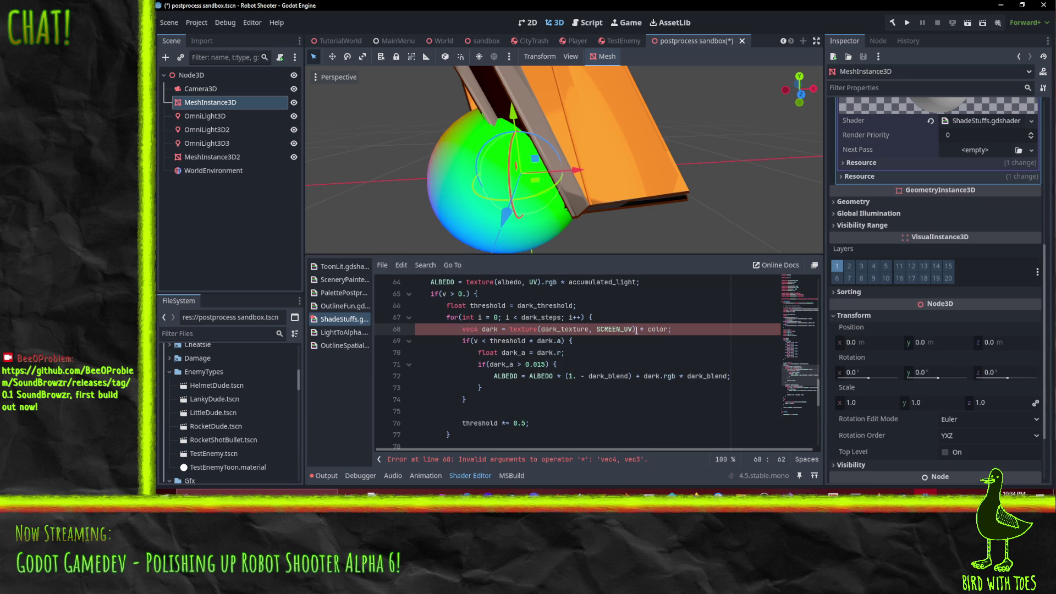
type(".rg")
type("c4(")
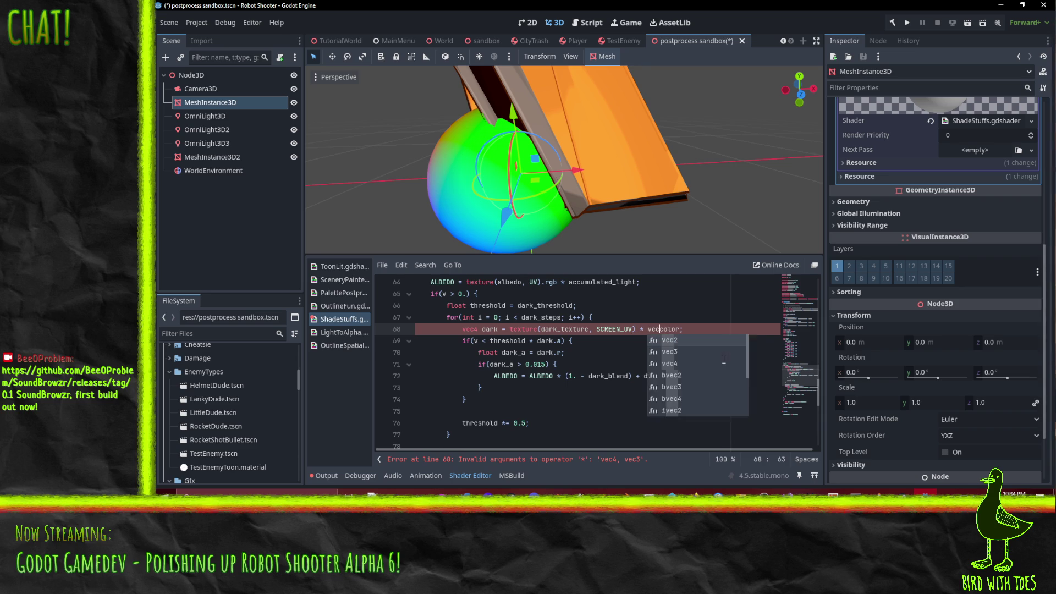
key("End")
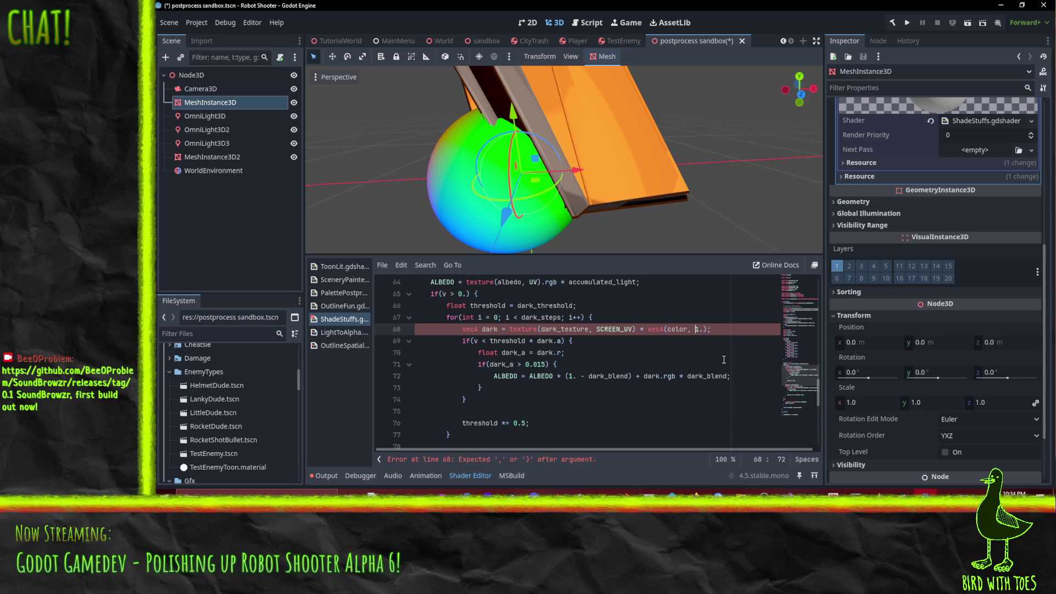
left_click(703, 357)
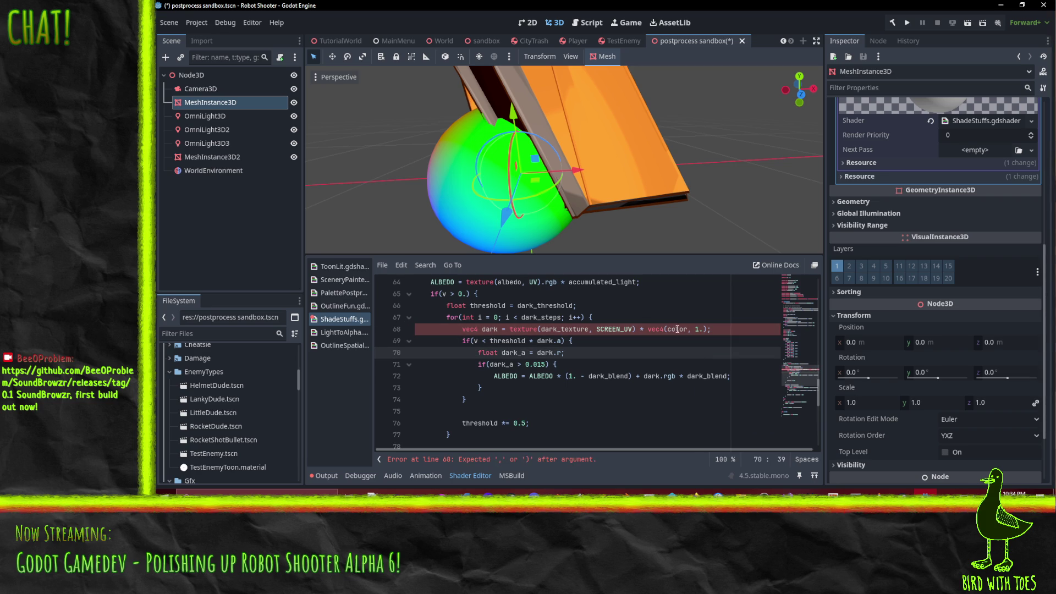
- Orbit around the sphere to inspect the tinted dark strokes
mouse_move(533, 209)
left_mouse_down()
mouse_move(494, 182)
mouse_move(595, 164)
mouse_move(627, 183)
mouse_move(607, 206)
mouse_move(626, 200)
mouse_move(600, 196)
mouse_move(583, 150)
mouse_move(639, 134)
mouse_move(650, 144)
mouse_move(633, 187)
mouse_move(578, 247)
mouse_move(548, 196)
mouse_move(577, 232)
left_mouse_up()
scroll(608, 179, "down", 3)
scroll(616, 334, "up", 1)
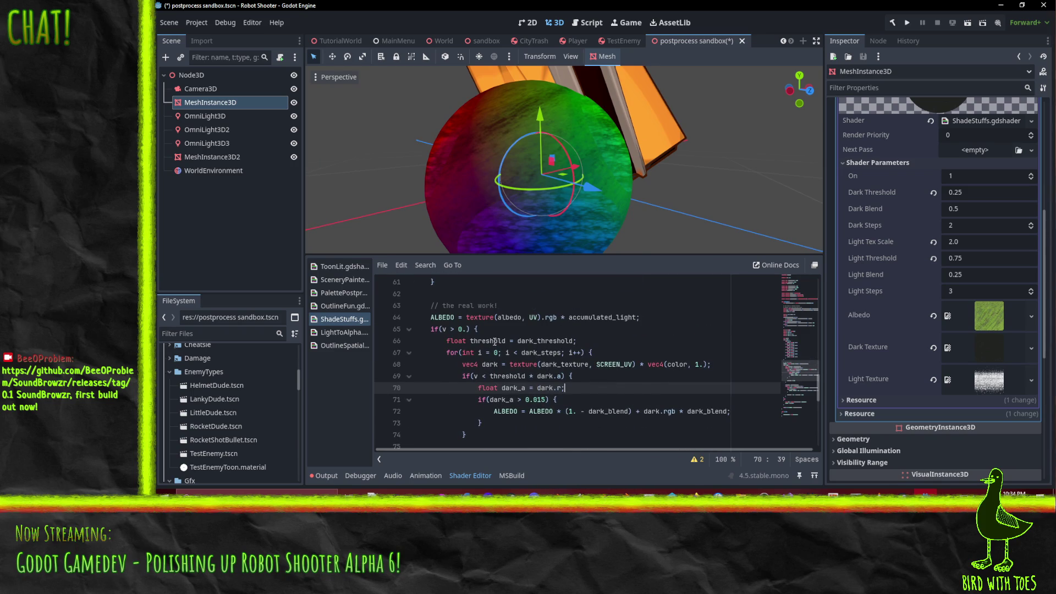
scroll(593, 370, "up", 1)
double_click(582, 354)
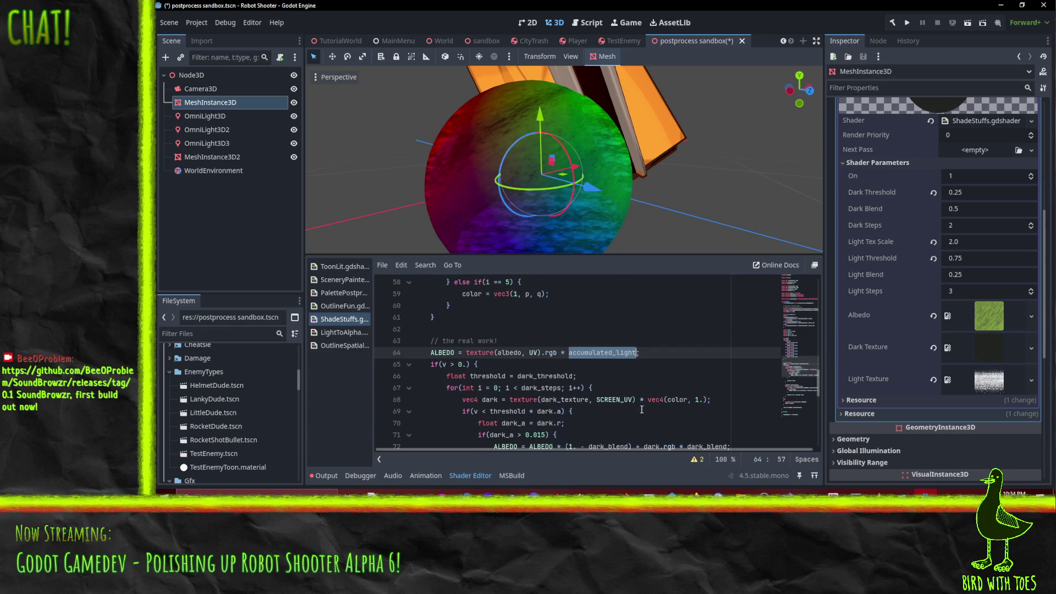
double_click(672, 400)
key("ctrl+c")
double_click(606, 353)
key("ctrl+v")
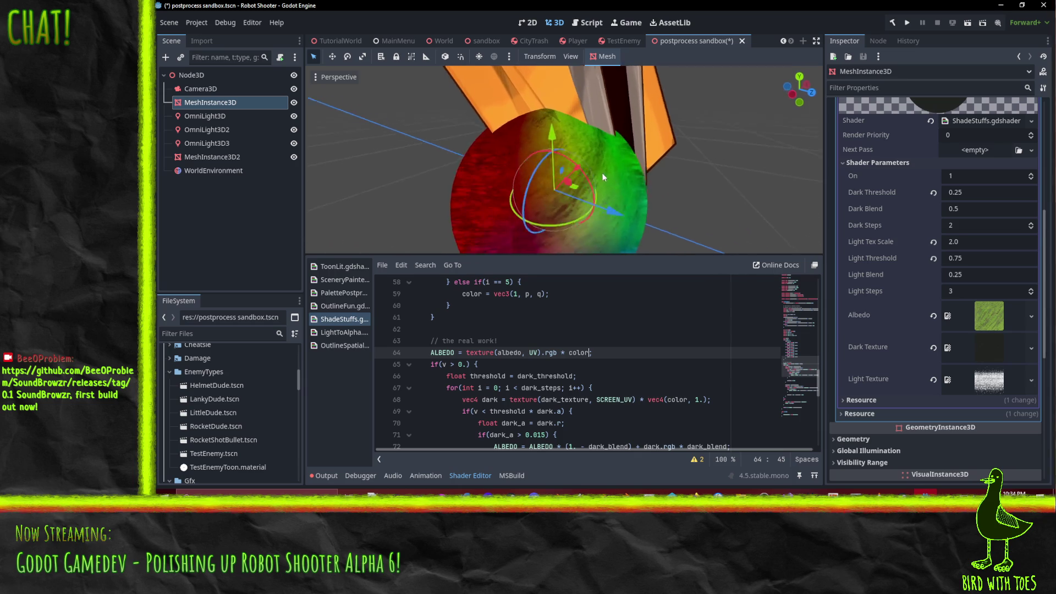
key("ctrl+z")
left_click(617, 373)
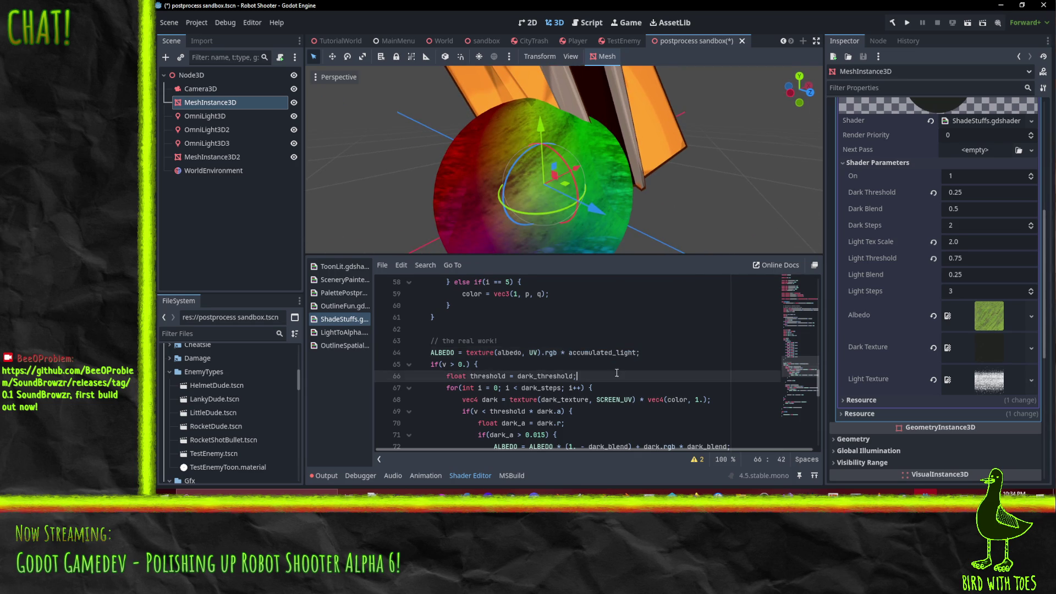
scroll(682, 392, "down", 2)
scroll(615, 171, "down", 3)
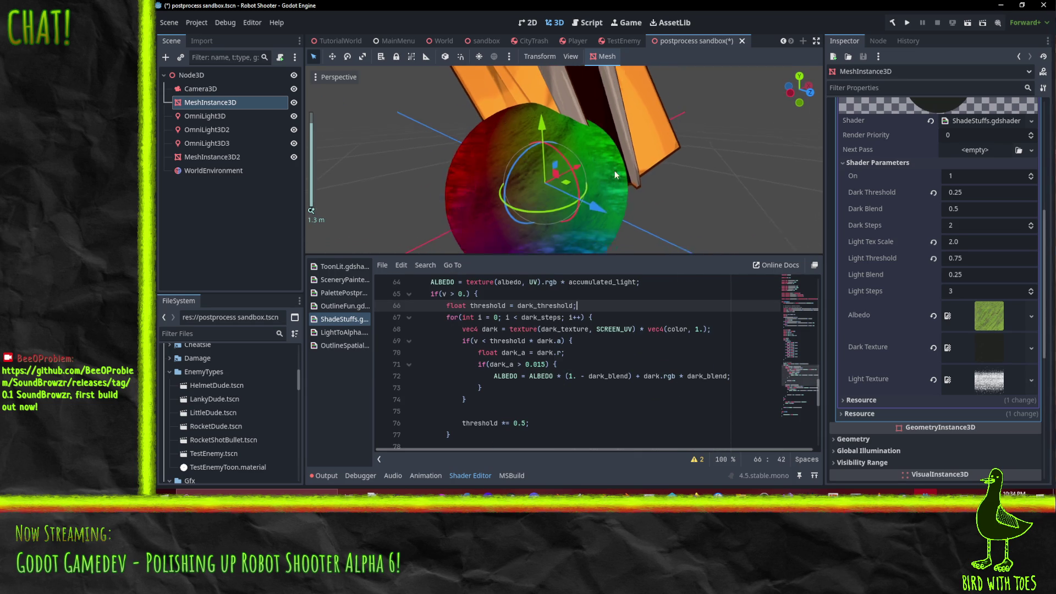
mouse_move(606, 186)
left_mouse_down()
mouse_move(602, 115)
mouse_move(655, 168)
mouse_move(636, 209)
mouse_move(584, 226)
mouse_move(633, 223)
mouse_move(615, 220)
mouse_move(597, 186)
left_mouse_up()
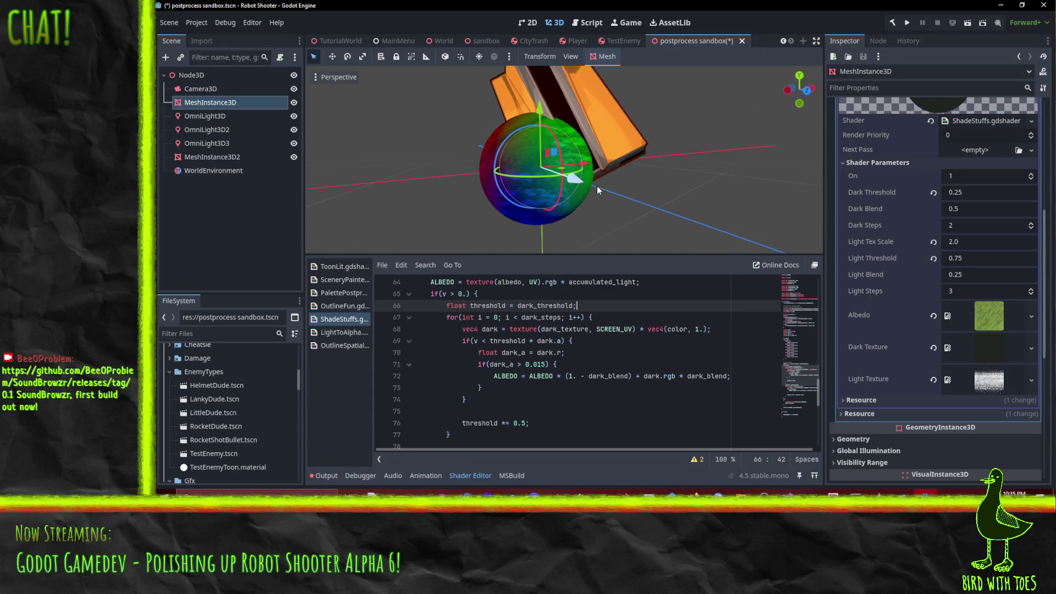
left_click(635, 387)
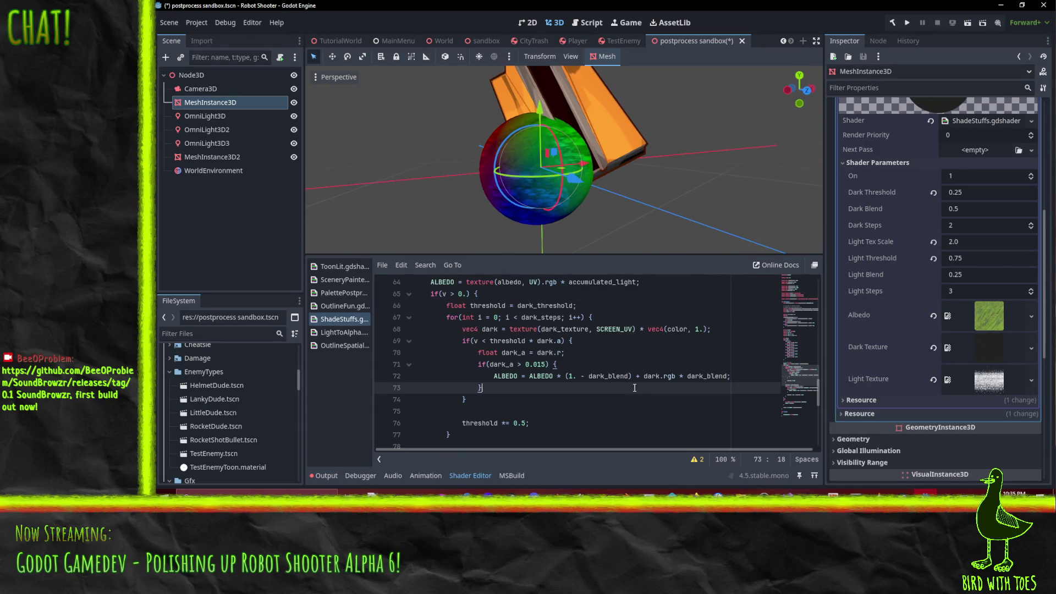
- Remove the '* color' multiply from the light blend on line 83
left_click(637, 329)
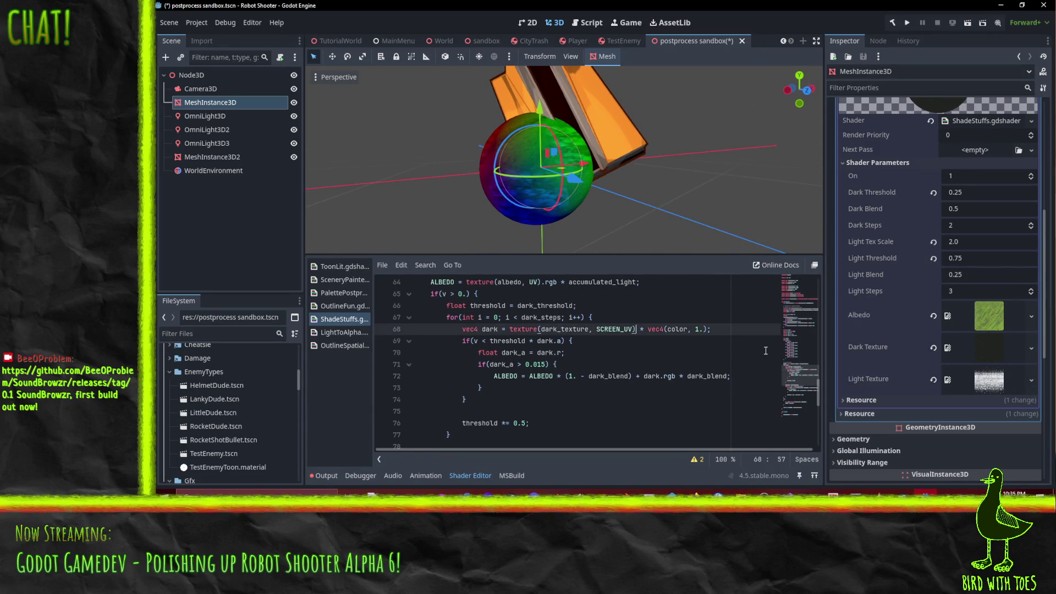
key("shift+End")
scroll(658, 342, "down", 4)
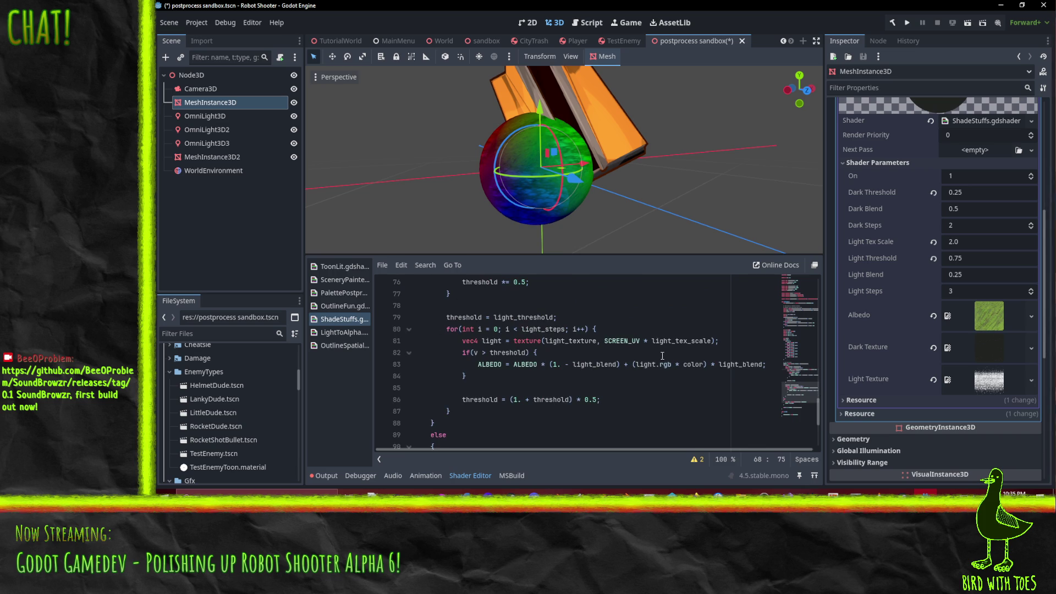
left_click(663, 355)
scroll(677, 360, "up", 4)
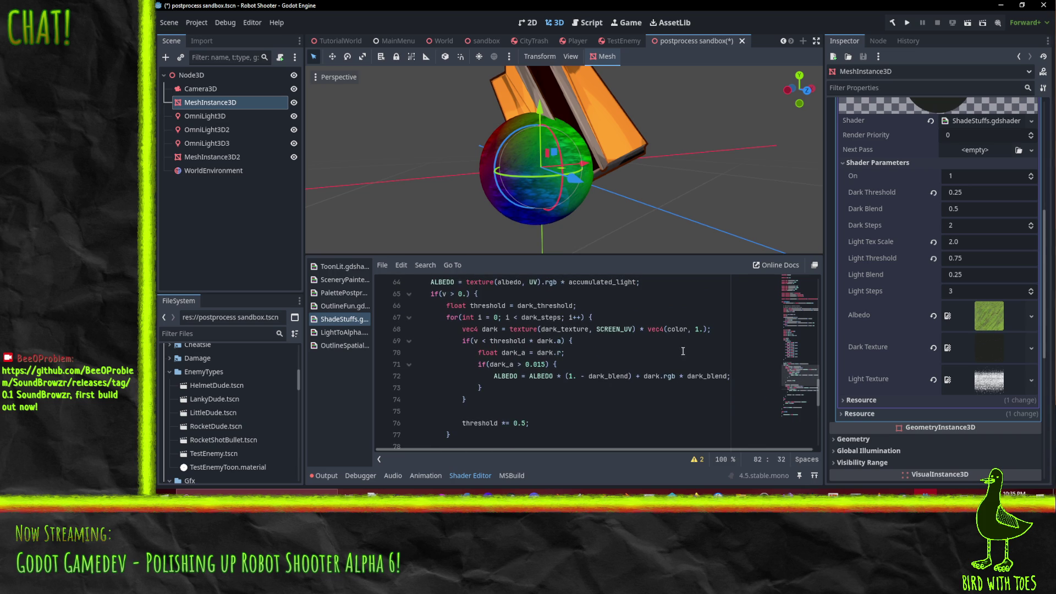
scroll(647, 377, "down", 4)
double_click(693, 365)
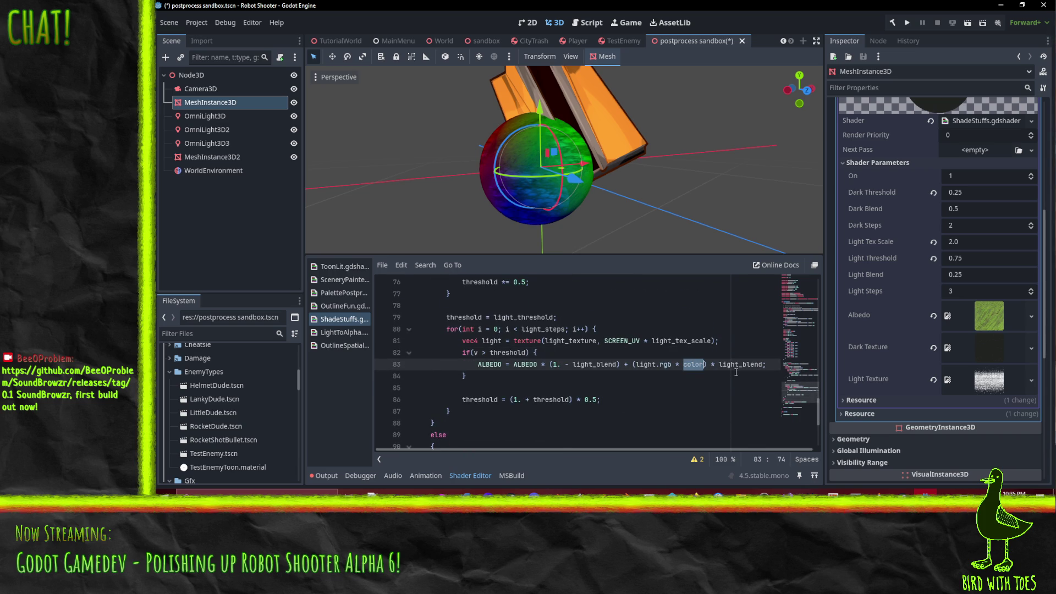
key("BackSpace")
key("Delete")
key("BackSpace")
key("BackSpace")
key("BackSpace")
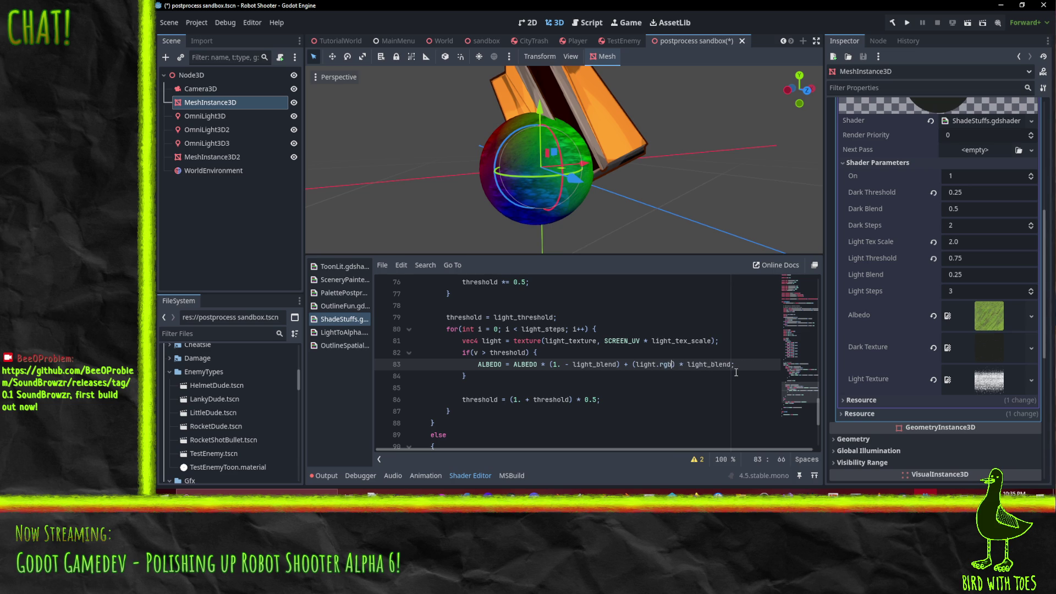
key("BackSpace")
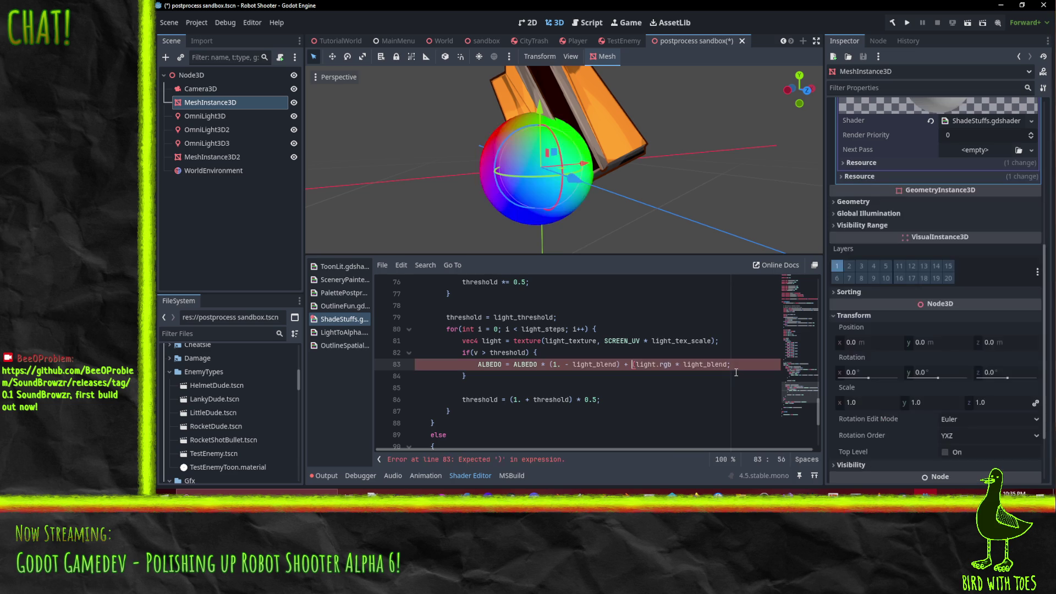
- Append * vec4(color, 1.) to the light texture sample on line 81
key("Up")
key("Up")
key("End")
type("* vec4(color, 1.")
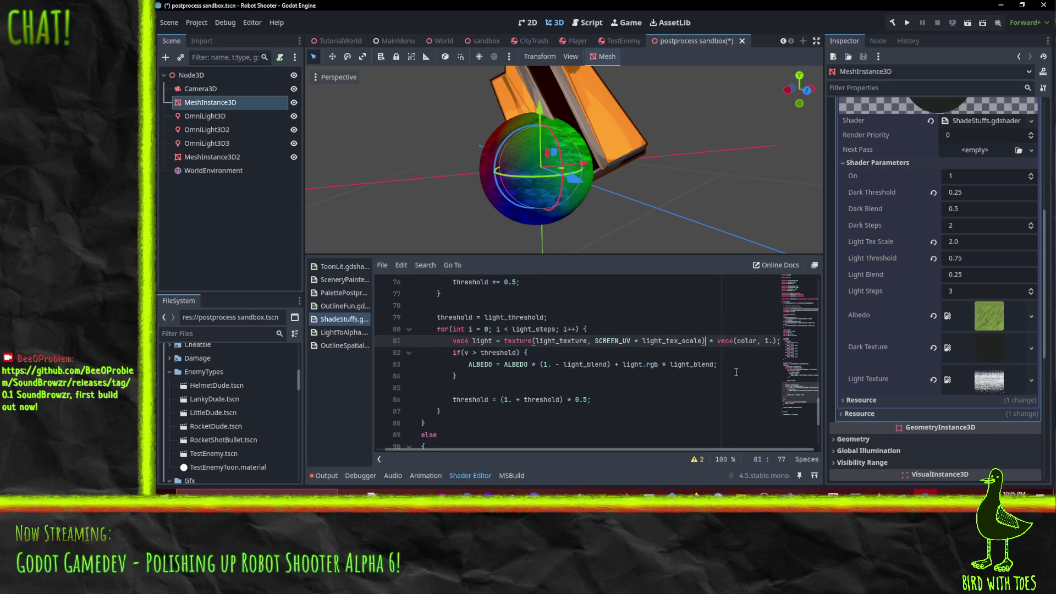
key("Down")
key("Home")
- Orbit and zoom around the sphere to see the tinted highlights on its red side
mouse_move(579, 152)
left_mouse_down()
mouse_move(615, 161)
mouse_move(577, 151)
mouse_move(619, 190)
mouse_move(607, 172)
left_mouse_up()
scroll(619, 190, "up", 2)
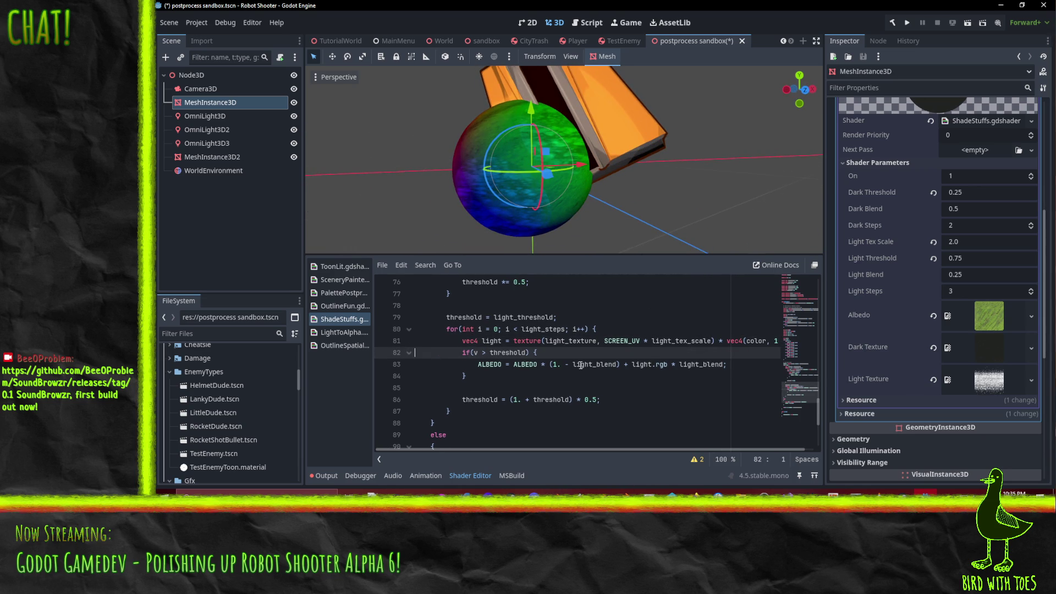
mouse_move(578, 110)
left_mouse_down()
mouse_move(583, 121)
mouse_move(555, 127)
mouse_move(593, 131)
mouse_move(622, 80)
mouse_move(649, 154)
mouse_move(540, 247)
mouse_move(693, 149)
mouse_move(688, 198)
left_mouse_up()
scroll(648, 154, "up", 2)
scroll(646, 153, "down", 3)
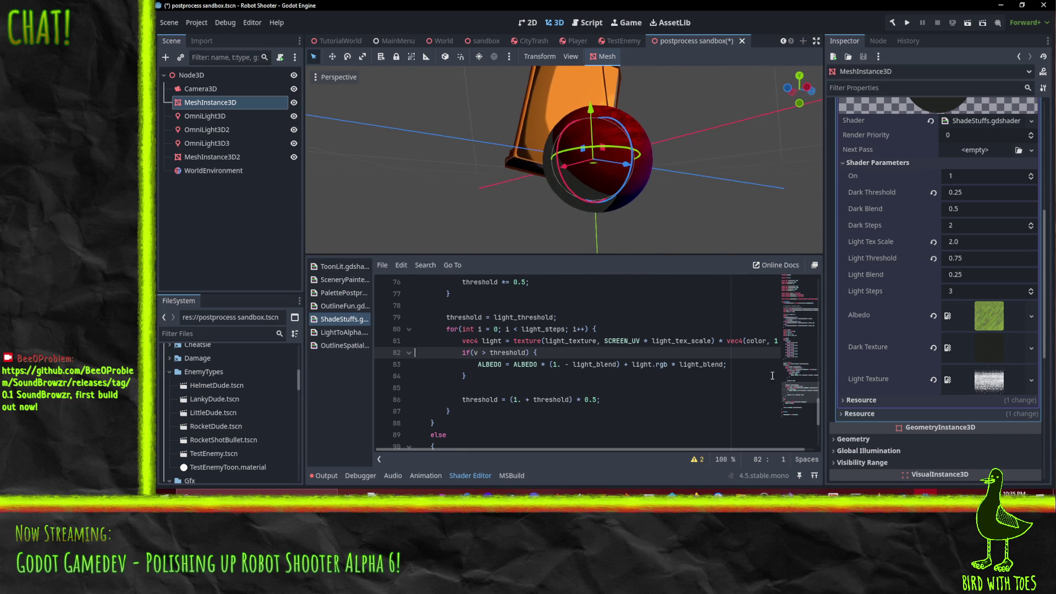
- In Krita, hide the grey Background layer
left_click(477, 512)
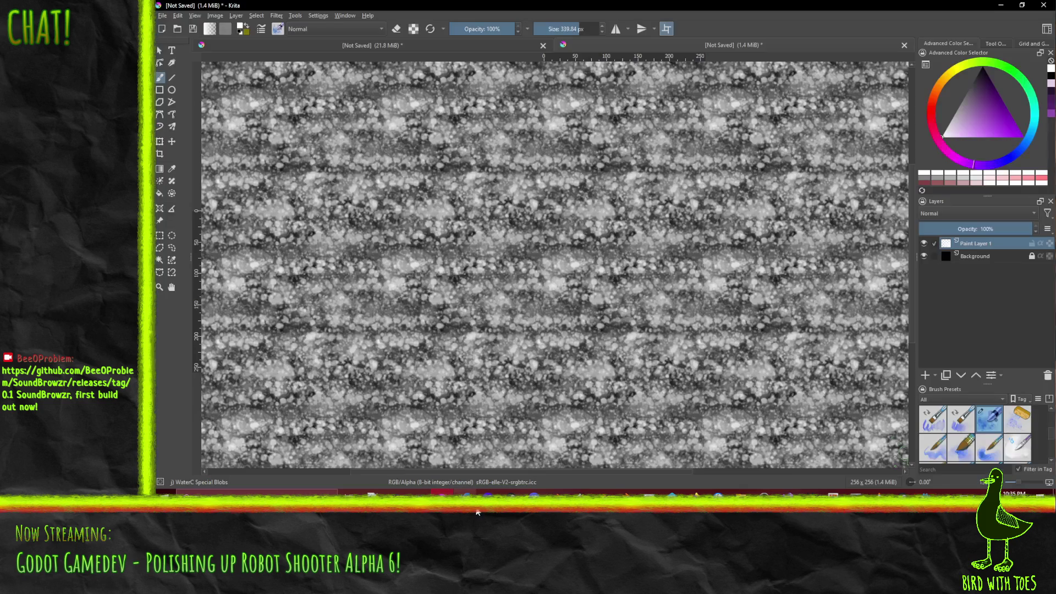
left_click(167, 17)
left_click(167, 17)
left_click(925, 257)
- Export the image as a PNG with the default name and options, then return to Godot
left_click(171, 16)
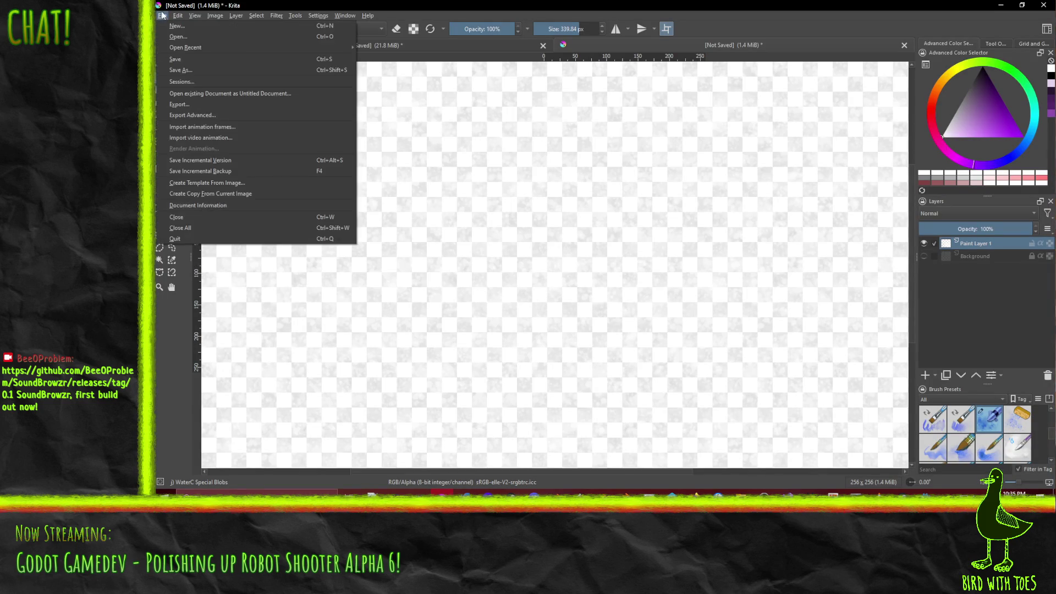
left_click(207, 103)
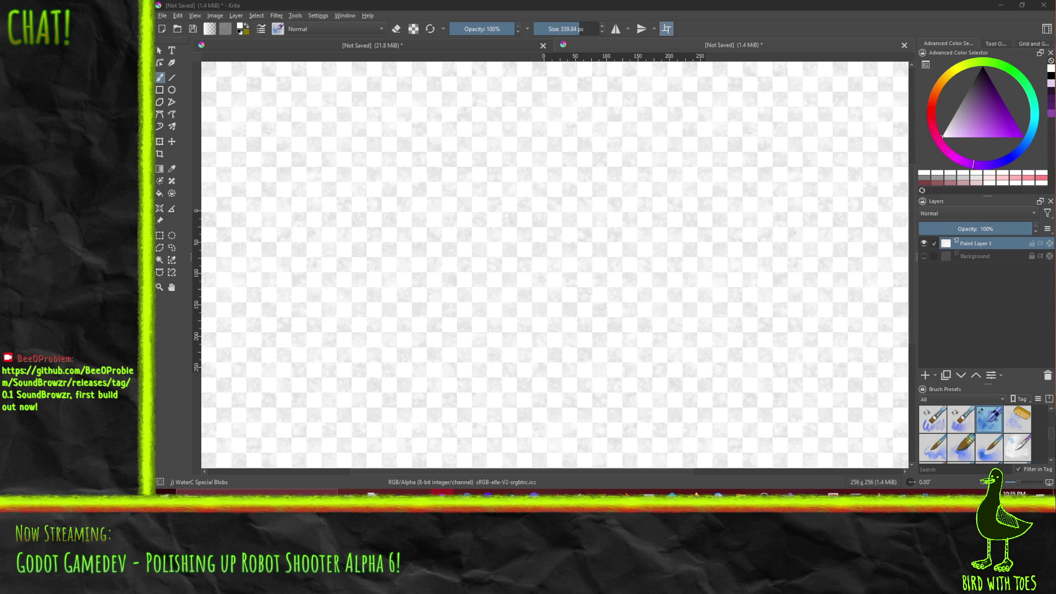
key("Return")
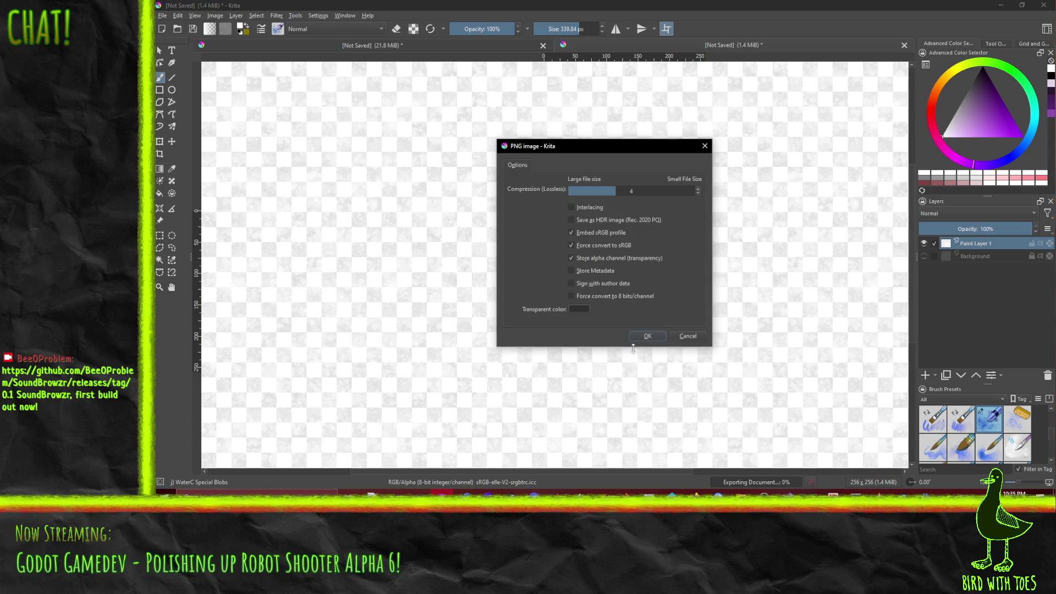
left_click(649, 336)
key("alt+Tab")
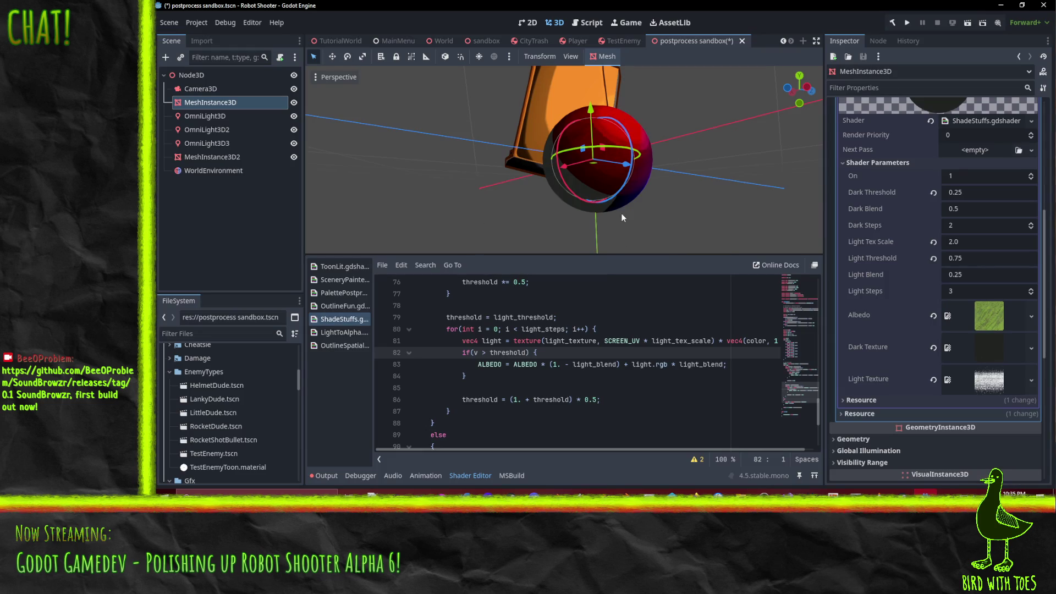
- Orbit the sphere and inspect the current Light Texture parameter
scroll(649, 222, "up", 3)
mouse_move(649, 219)
left_mouse_down()
mouse_move(701, 233)
mouse_move(655, 220)
left_mouse_up()
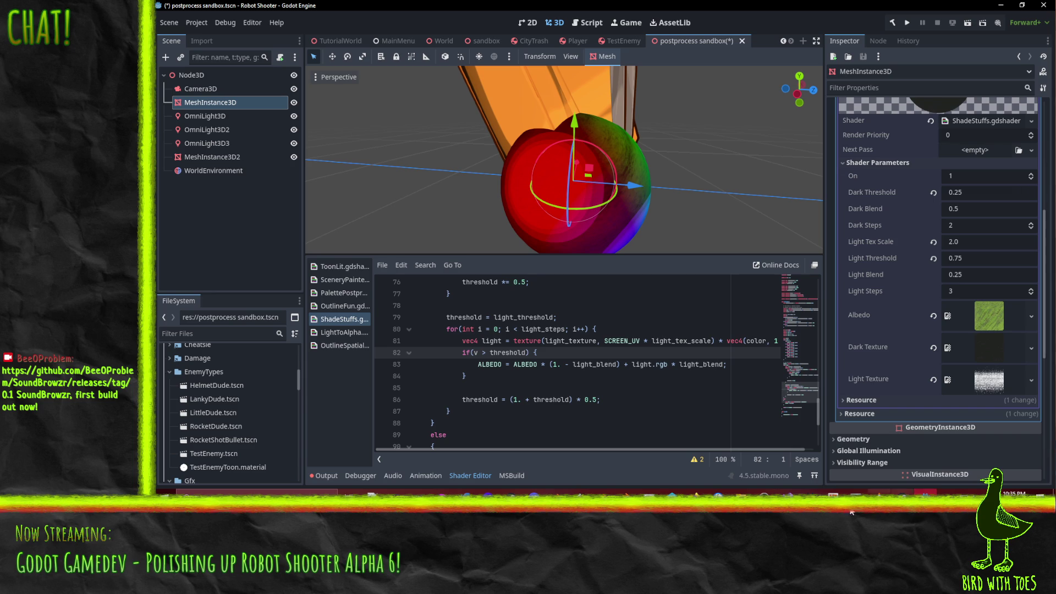
left_click(990, 380)
left_click(991, 380)
left_click(990, 379)
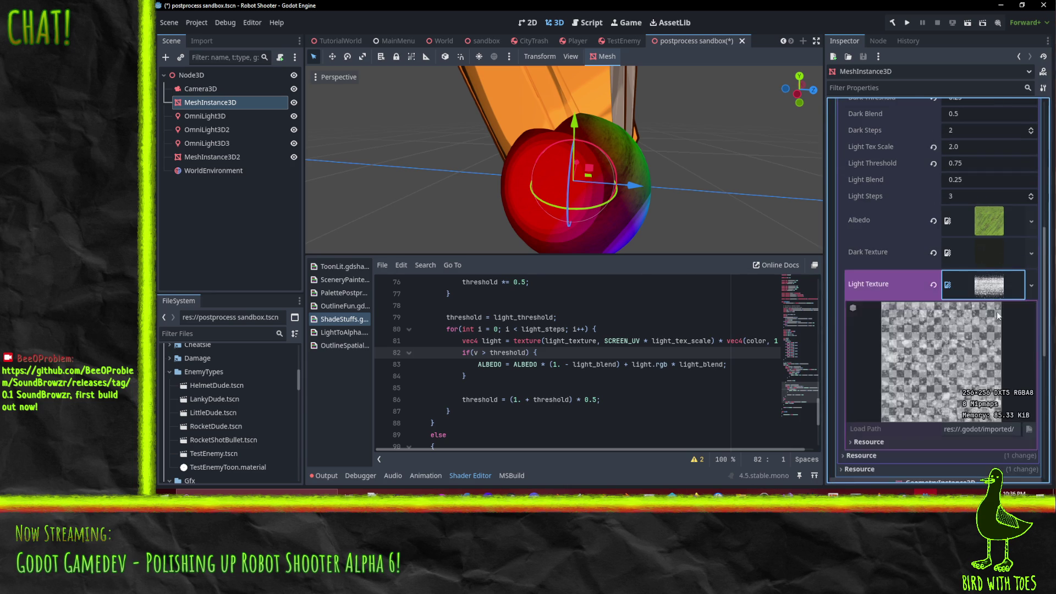
scroll(968, 357, "down", 3)
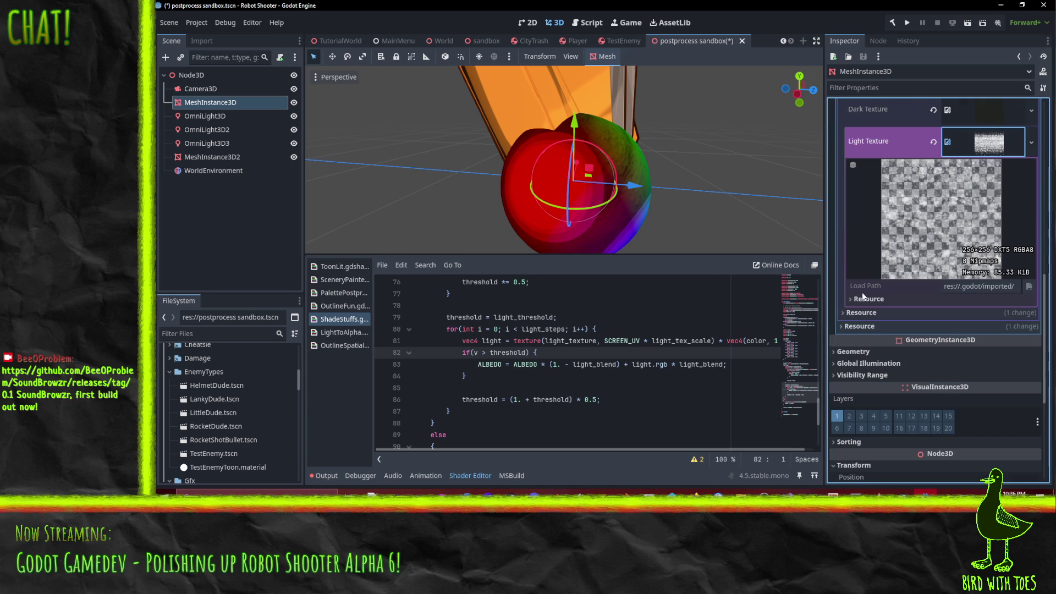
- Clear Light Texture and quick-load HighlightStroke.png by searching 'hi', then return to Krita
left_click(934, 143)
left_click(1032, 135)
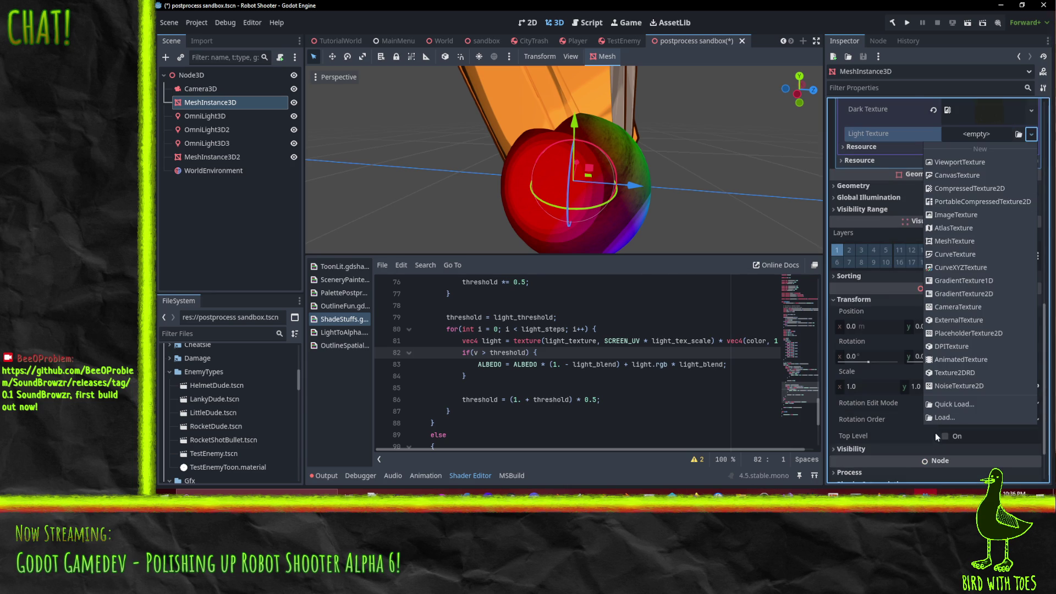
left_click(936, 403)
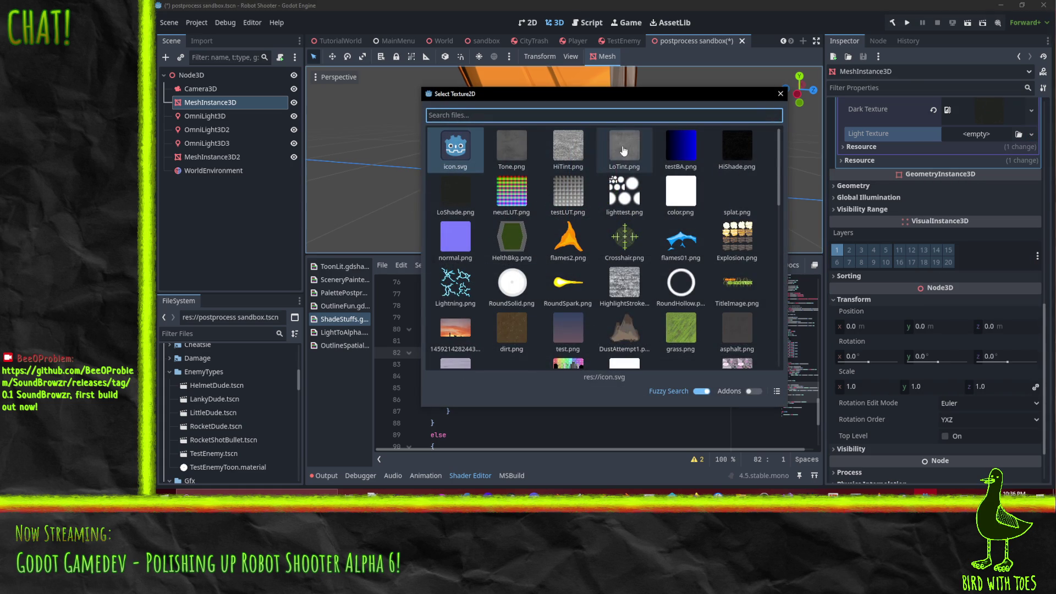
type("hi")
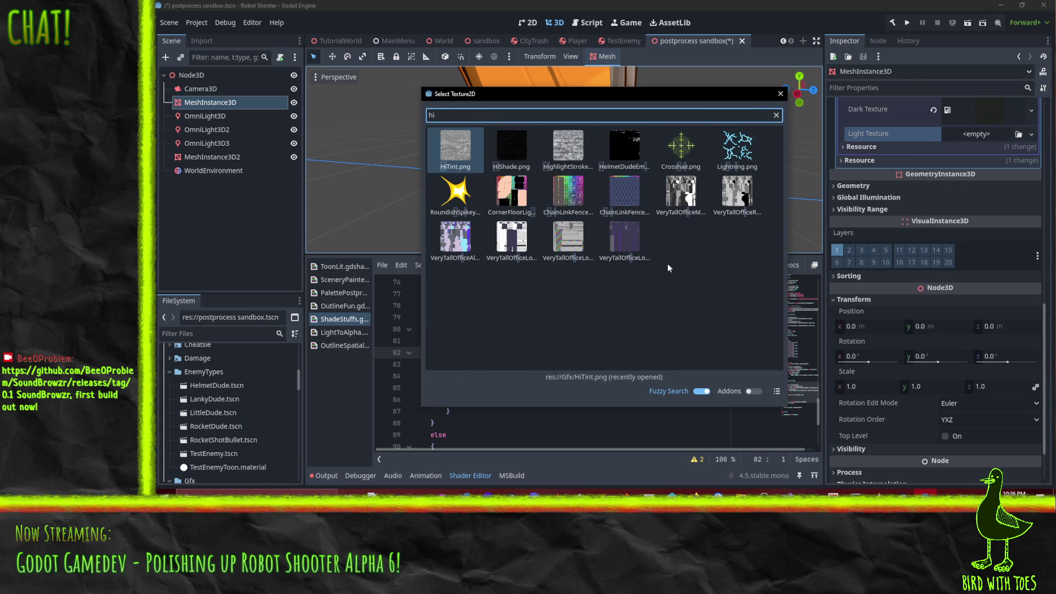
key("Right")
key("Right")
key("Return")
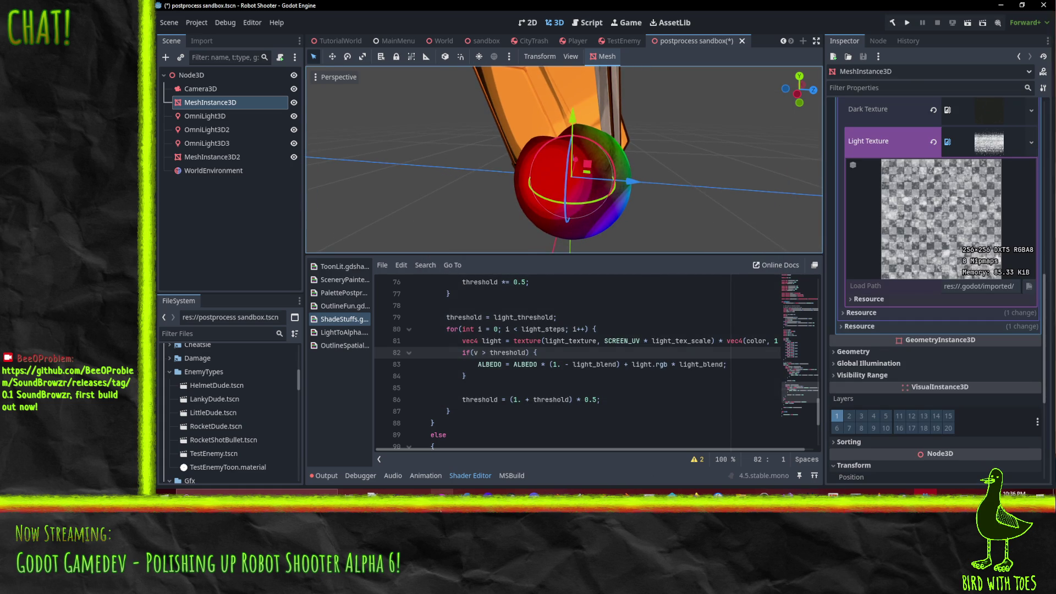
key("alt+Tab")
left_click(162, 16)
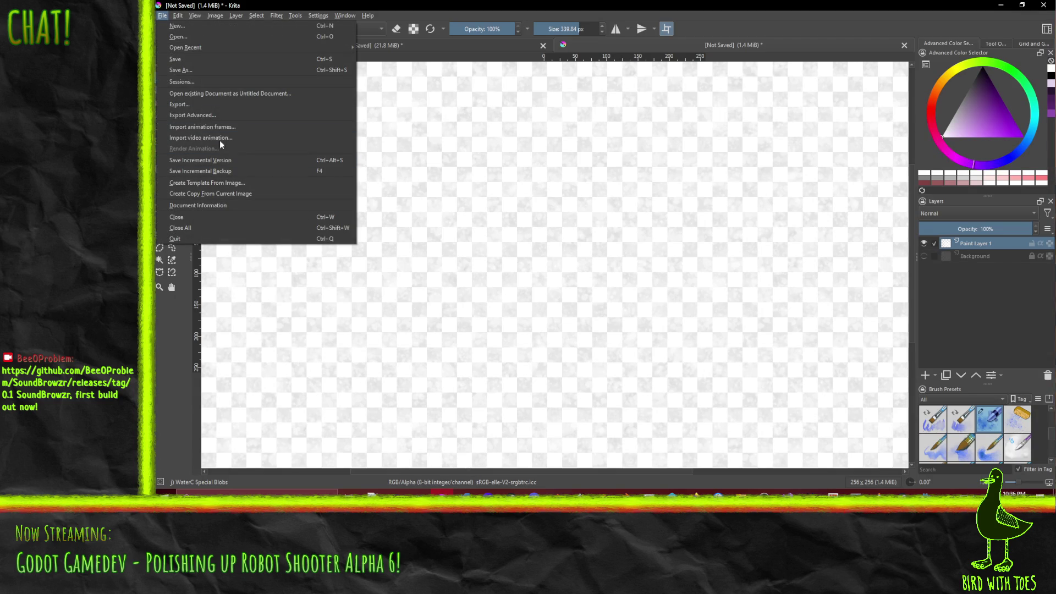
- Re-export the canvas as HighlightStroke.png with default PNG options and go back to Godot
left_click(210, 105)
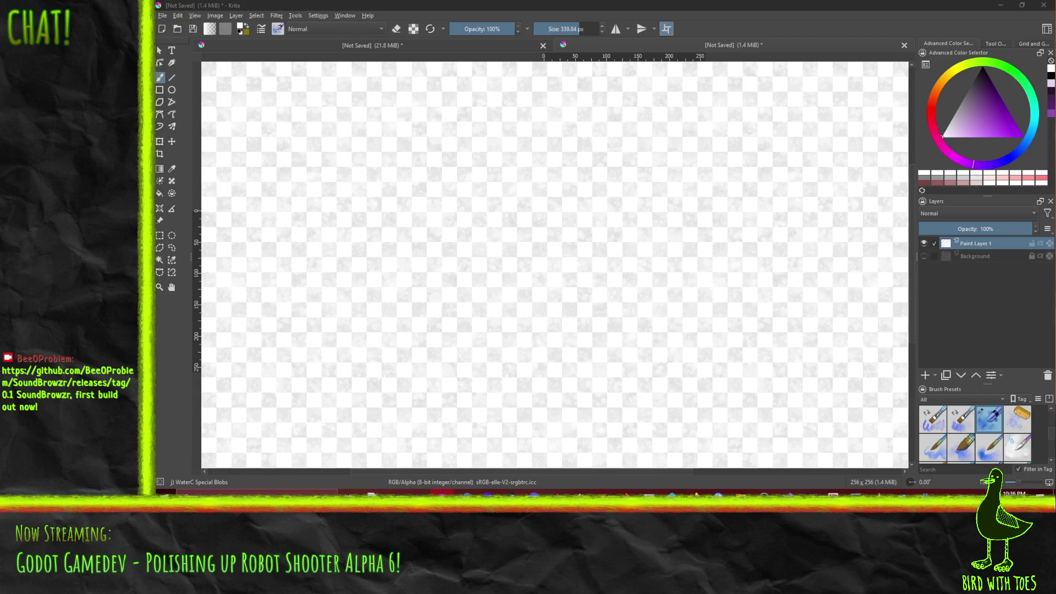
key("Return")
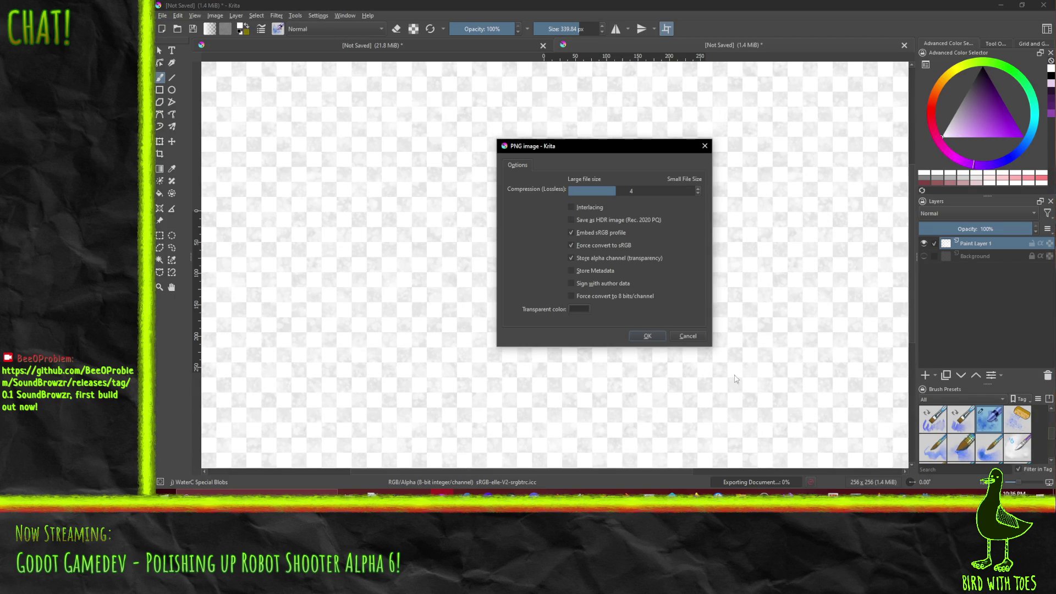
left_click(647, 336)
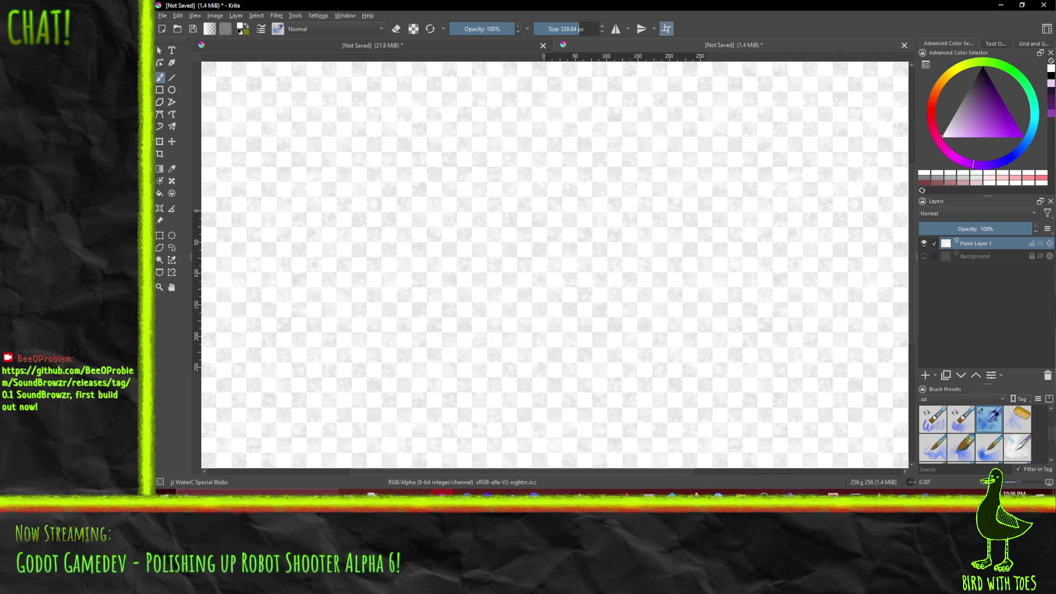
left_click(926, 494)
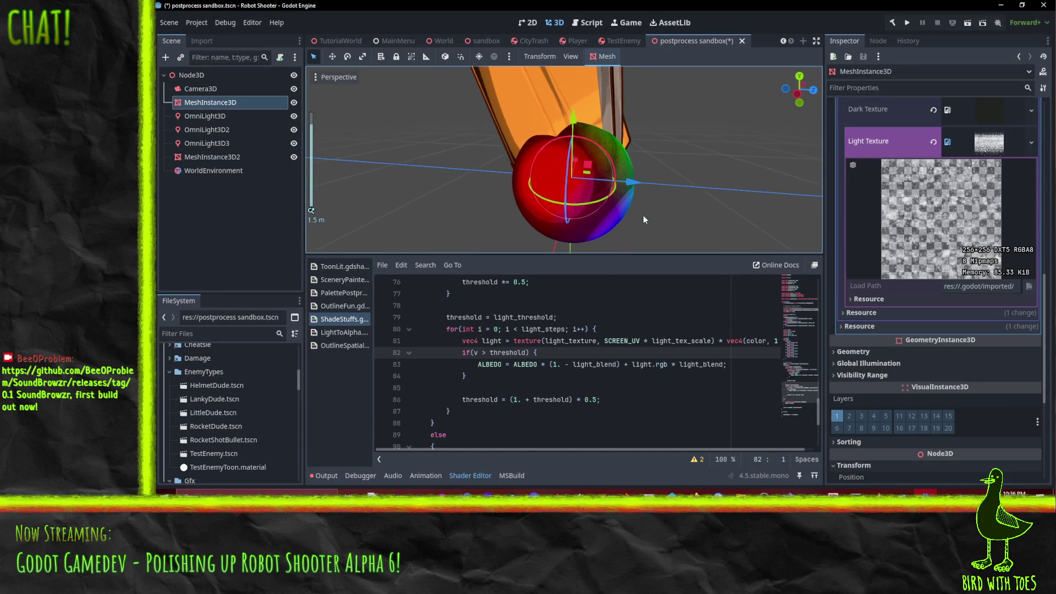
- Reimport HighlightStroke.png from its right-click menu in the FileSystem dock
scroll(219, 419, "down", 3)
scroll(217, 421, "down", 8)
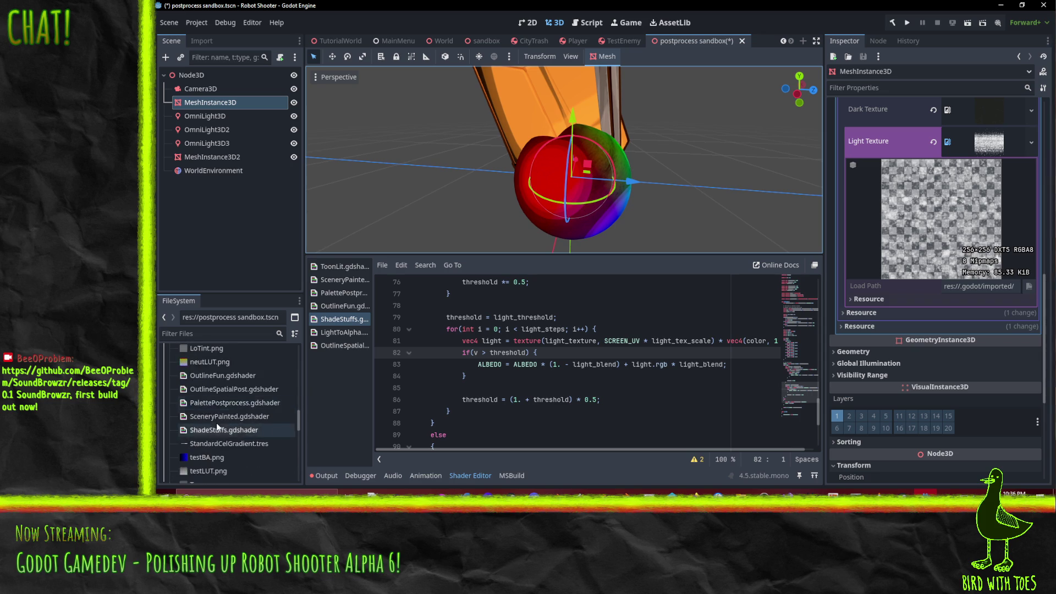
scroll(216, 422, "up", 2)
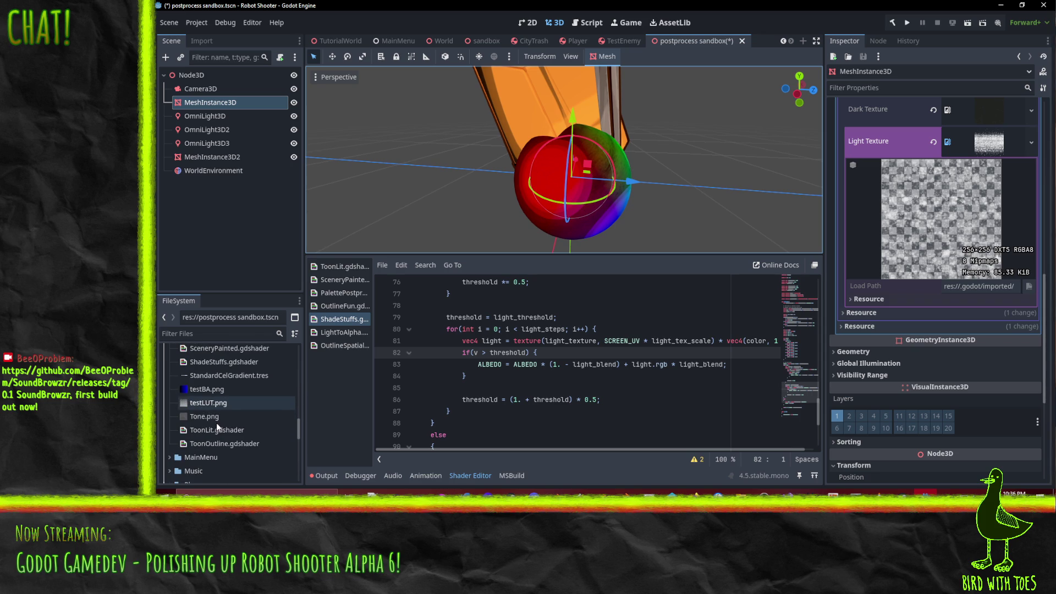
scroll(217, 422, "up", 2)
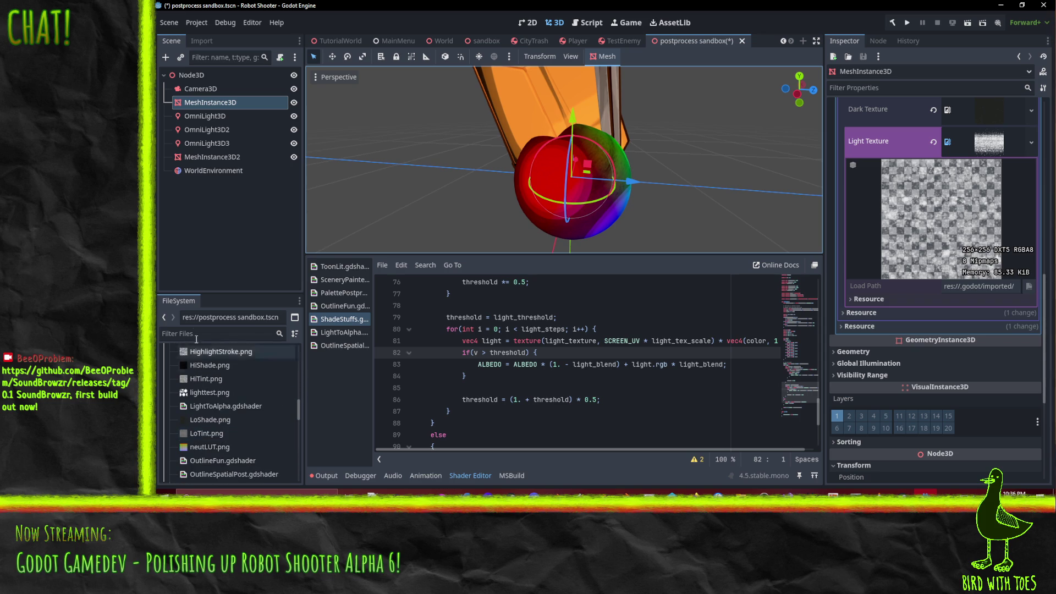
right_click(216, 367)
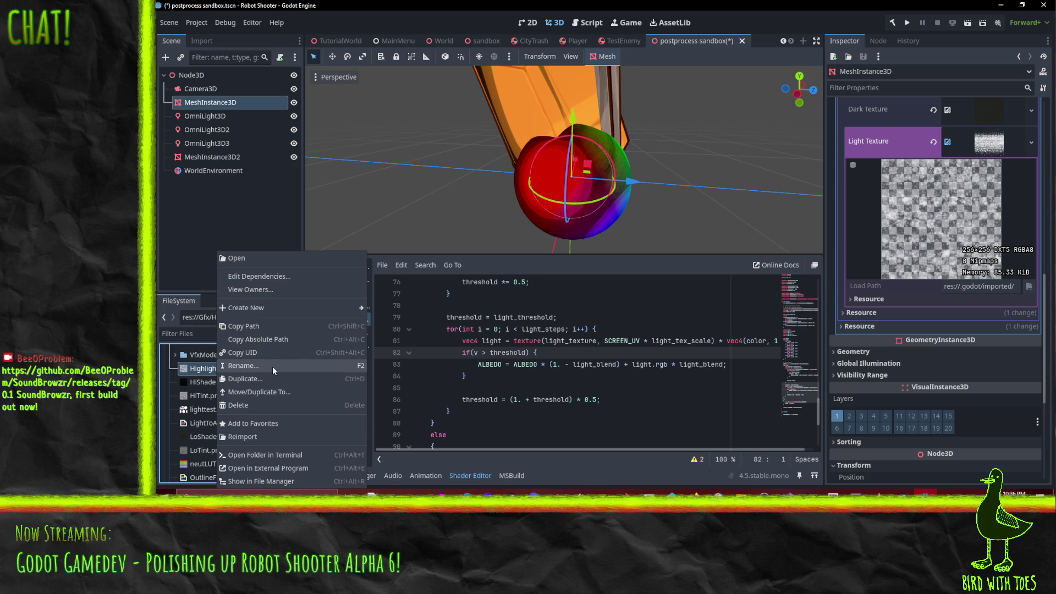
left_click(256, 433)
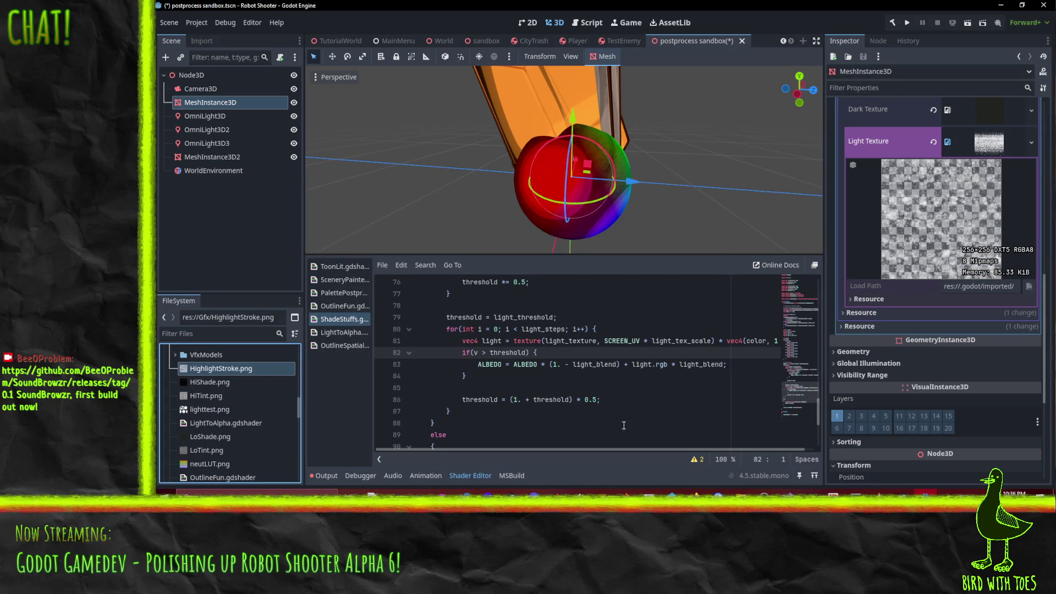
scroll(982, 289, "up", 3)
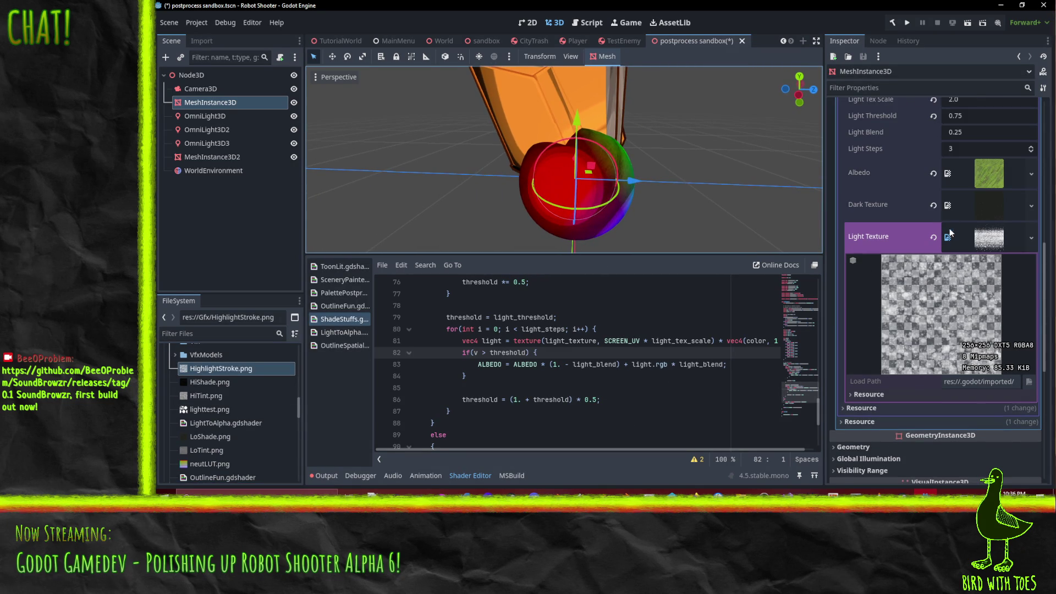
- Clear Light Texture and quick-load RoundSpark.png to test it on the sphere
left_click(934, 237)
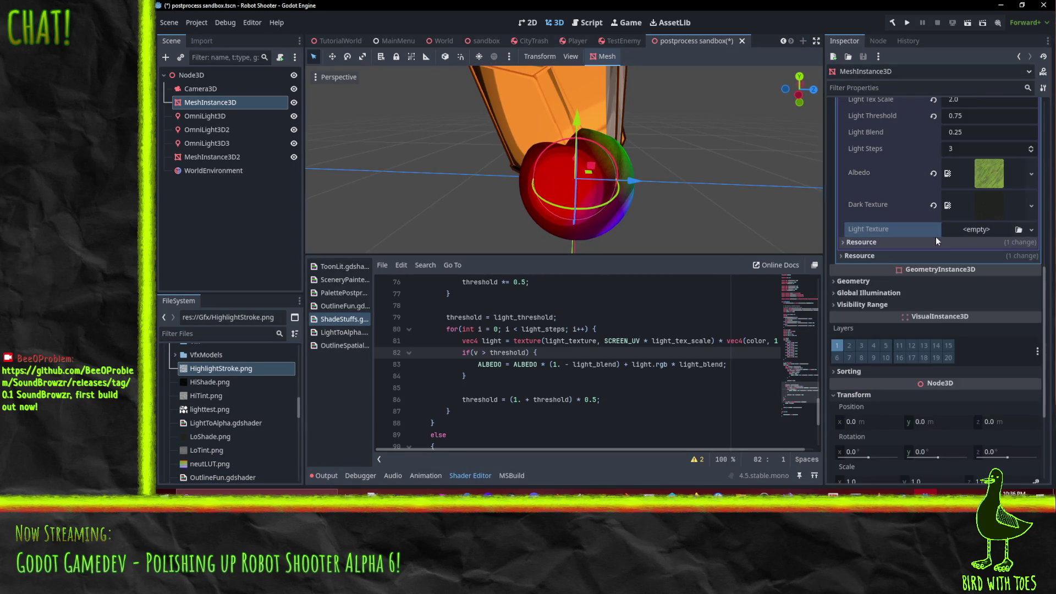
left_click(1001, 229)
key("Escape")
left_click(1031, 230)
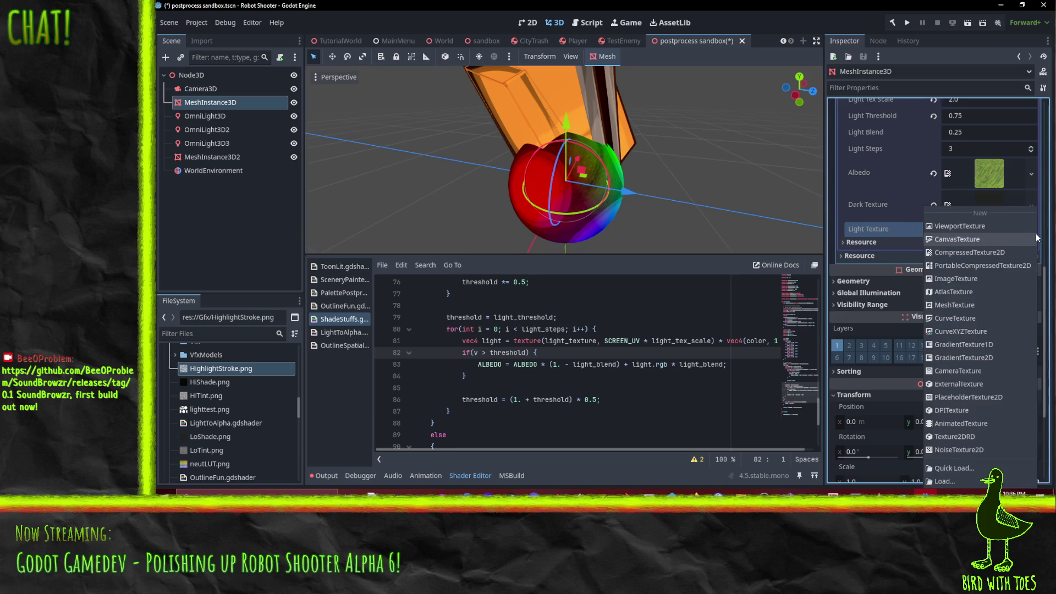
left_click(949, 464)
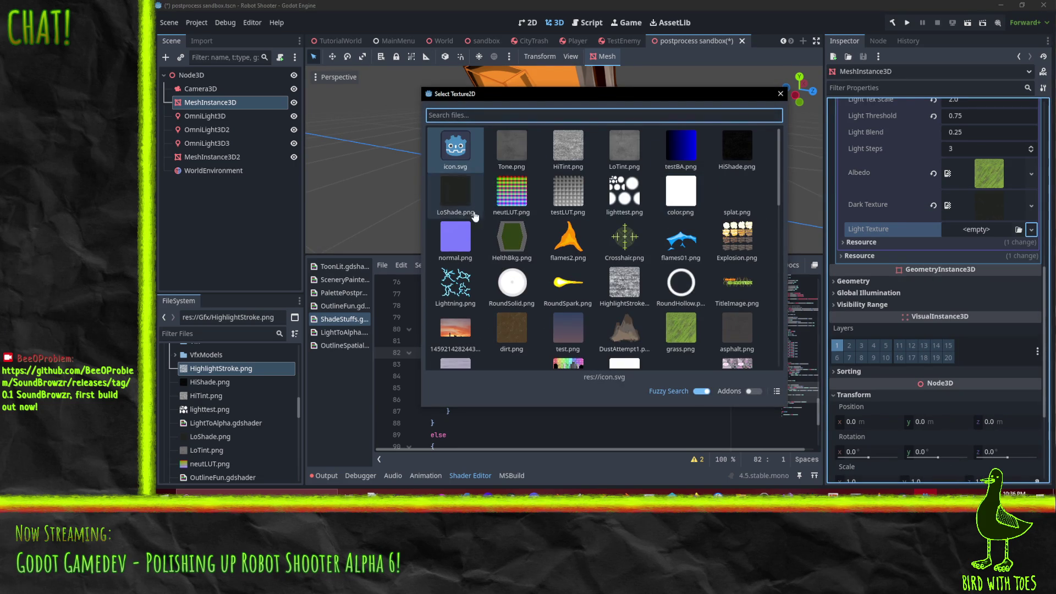
scroll(583, 237, "down", 2)
left_click(572, 226)
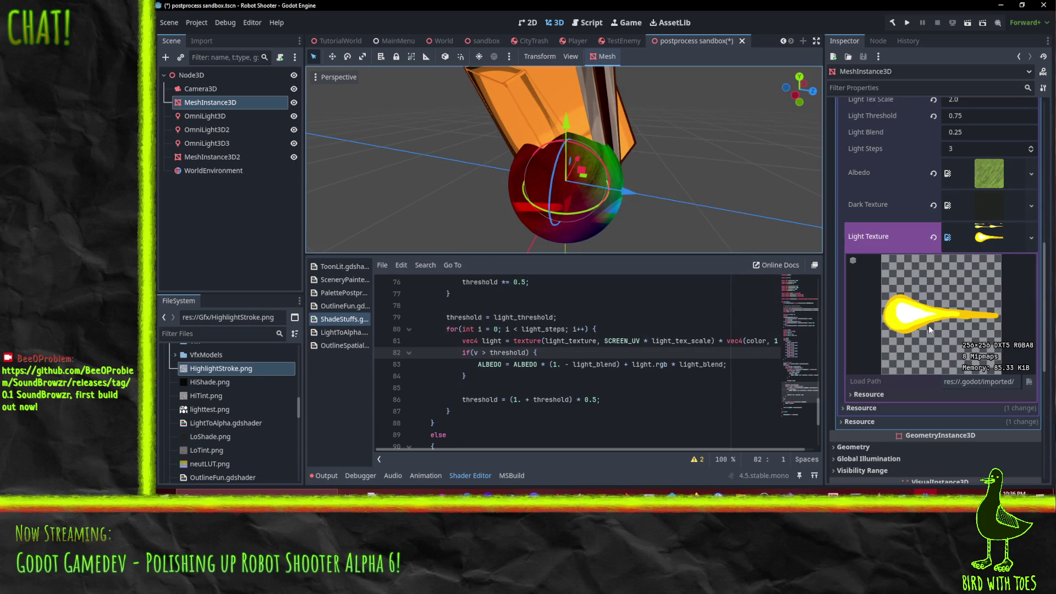
mouse_move(665, 220)
left_mouse_down()
mouse_move(576, 198)
mouse_move(628, 210)
left_mouse_up()
- Quick-load HighlightStroke.png as the Light Texture again, then switch to Krita
left_click(1032, 238)
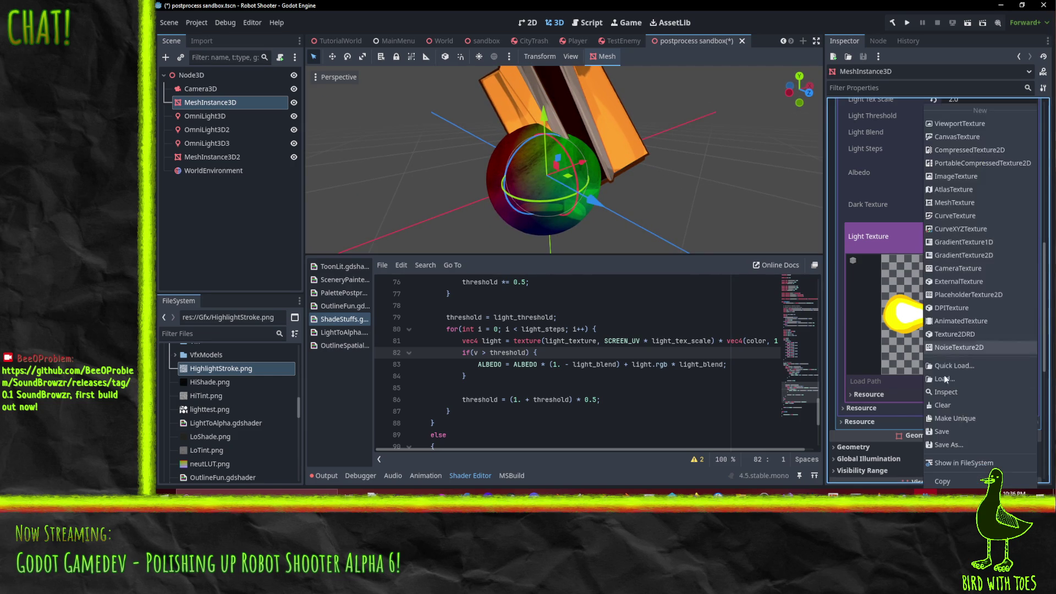
left_click(956, 364)
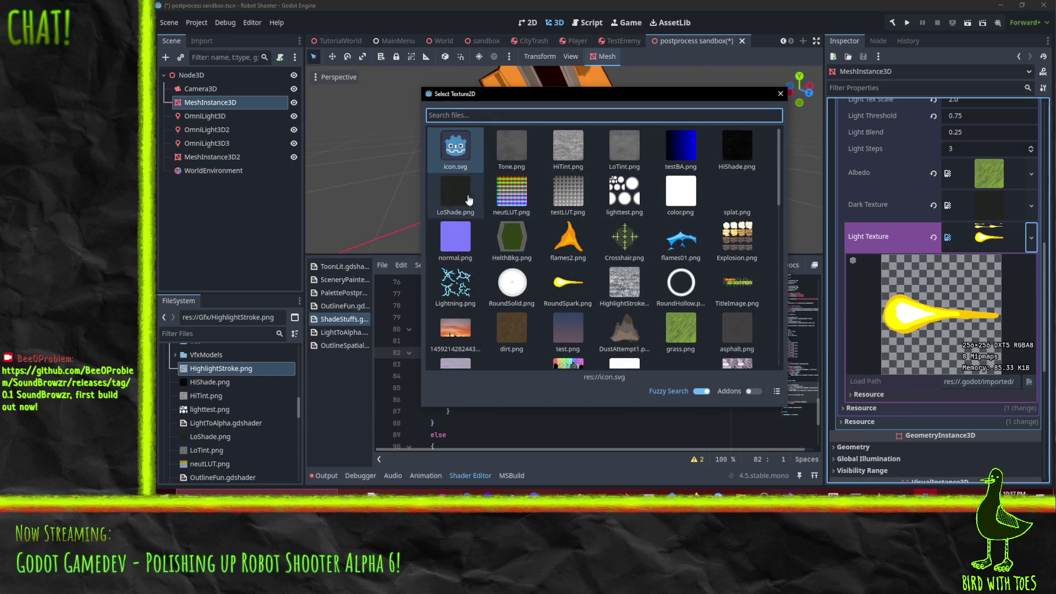
double_click(620, 286)
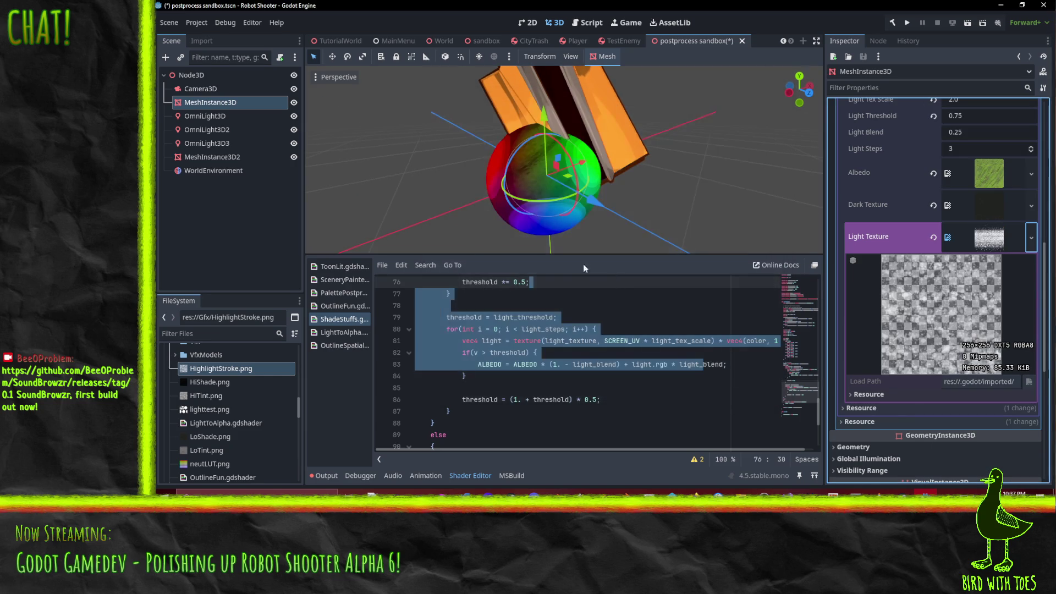
left_click_drag(544, 187, 580, 196)
scroll(598, 203, "up", 2)
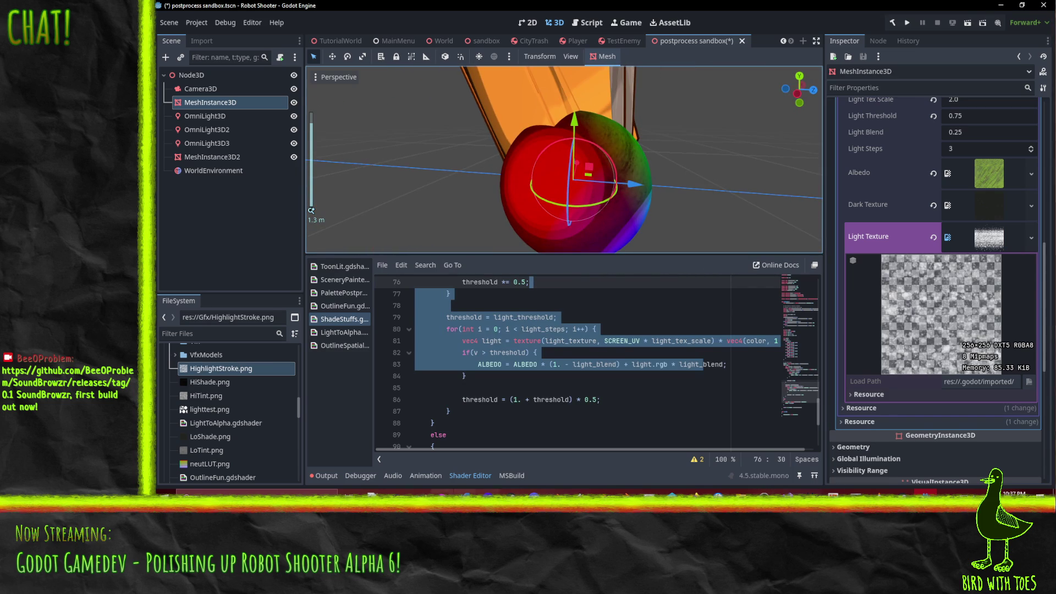
left_click(443, 493)
- Export the transparent 256×256 canvas as a PNG with default options and head back to Godot
scroll(461, 176, "down", 2)
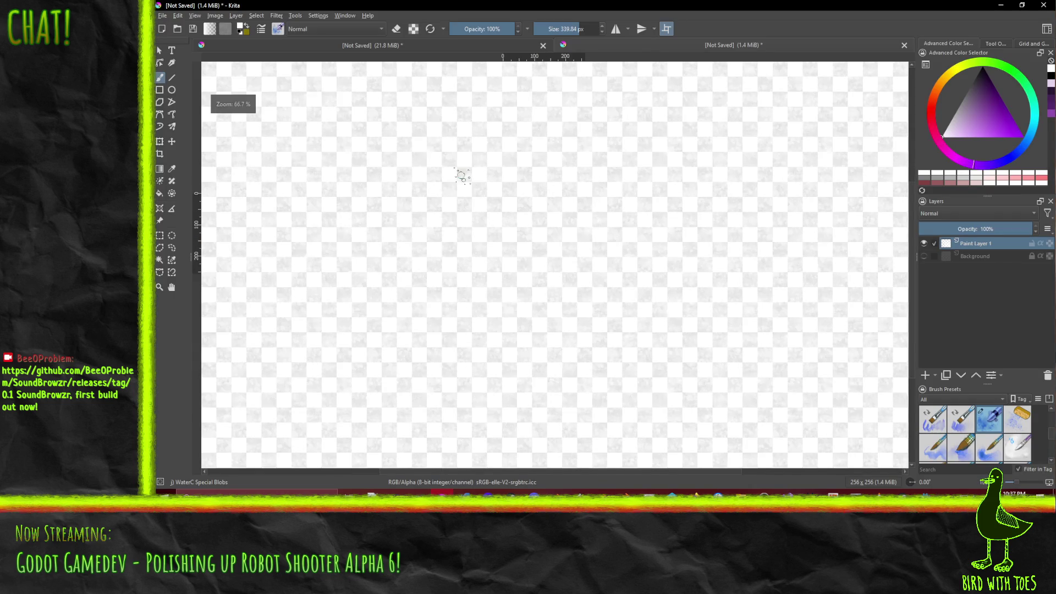
left_click(162, 15)
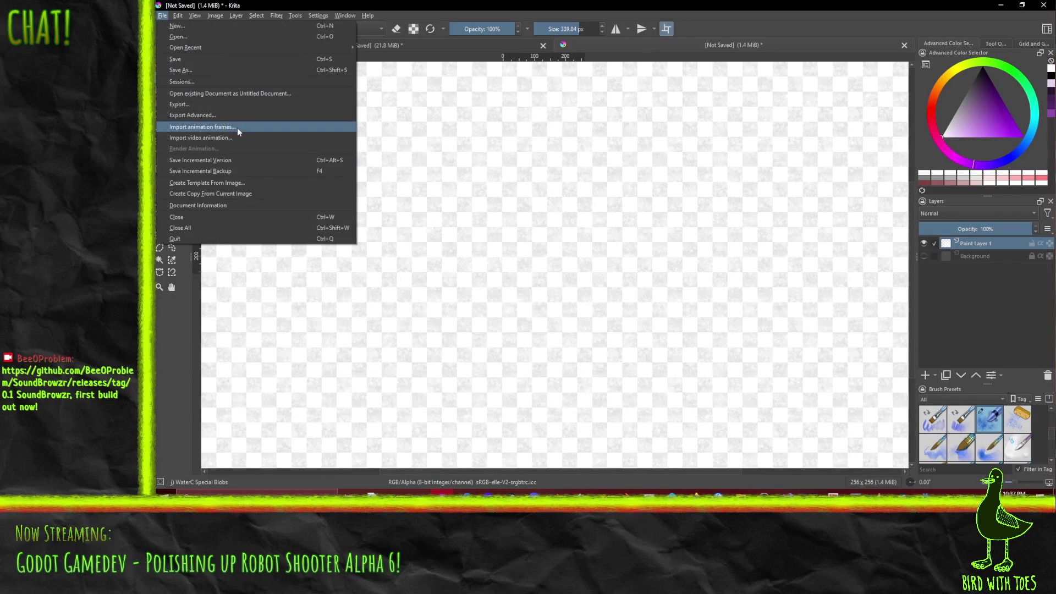
left_click(198, 106)
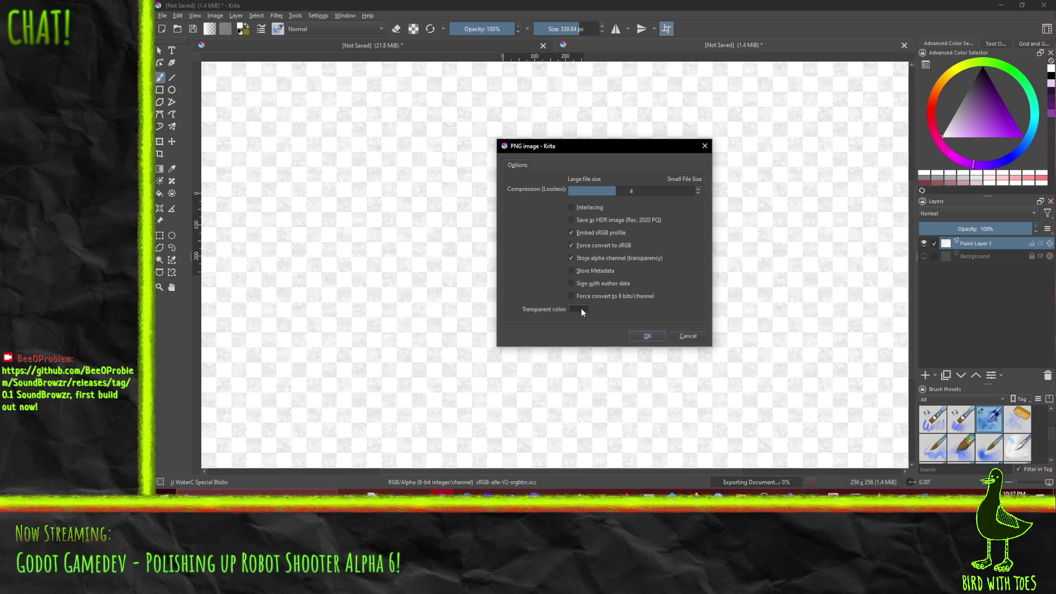
left_click(645, 334)
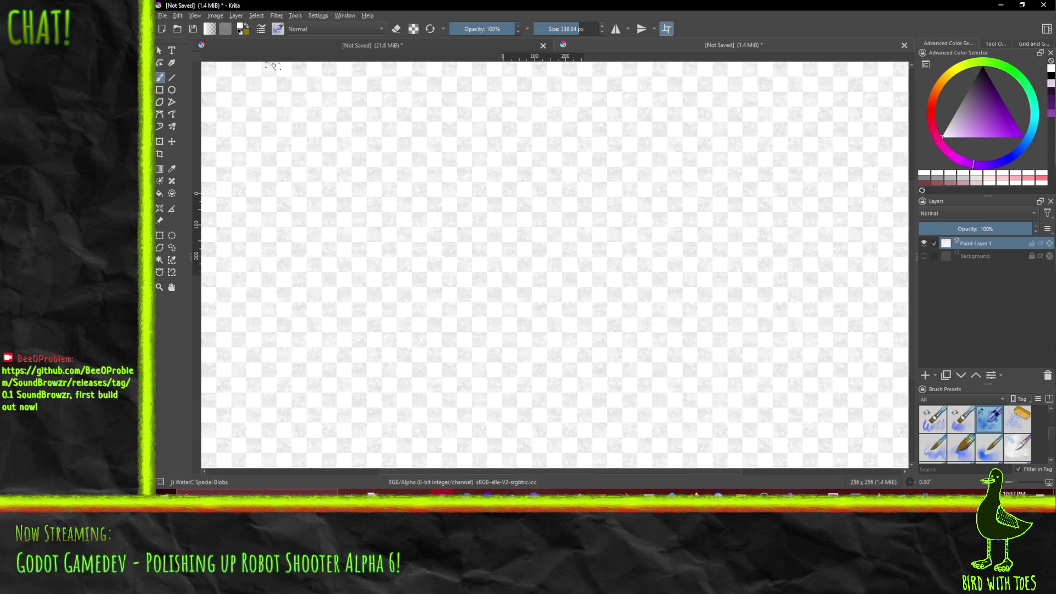
scroll(560, 227, "up", 1)
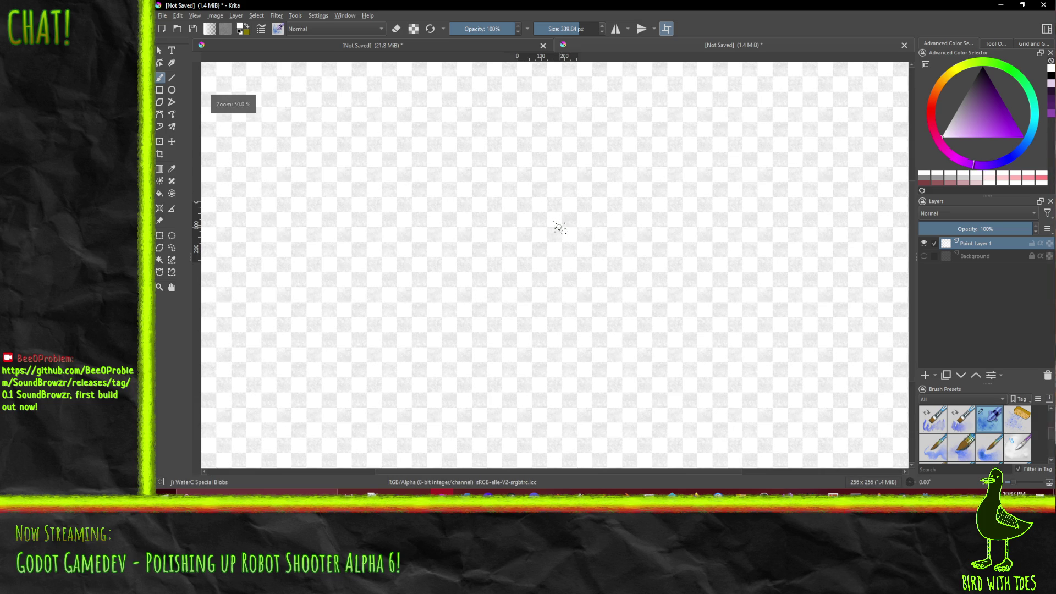
mouse_move(926, 493)
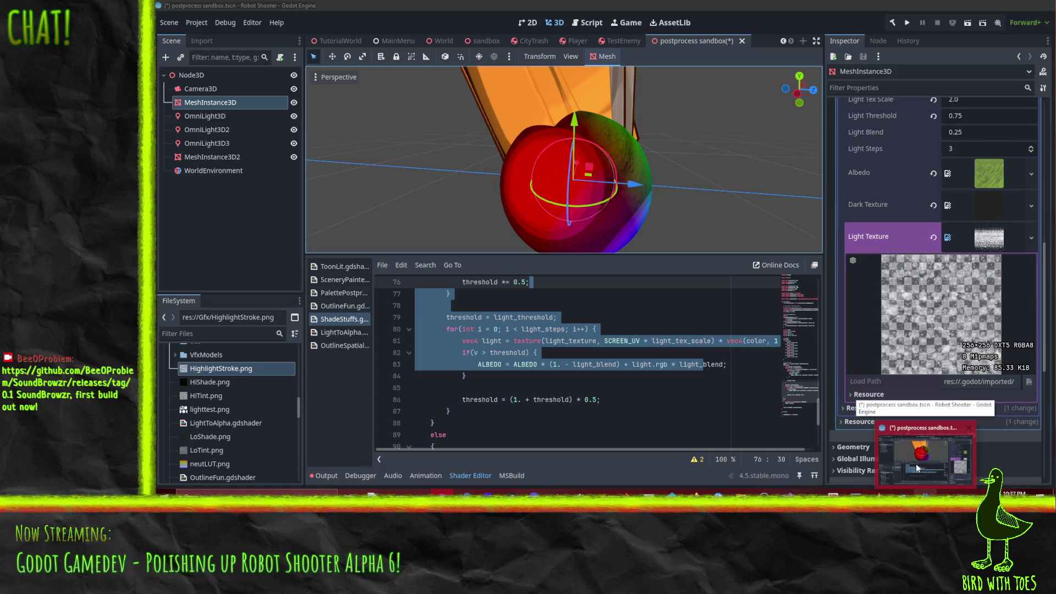
left_click(916, 464)
scroll(630, 203, "up", 4)
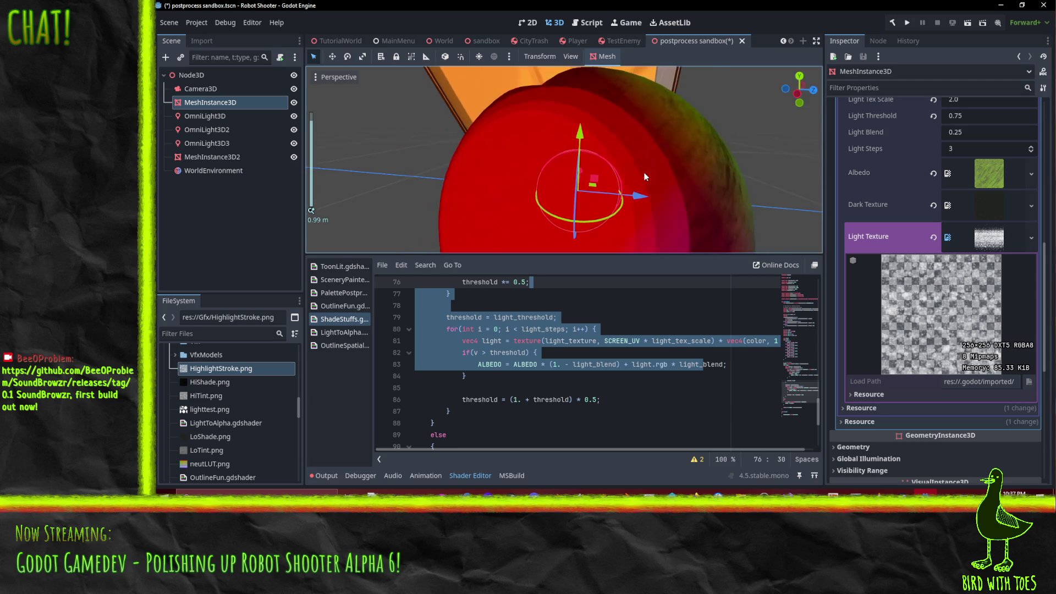
mouse_move(629, 176)
left_mouse_down()
mouse_move(526, 163)
mouse_move(517, 138)
mouse_move(527, 142)
left_mouse_up()
scroll(632, 203, "down", 1)
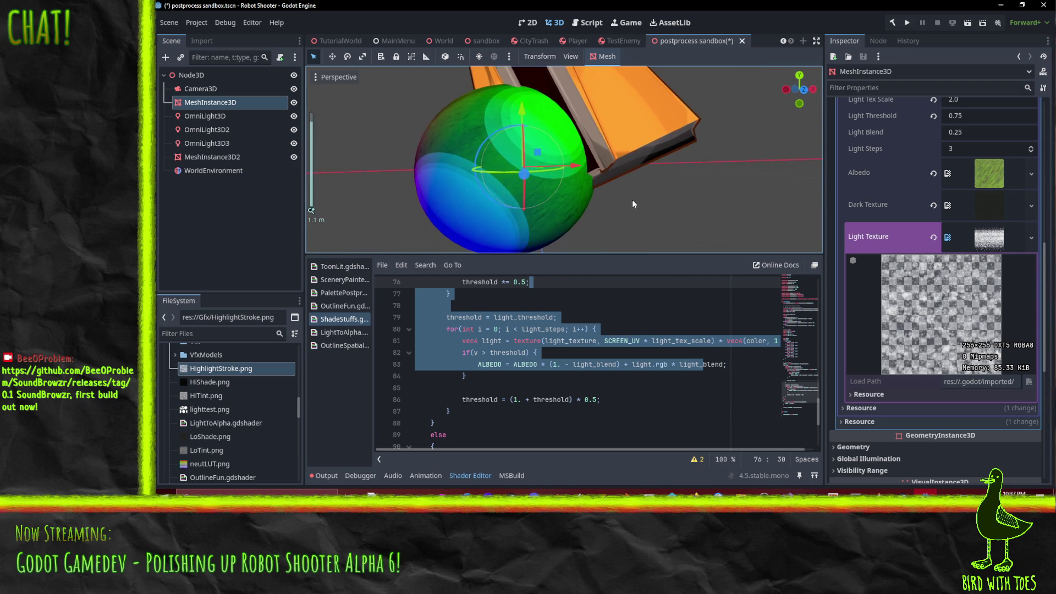
scroll(509, 204, "down", 2)
left_click(557, 420)
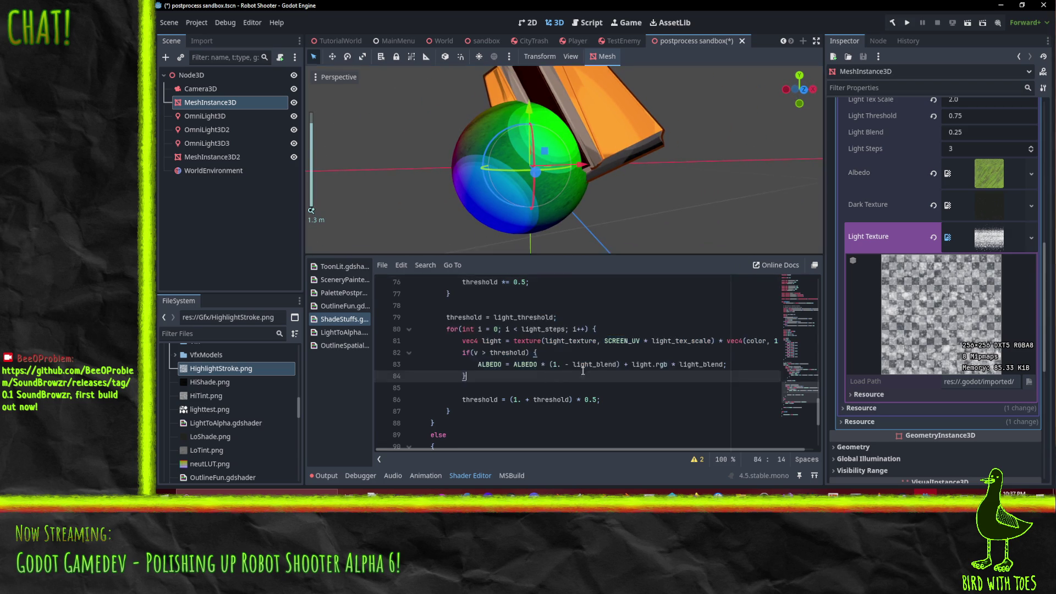
scroll(558, 385, "up", 4)
left_click(636, 357)
- Review the light texture lookup on line 81 and the ALBEDO blend line below the threshold check
scroll(649, 372, "down", 4)
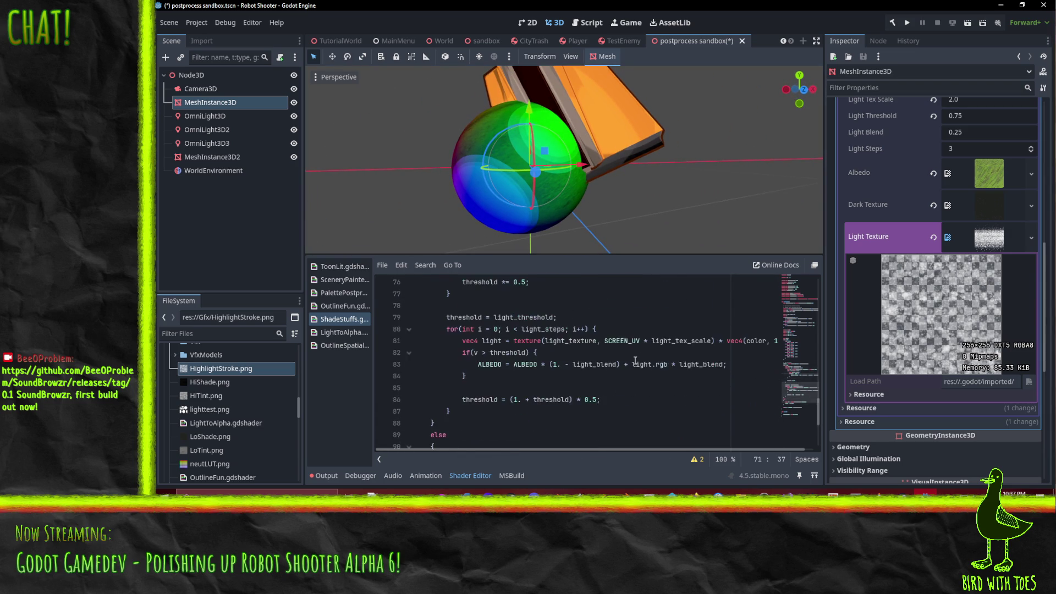
left_click(665, 384)
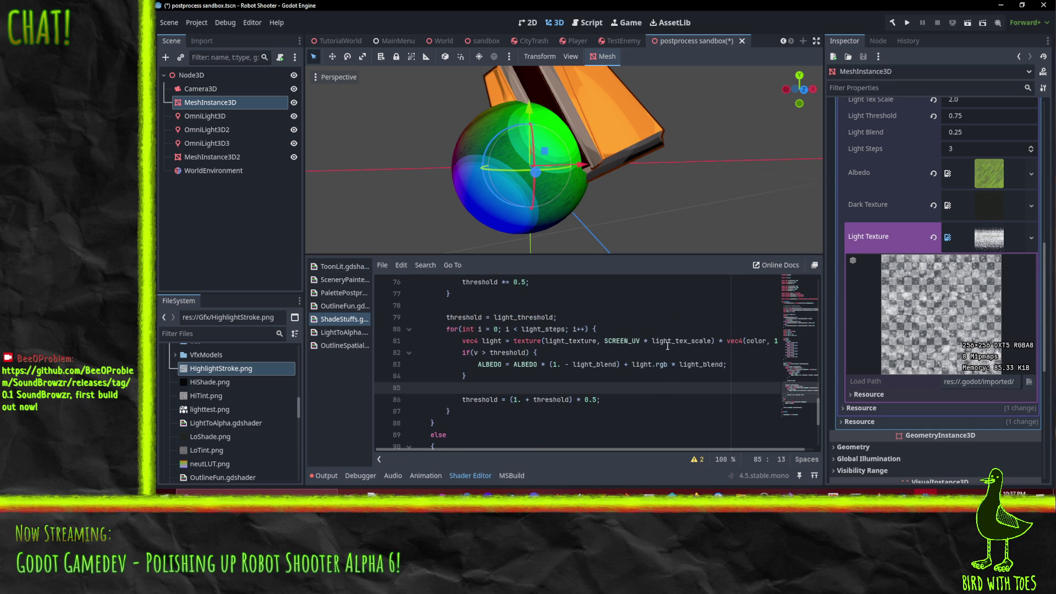
left_click(640, 341)
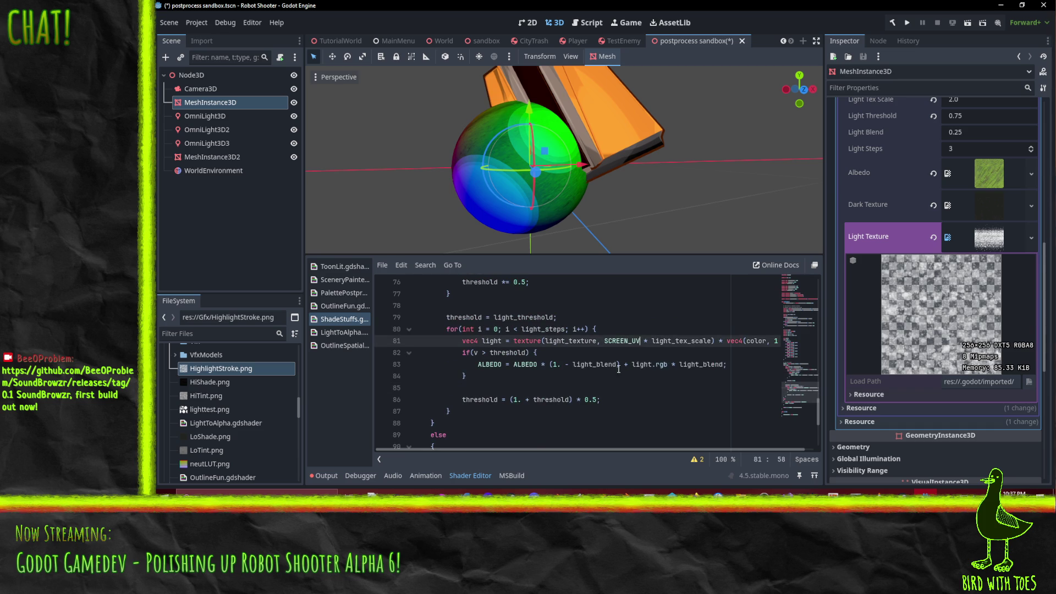
left_click(667, 365)
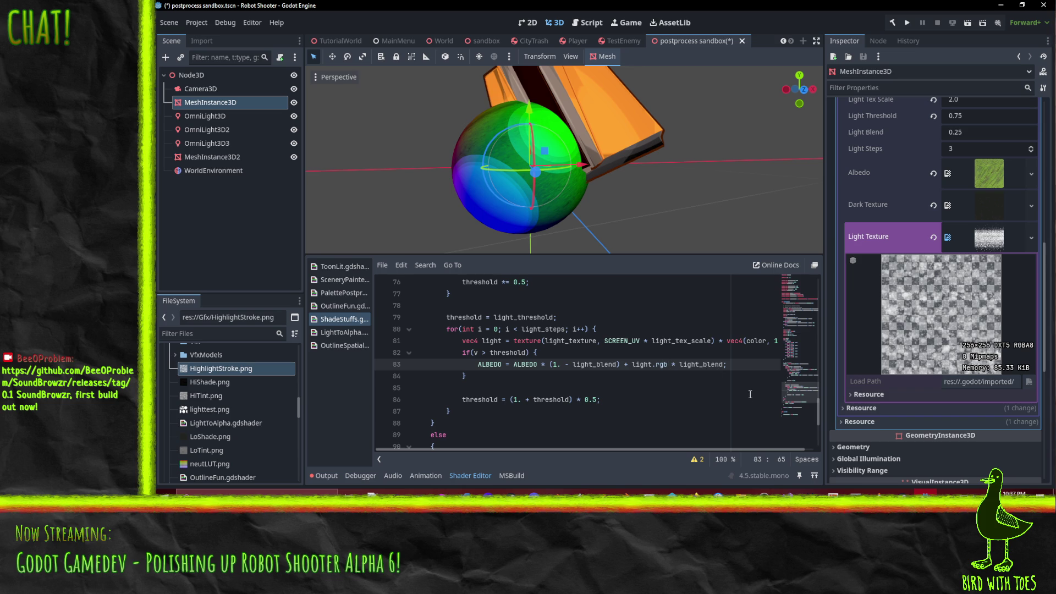
left_click(563, 357)
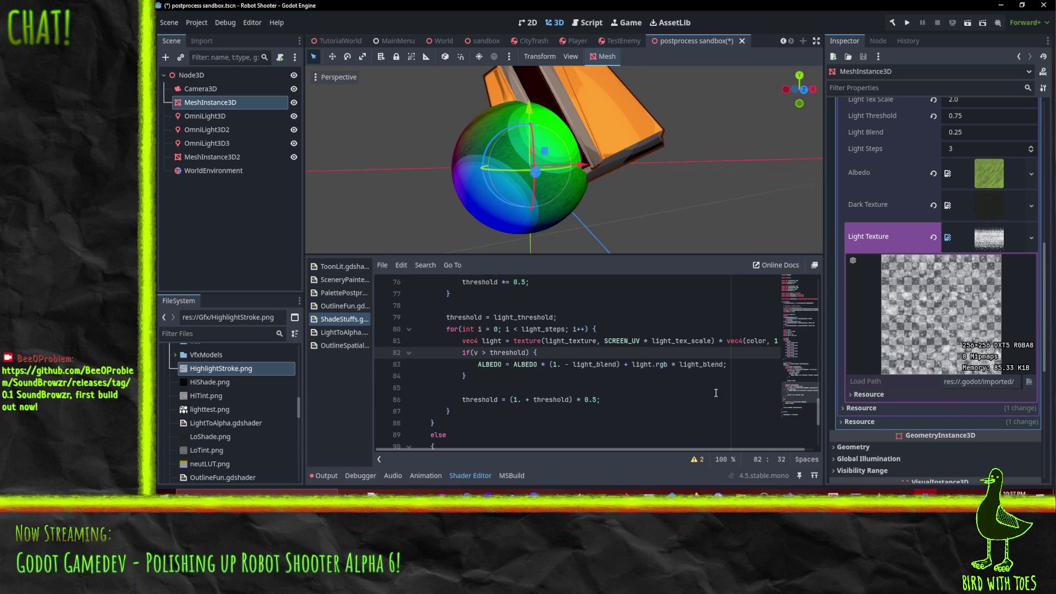
- Wrap the ALBEDO blend line in an if(light.a > 0.1) block with an indented closing brace
key("Return")
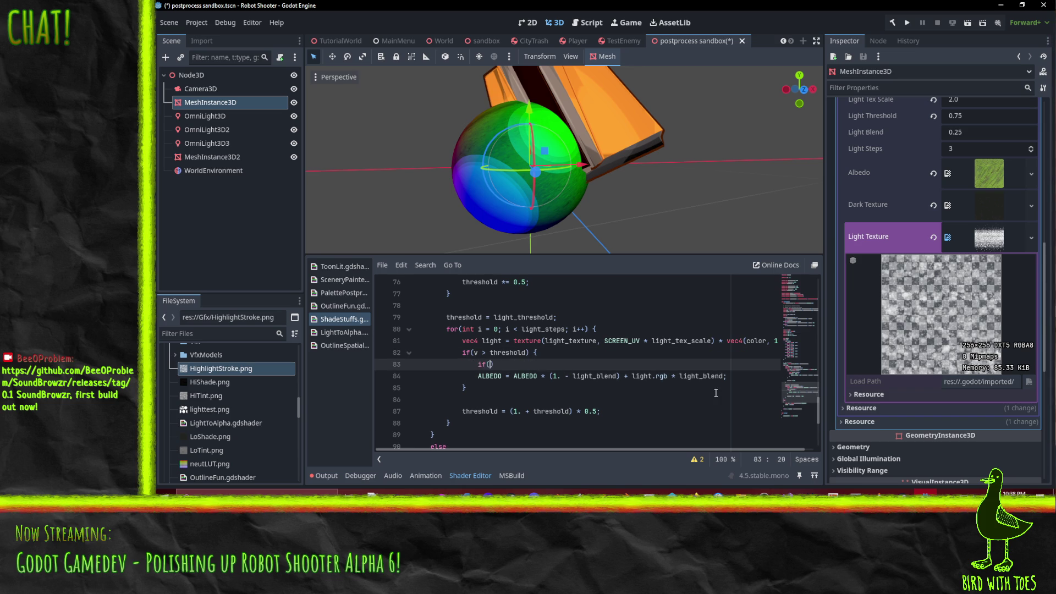
type("ligh")
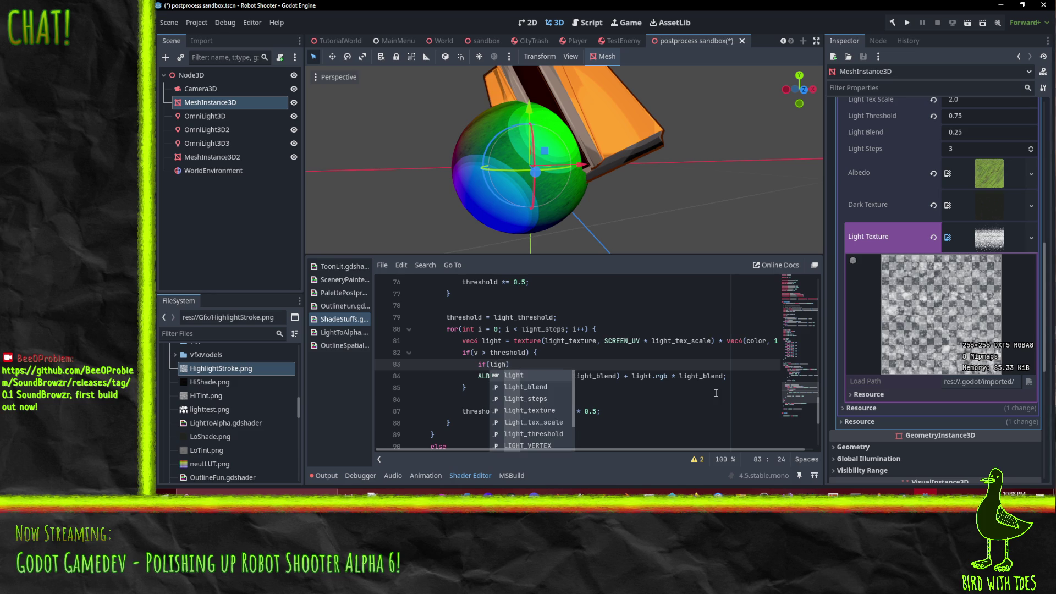
type("t.a > 0.")
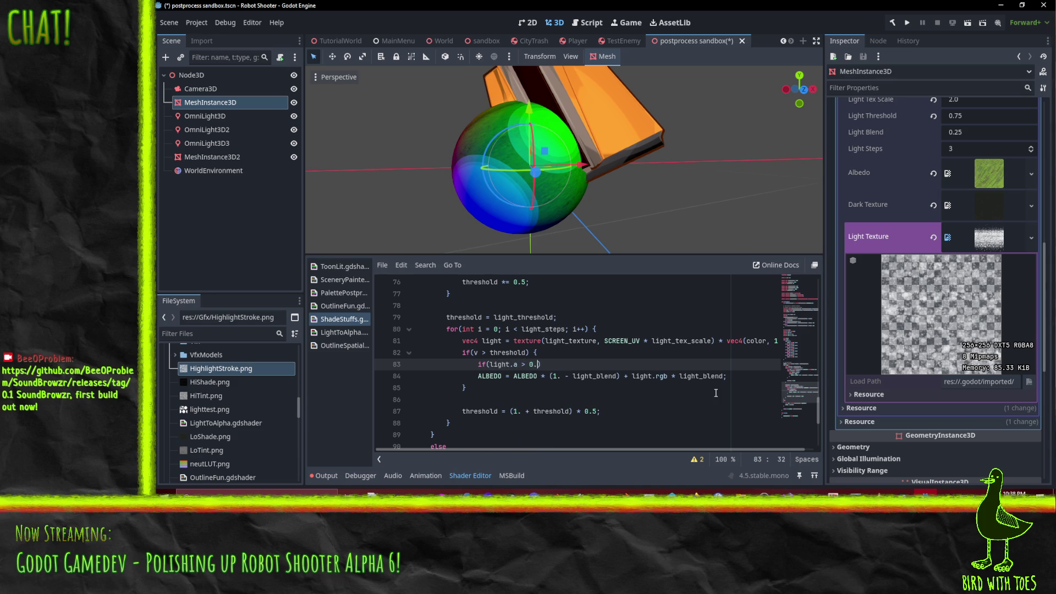
type("1)")
key("Delete")
key("Down")
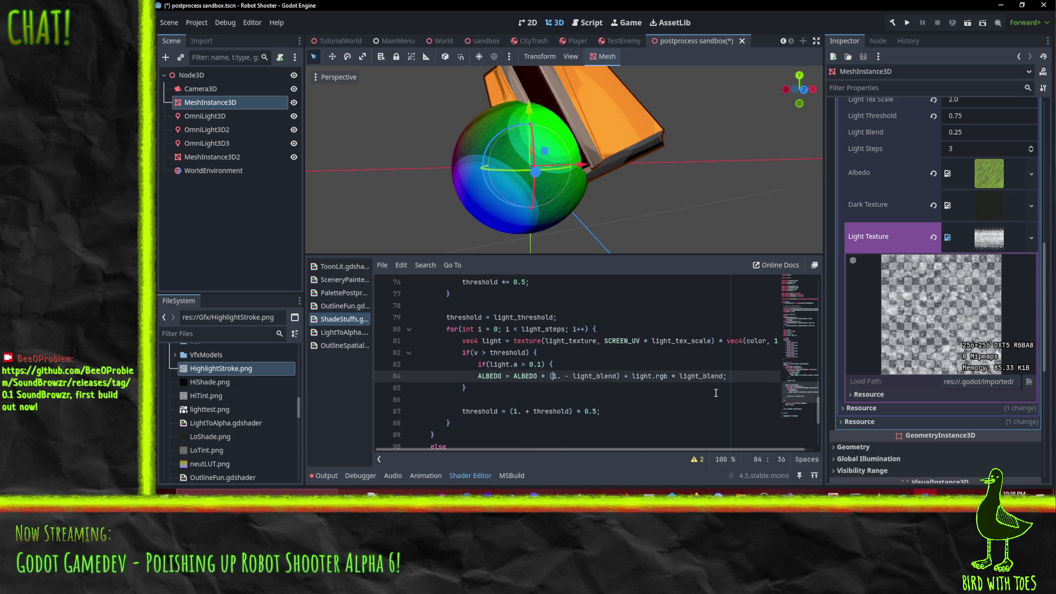
key("End")
key("Return")
type("}")
key("Up")
key("Home")
key("Tab")
key("Up")
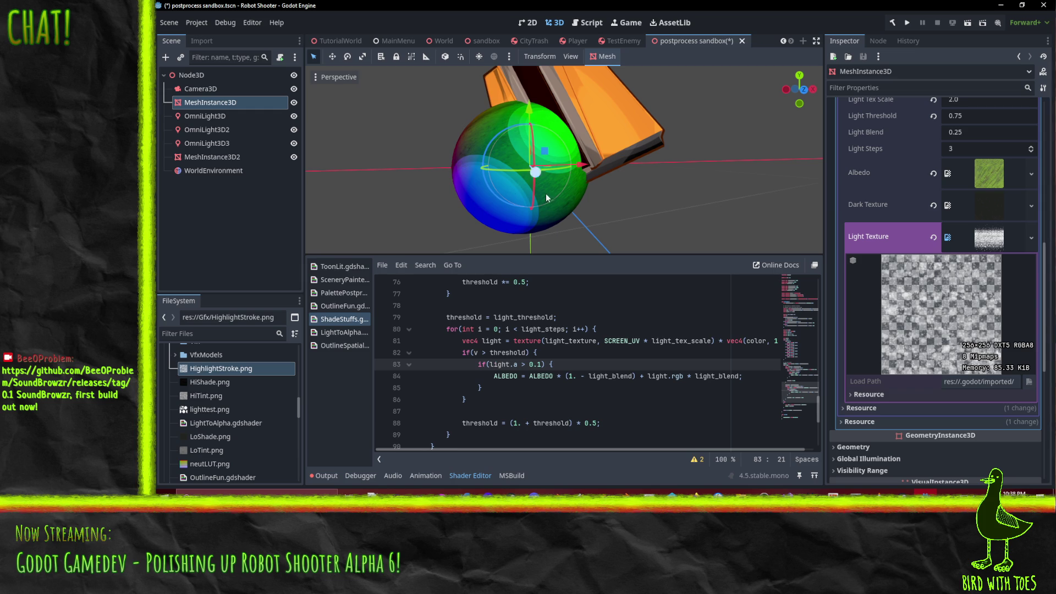
- Change the light alpha cutoff on line 83 from 0.1 to 0.25 and check the sphere
scroll(566, 231, "up", 5)
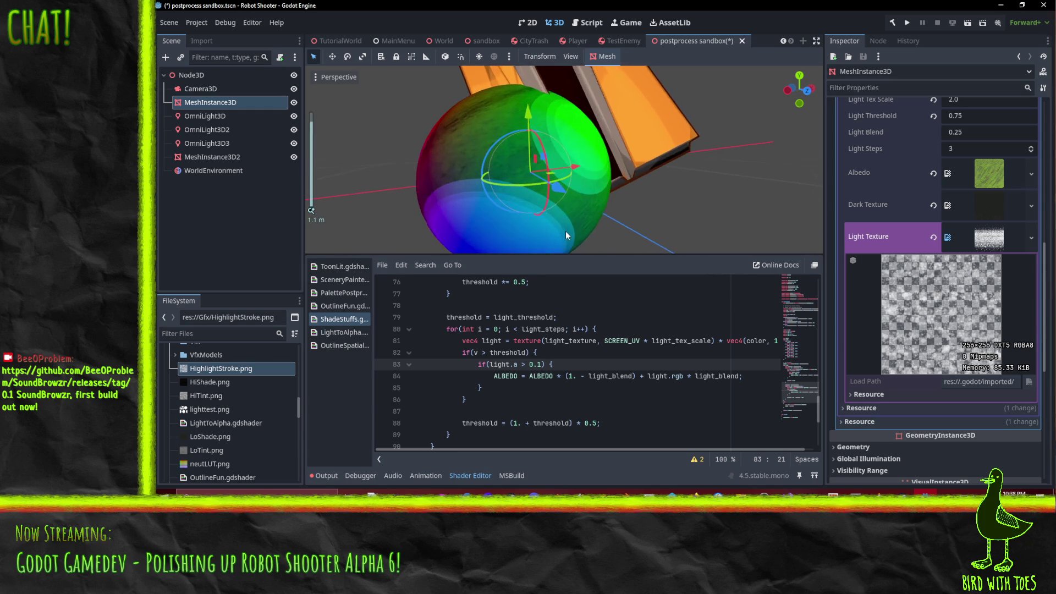
scroll(566, 231, "down", 5)
left_click(543, 377)
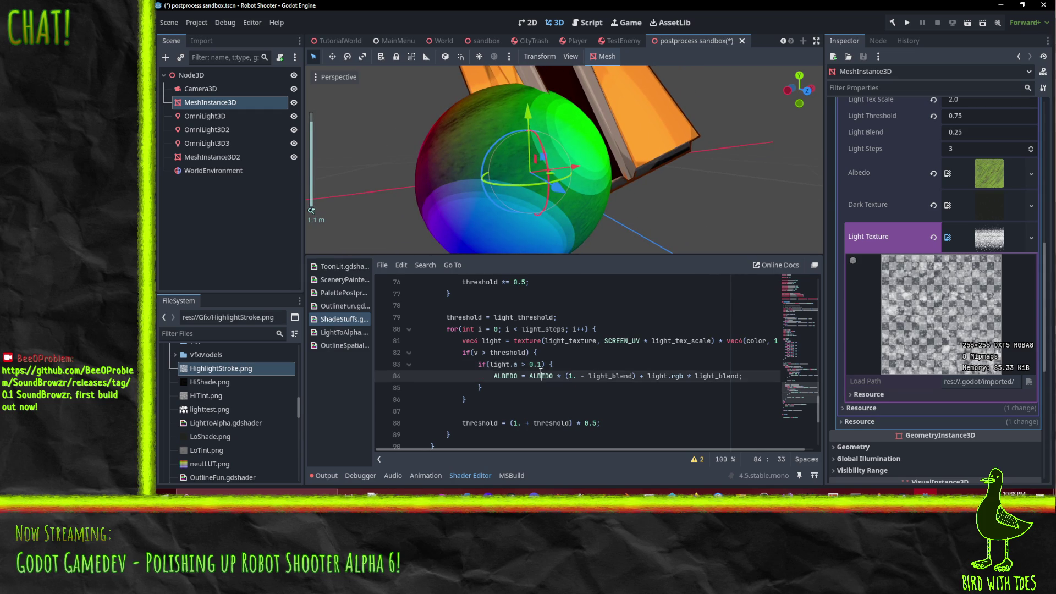
left_click(545, 365)
type("25")
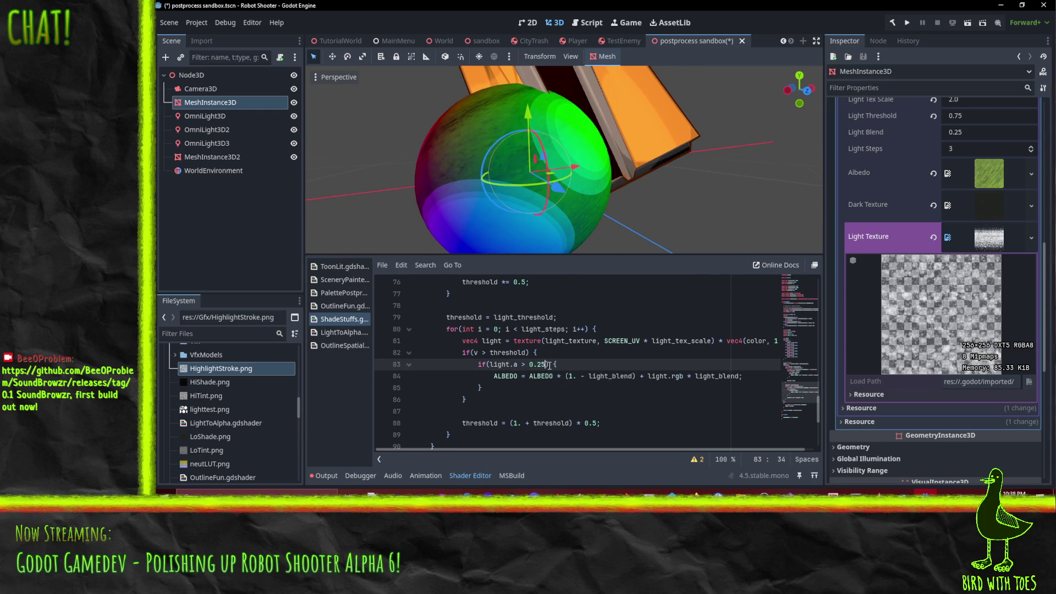
key("Up")
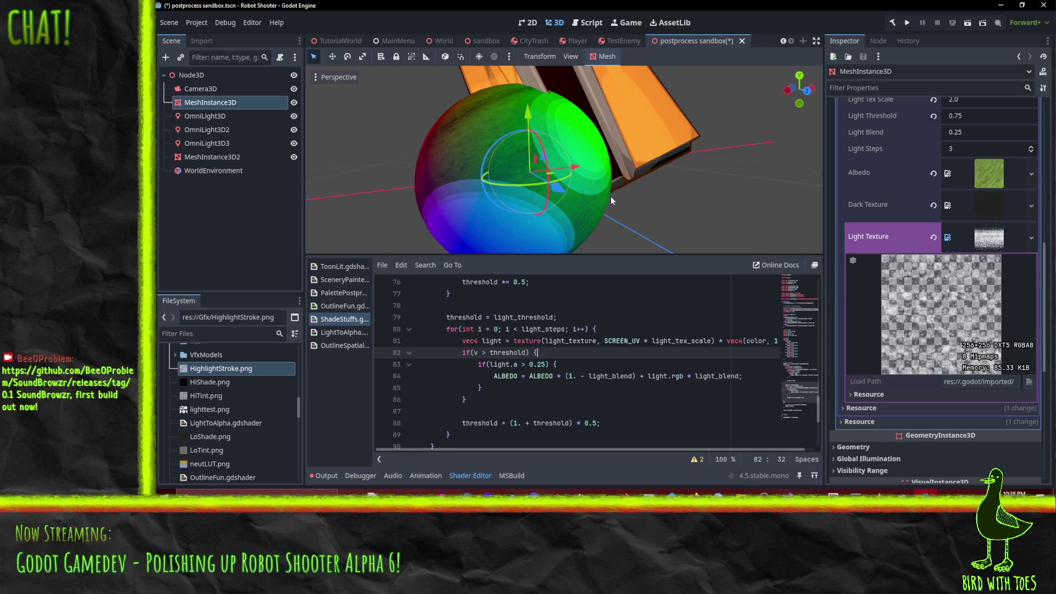
mouse_move(611, 196)
left_mouse_down()
mouse_move(605, 213)
mouse_move(530, 216)
mouse_move(567, 210)
mouse_move(603, 165)
mouse_move(536, 167)
mouse_move(539, 184)
left_mouse_up()
scroll(571, 212, "up", 5)
scroll(571, 213, "down", 2)
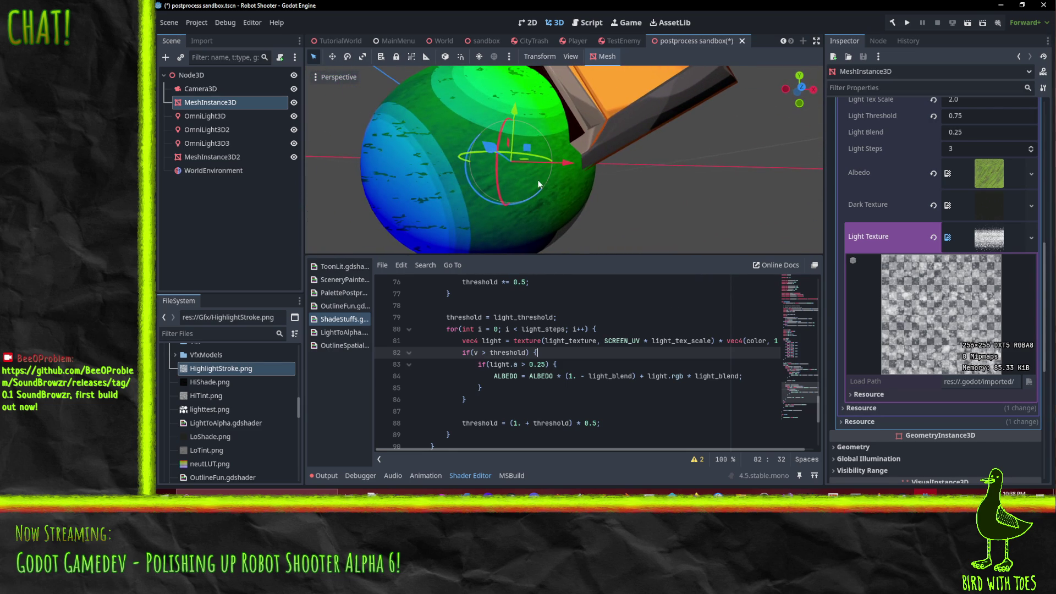
- Inspect the light_blend terms and light.rgb on line 84, returning to light.a on line 83
double_click(611, 377)
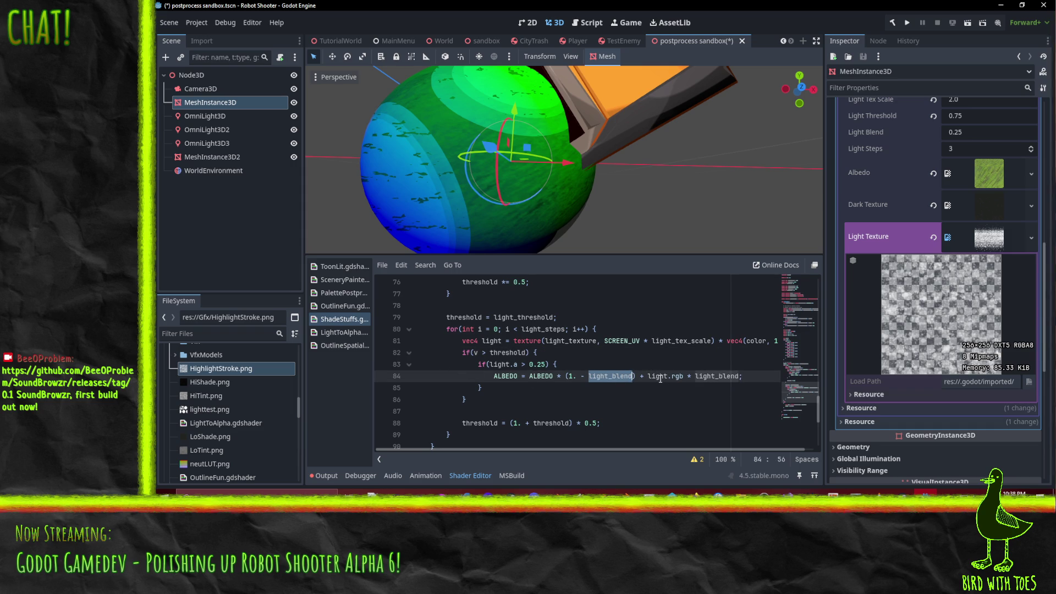
double_click(712, 376)
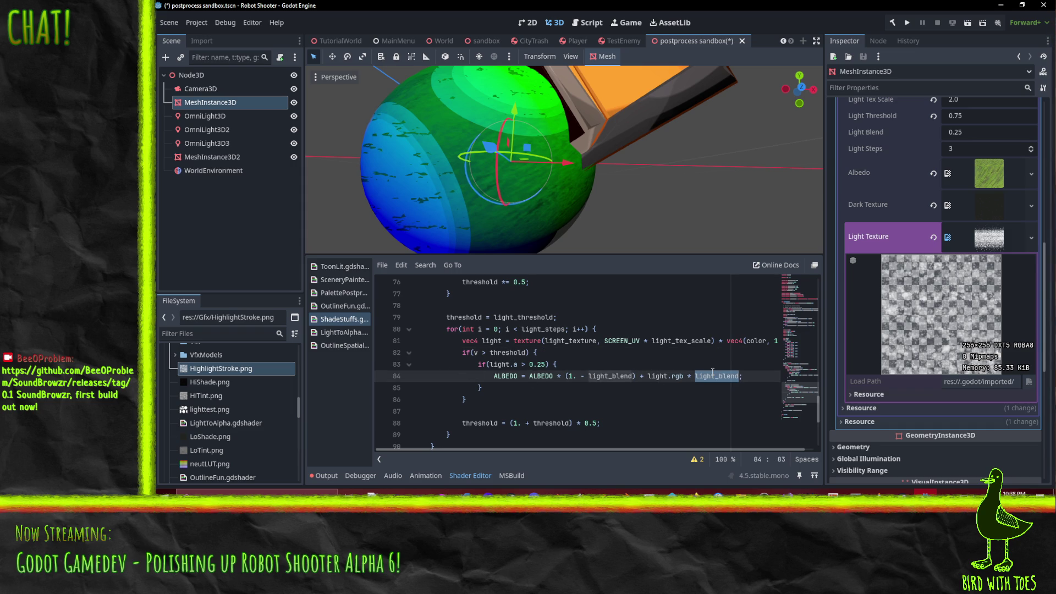
scroll(970, 250, "up", 2)
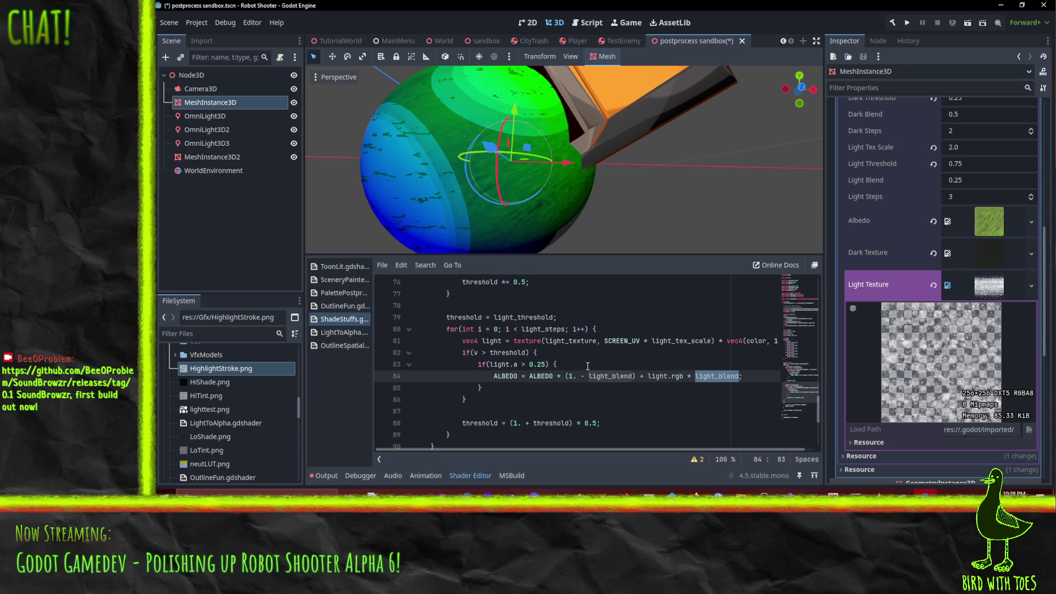
left_click_drag(461, 183, 424, 190)
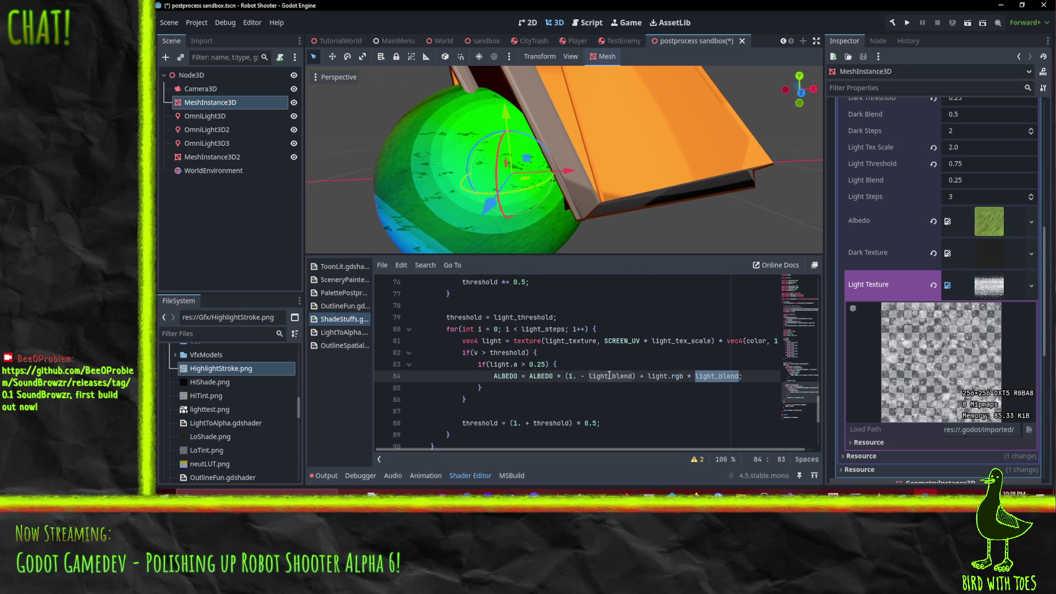
double_click(658, 377)
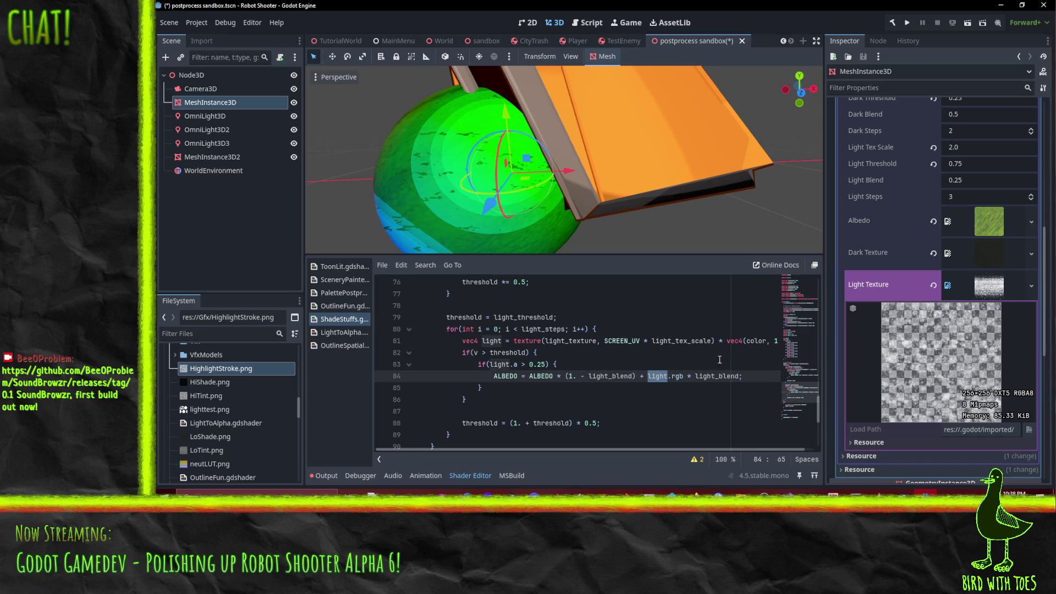
mouse_move(602, 449)
left_mouse_down()
mouse_move(658, 447)
mouse_move(571, 446)
left_mouse_up()
left_click(515, 365)
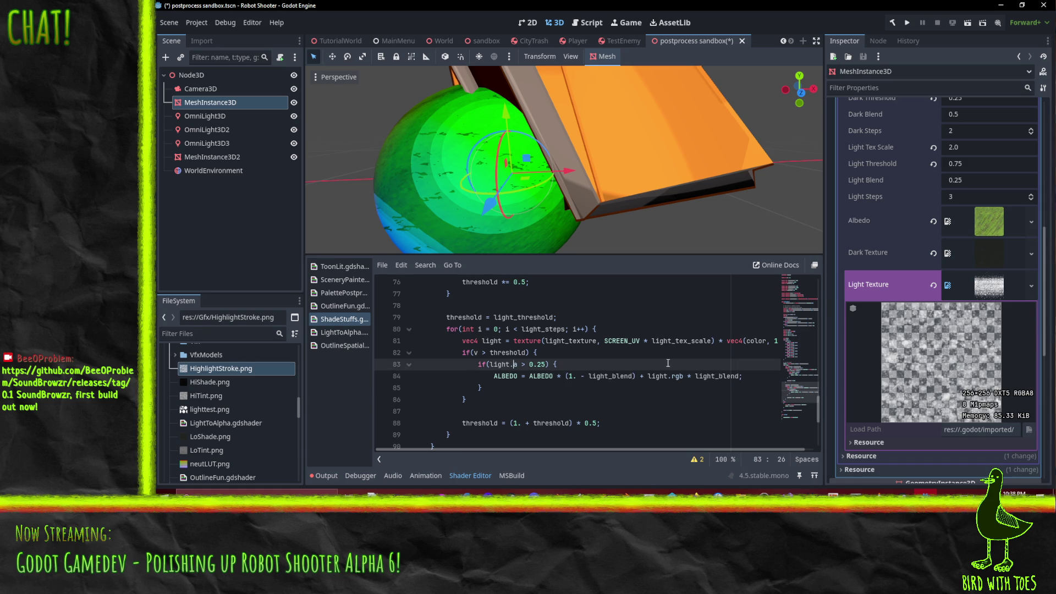
- Multiply light_blend by light.a in the line 84 ALBEDO mix and recompile to check the sphere
left_click(633, 376)
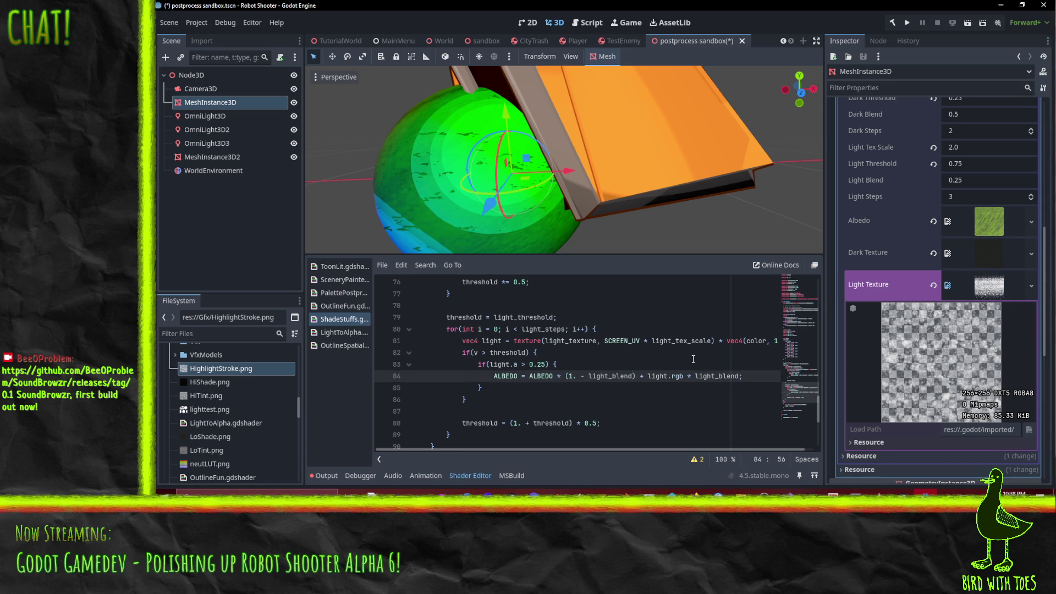
type("* ")
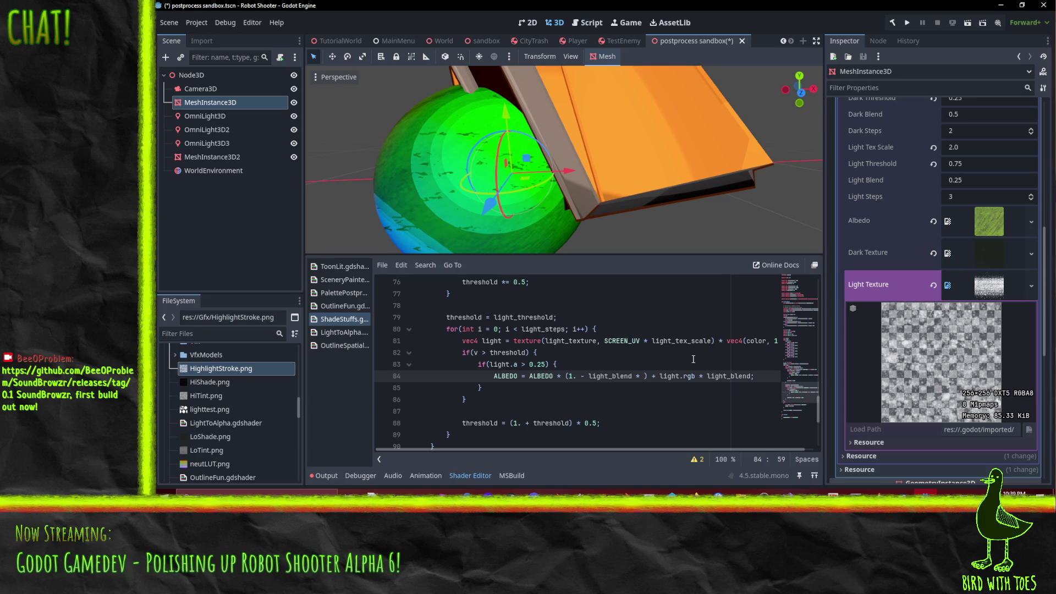
type("light.a")
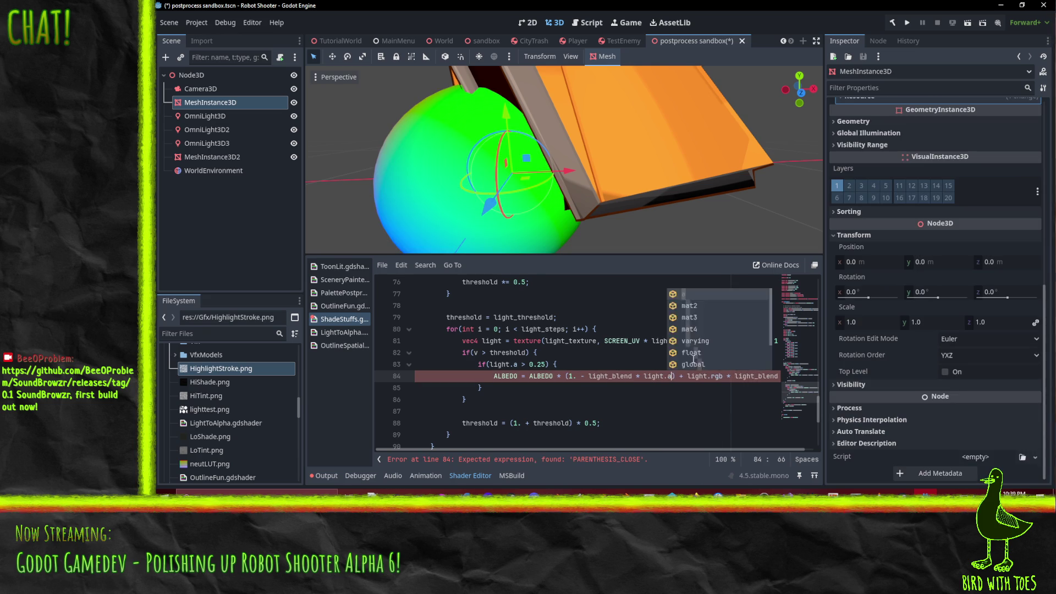
key("End")
type("* light.a")
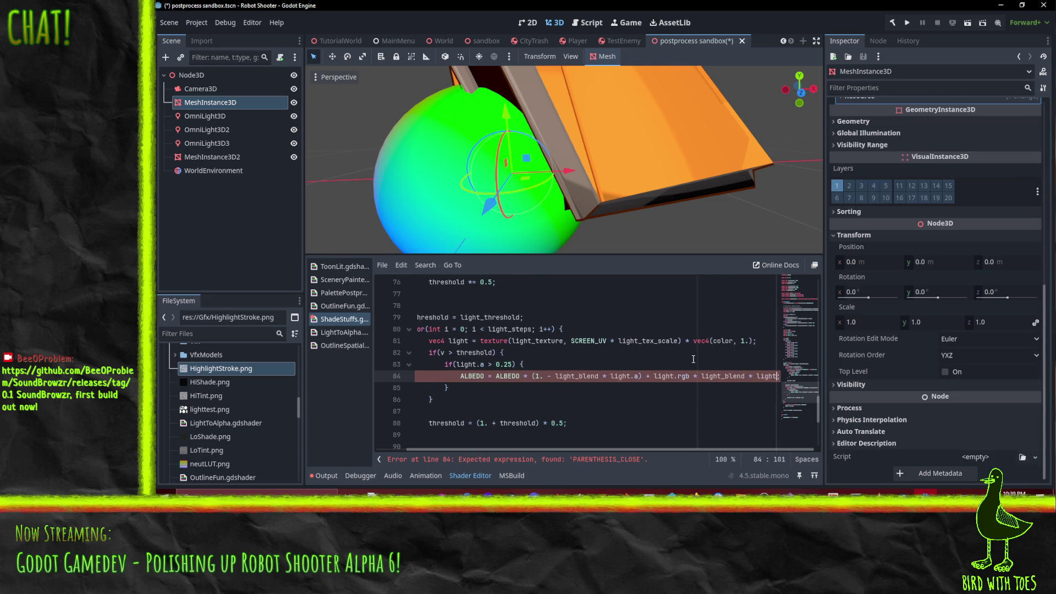
key("Home")
key("Home")
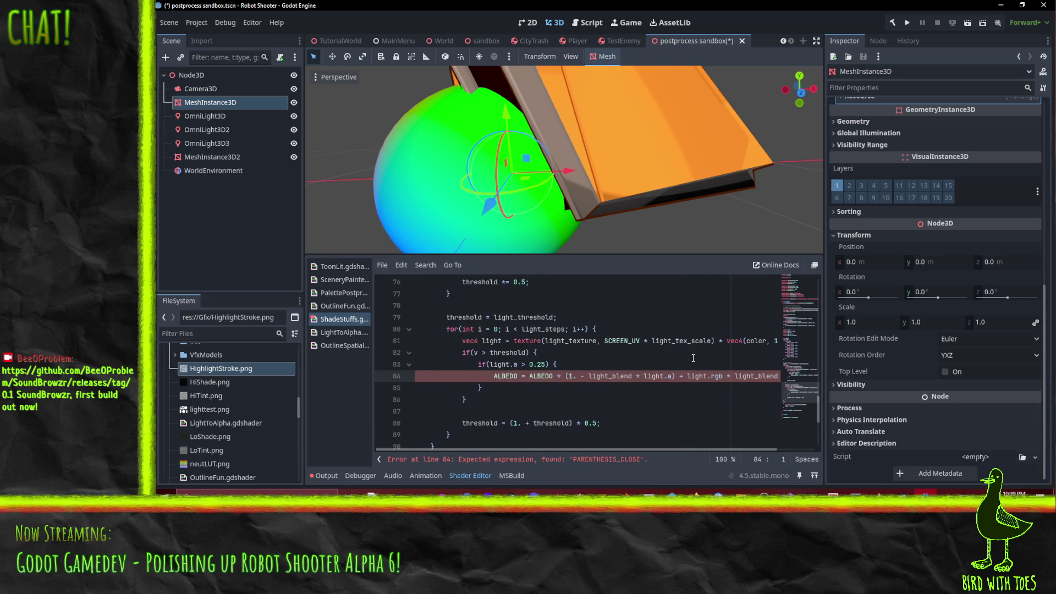
left_click(603, 352)
mouse_move(539, 182)
left_mouse_down()
mouse_move(529, 138)
mouse_move(551, 354)
left_mouse_up()
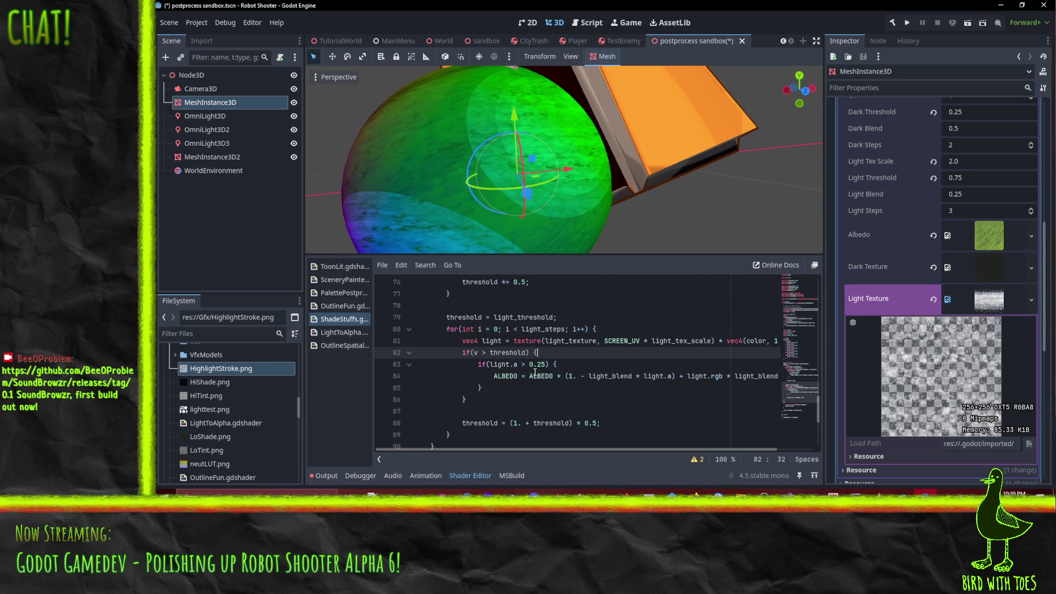
- Raise the light alpha cutoff on line 83 to 0.5 and orbit to view the lit side
key("Down")
key("Delete")
key("Up")
mouse_move(602, 180)
left_mouse_down()
mouse_move(592, 158)
mouse_move(591, 176)
mouse_move(553, 174)
mouse_move(578, 186)
left_mouse_up()
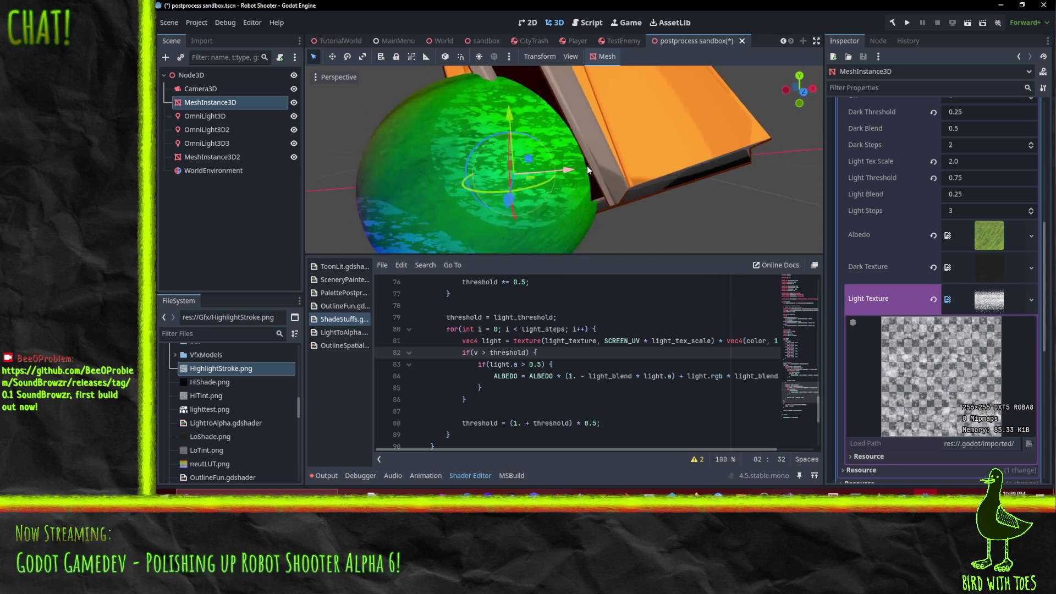
scroll(578, 186, "down", 3)
left_click_drag(450, 182, 497, 198)
scroll(498, 197, "up", 3)
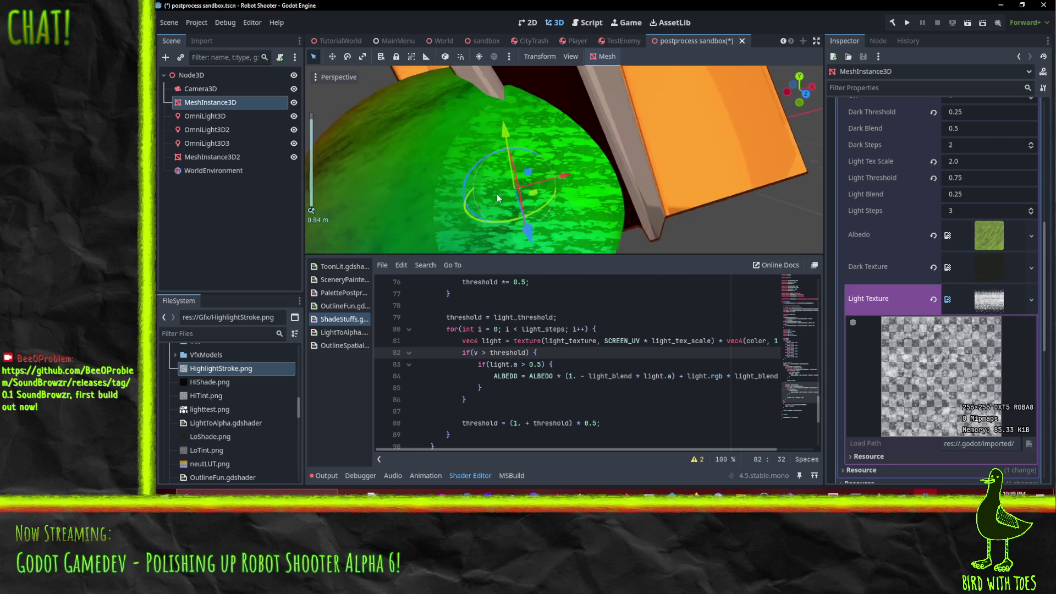
scroll(497, 198, "down", 2)
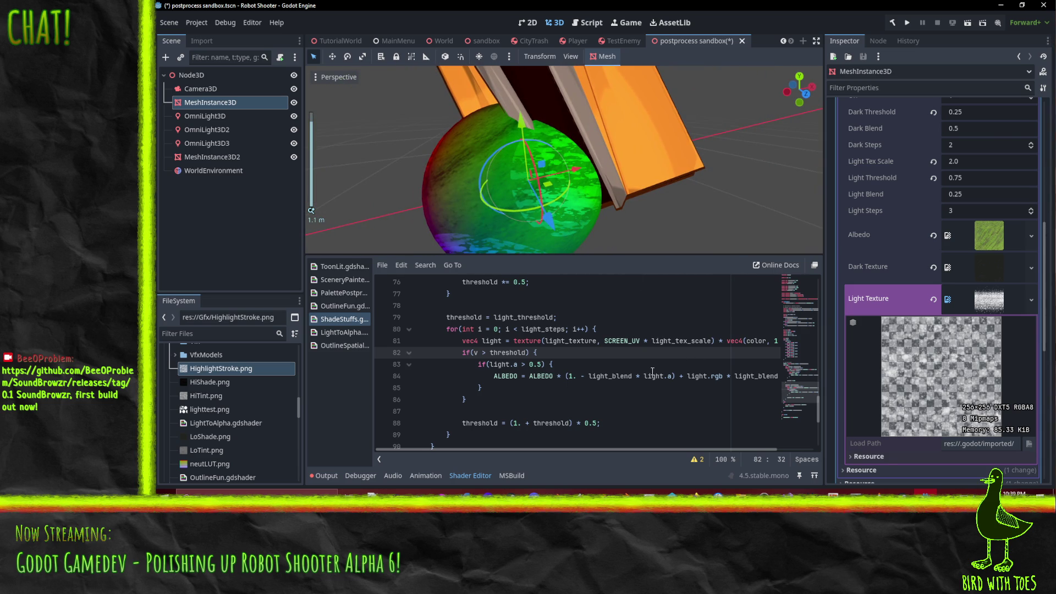
- Temporarily comment out the vec4(color) tint on line 81 with ;//, then restore it
left_click(715, 342)
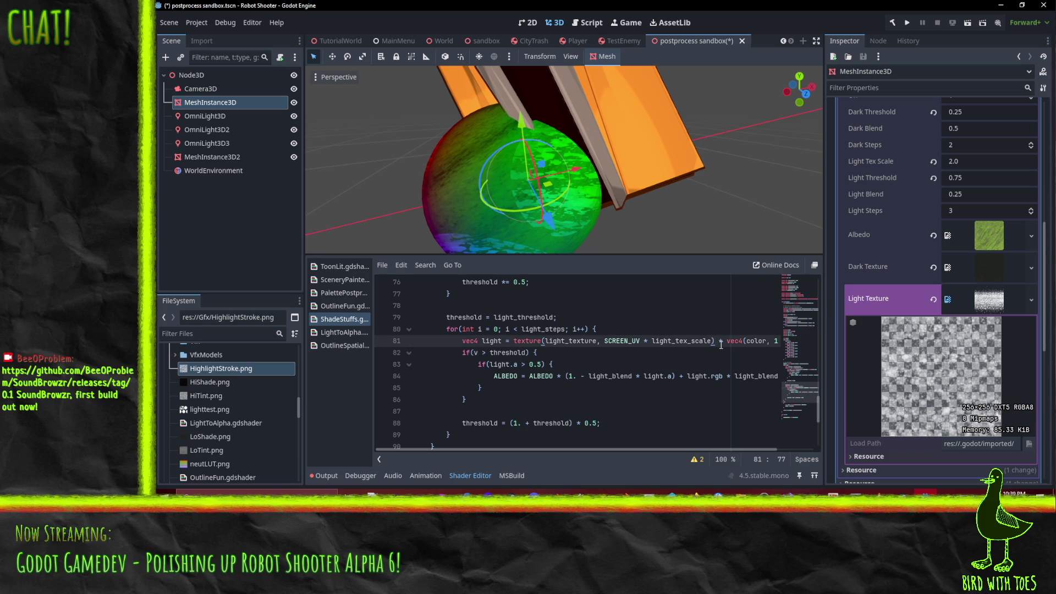
type(";//")
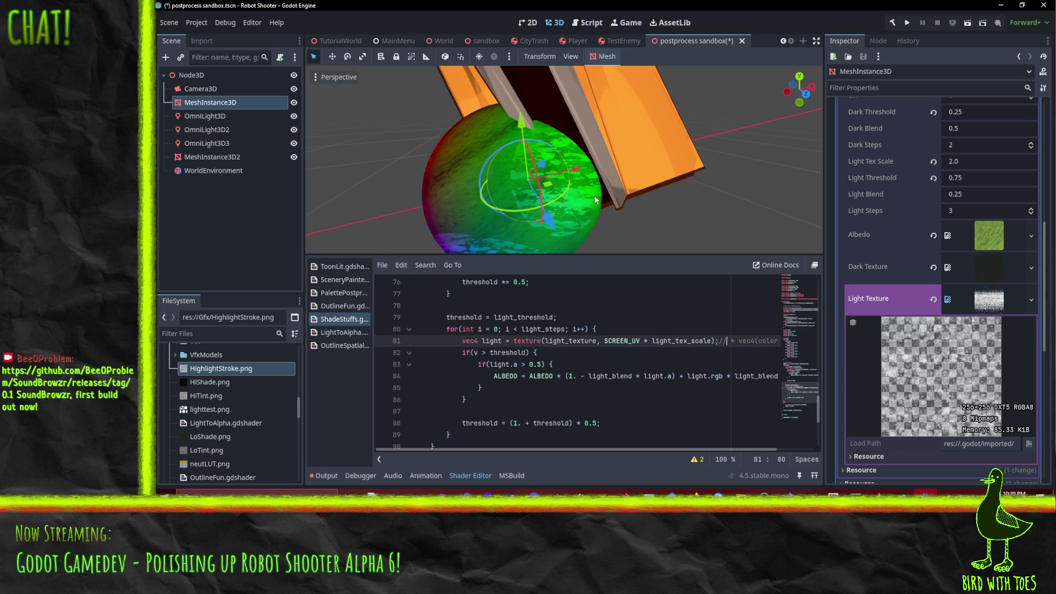
mouse_move(618, 206)
left_mouse_down()
mouse_move(580, 187)
mouse_move(614, 204)
left_mouse_up()
scroll(613, 201, "up", 3)
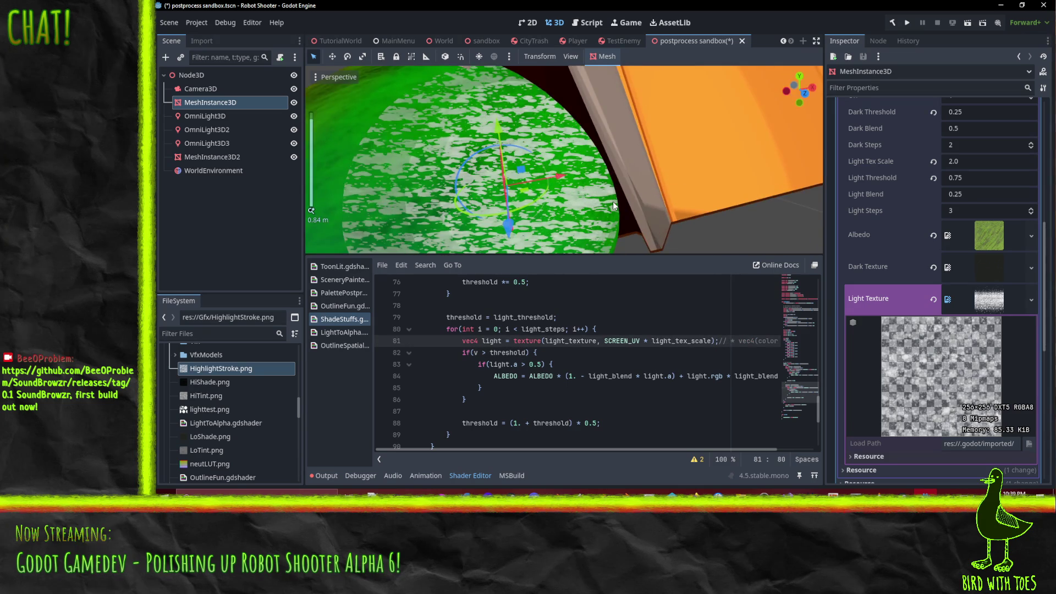
scroll(613, 201, "down", 4)
key("BackSpace")
key("BackSpace")
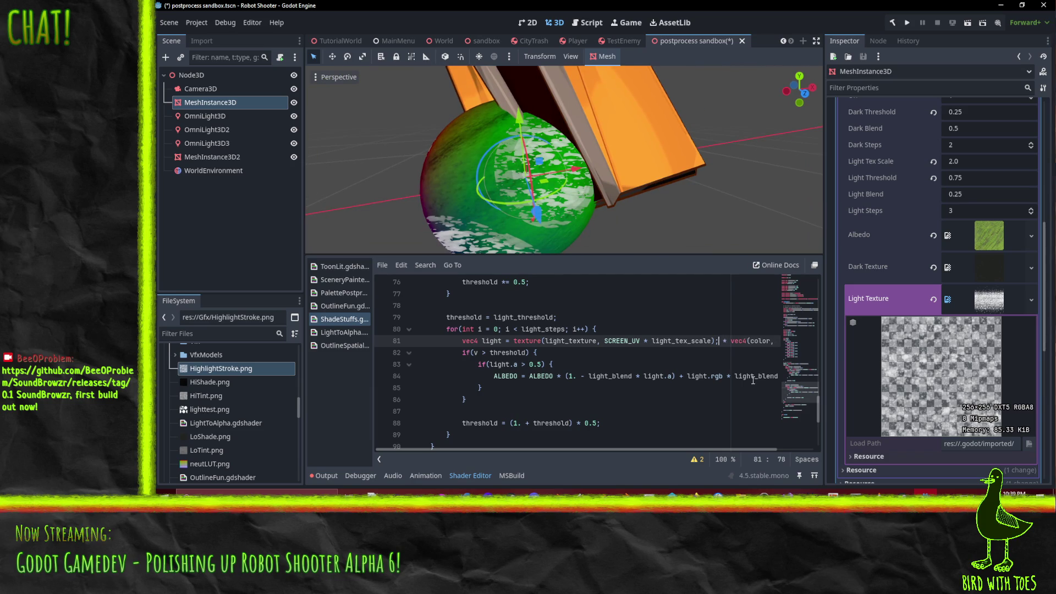
key("BackSpace")
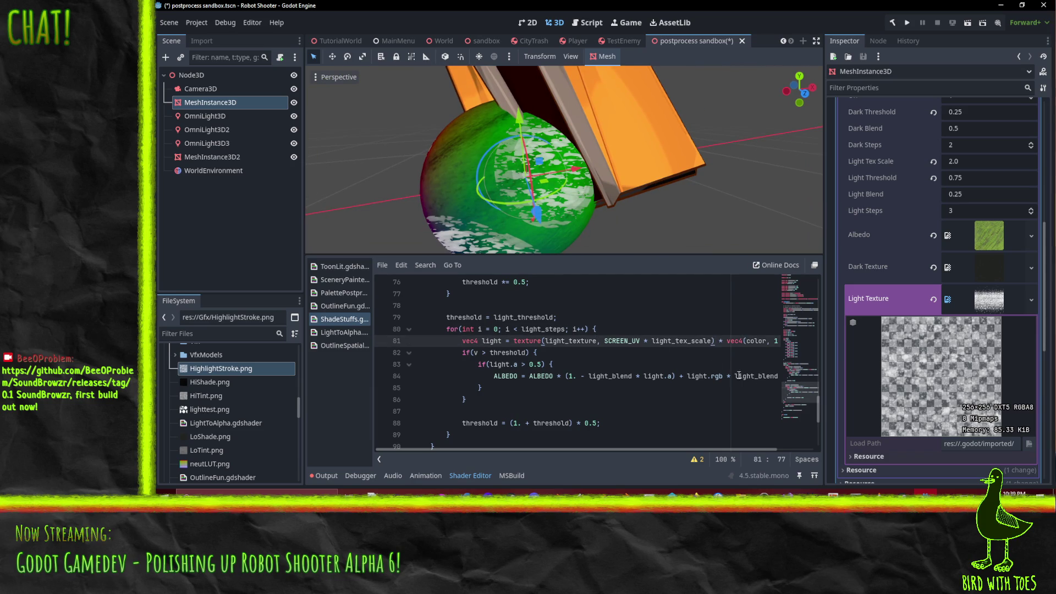
- Recheck the 0.5 cutoff on line 83 and switch over to Krita
left_click(681, 365)
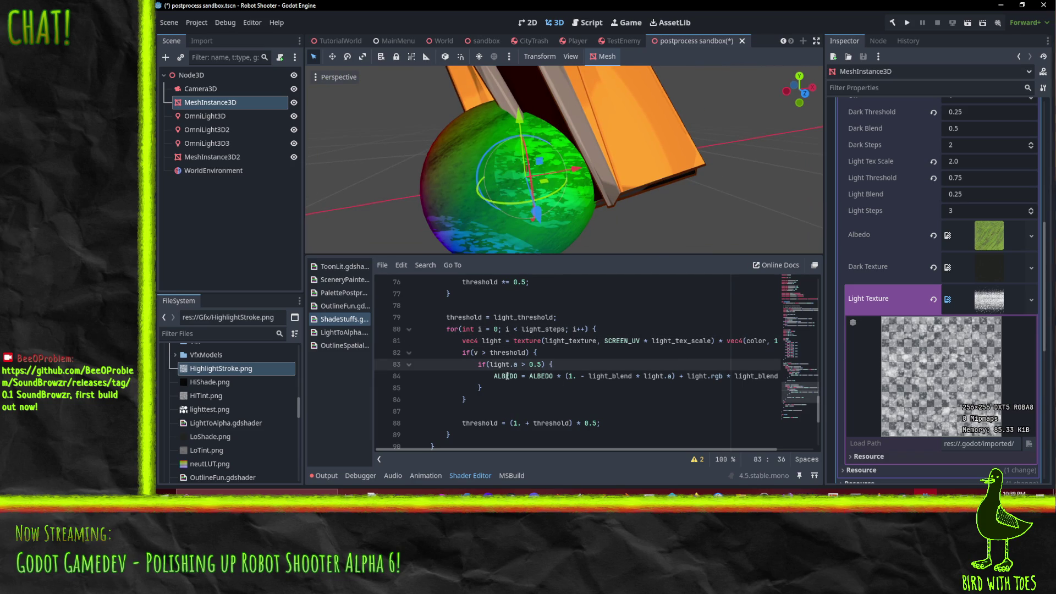
left_click(535, 365)
scroll(937, 384, "down", 2)
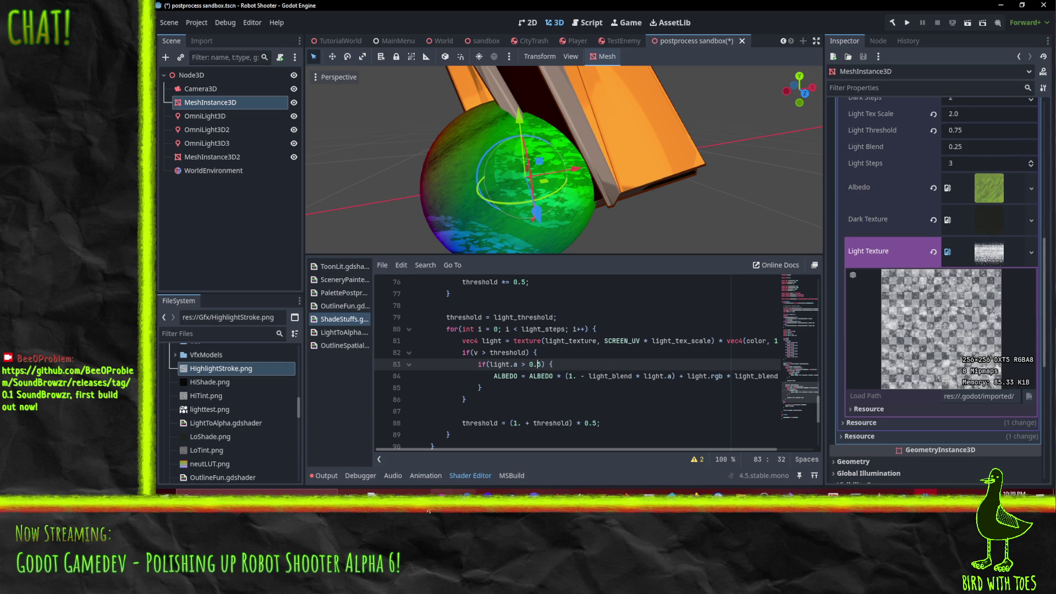
left_click(442, 495)
- Create a new 256 × 256 document via File > New and select its Background layer
left_click(163, 15)
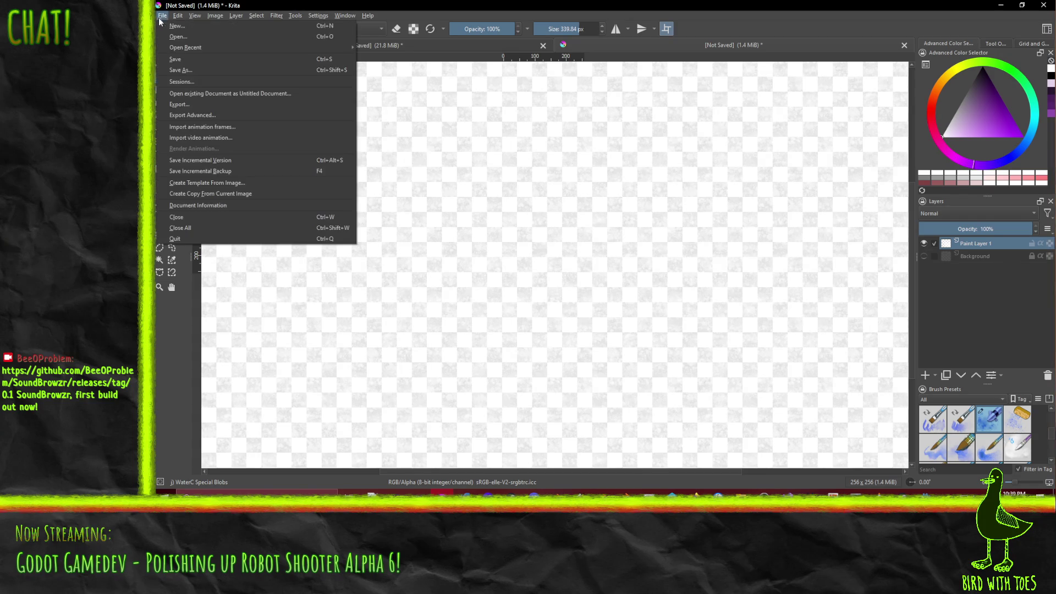
left_click(176, 26)
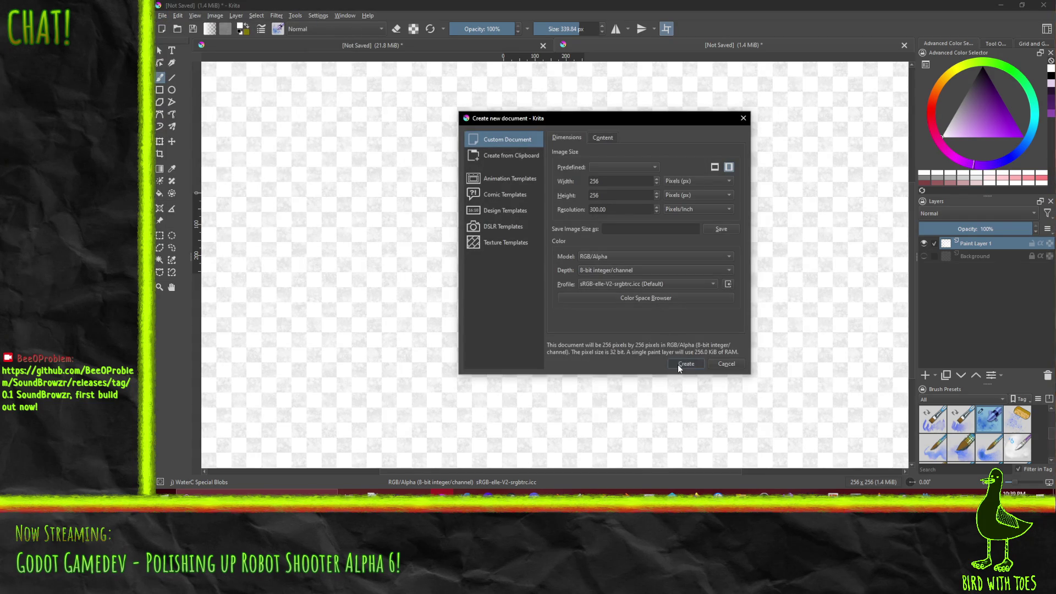
left_click(686, 363)
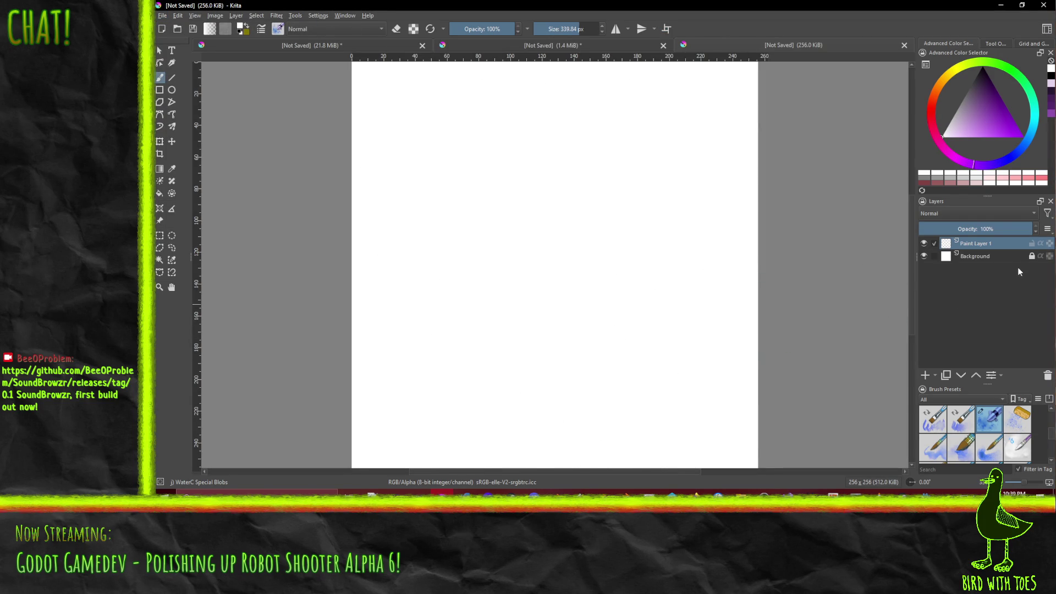
left_click(984, 256)
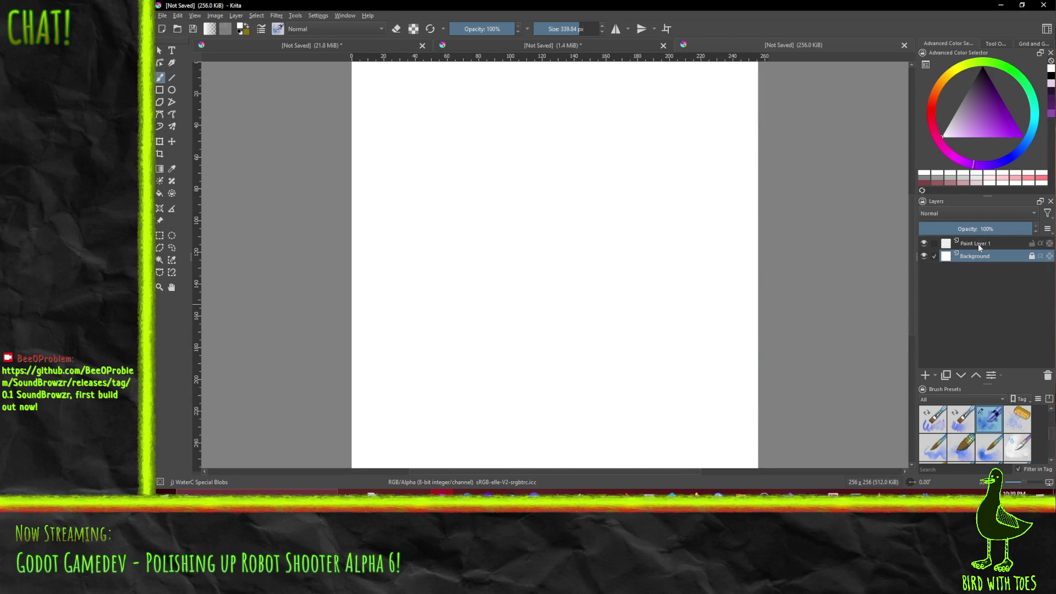
left_click(983, 66)
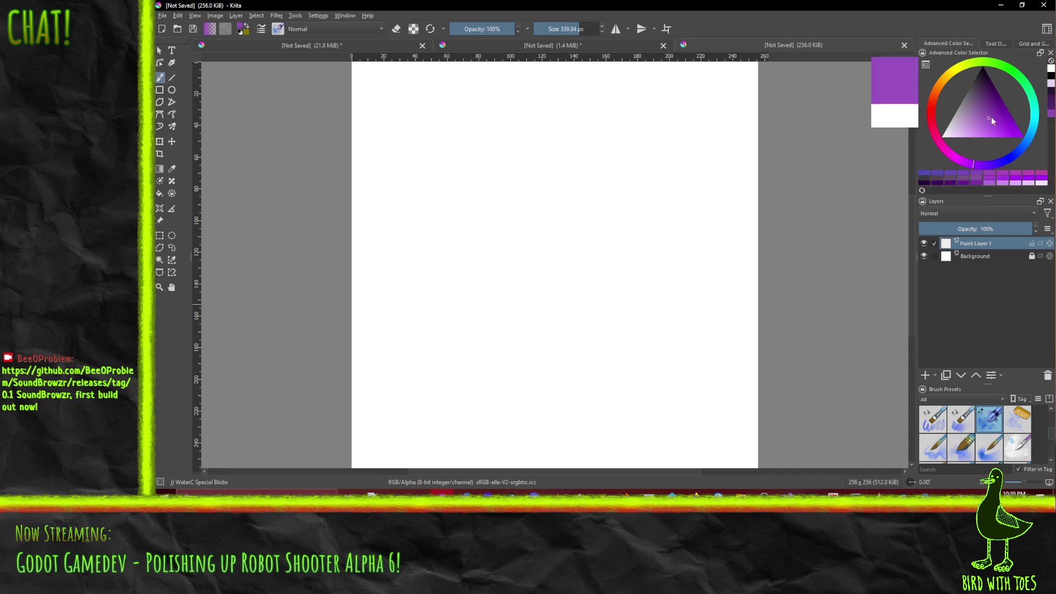
scroll(481, 196, "down", 2)
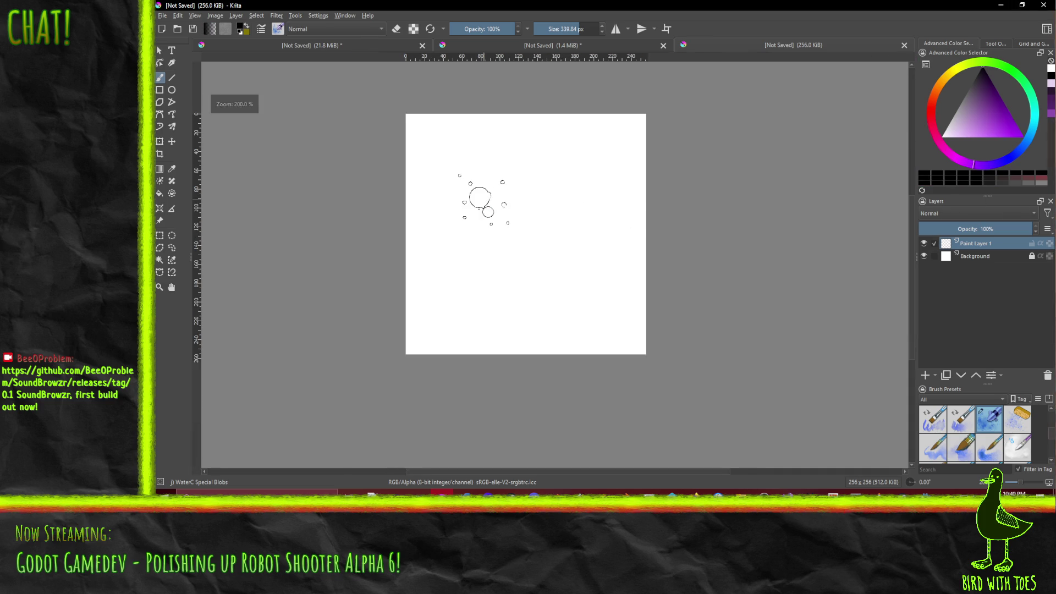
scroll(611, 278, "up", 1)
left_click(964, 453)
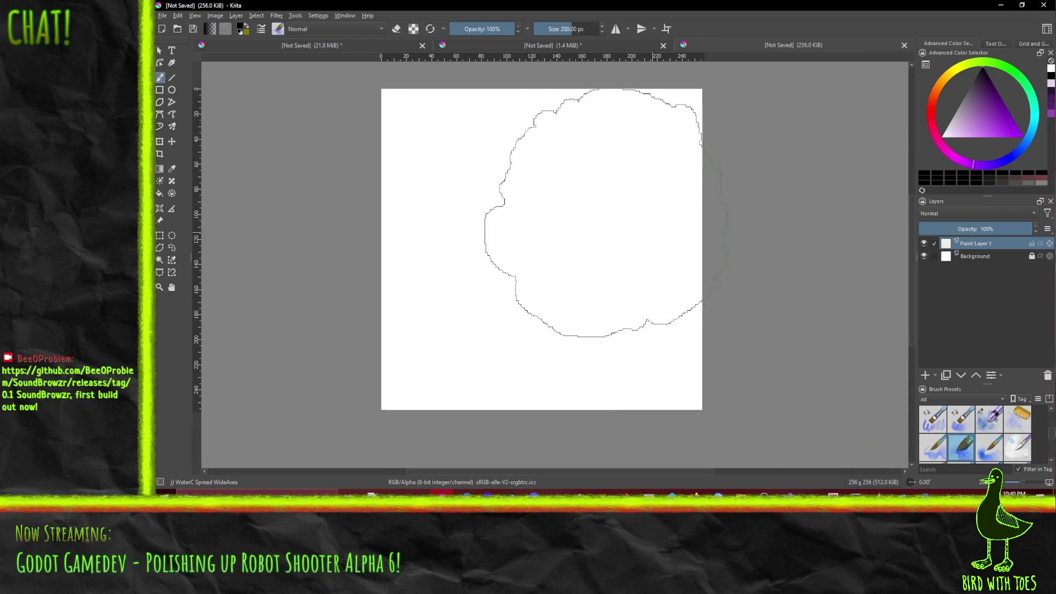
mouse_move(587, 212)
left_mouse_down()
mouse_move(708, 106)
mouse_move(802, 330)
mouse_move(796, 369)
left_mouse_up()
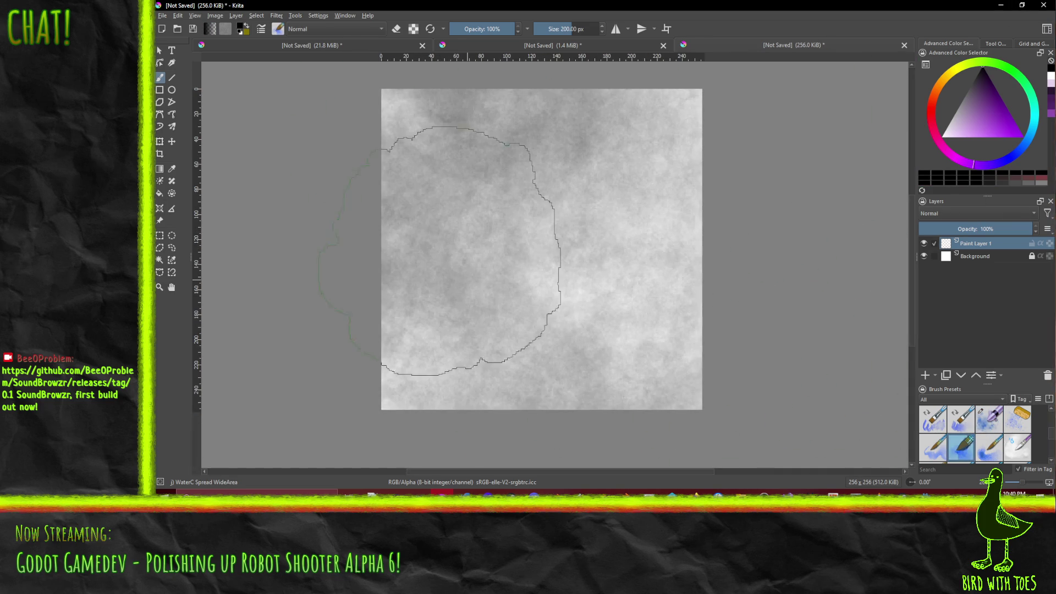
mouse_move(451, 231)
left_mouse_down()
mouse_move(517, 187)
mouse_move(825, 380)
left_mouse_up()
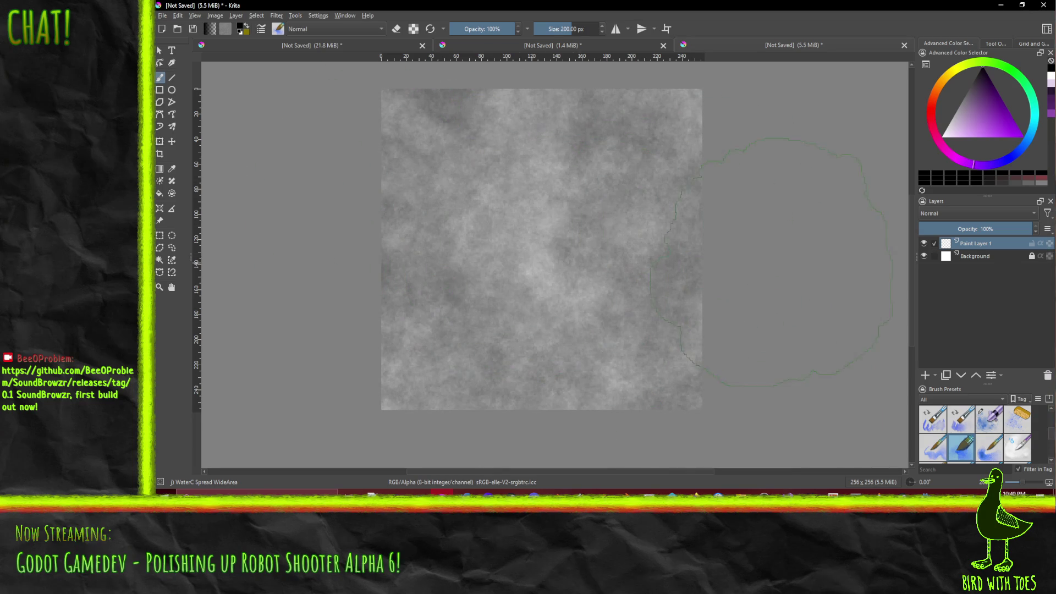
key("ctrl+z")
key("ctrl+z")
key("ctrl+z")
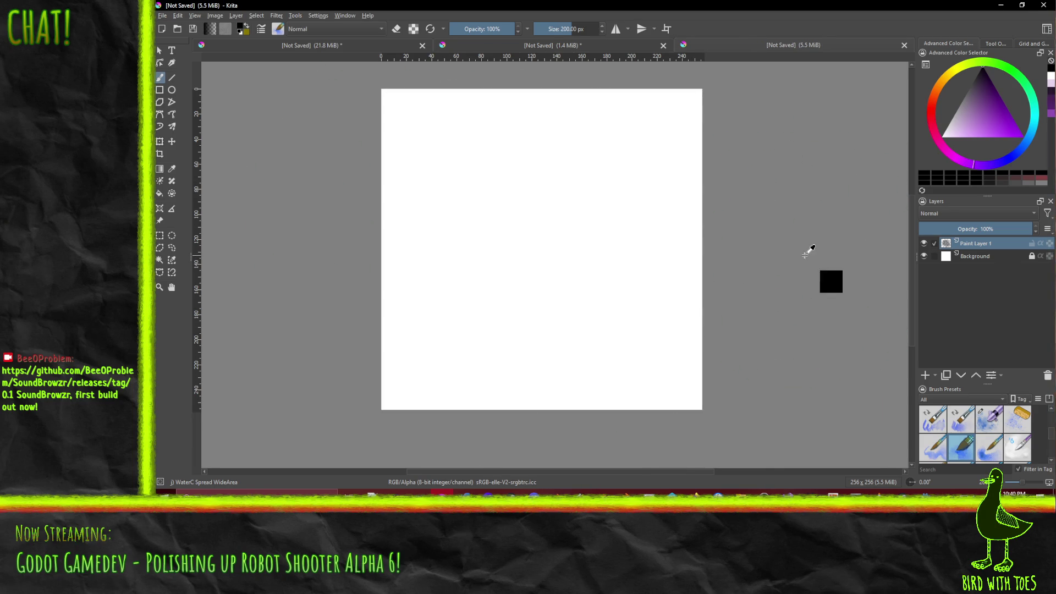
- Enable wrap-around mode and wash the whole canvas dark grey with the WaterC Spread WideArea brush
left_click(667, 30)
mouse_move(447, 142)
left_mouse_down()
mouse_move(753, 134)
mouse_move(591, 289)
left_mouse_up()
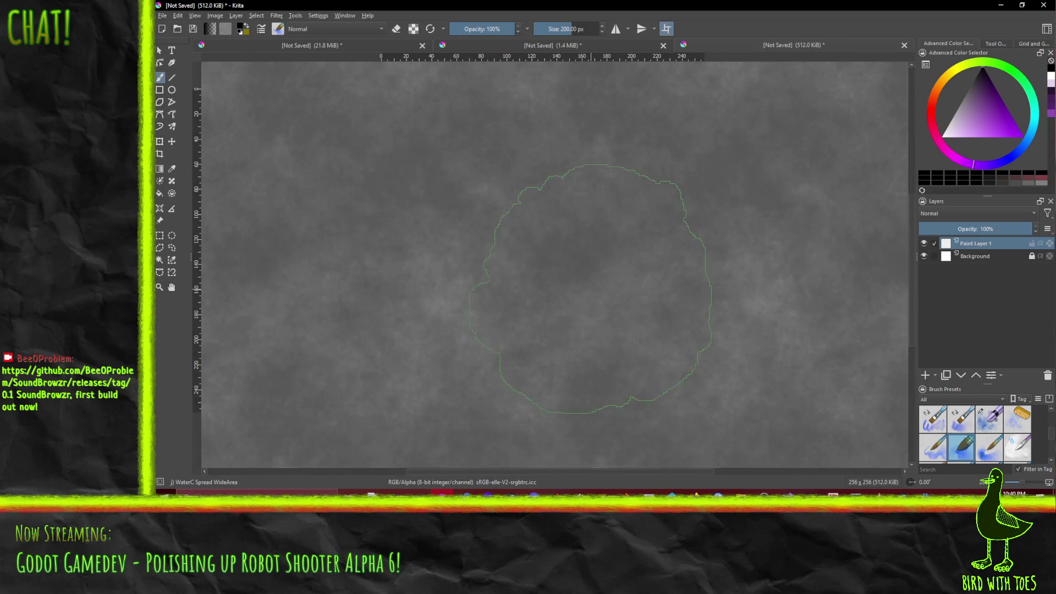
scroll(590, 289, "down", 4)
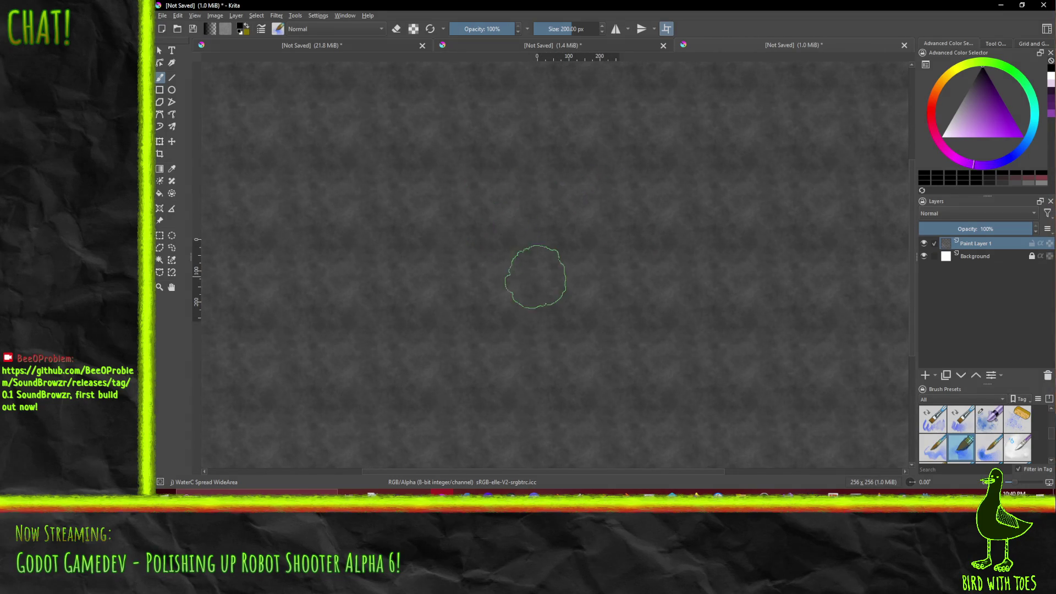
scroll(611, 241, "up", 2)
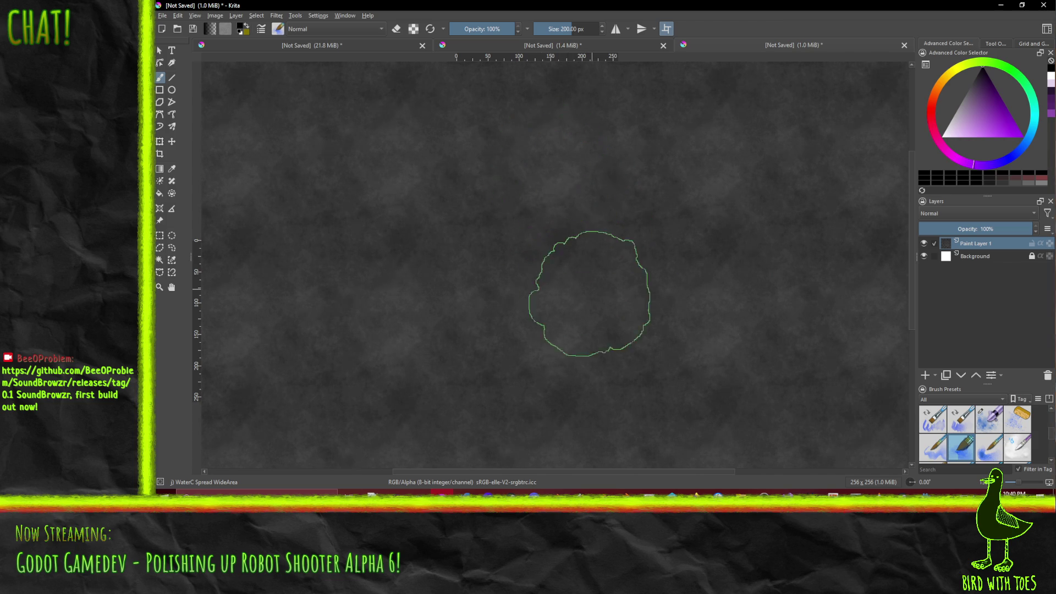
scroll(998, 447, "down", 5)
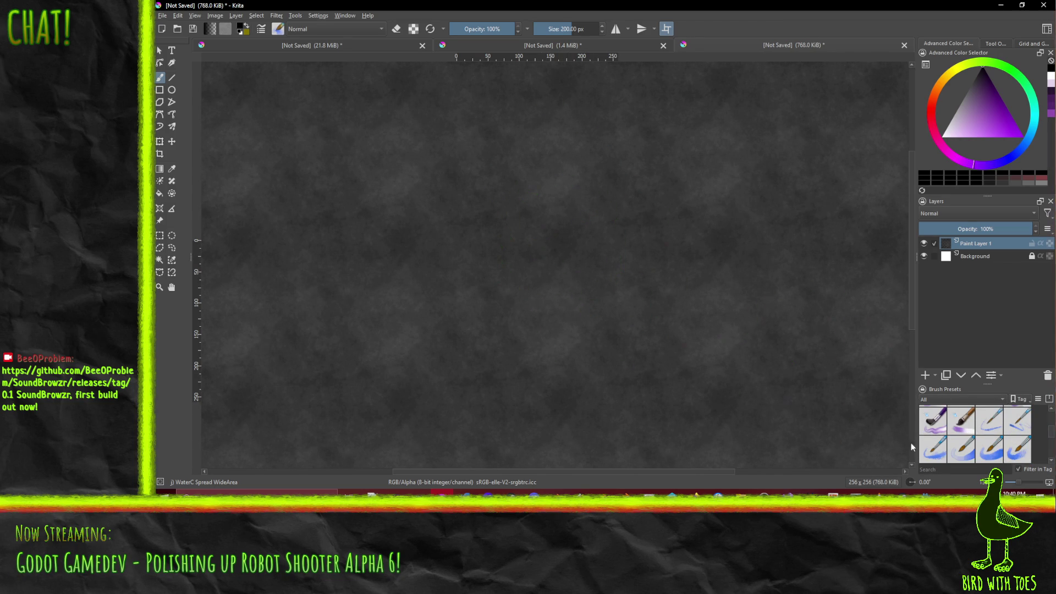
- Test the Wet Textured Soft, Wet Smear and WaterC Basic Lines-Dry brushes, undoing each trial
left_click(962, 421)
left_click_drag(523, 168, 685, 198)
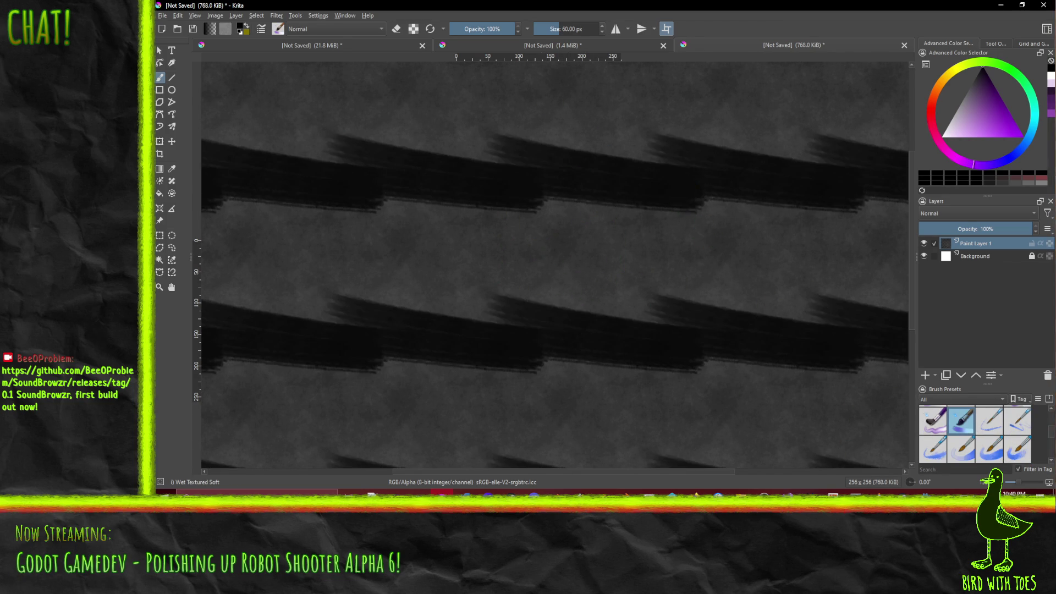
key("ctrl+z")
left_click_drag(377, 184, 625, 189)
key("ctrl+z")
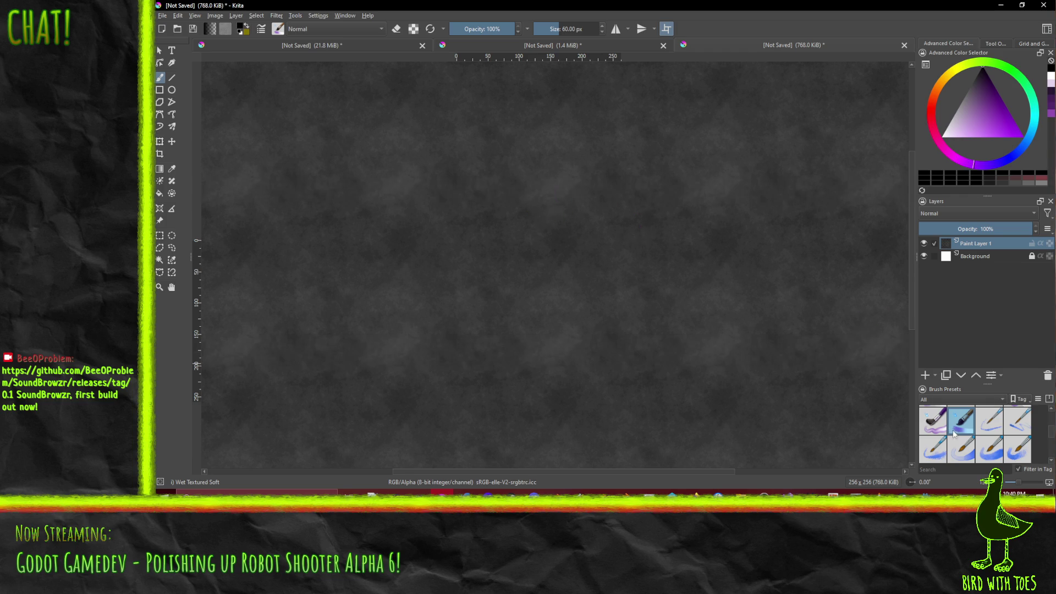
left_click(933, 421)
left_click_drag(464, 198, 688, 203)
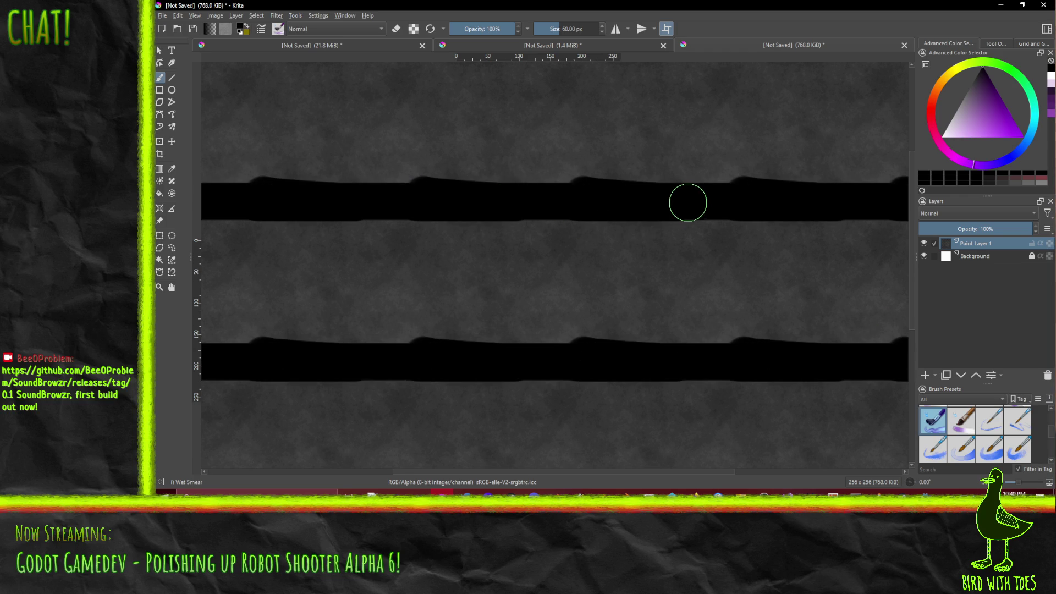
key("ctrl+z")
left_click(990, 421)
left_click_drag(330, 157, 649, 159)
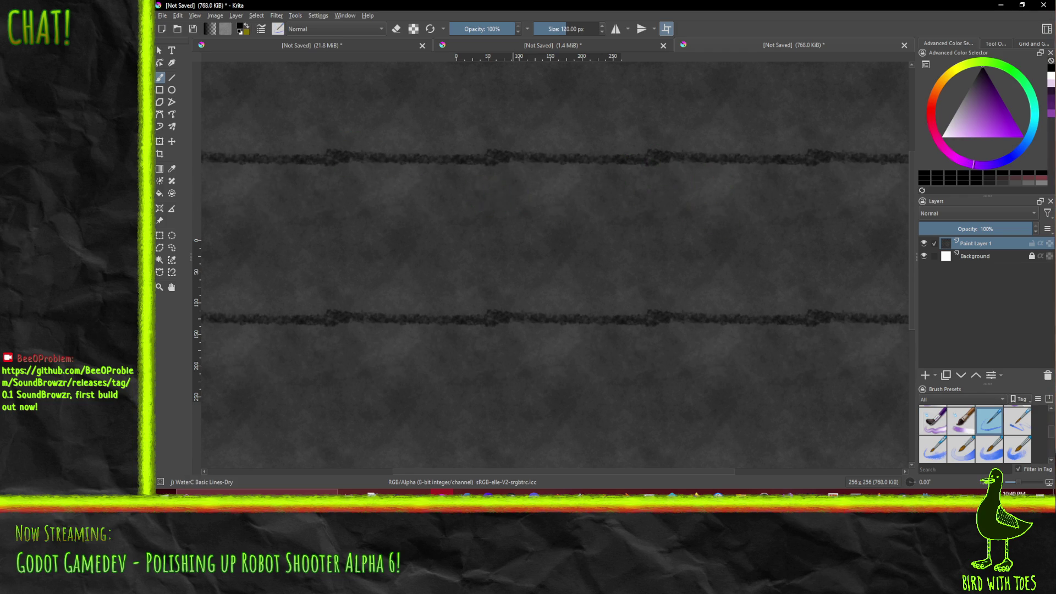
mouse_move(385, 184)
left_mouse_down()
mouse_move(537, 189)
mouse_move(570, 165)
left_mouse_up()
key("ctrl+z")
key("ctrl+z")
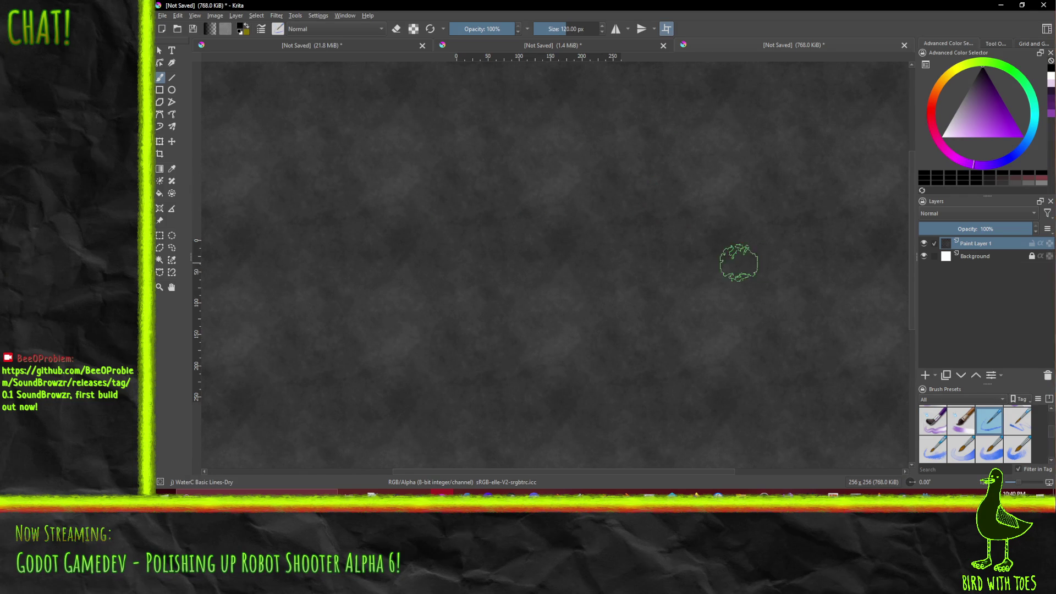
- Paint dark horizontal bands with WaterC Basic Lines-Wet-Pattern, settling the result with undo and redo
left_click(933, 452)
mouse_move(661, 190)
left_mouse_down()
mouse_move(726, 189)
mouse_move(719, 243)
left_mouse_up()
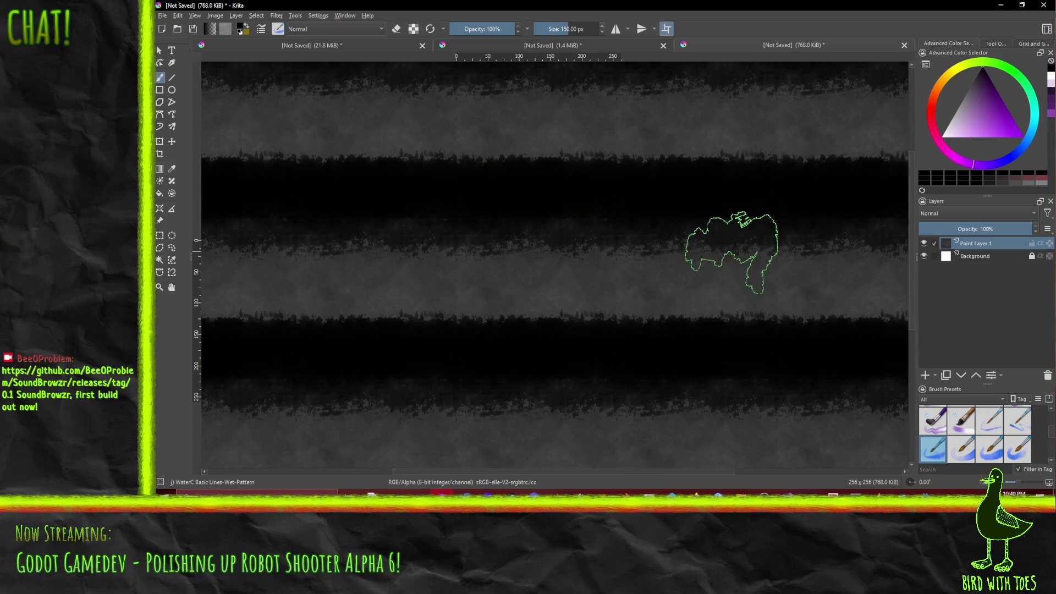
key("ctrl+z")
left_click_drag(362, 270, 696, 254)
left_click_drag(312, 220, 693, 232)
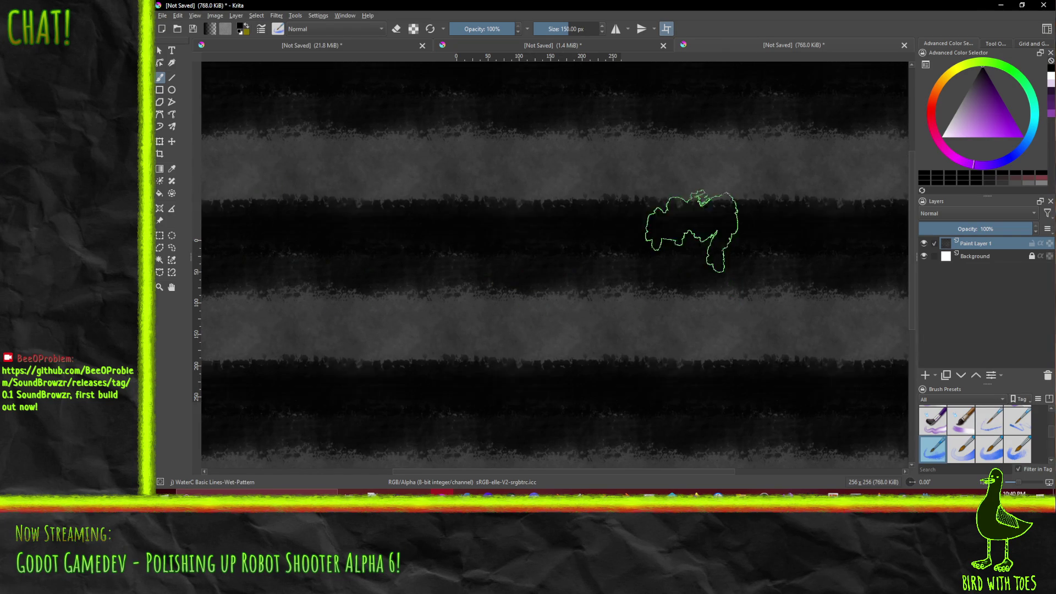
left_click_drag(279, 182, 560, 185)
left_click_drag(341, 306, 707, 302)
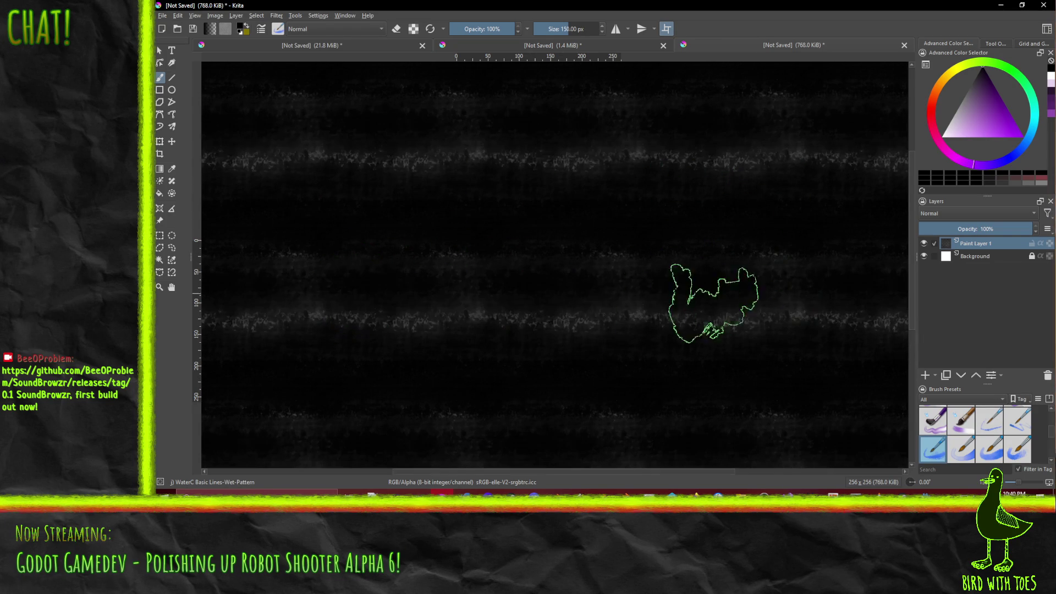
left_click_drag(365, 307, 676, 328)
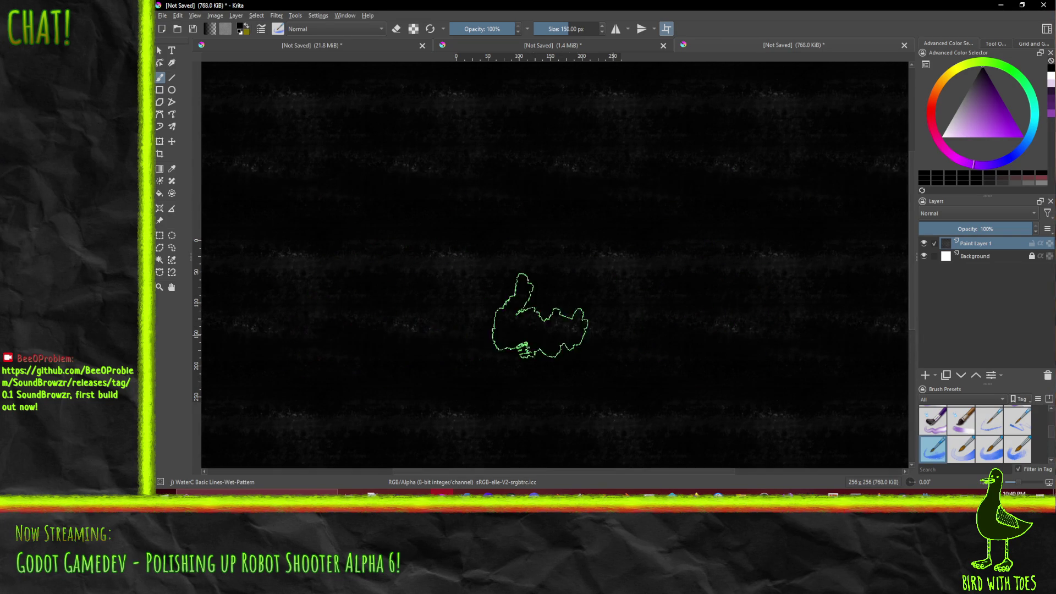
left_click_drag(300, 258, 675, 271)
left_click_drag(773, 368, 772, 425)
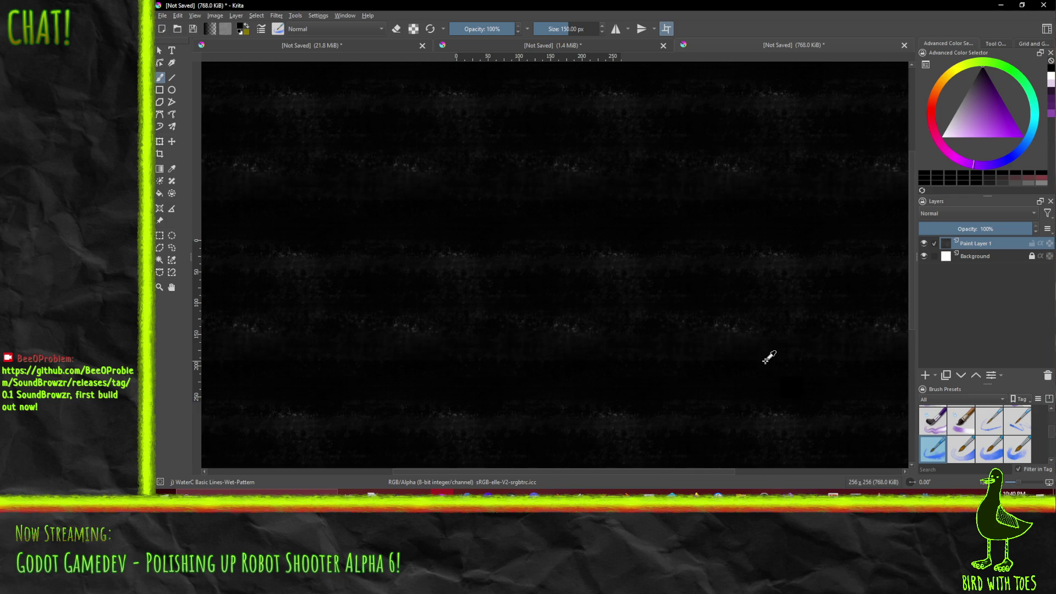
key("ctrl+z")
key("ctrl+z")
key("ctrl+z")
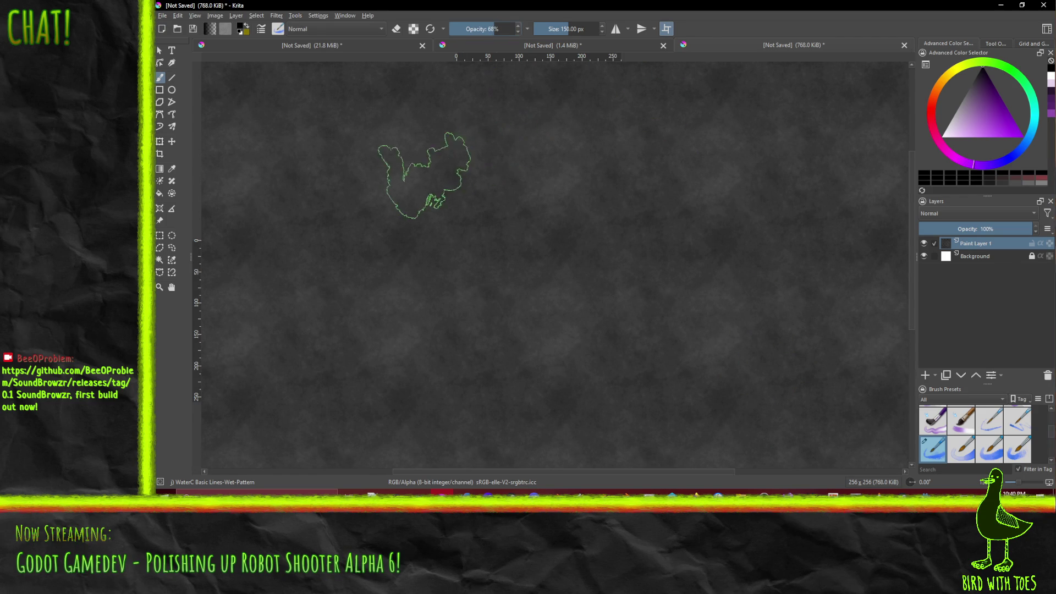
key("ctrl+shift+z")
key("ctrl+shift+z")
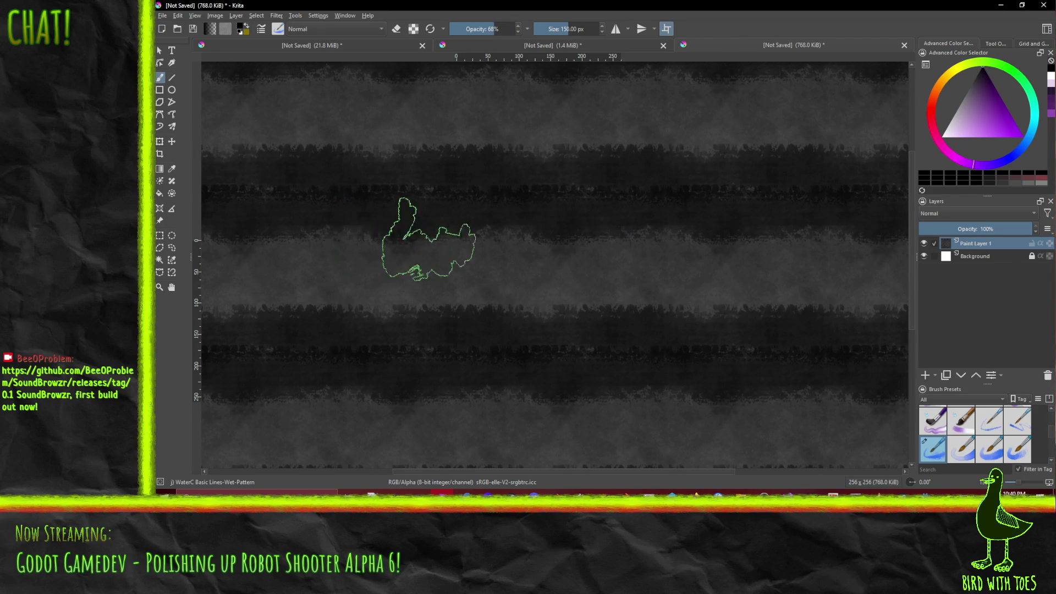
key("ctrl+shift+z")
key("ctrl+shift+z")
key("ctrl+shift+z")
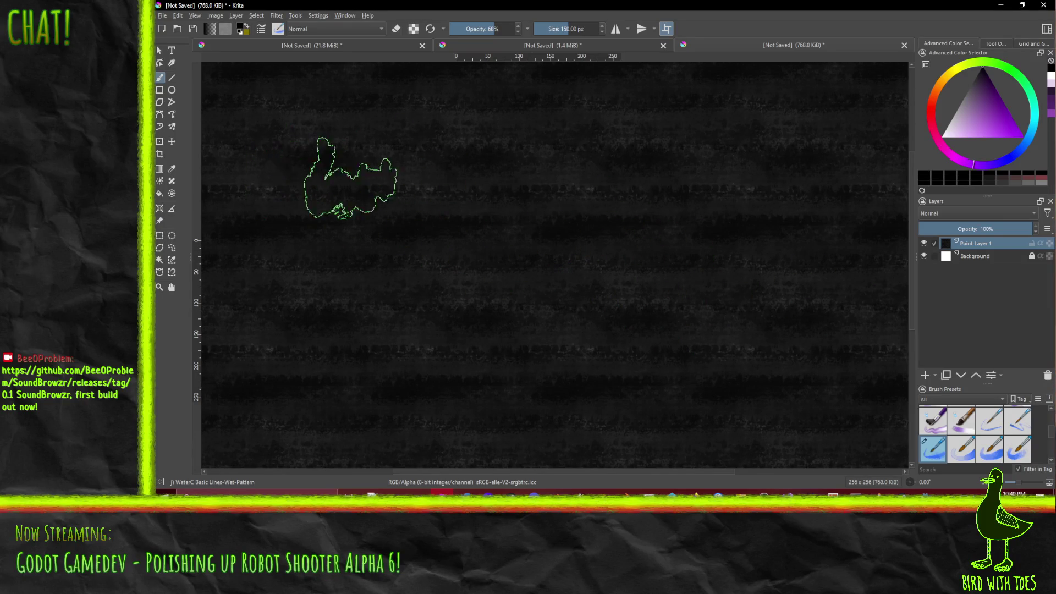
- Undo the horizontal bands and paint dark diagonal Wet-Pattern strokes, removing the last stroke
key("ctrl+shift+z")
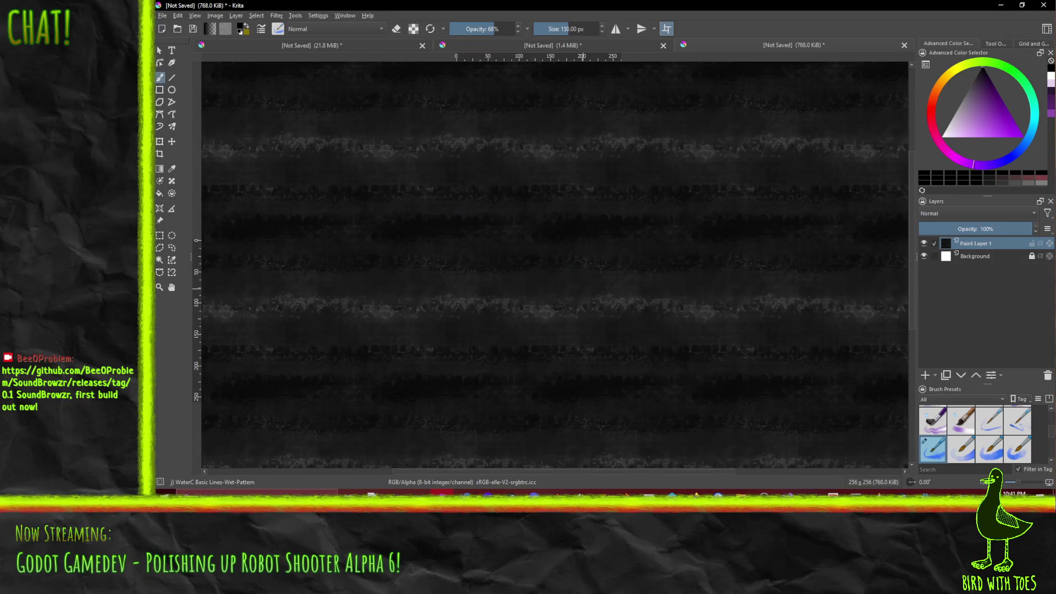
key("ctrl+z")
key("ctrl+z")
key("ctrl+z")
mouse_move(394, 271)
left_mouse_down()
mouse_move(445, 168)
mouse_move(483, 165)
left_mouse_up()
mouse_move(405, 309)
left_mouse_down()
mouse_move(420, 335)
mouse_move(471, 310)
mouse_move(448, 330)
left_mouse_up()
mouse_move(377, 373)
left_mouse_down()
mouse_move(354, 354)
mouse_move(448, 213)
mouse_move(484, 306)
mouse_move(448, 306)
left_mouse_up()
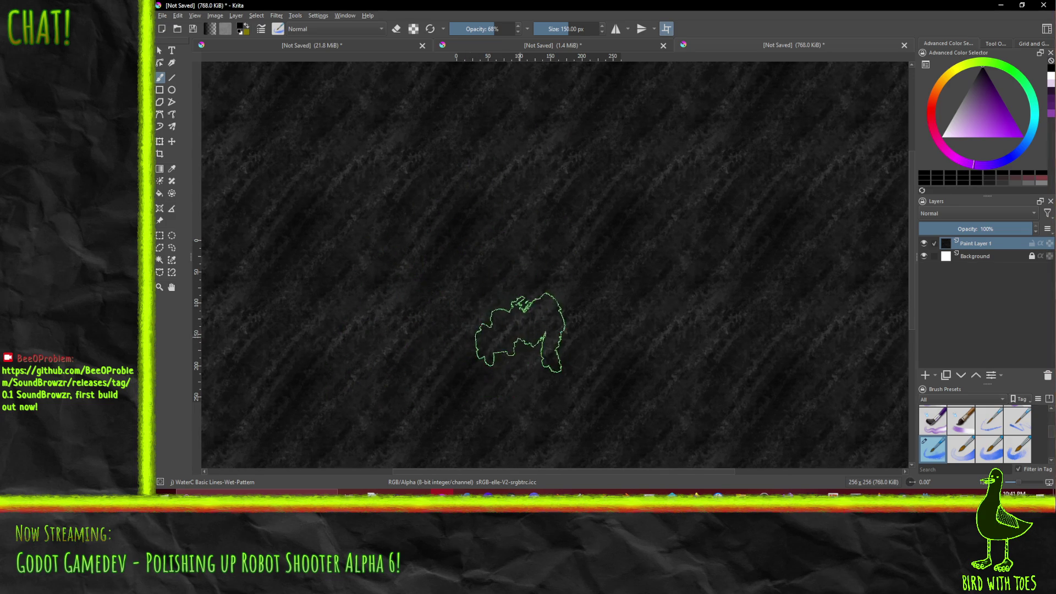
left_click_drag(519, 333, 491, 377)
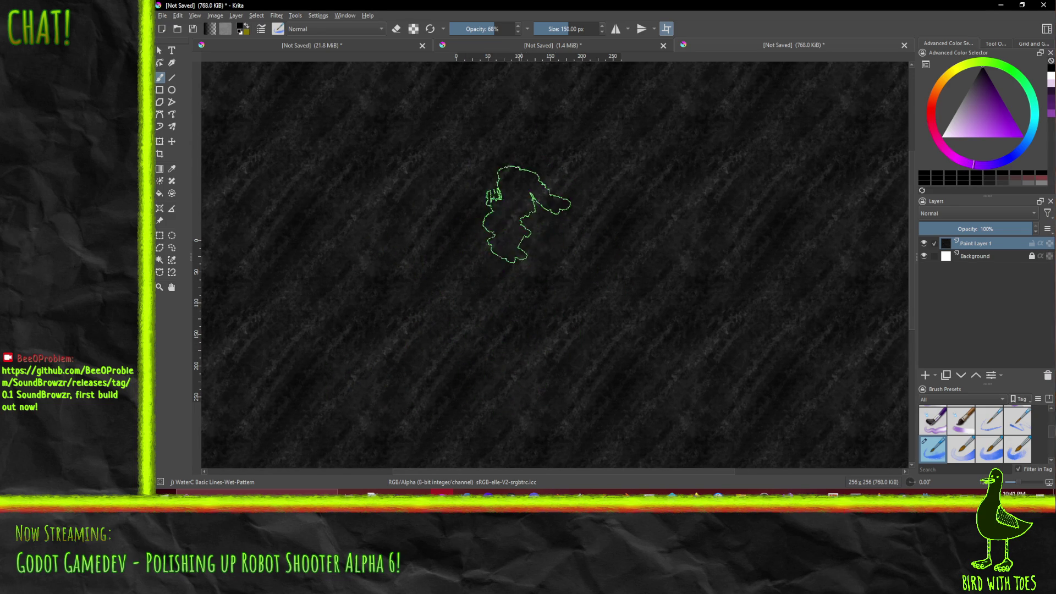
mouse_move(527, 214)
left_mouse_down()
mouse_move(524, 200)
mouse_move(602, 282)
mouse_move(764, 299)
left_mouse_up()
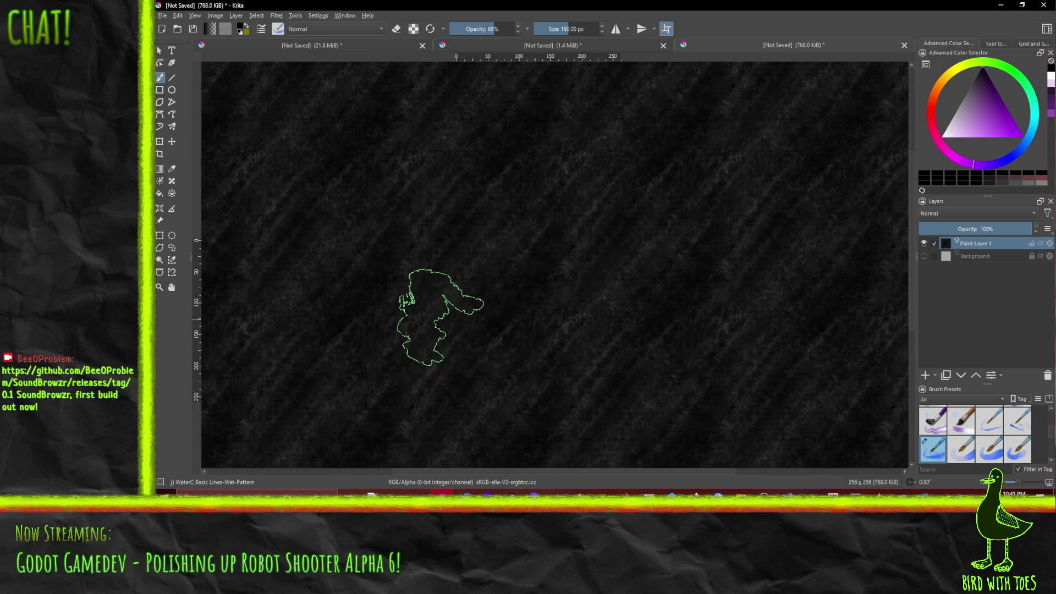
left_click_drag(440, 317, 566, 165)
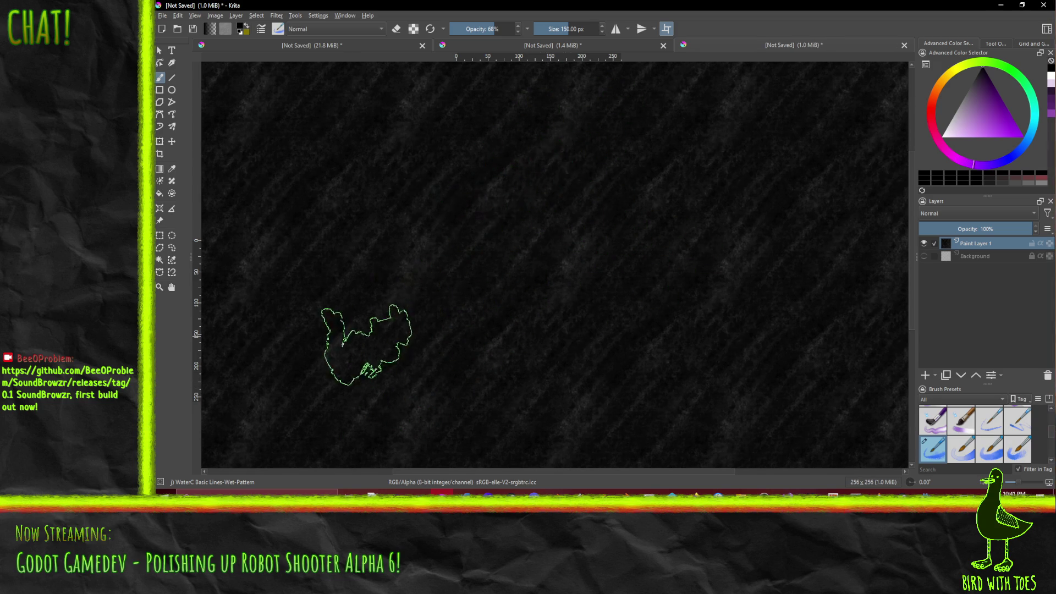
key("ctrl+z")
key("1")
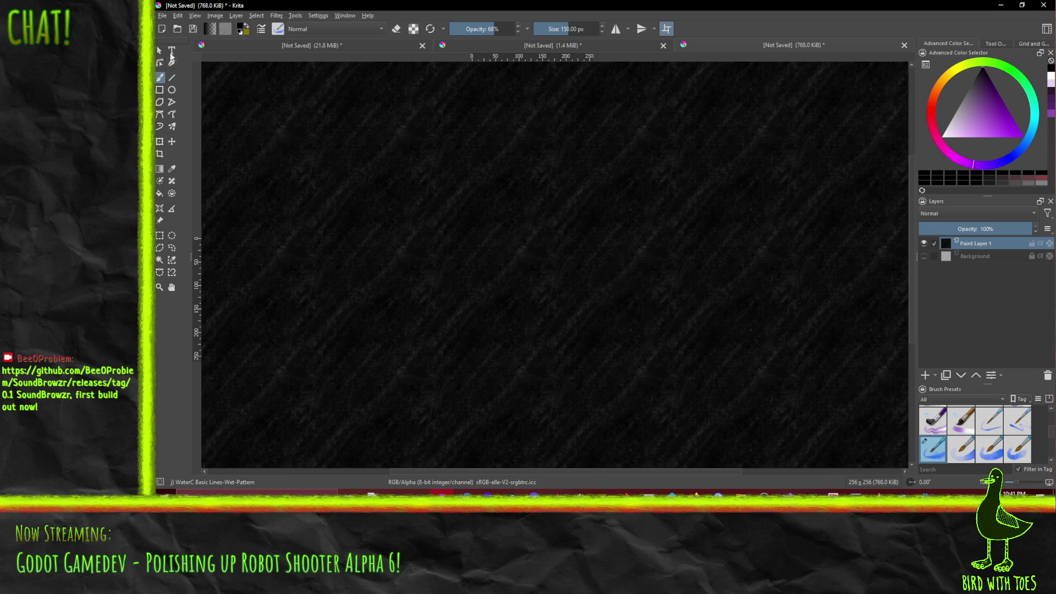
- Export the diagonal texture as ShadeStroke.png with default PNG options and return to Godot
left_click(163, 16)
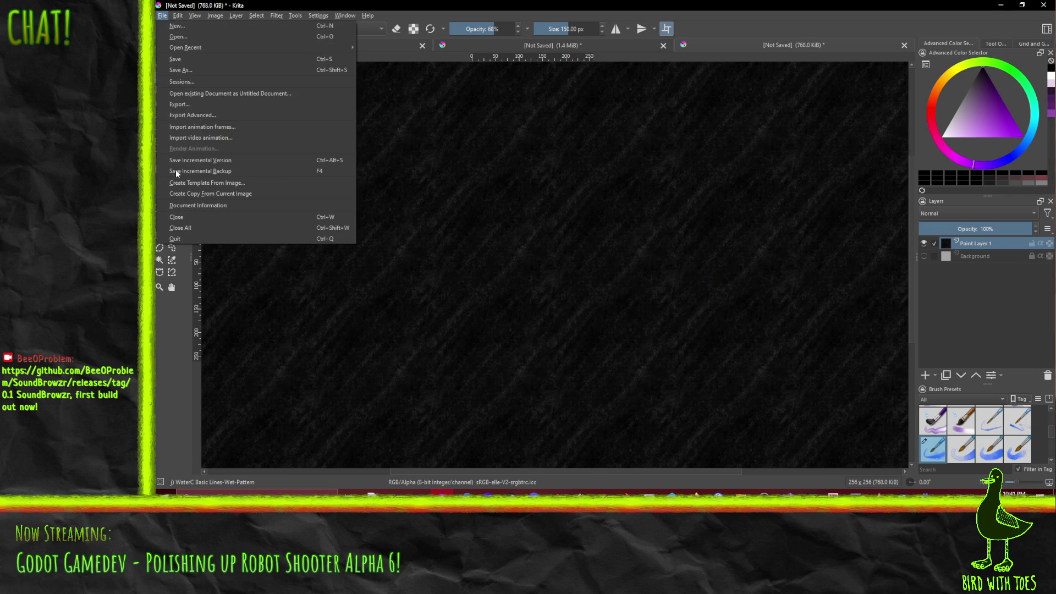
left_click(190, 105)
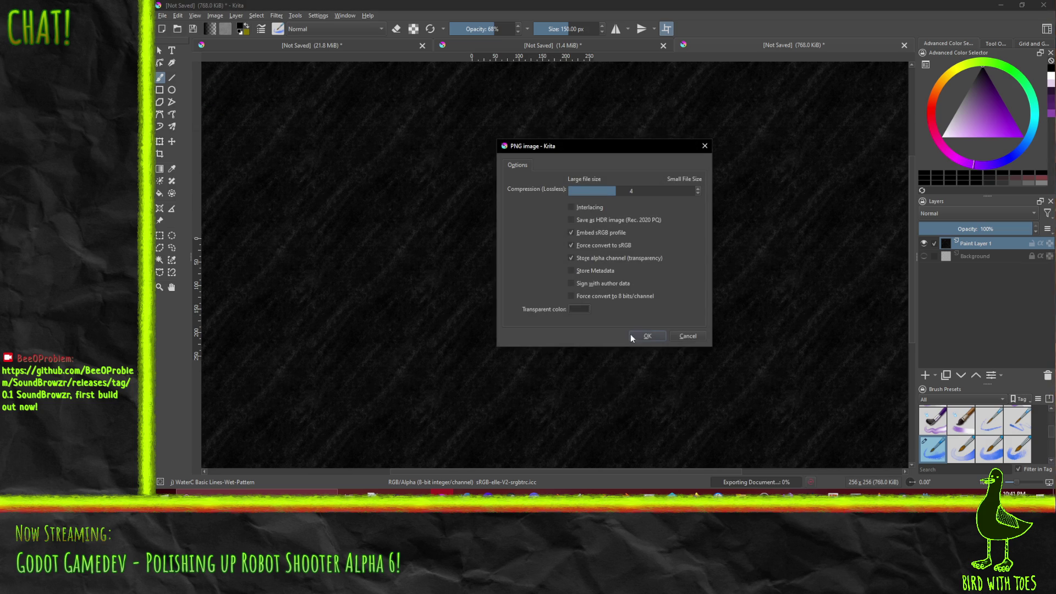
left_click(646, 336)
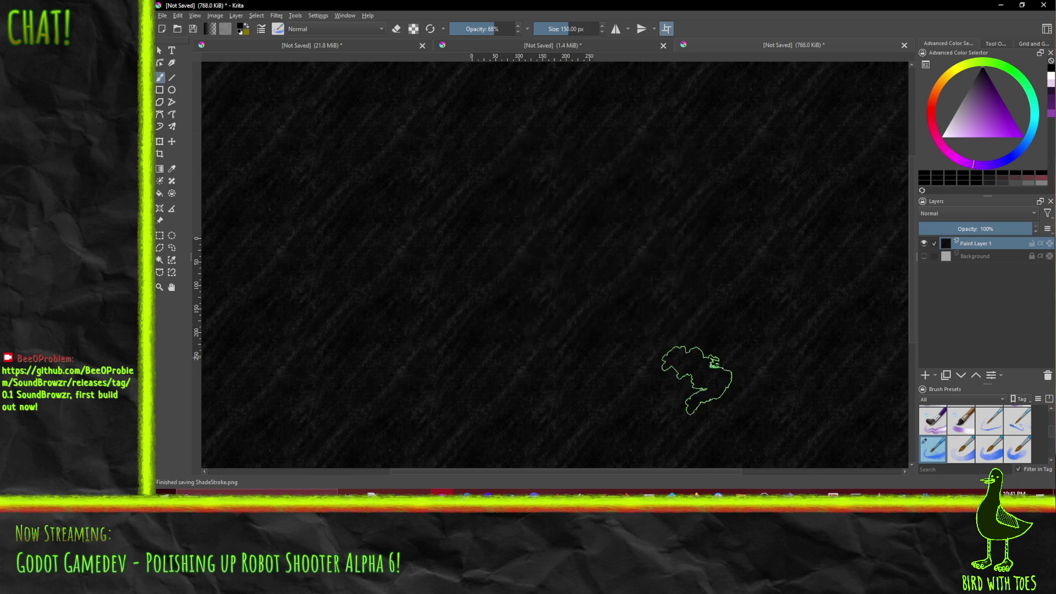
key("alt+Tab")
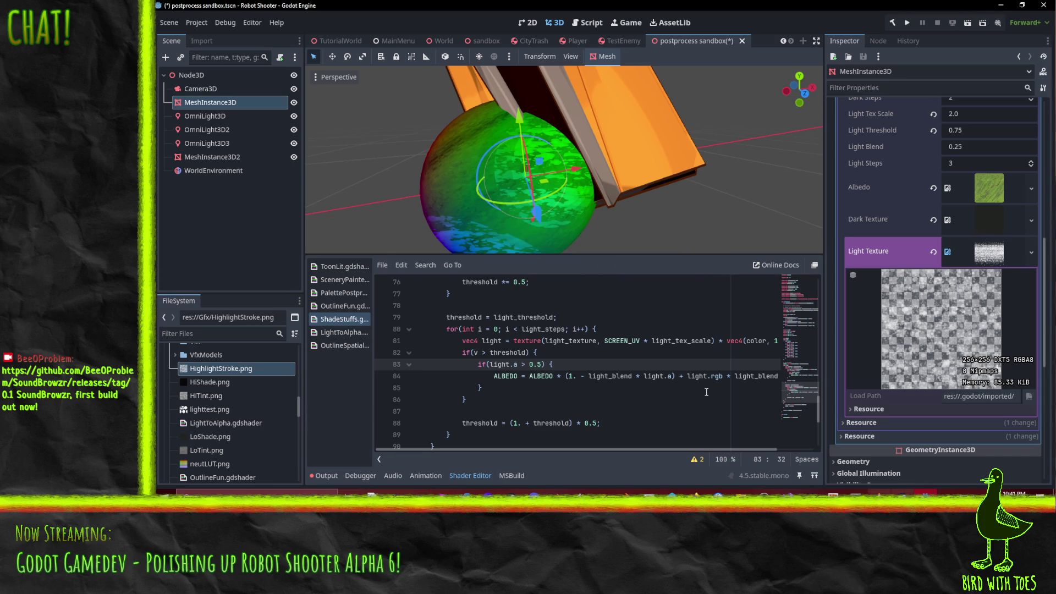
- Quick Load ShadeStroke.png into the material's Dark Texture slot and orbit to inspect the sphere
left_click(1032, 220)
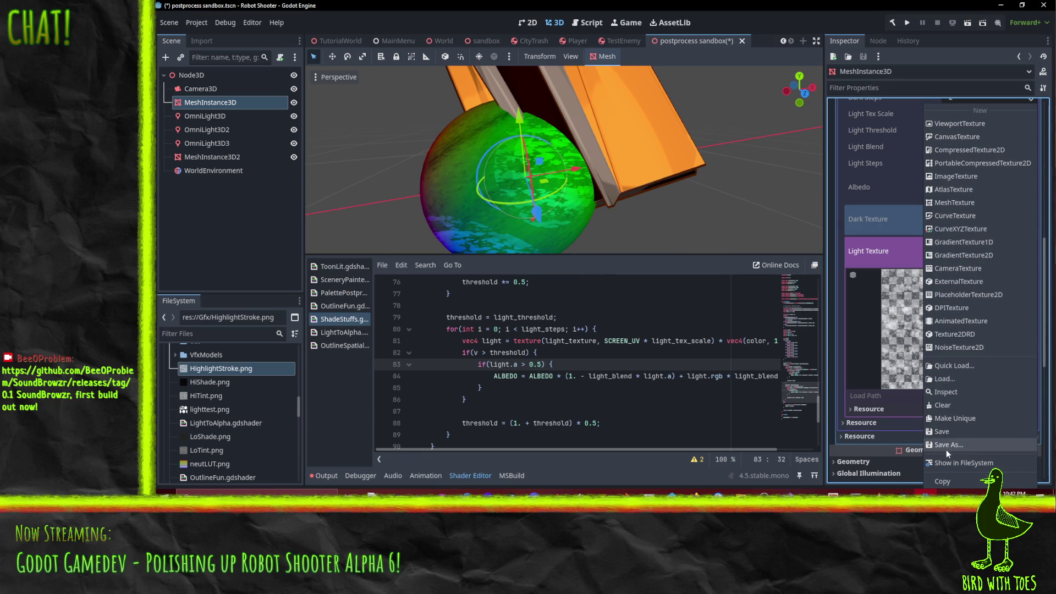
left_click(940, 365)
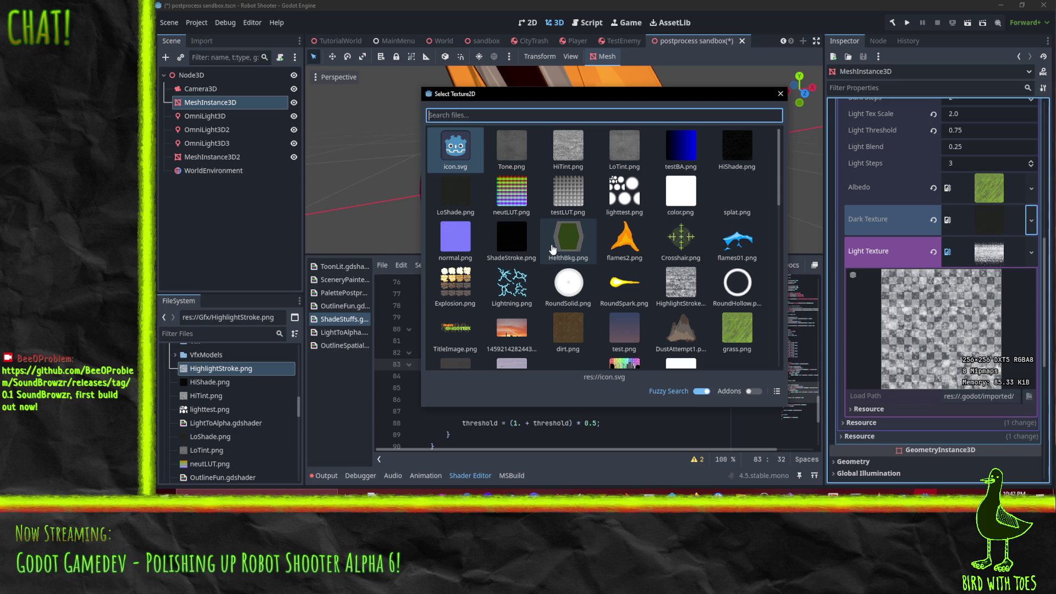
double_click(509, 234)
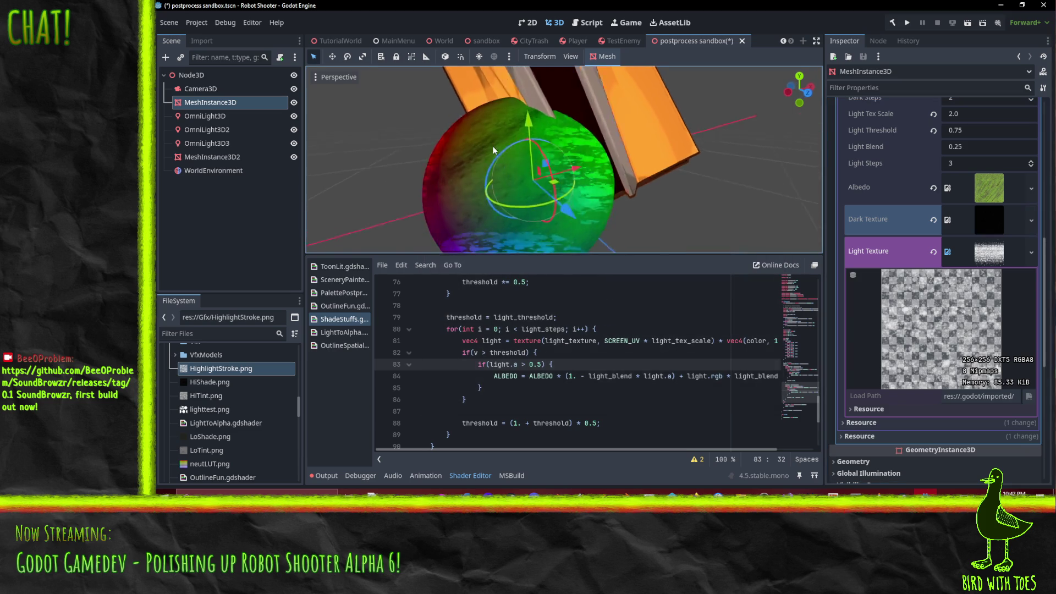
mouse_move(493, 146)
left_mouse_down()
mouse_move(669, 87)
mouse_move(749, 157)
mouse_move(701, 83)
mouse_move(647, 253)
mouse_move(599, 110)
mouse_move(635, 113)
mouse_move(688, 147)
mouse_move(680, 181)
mouse_move(562, 196)
mouse_move(625, 140)
mouse_move(574, 119)
mouse_move(623, 146)
mouse_move(602, 171)
mouse_move(643, 167)
mouse_move(483, 95)
mouse_move(467, 215)
mouse_move(363, 209)
mouse_move(446, 197)
left_mouse_up()
scroll(708, 116, "up", 3)
scroll(654, 186, "down", 3)
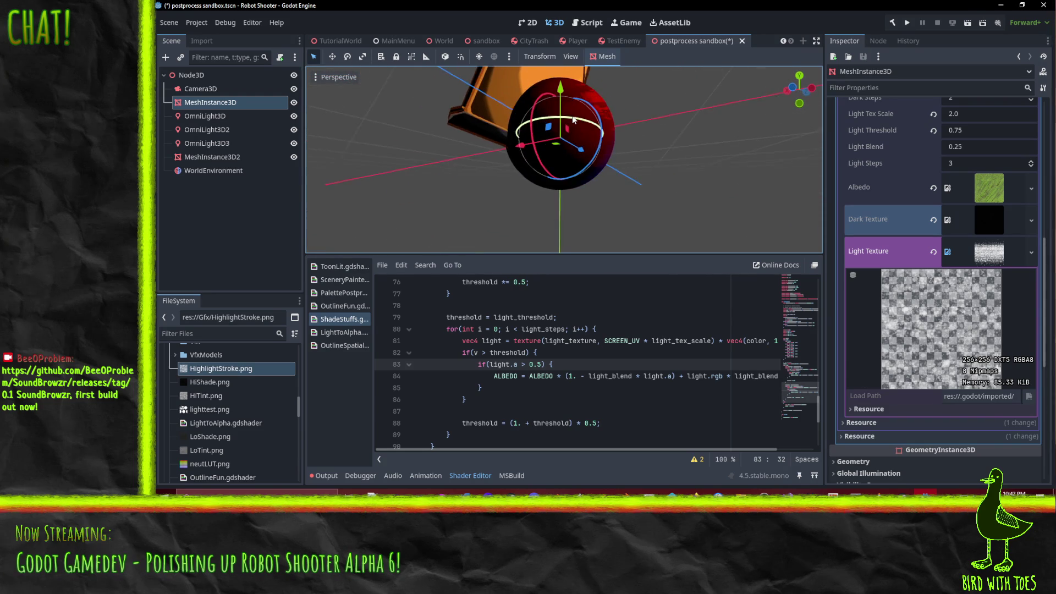
scroll(583, 132, "up", 4)
scroll(602, 171, "down", 3)
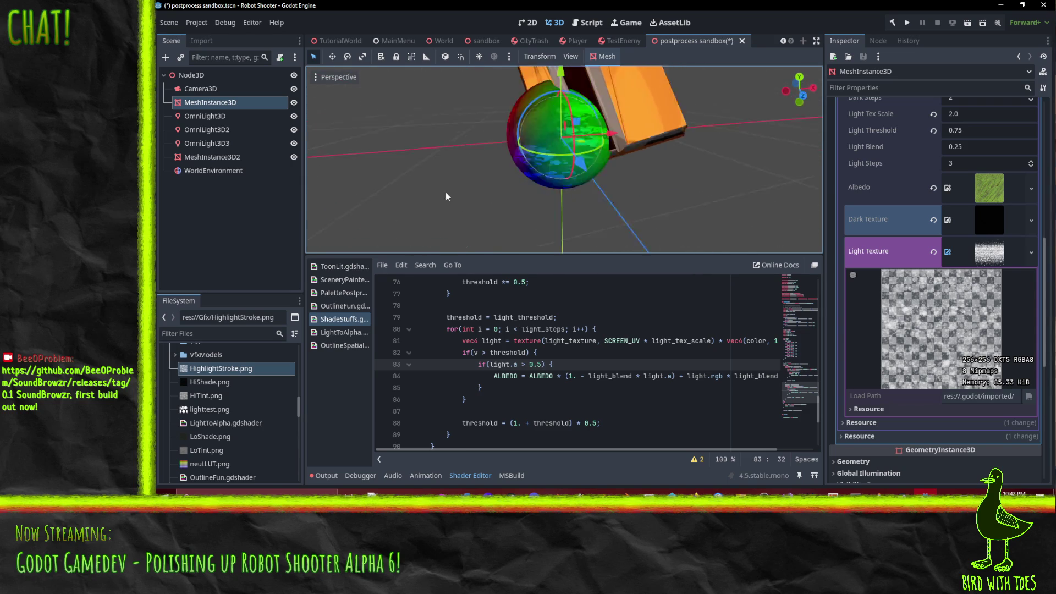
scroll(536, 158, "up", 3)
mouse_move(545, 164)
left_mouse_down()
mouse_move(642, 97)
mouse_move(669, 119)
mouse_move(639, 171)
mouse_move(665, 213)
left_mouse_up()
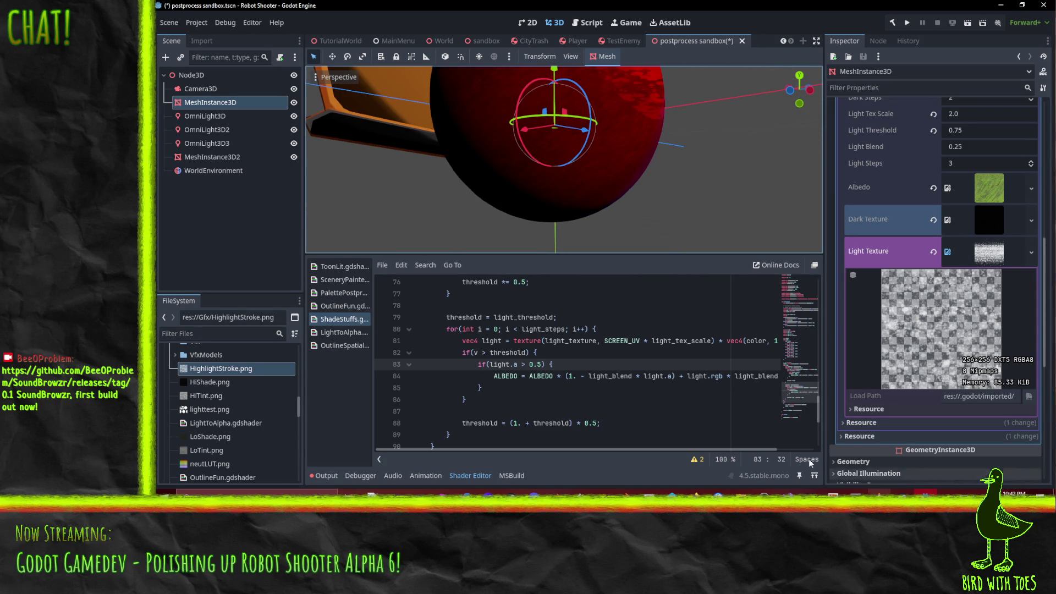
- Raise Dark Steps to 3 and set Dark Threshold to 0.5 in the Inspector
scroll(626, 352, "up", 4)
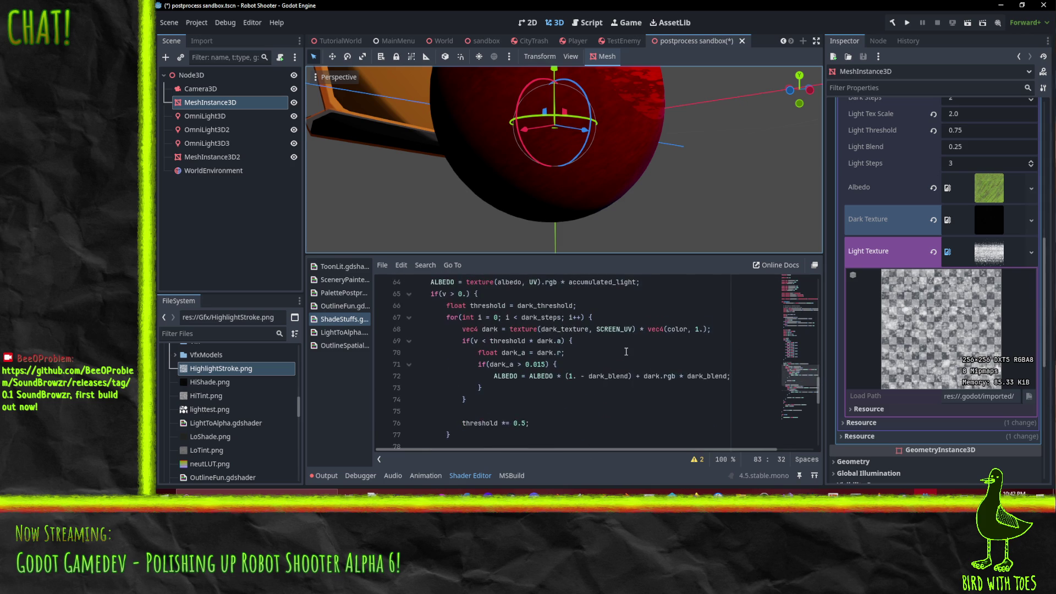
scroll(959, 234, "up", 4)
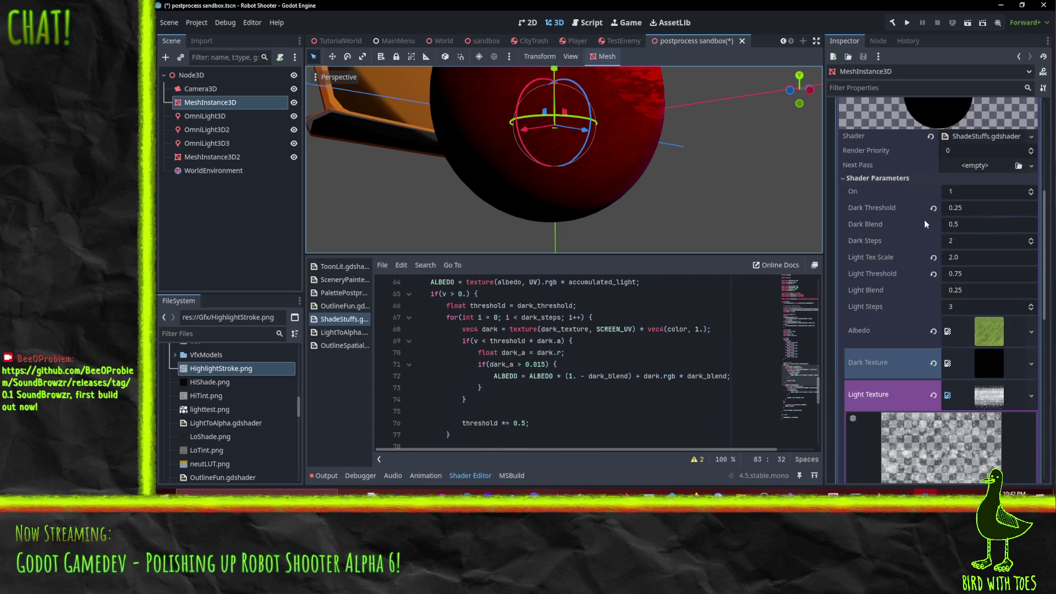
left_click(1031, 239)
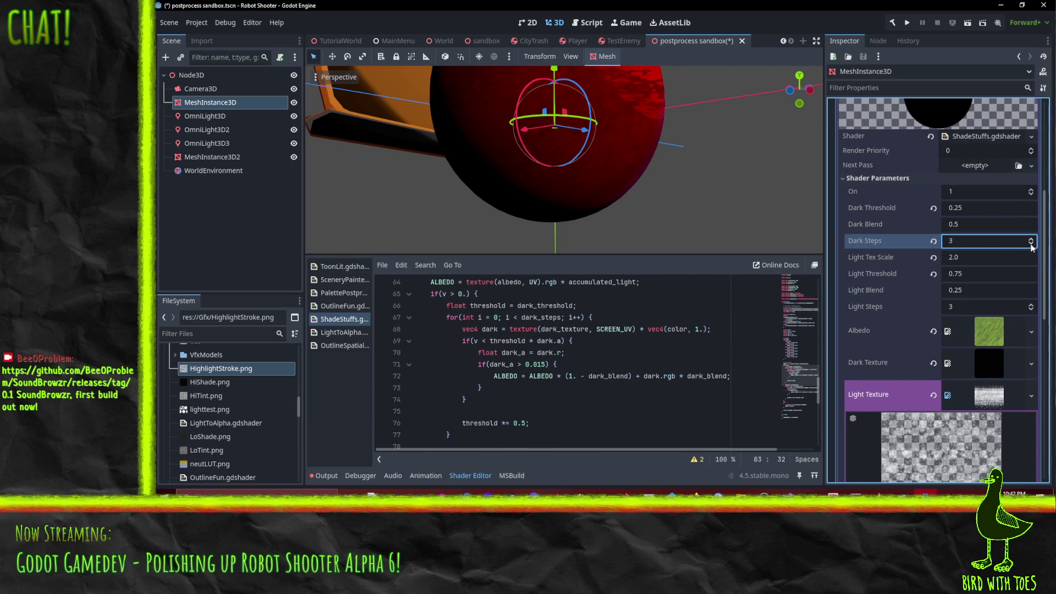
left_click(979, 225)
left_click(980, 210)
type("0.5")
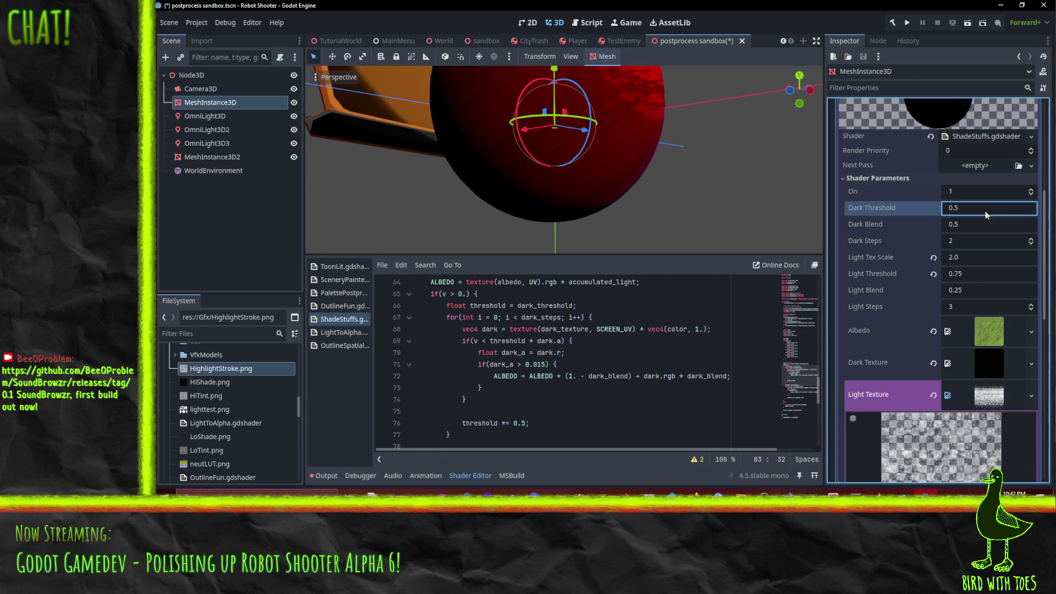
- Delete the float dark_a = dark.r line from the dark loop and fix the line 70 condition
left_click(564, 391)
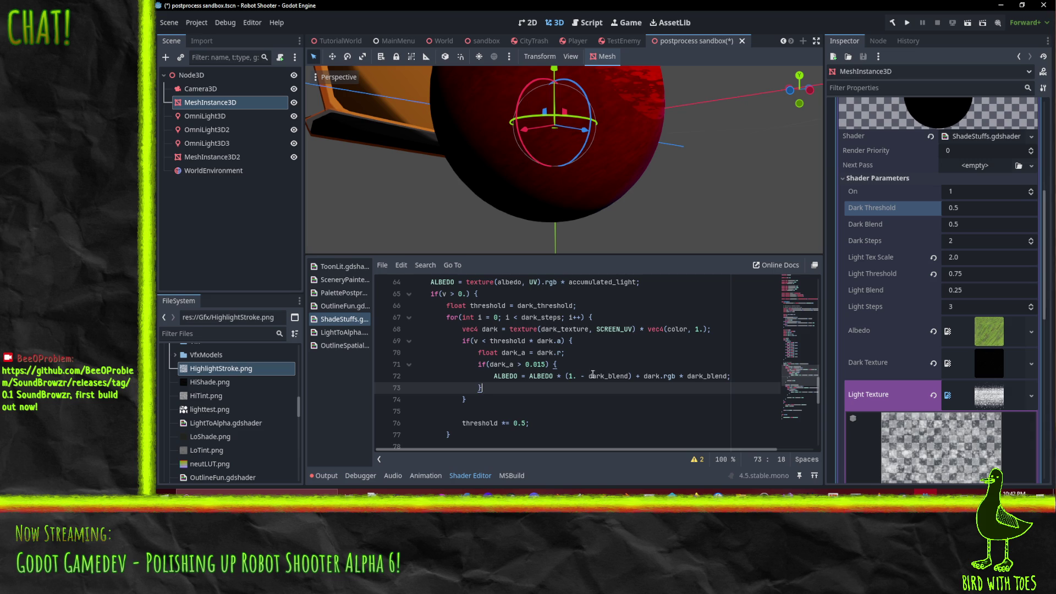
left_click(531, 341)
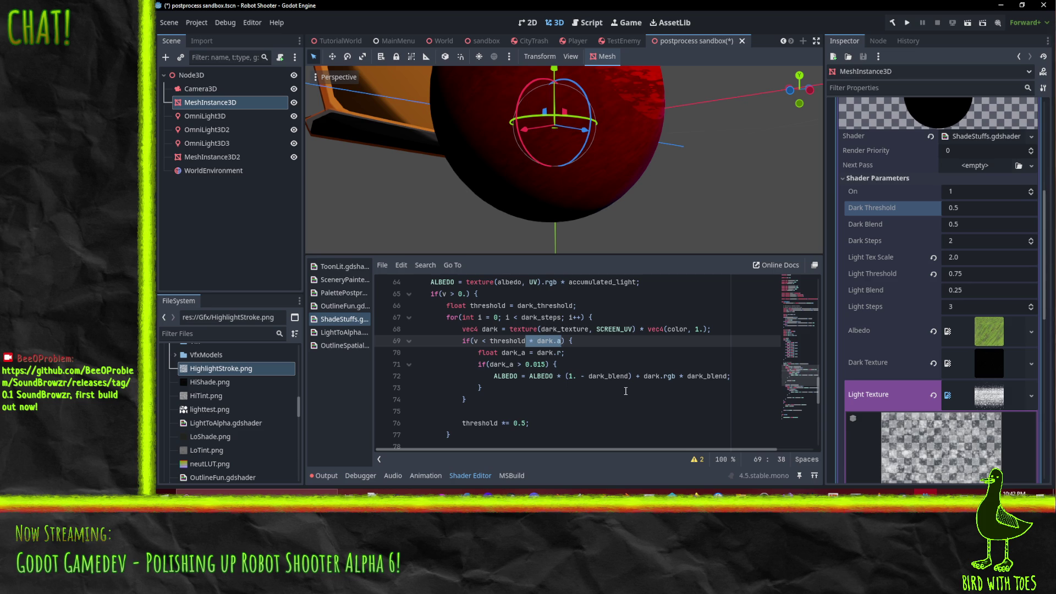
key("Down")
key("Home")
key("Home")
key("shift+Down")
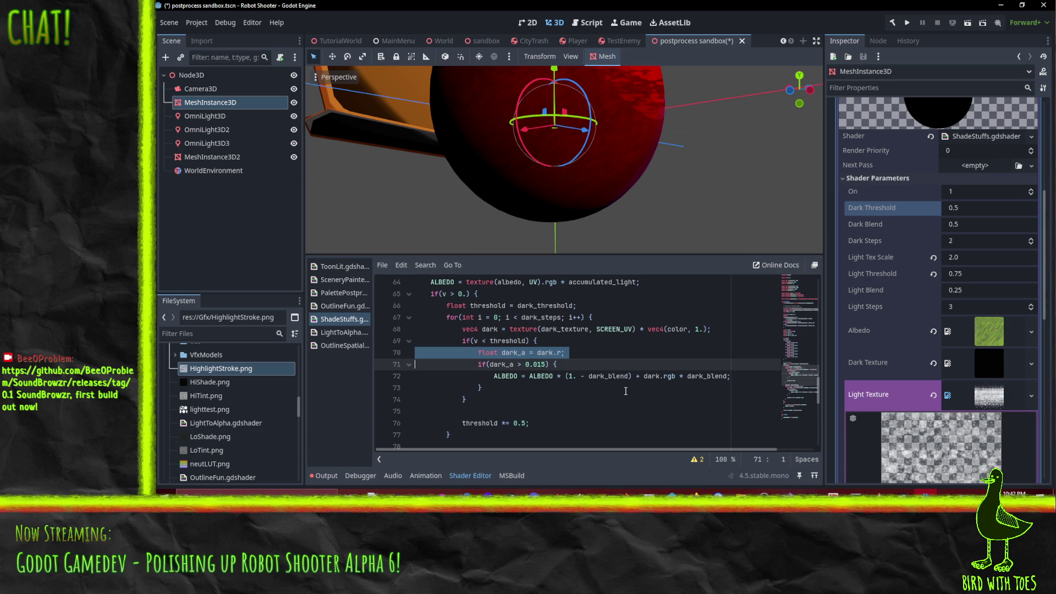
key("Delete")
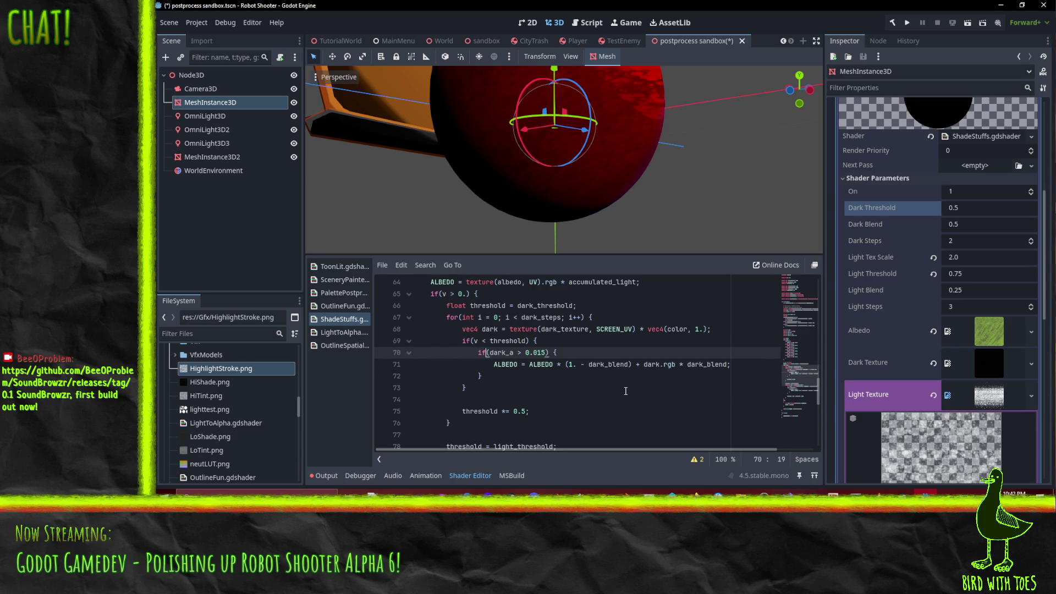
key("Right")
key("Right")
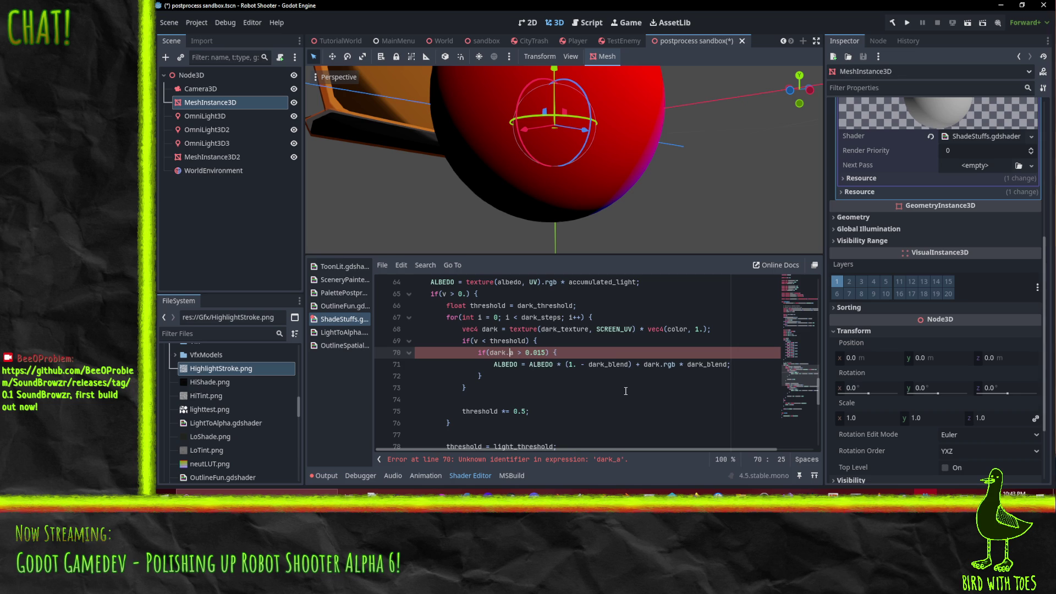
- Finish the code edit, then raise Dark Steps by one and set it back
left_click(671, 331)
mouse_move(600, 192)
left_mouse_down()
mouse_move(599, 175)
mouse_move(582, 176)
mouse_move(627, 191)
mouse_move(623, 199)
left_mouse_up()
scroll(601, 174, "down", 5)
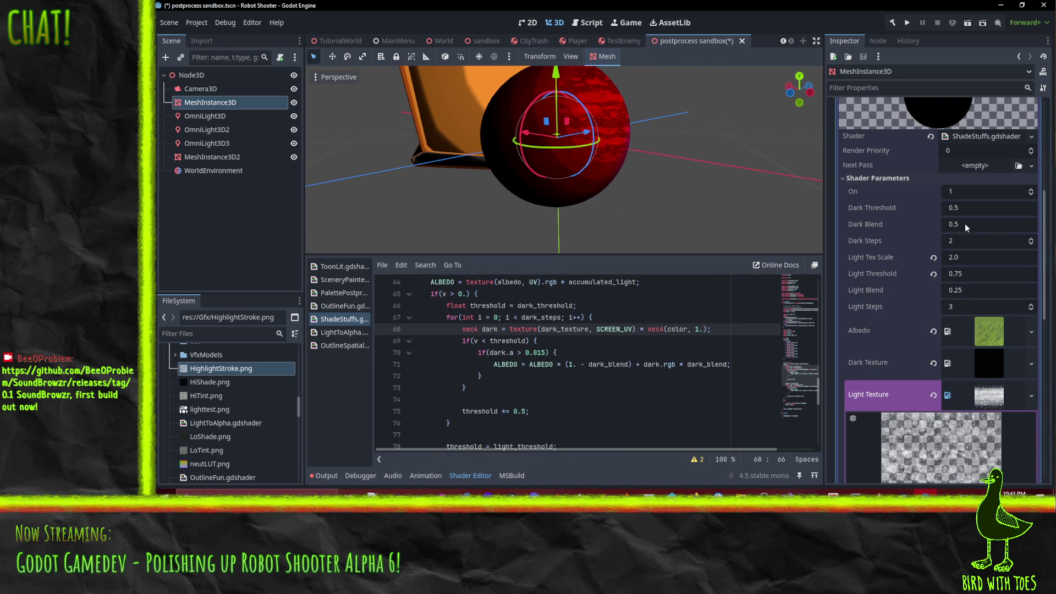
left_click(1034, 241)
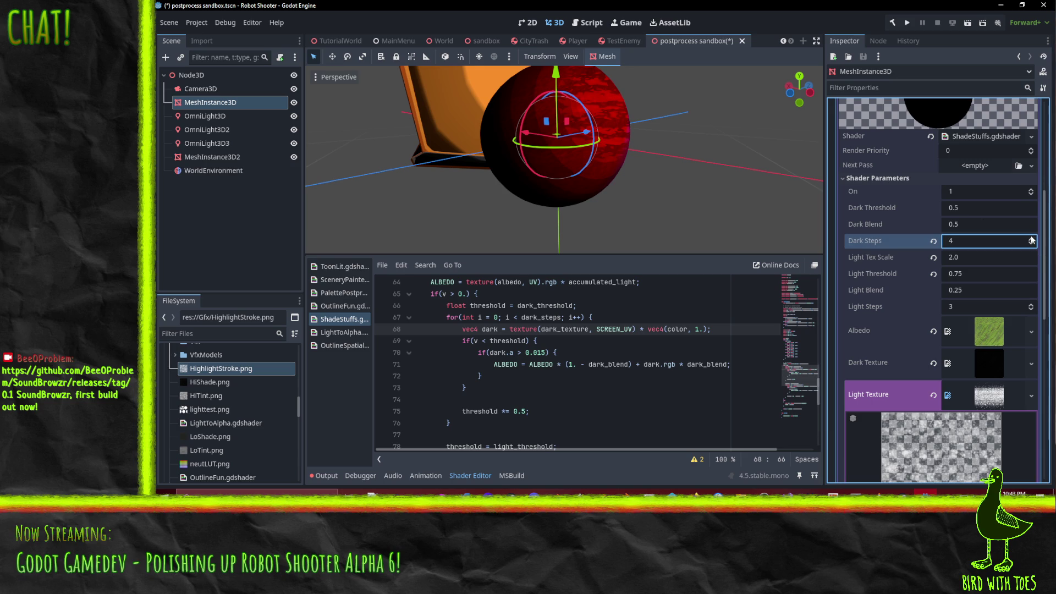
scroll(604, 189, "up", 2)
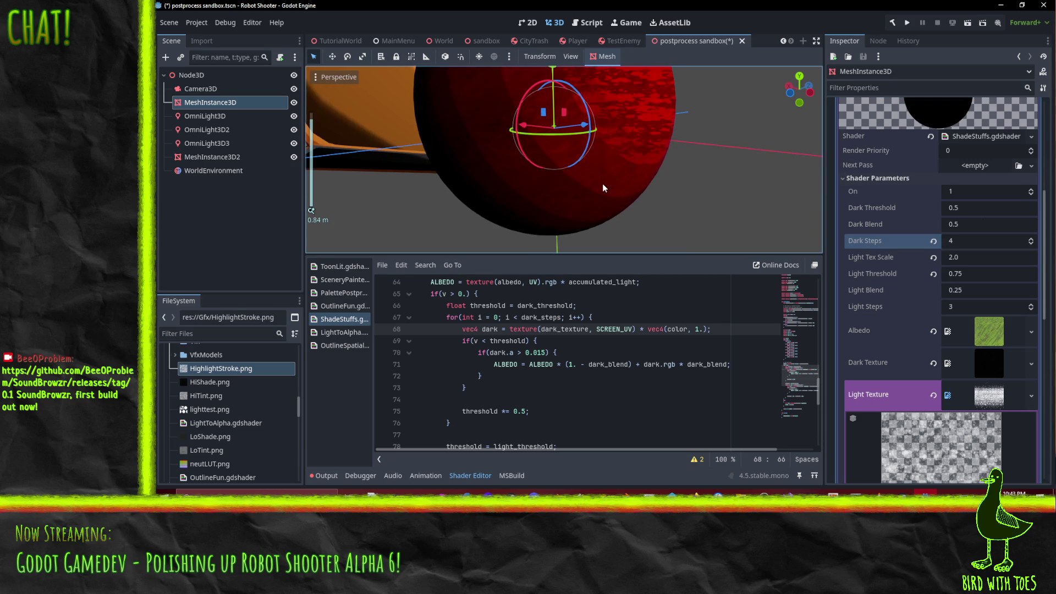
left_click(1032, 246)
type("2")
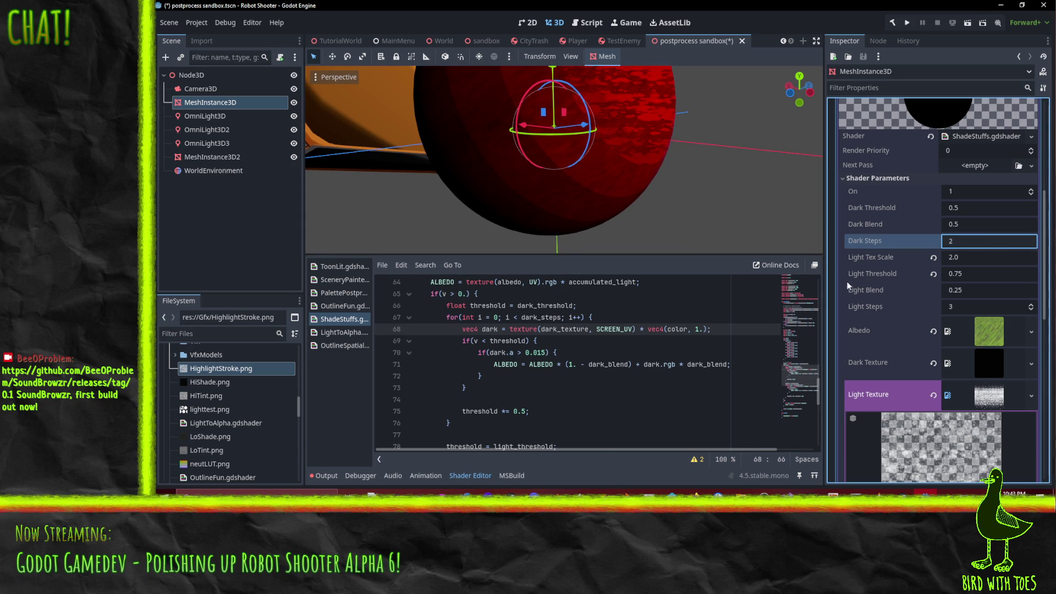
left_click(572, 396)
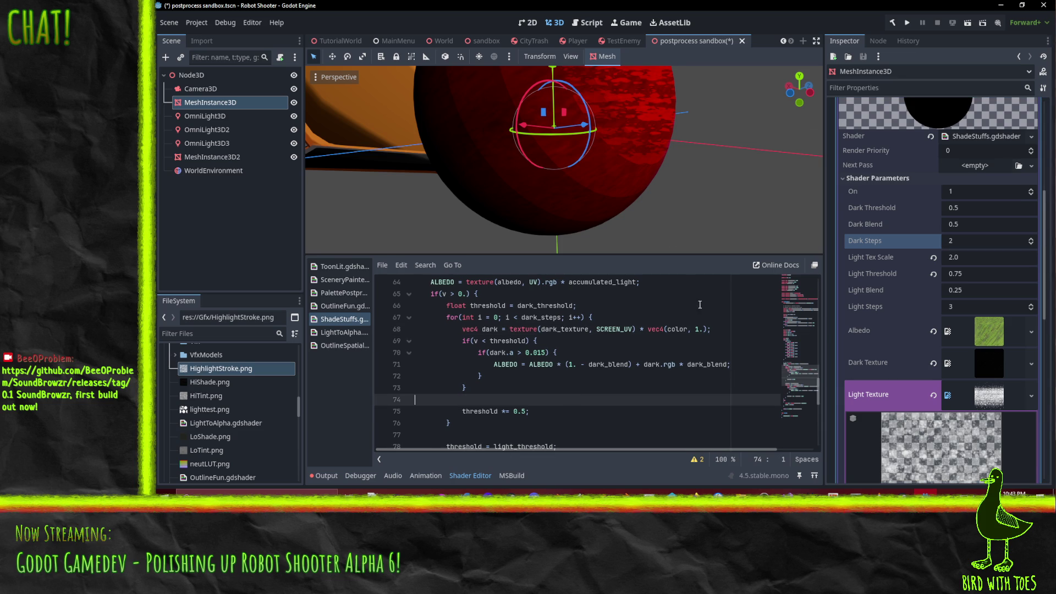
- Set Dark Blend to 0.25 and Dark Threshold to 0.6 in Shader Parameters
scroll(653, 191, "down", 3)
mouse_move(652, 191)
left_mouse_down()
mouse_move(627, 177)
mouse_move(580, 206)
mouse_move(633, 201)
left_mouse_up()
left_click(961, 225)
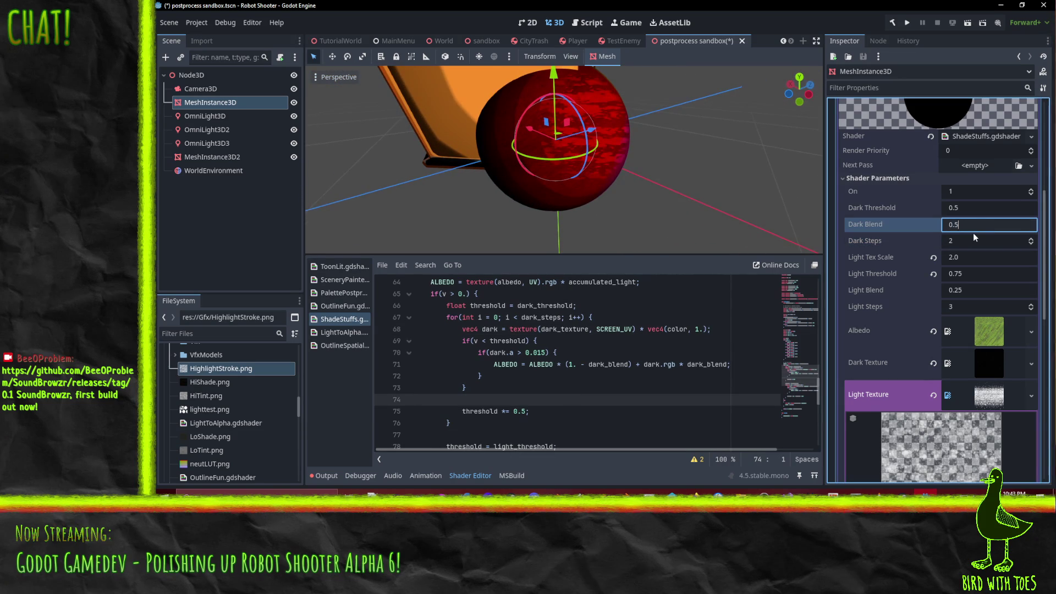
key("Left")
key("Left")
type("2")
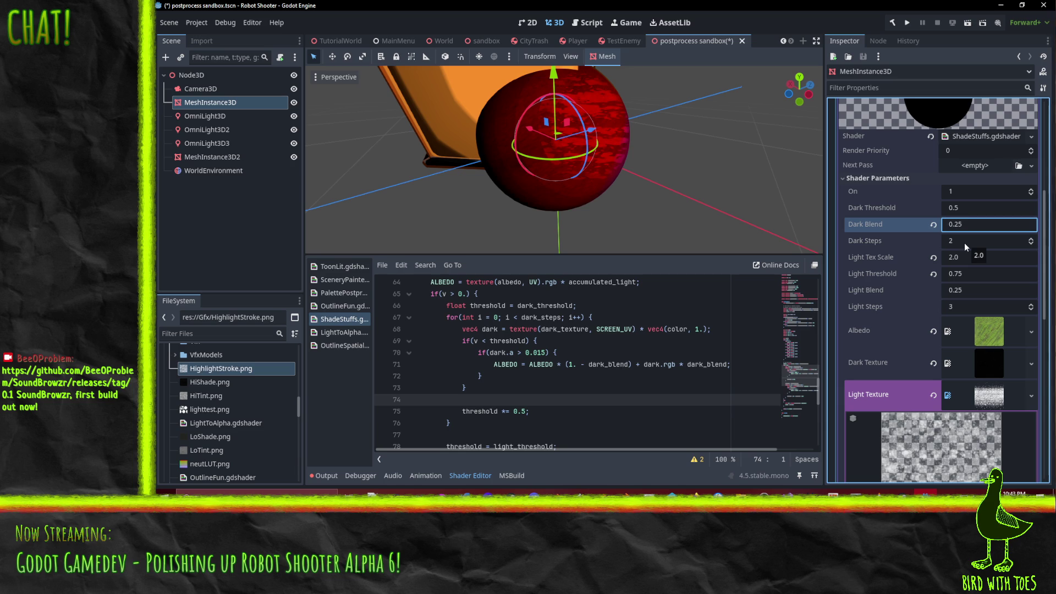
left_click(979, 209)
type("0.6")
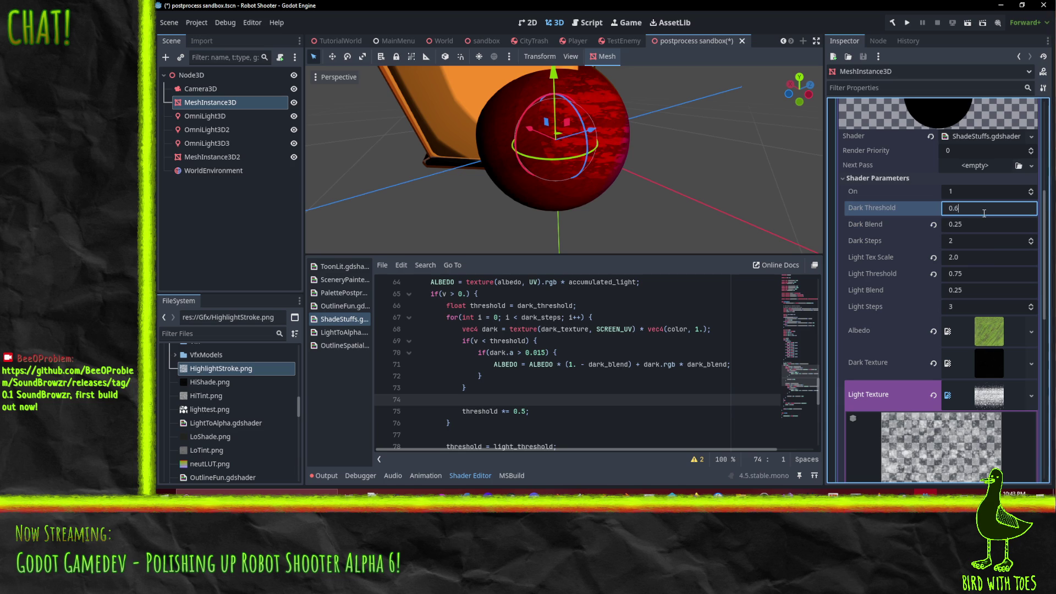
key("Return")
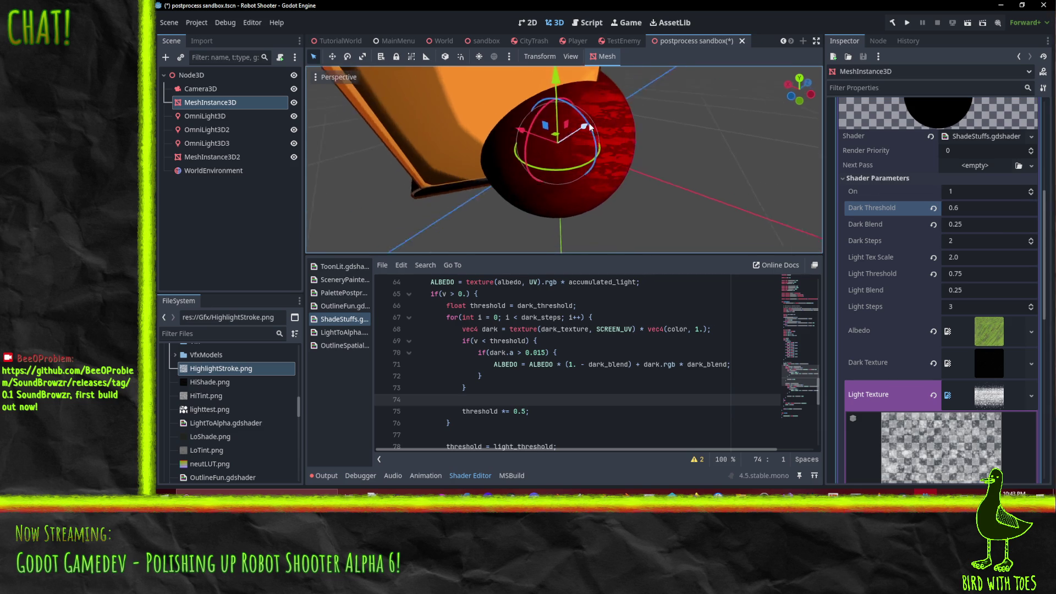
scroll(586, 123, "up", 5)
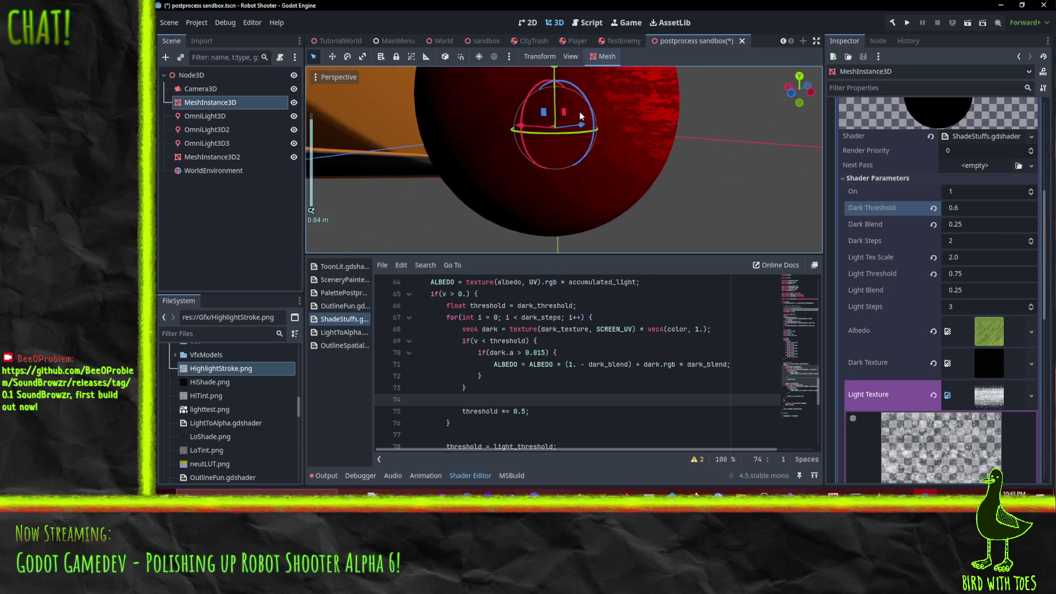
mouse_move(580, 116)
left_mouse_down()
mouse_move(556, 118)
mouse_move(566, 110)
left_mouse_up()
left_click(933, 332)
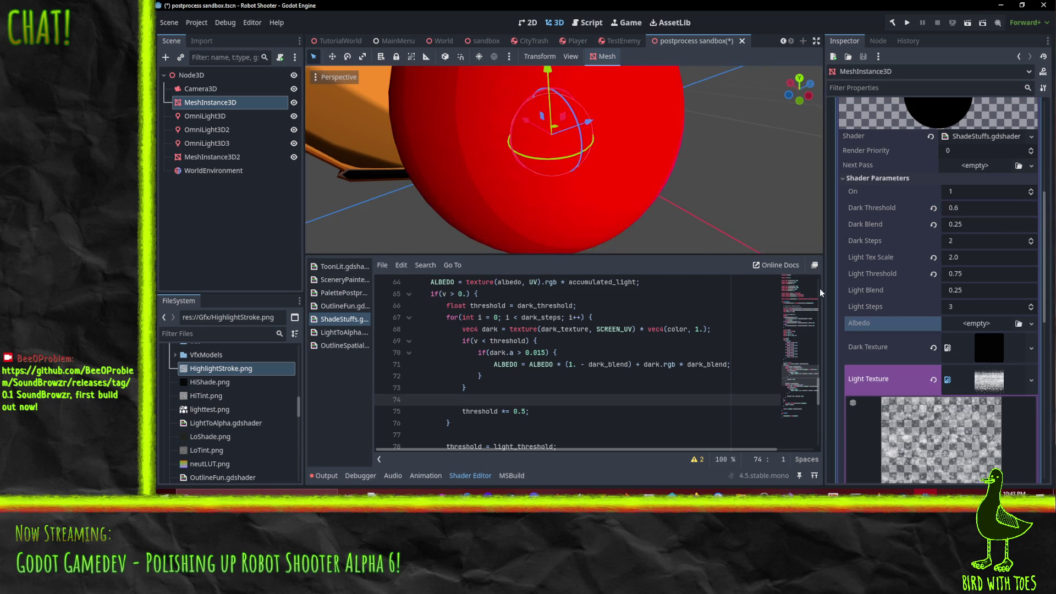
scroll(592, 181, "down", 4)
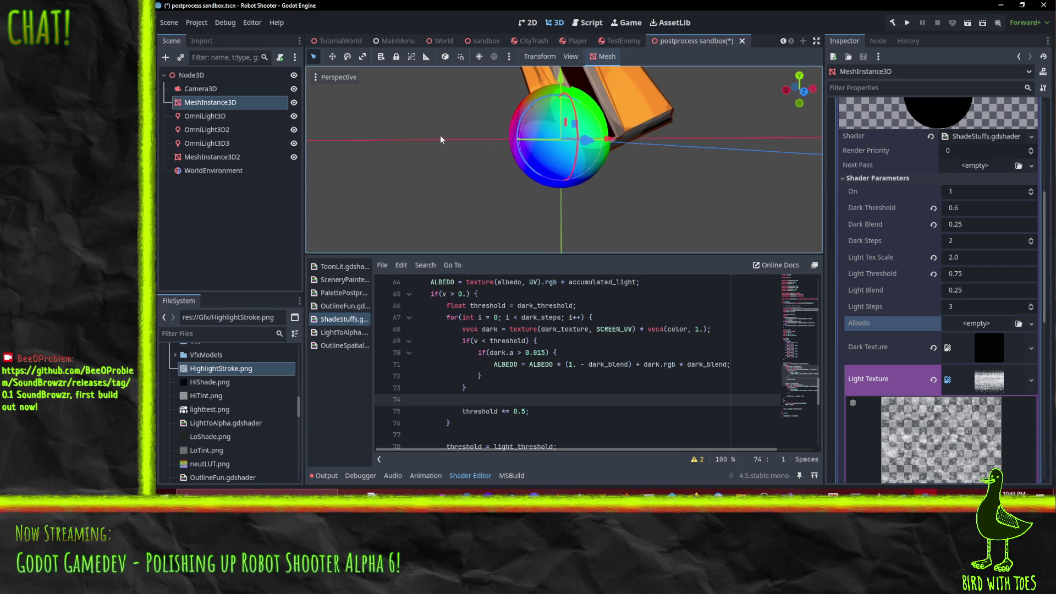
mouse_move(440, 134)
left_mouse_down()
mouse_move(507, 121)
mouse_move(631, 151)
mouse_move(579, 166)
mouse_move(572, 178)
mouse_move(593, 194)
mouse_move(664, 103)
mouse_move(720, 91)
mouse_move(744, 120)
mouse_move(605, 181)
mouse_move(512, 200)
mouse_move(631, 199)
mouse_move(701, 165)
mouse_move(696, 150)
mouse_move(662, 158)
mouse_move(621, 190)
left_mouse_up()
scroll(534, 127, "up", 4)
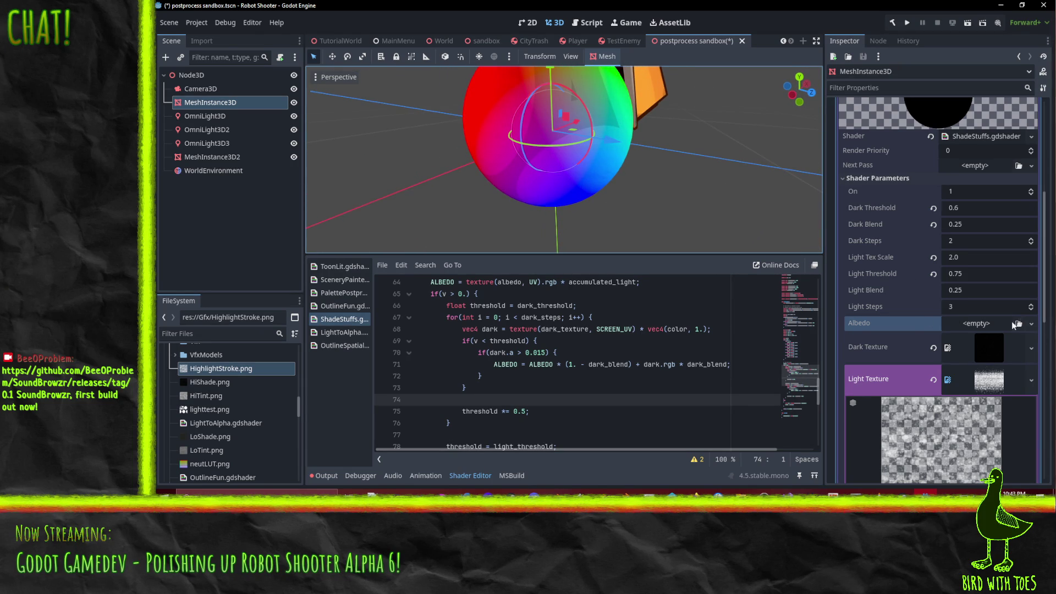
mouse_move(569, 137)
left_mouse_down()
mouse_move(657, 148)
mouse_move(764, 121)
mouse_move(681, 179)
left_mouse_up()
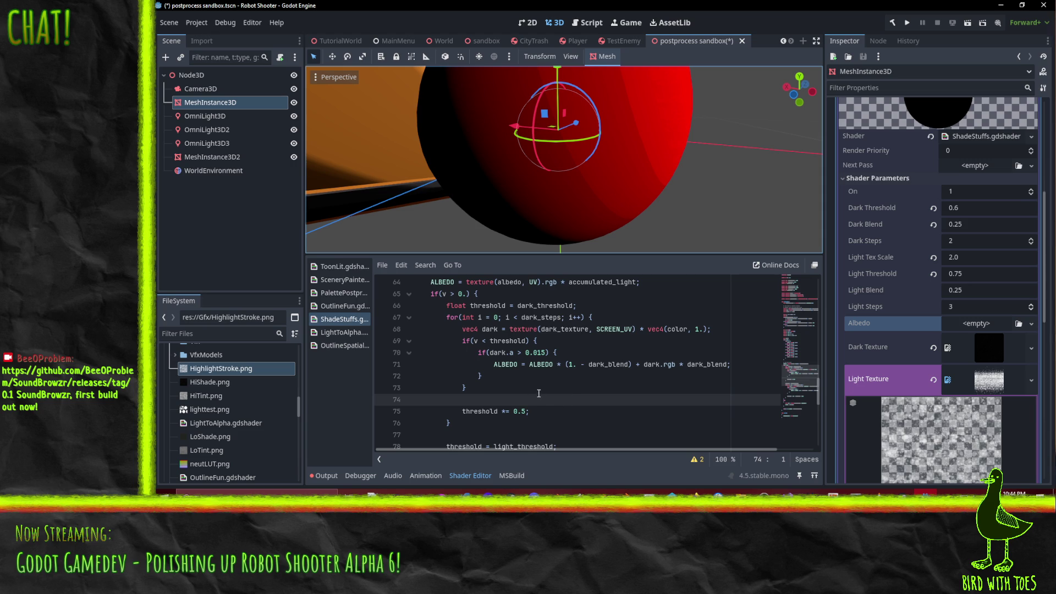
- Append '* dark.a' after both dark_blend terms on shader line 71
left_click_drag(654, 185, 663, 191)
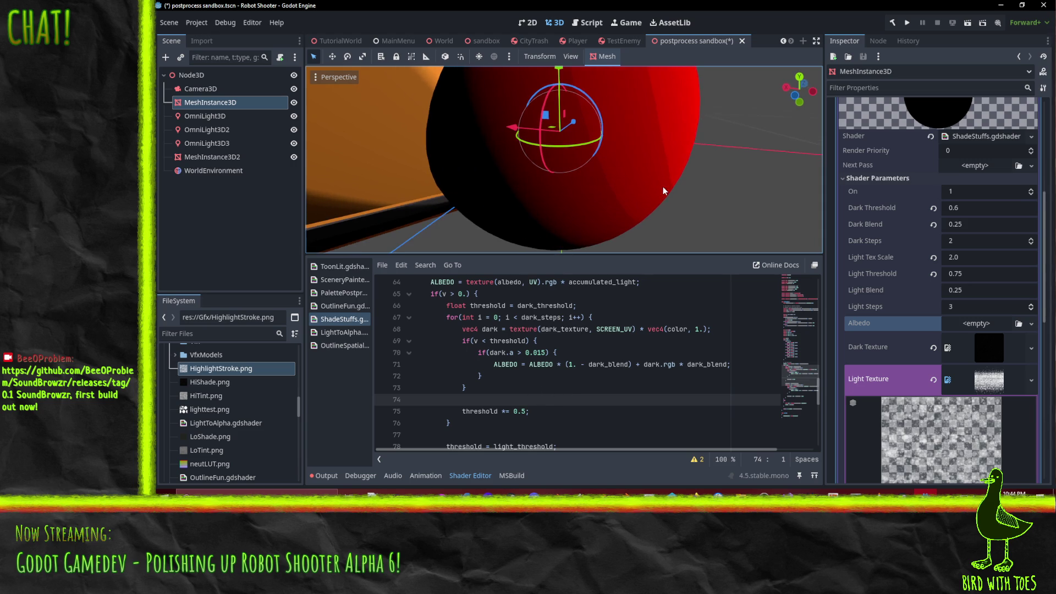
double_click(605, 364)
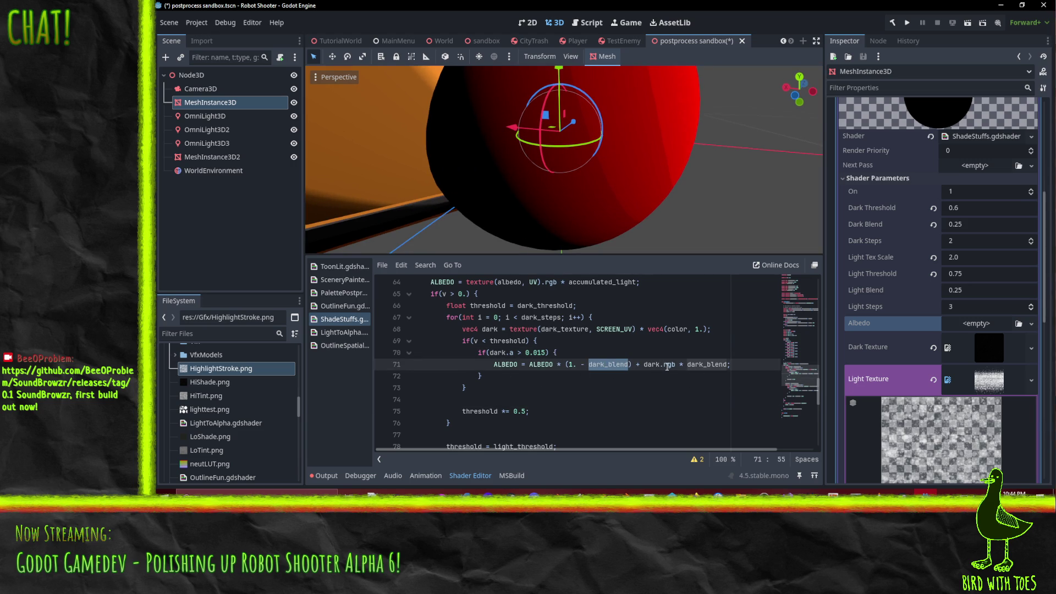
left_click(708, 365)
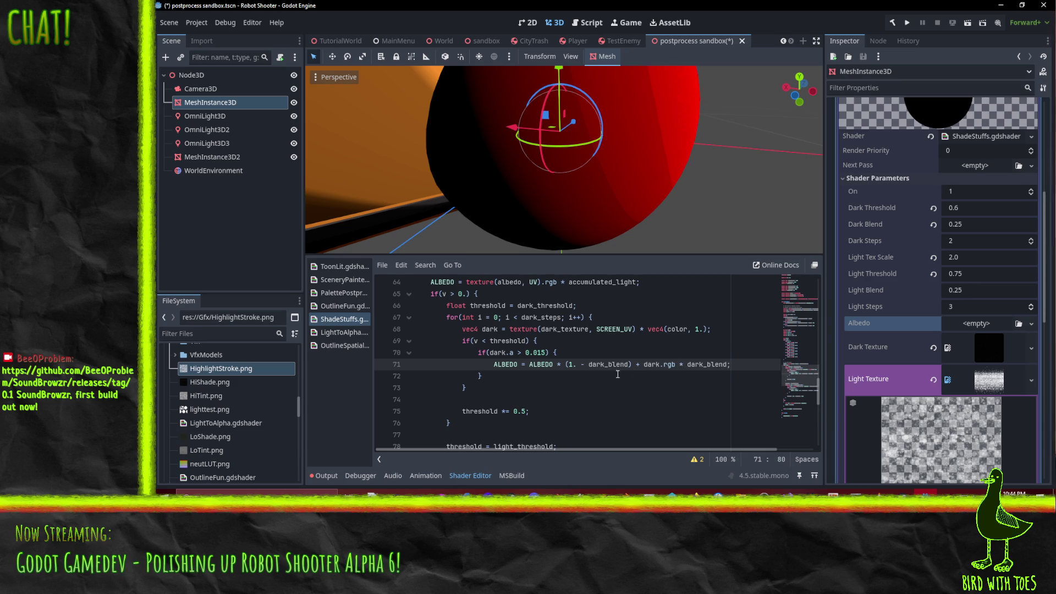
type("* dark.a")
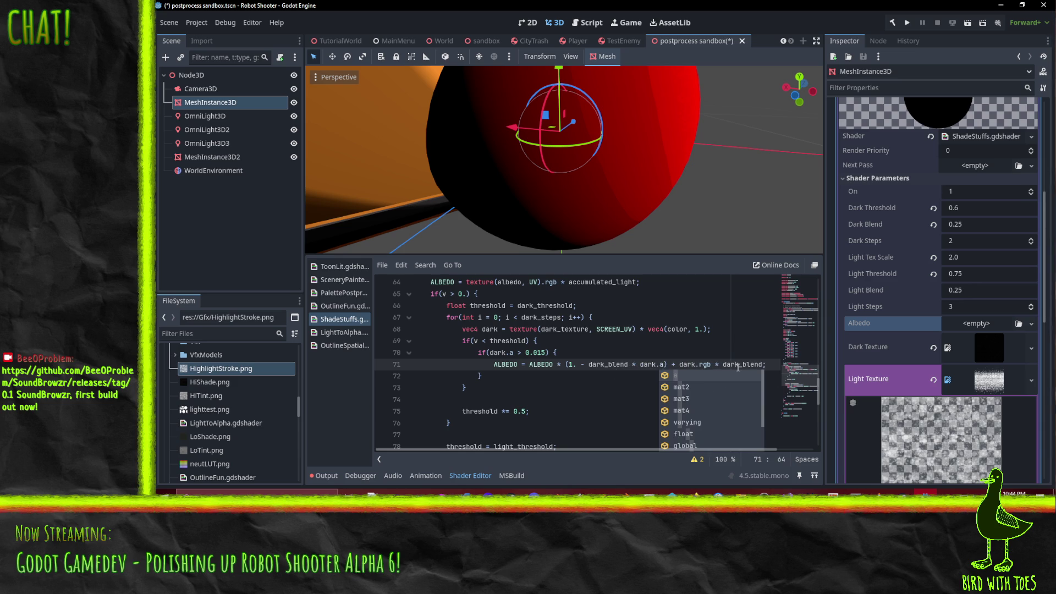
left_click(763, 366)
type("* dark.a")
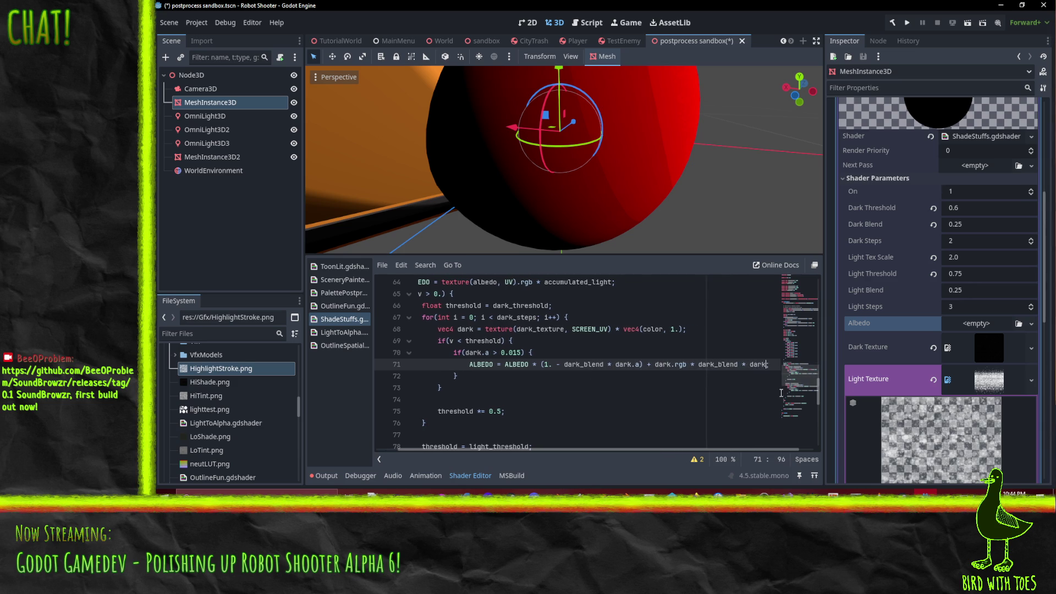
- Change the alpha gate on line 70 from 0.015 to 0.5
left_click(647, 351)
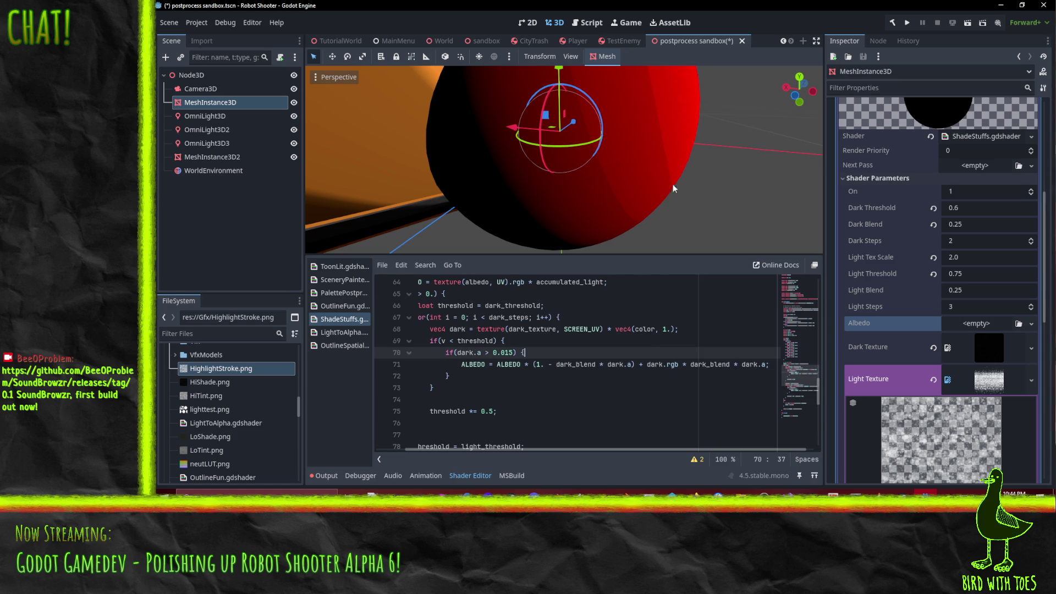
left_click(535, 377)
left_click(506, 353)
key("BackSpace")
key("Up")
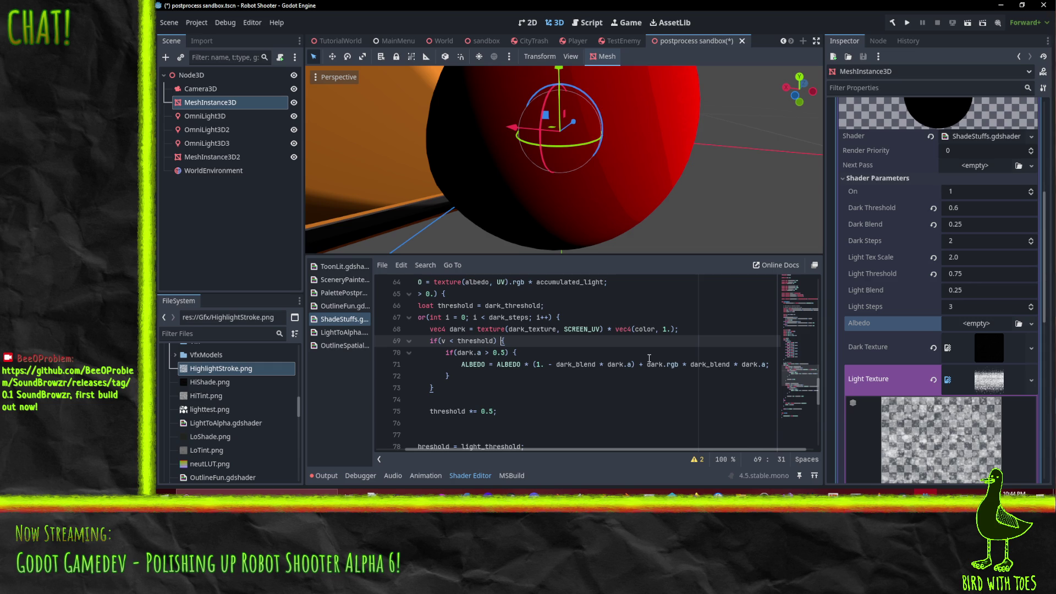
left_click(644, 364)
scroll(643, 204, "down", 4)
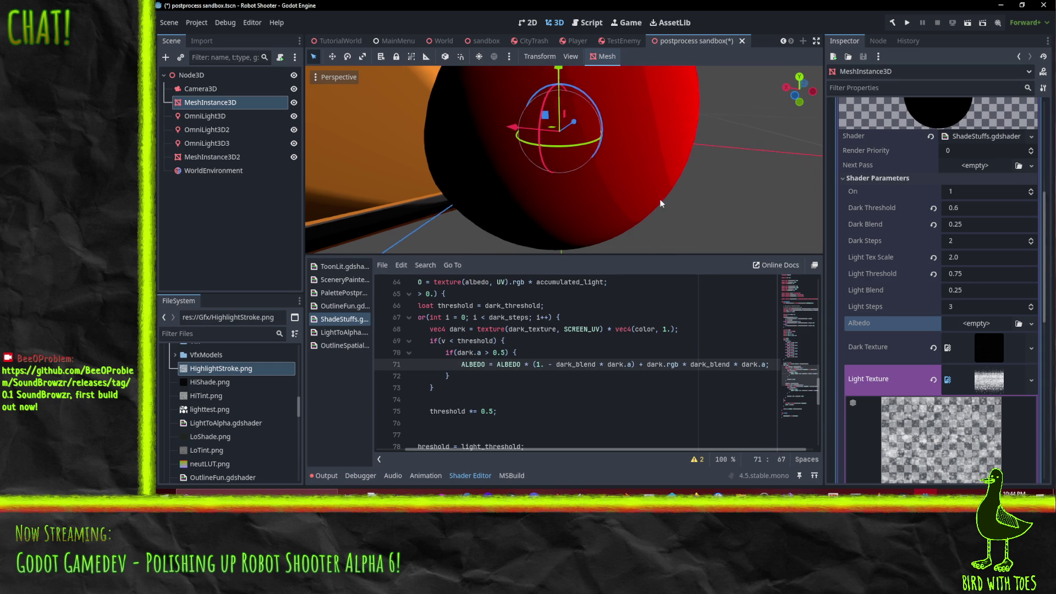
scroll(645, 206, "up", 1)
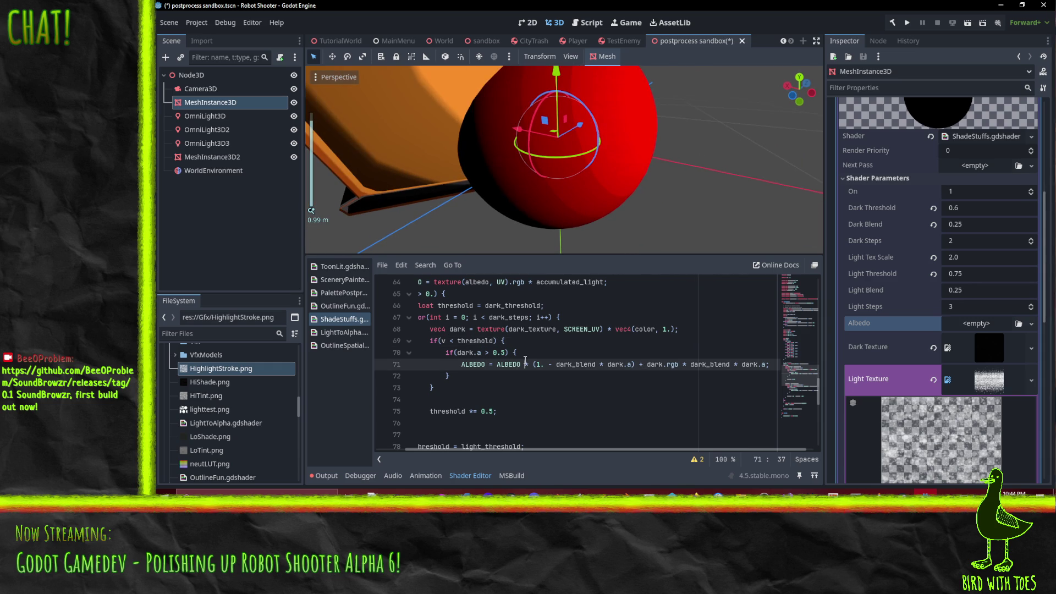
left_click(574, 353)
- Delete the 'if(dark.a > 0.5) {' line and its closing brace
key("Home")
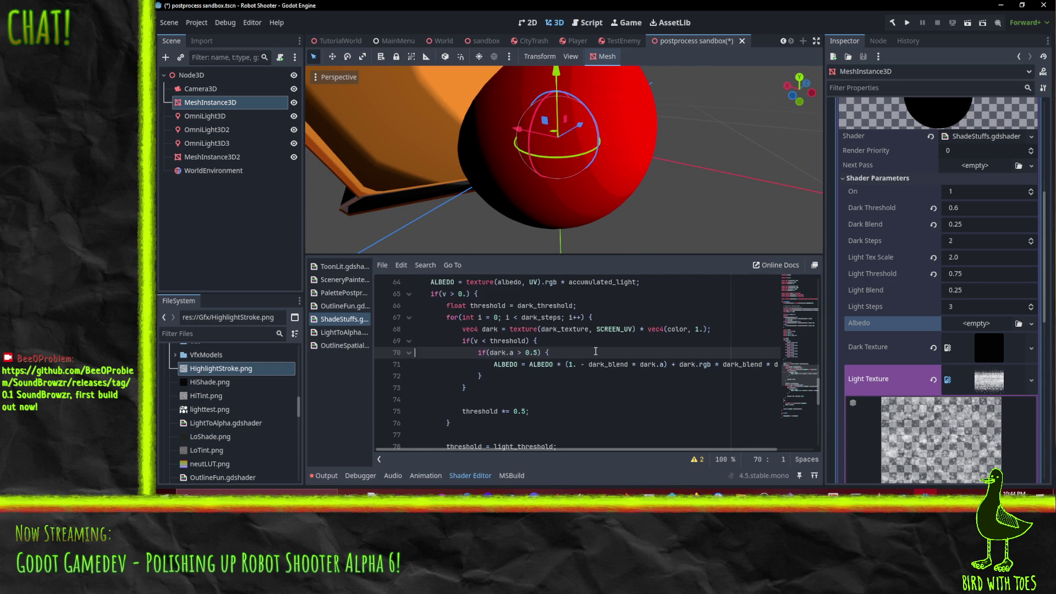
key("ctrl+shift+k")
key("shift+Tab")
key("Down")
key("Home")
key("shift+Down")
key("Delete")
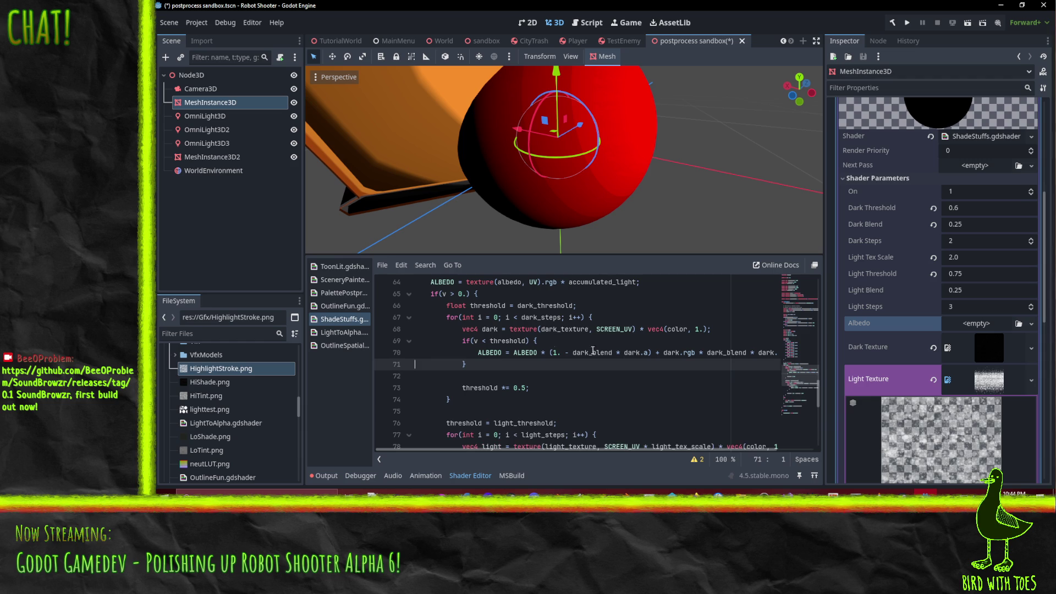
left_click(542, 383)
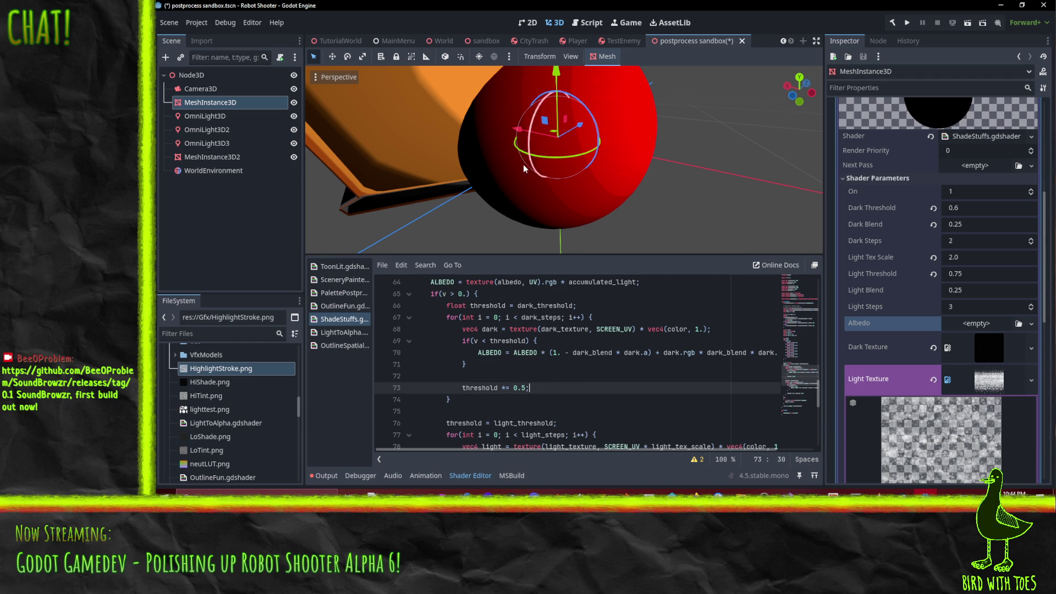
- Review the dark_threshold line and line 68 while orbiting the red sphere
mouse_move(524, 164)
left_mouse_down()
mouse_move(563, 144)
mouse_move(536, 200)
left_mouse_up()
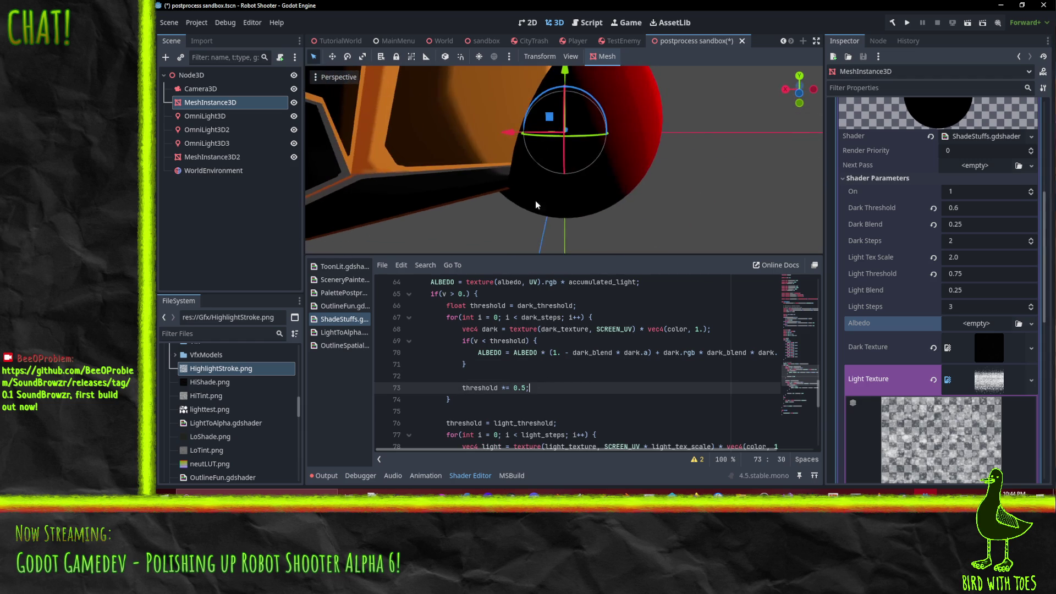
left_click(477, 365)
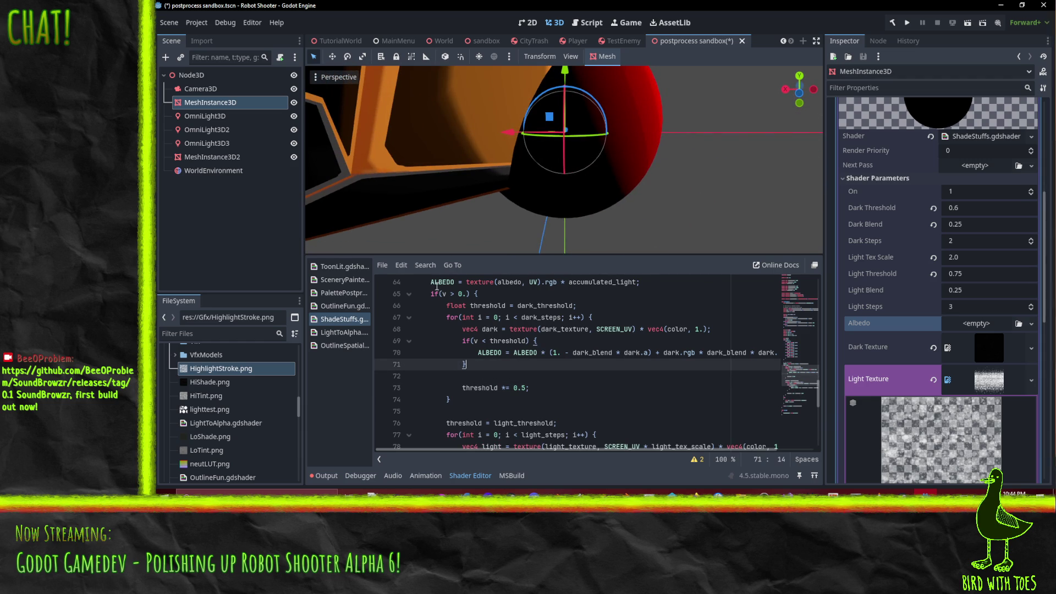
left_click(495, 306)
double_click(544, 306)
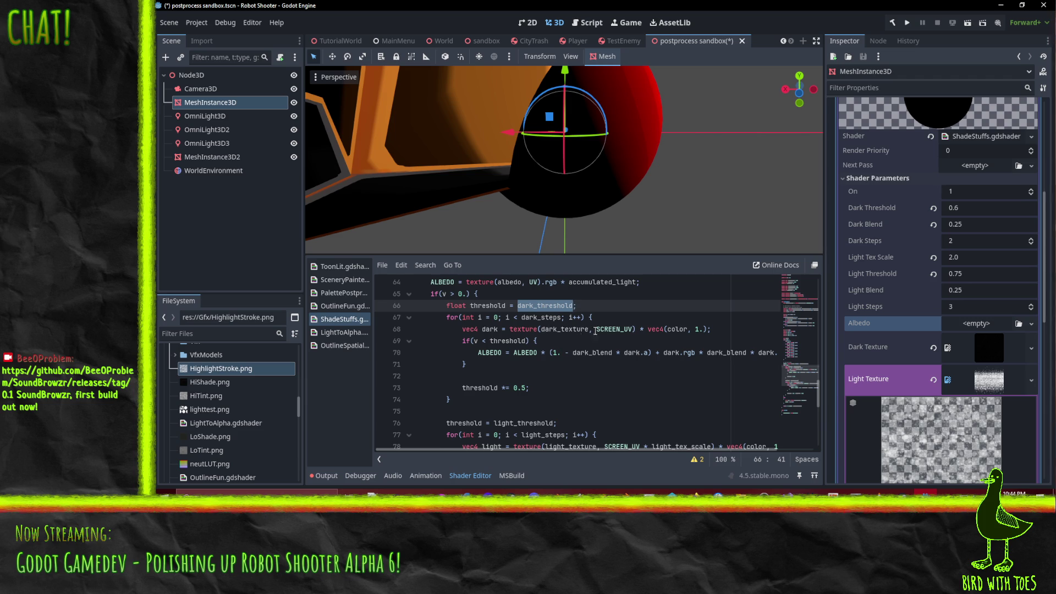
left_click(709, 330)
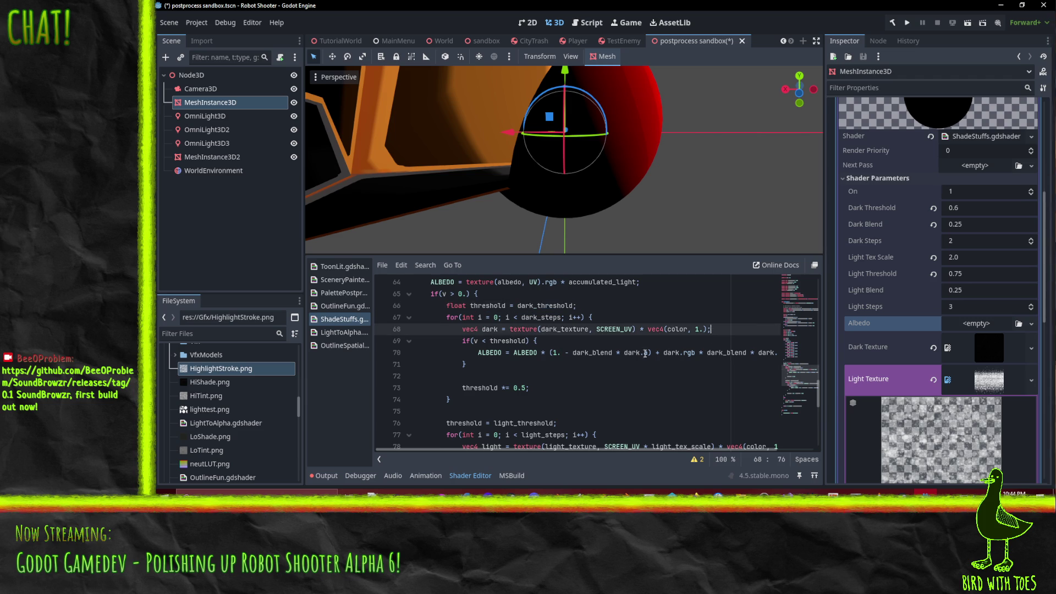
mouse_move(670, 158)
left_mouse_down()
mouse_move(612, 191)
mouse_move(622, 246)
left_mouse_up()
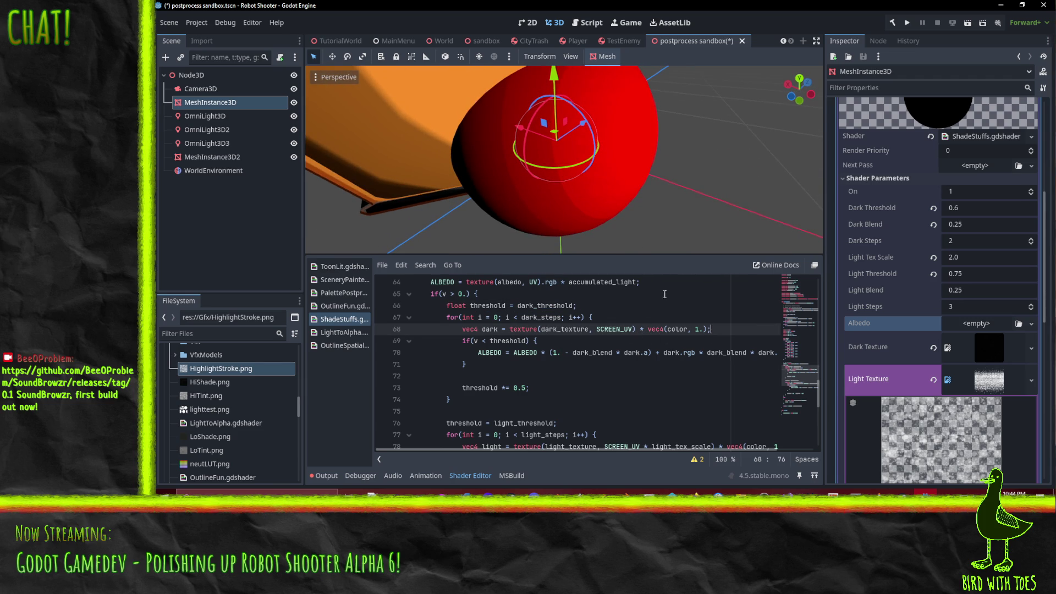
- Comment out '* vec4(color, 1.)' on the dark texture sample line 68
left_click(725, 330, "shift")
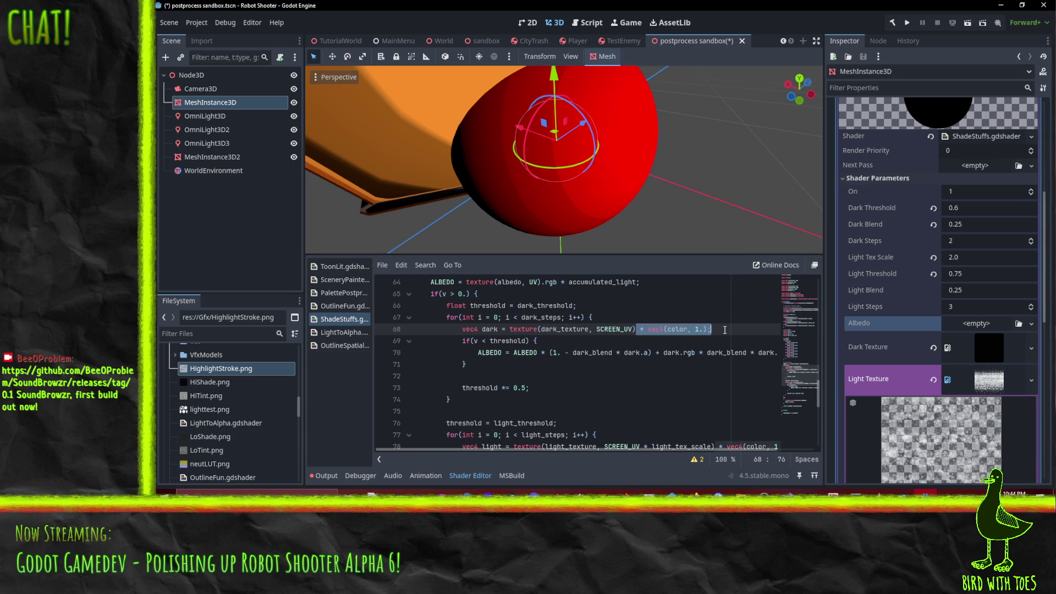
key("Left")
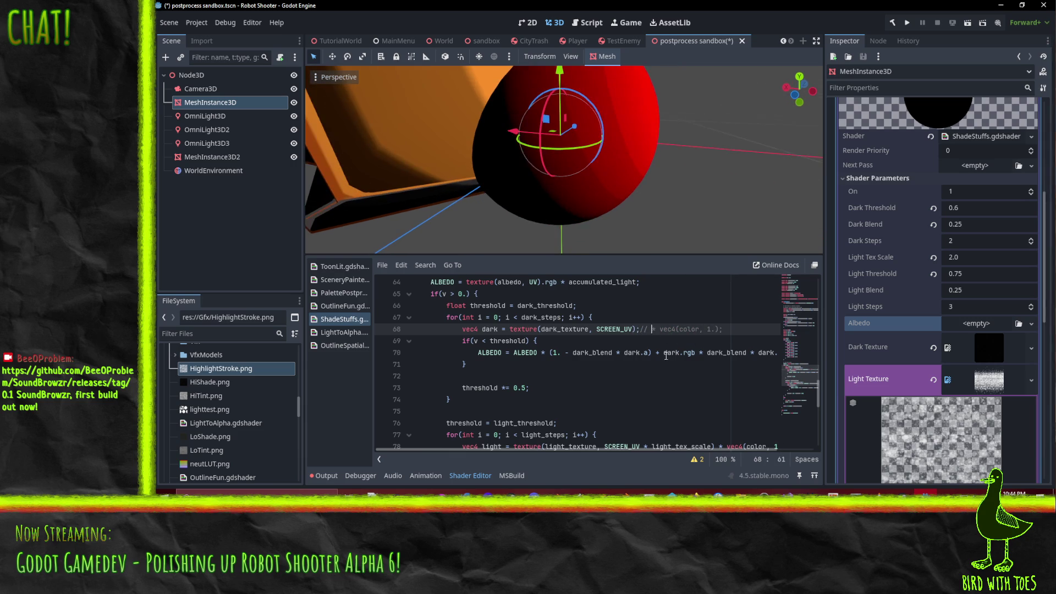
key("Down")
key("Down")
key("Down")
left_click(572, 376)
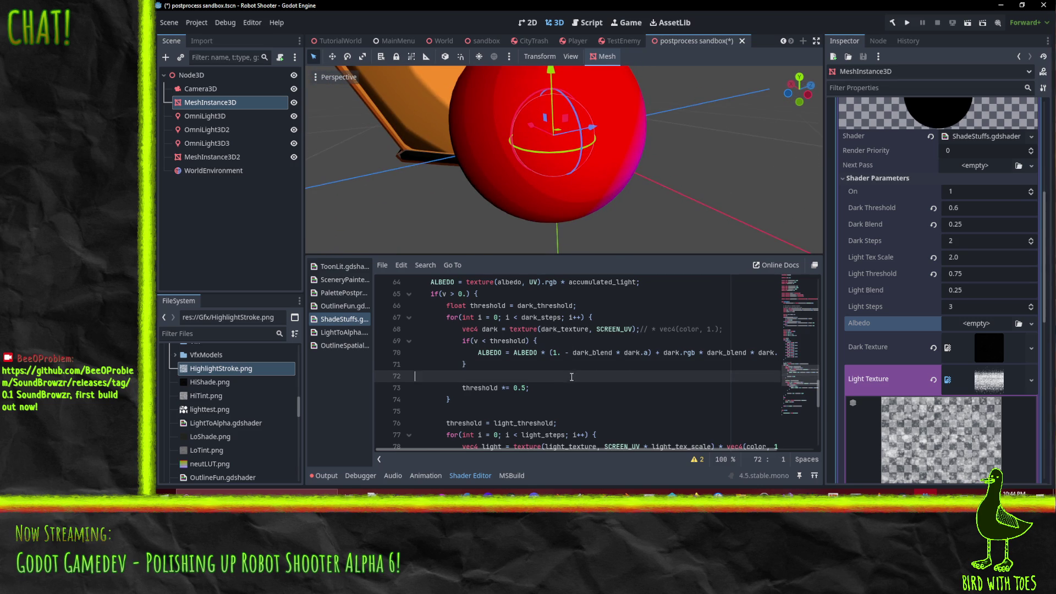
- Revert the Dark Texture parameter to empty and check the white shaded side
left_click(933, 349)
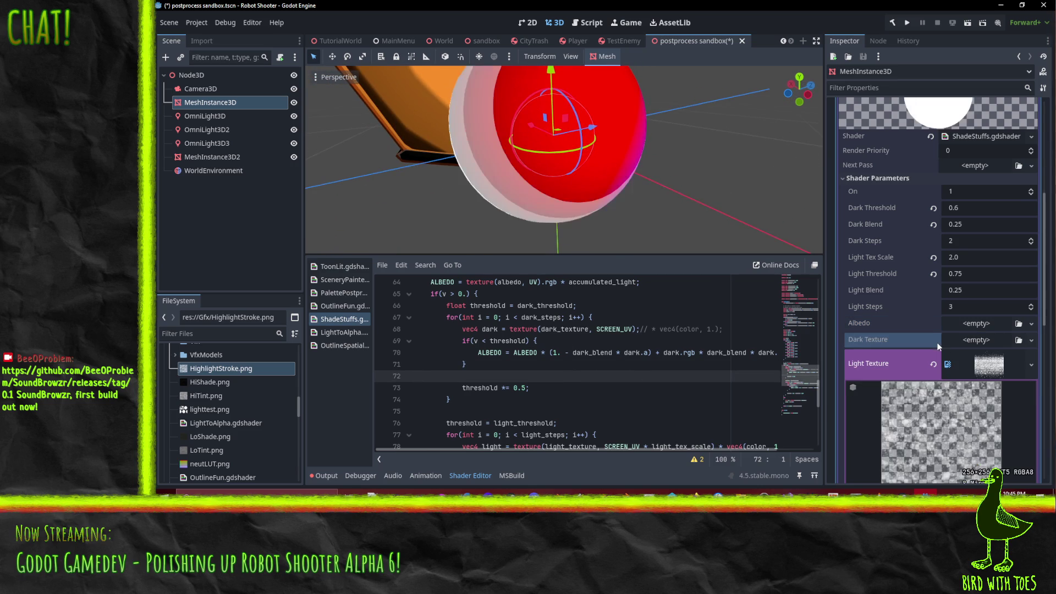
mouse_move(712, 147)
left_mouse_down()
mouse_move(629, 196)
mouse_move(550, 186)
mouse_move(765, 97)
mouse_move(541, 196)
mouse_move(577, 192)
left_mouse_up()
scroll(628, 171, "down", 3)
- Quick Load ShadeStroke.png into the Dark Texture slot and check the sphere
scroll(563, 186, "up", 3)
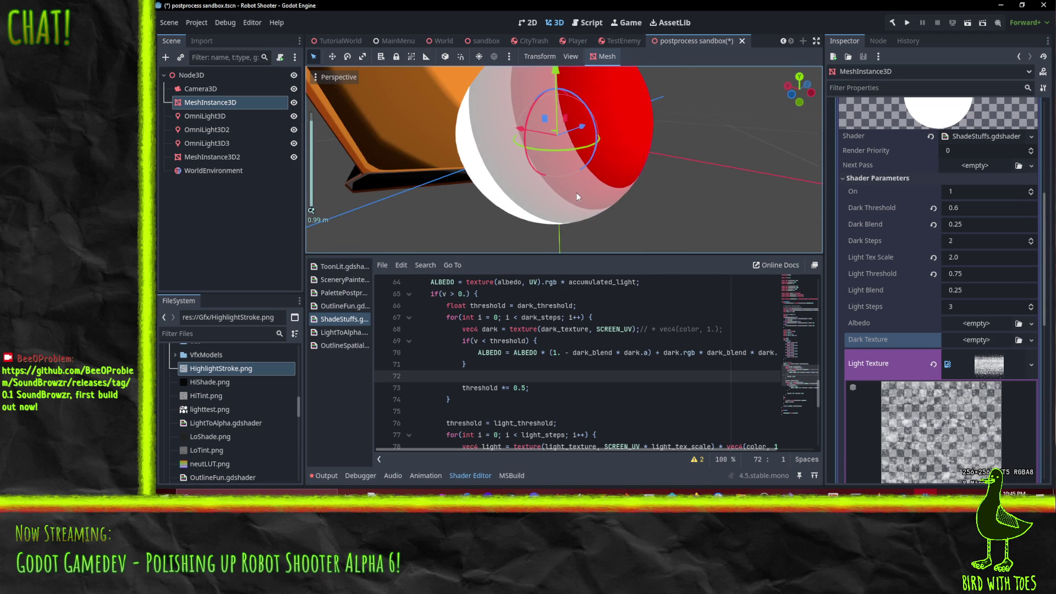
left_click(1032, 341)
left_click(974, 469)
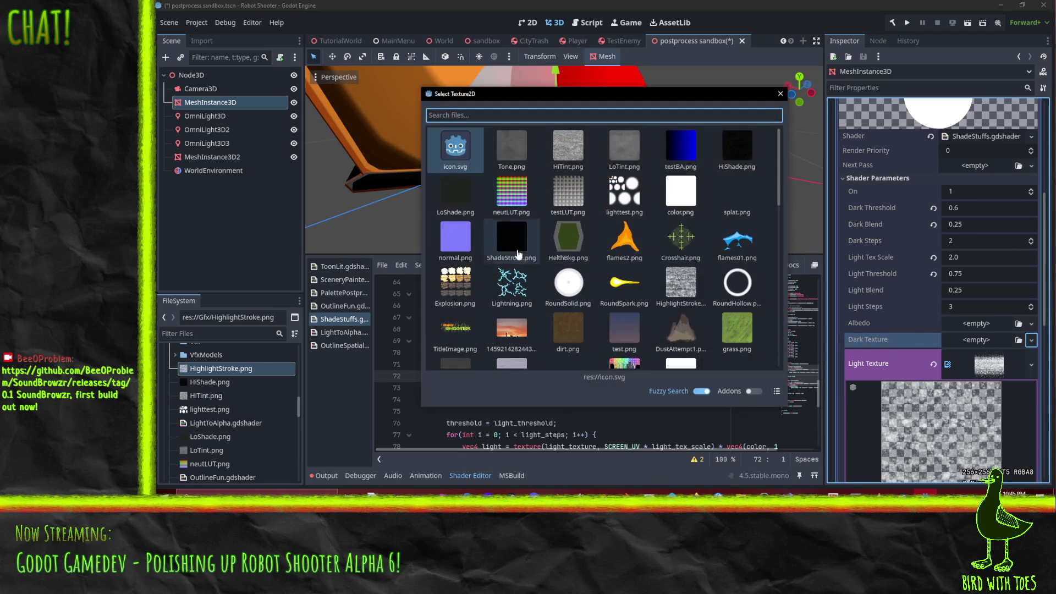
double_click(499, 244)
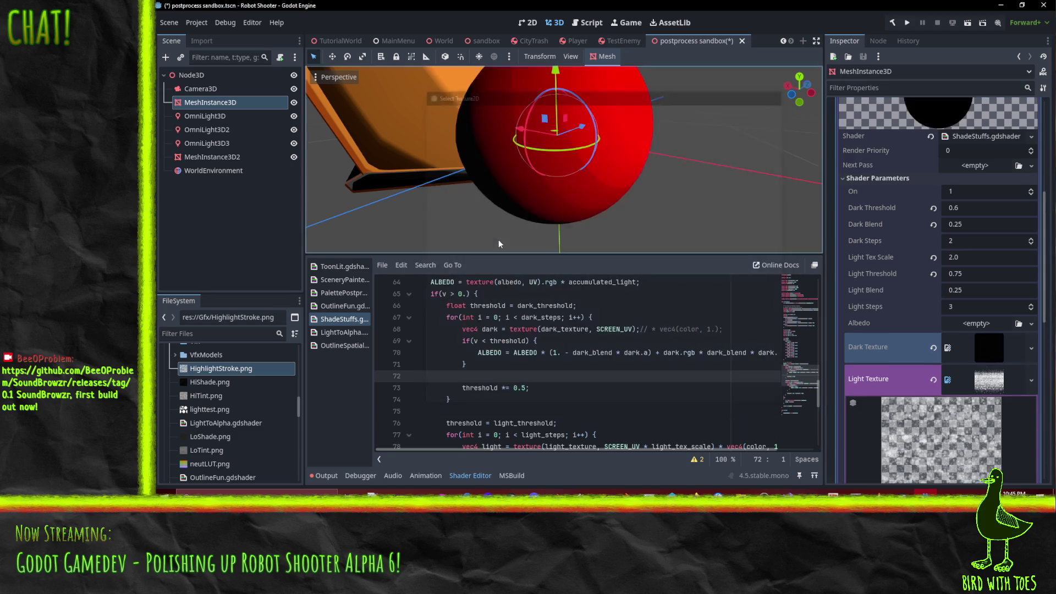
mouse_move(481, 196)
left_mouse_down()
mouse_move(530, 183)
mouse_move(468, 201)
mouse_move(479, 198)
left_mouse_up()
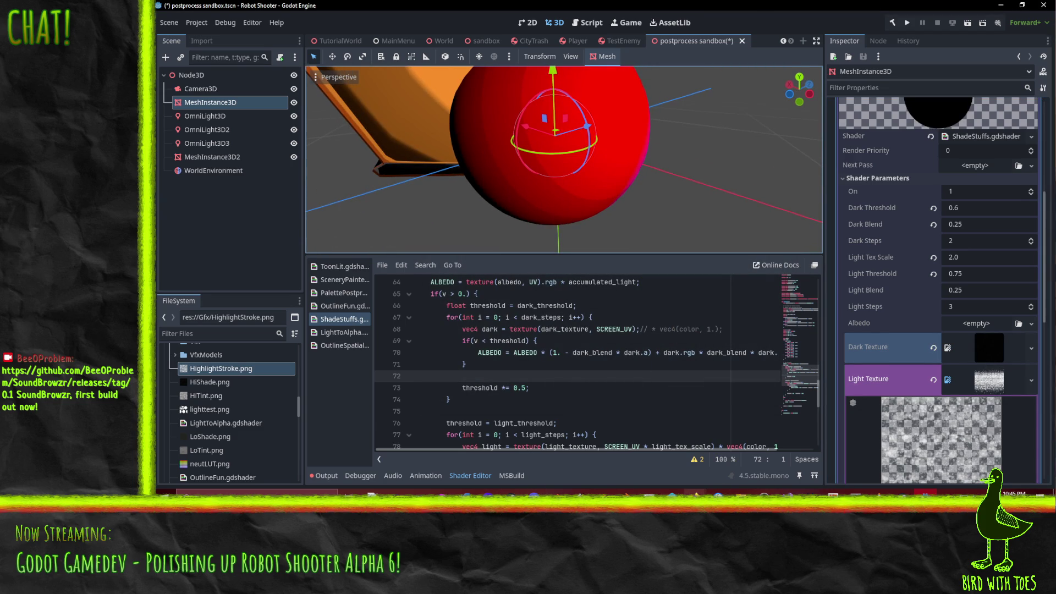
mouse_move(740, 494)
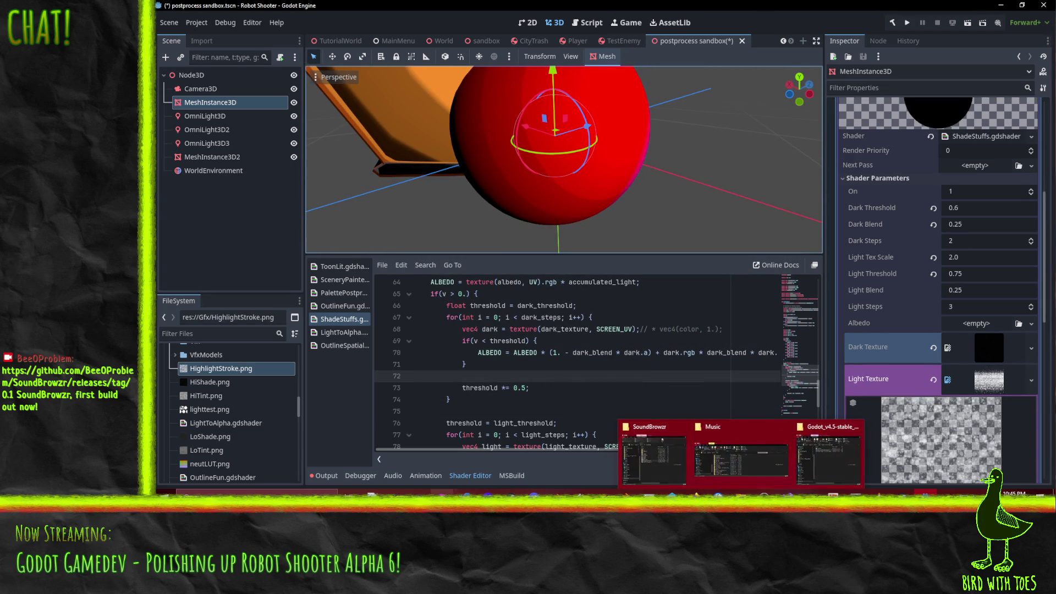
left_click(834, 494)
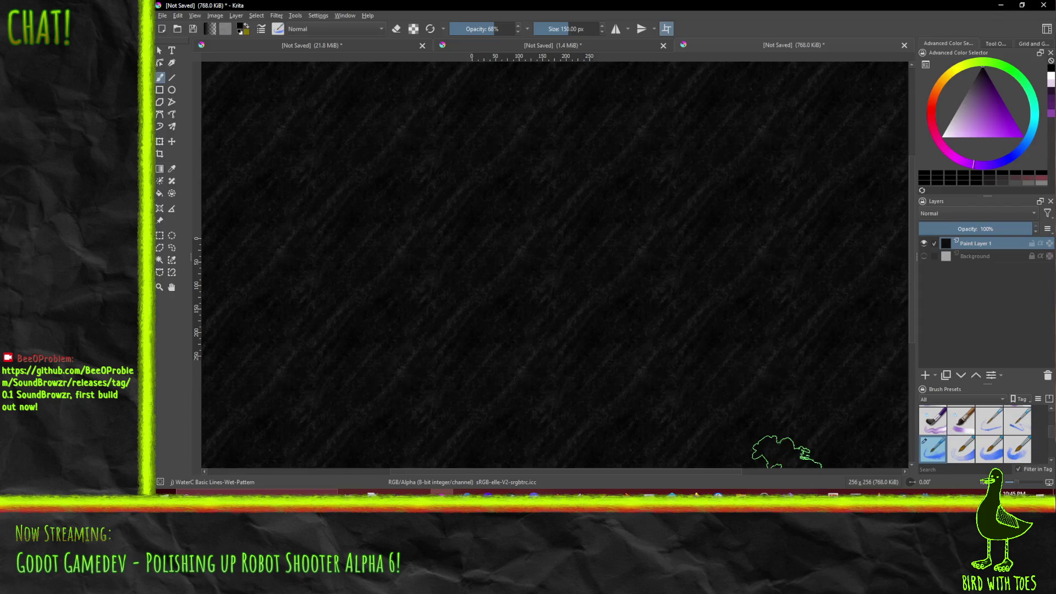
- Repaint the tile with grey diagonal stripes and darker strokes, then hide Background
left_click(924, 256)
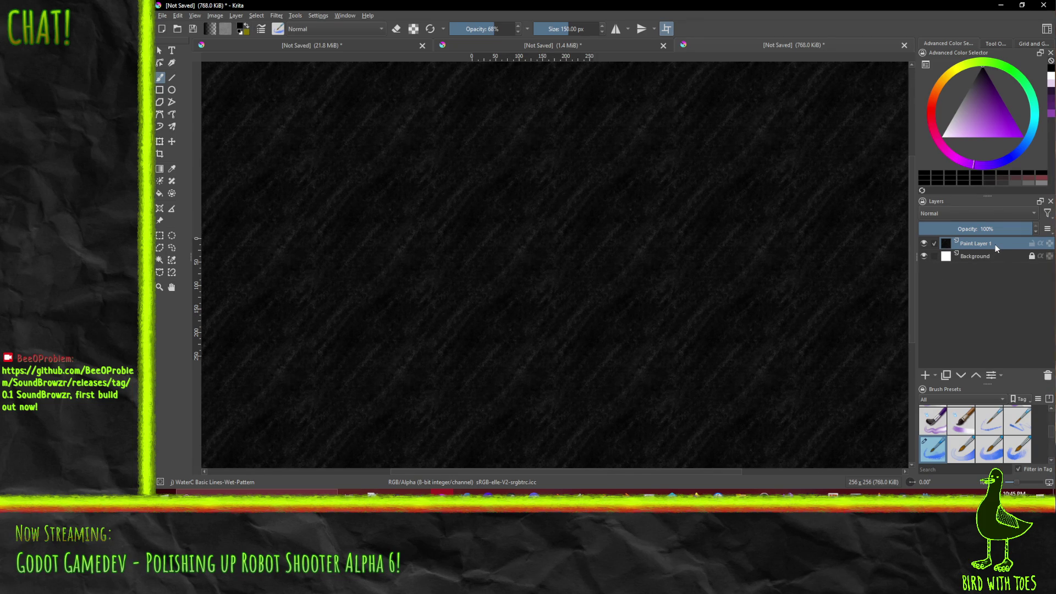
key("Delete")
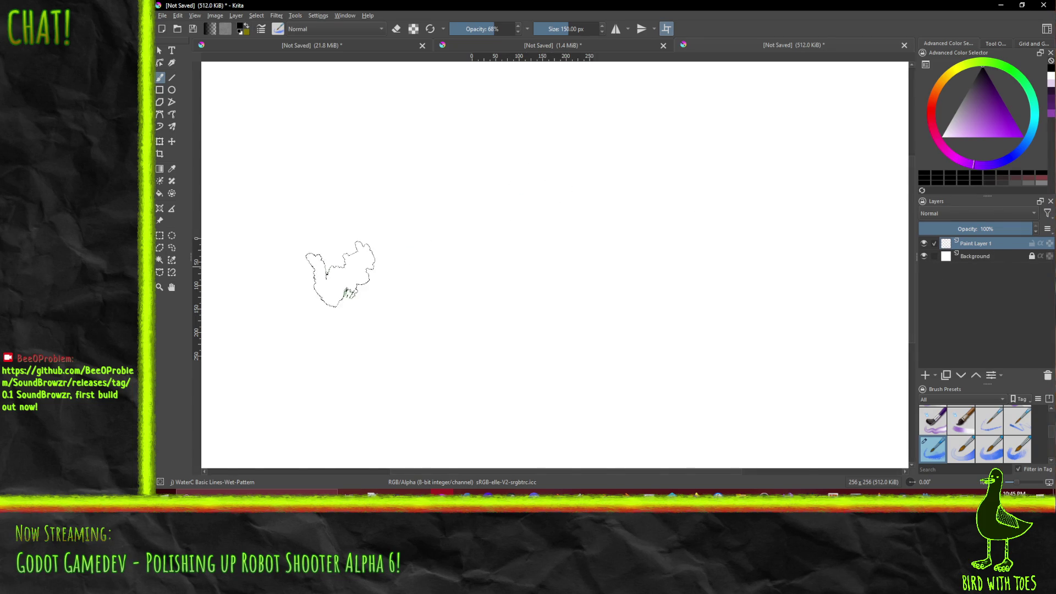
left_click_drag(340, 275, 495, 187)
left_click_drag(363, 300, 495, 198)
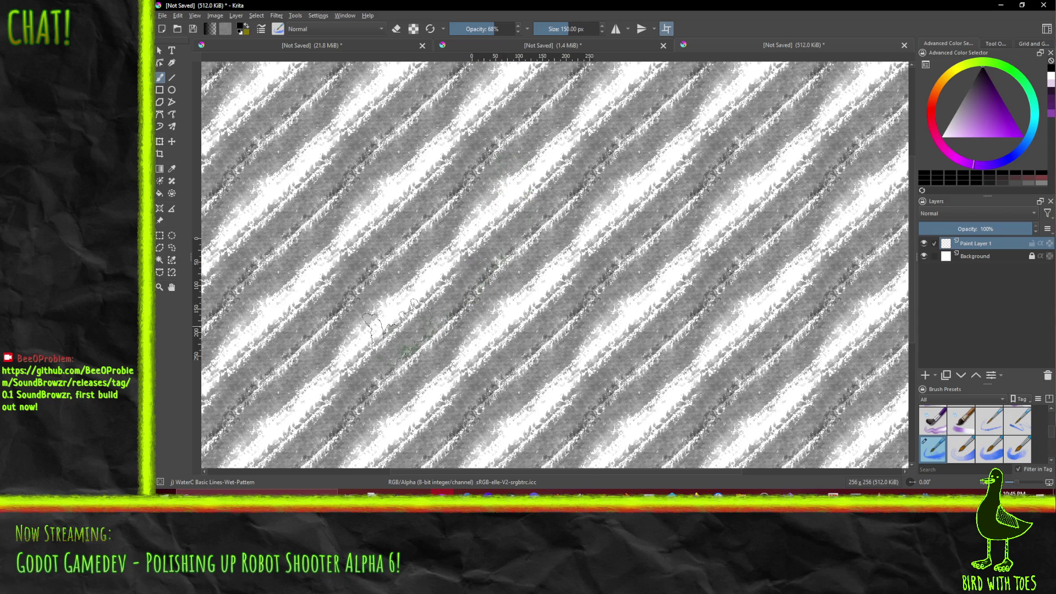
left_click_drag(394, 319, 410, 303)
left_click_drag(434, 264, 474, 231)
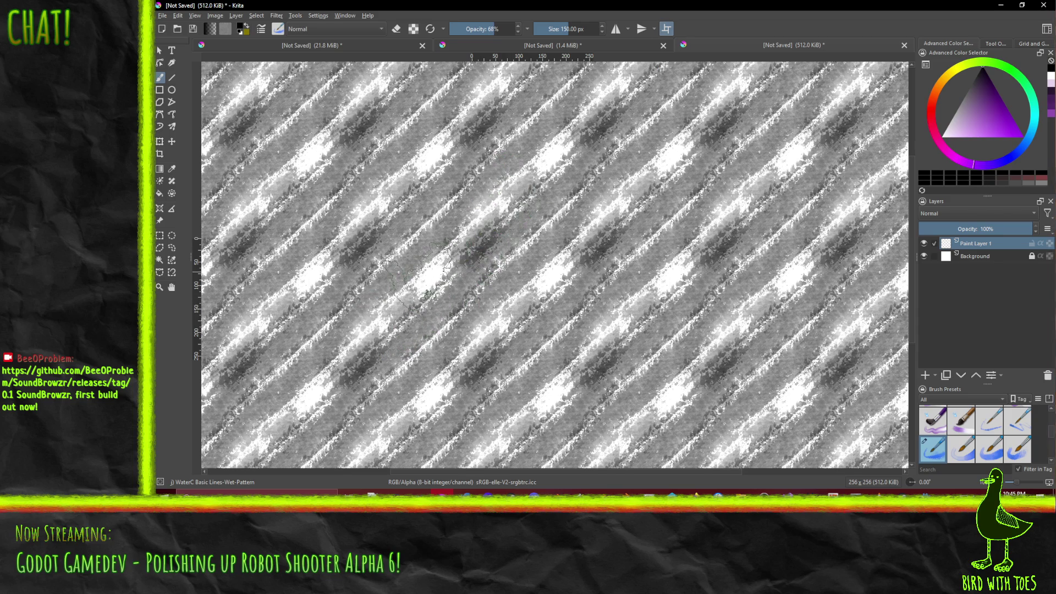
left_click(419, 273)
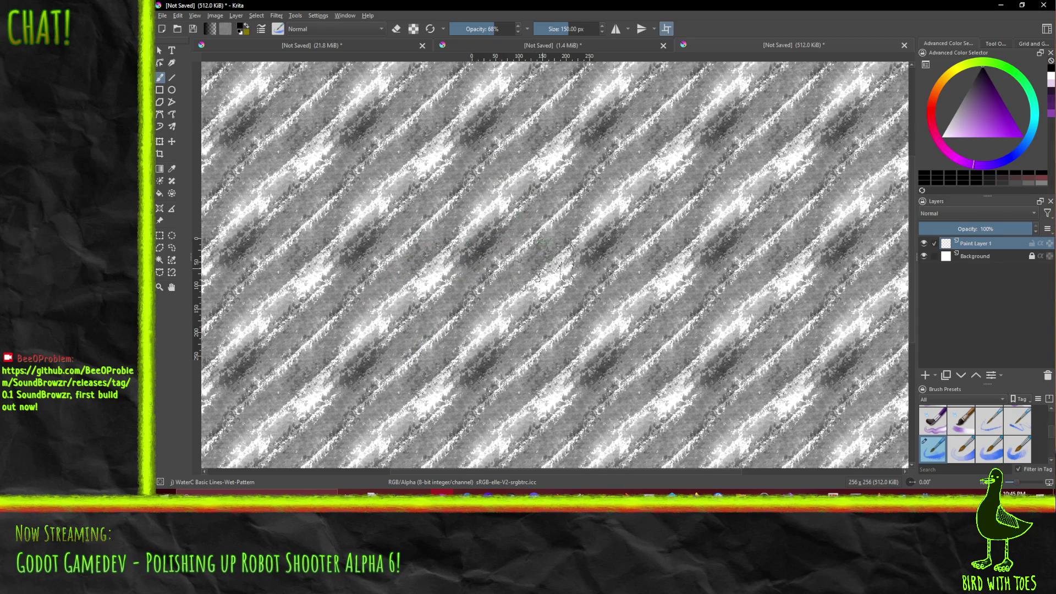
left_click(925, 257)
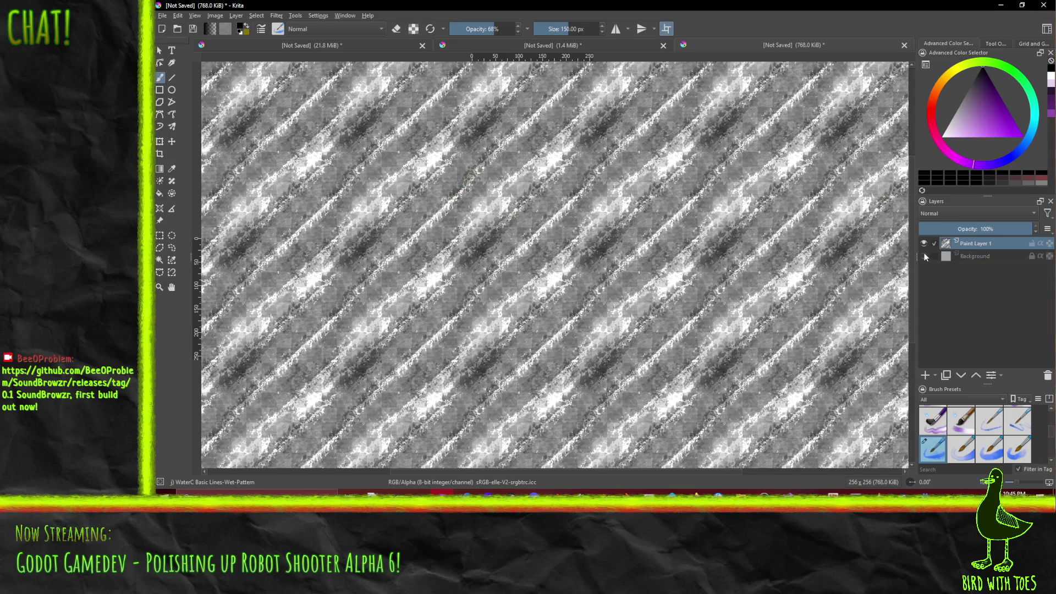
- Export the canvas as PNG with 'Store alpha channel (transparency)' kept on
left_click(165, 17)
left_click(203, 110)
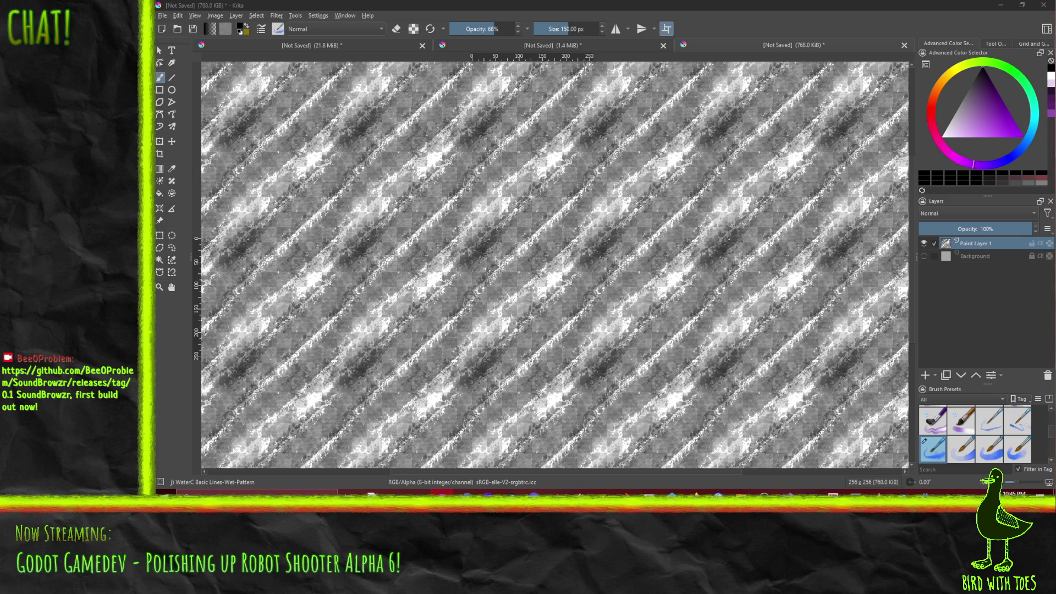
key("Return")
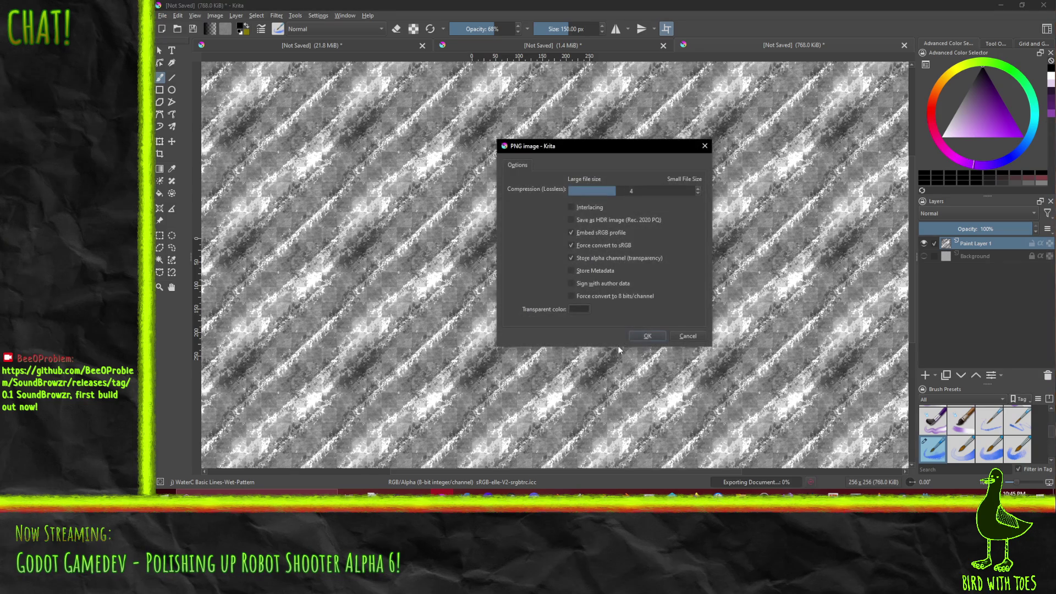
left_click(648, 336)
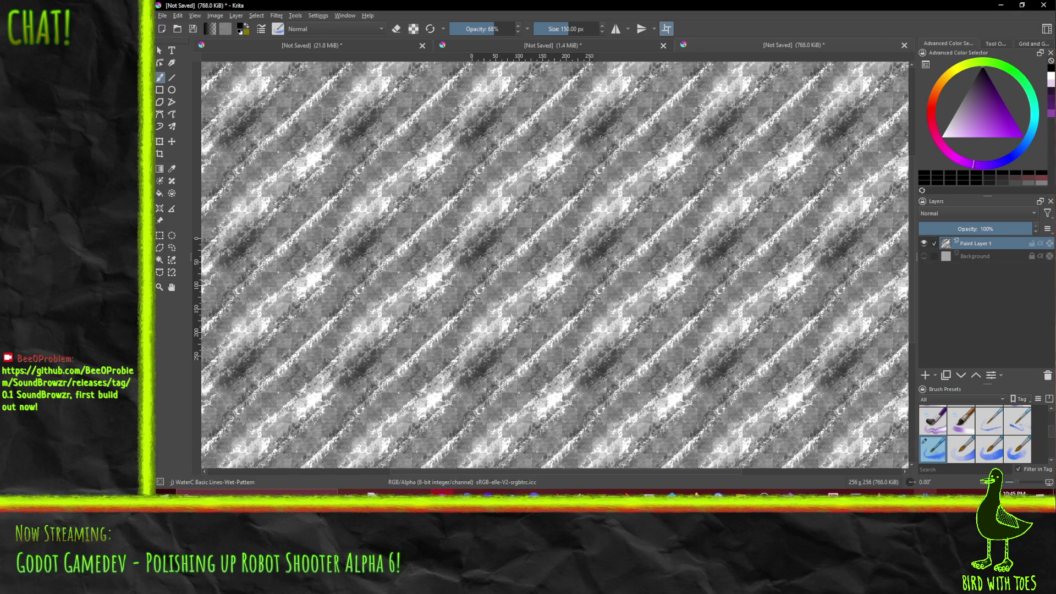
- In Godot, clear Dark Texture and Quick Load the dark stroke texture again
mouse_move(926, 496)
left_click(932, 461)
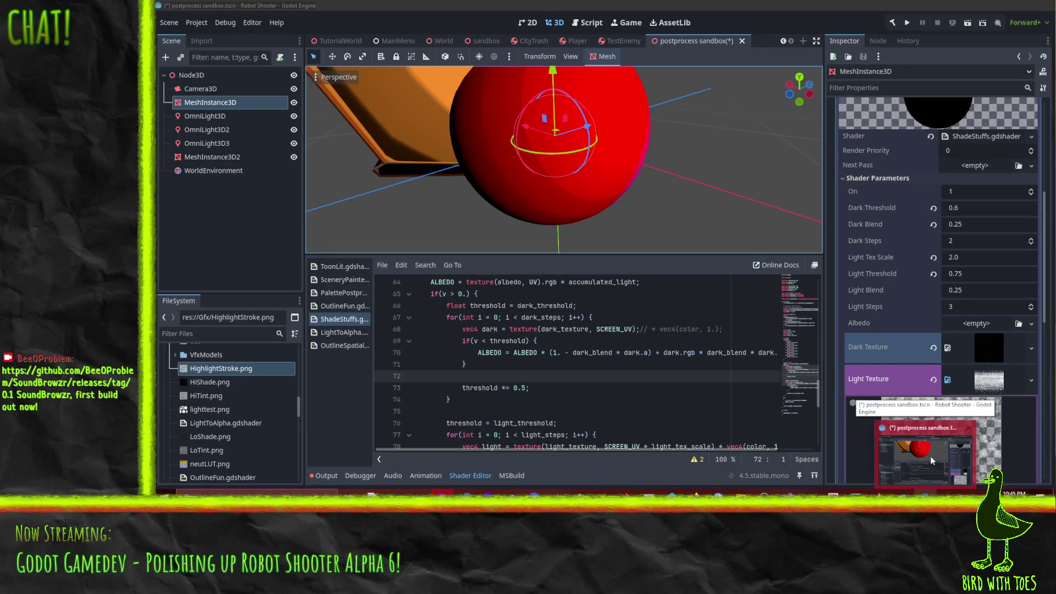
left_click(1032, 347)
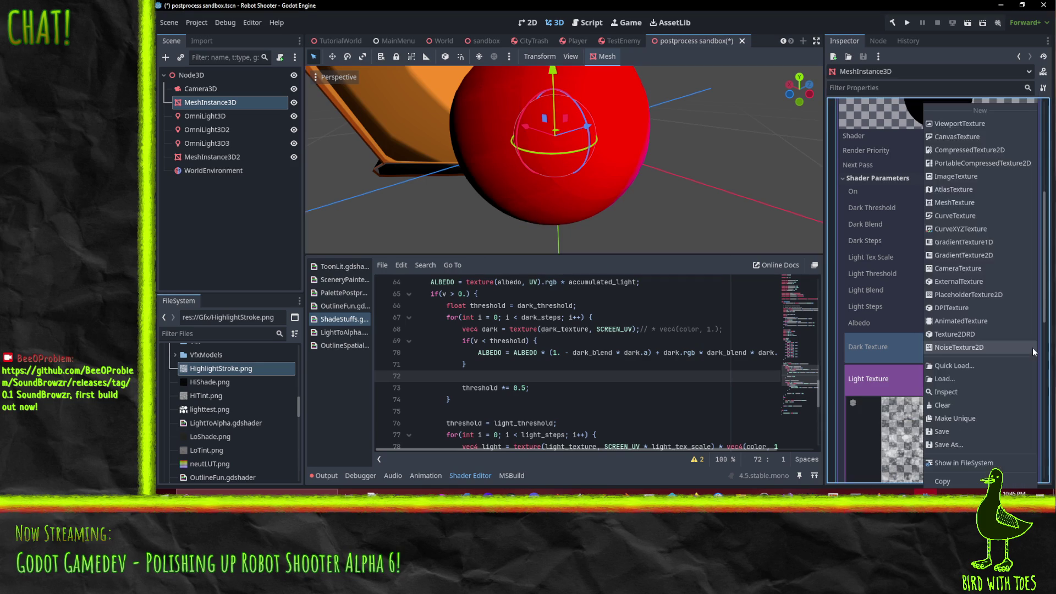
left_click(847, 359)
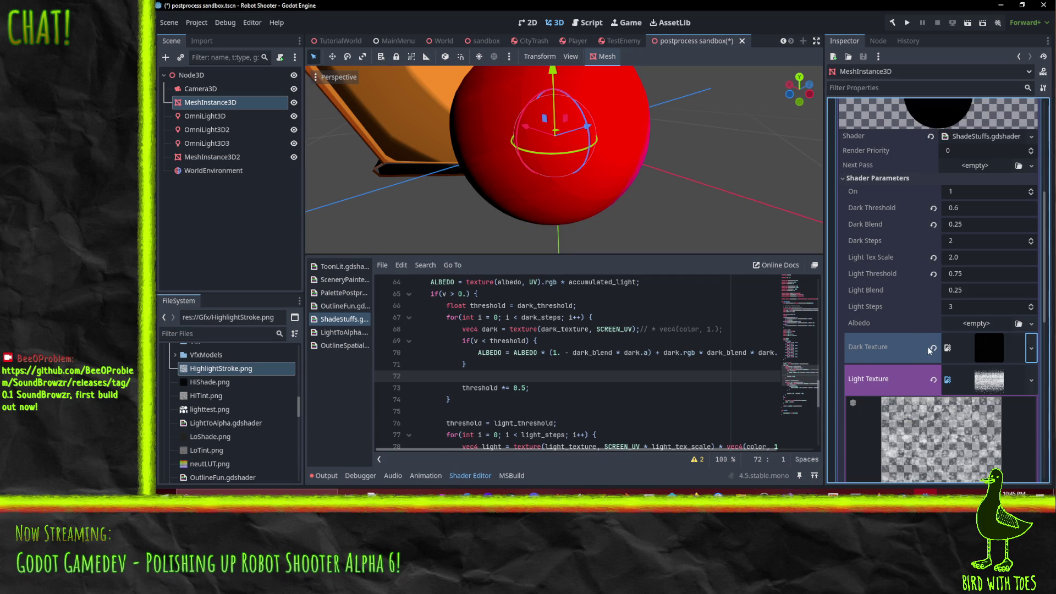
left_click(1029, 341)
left_click(941, 451)
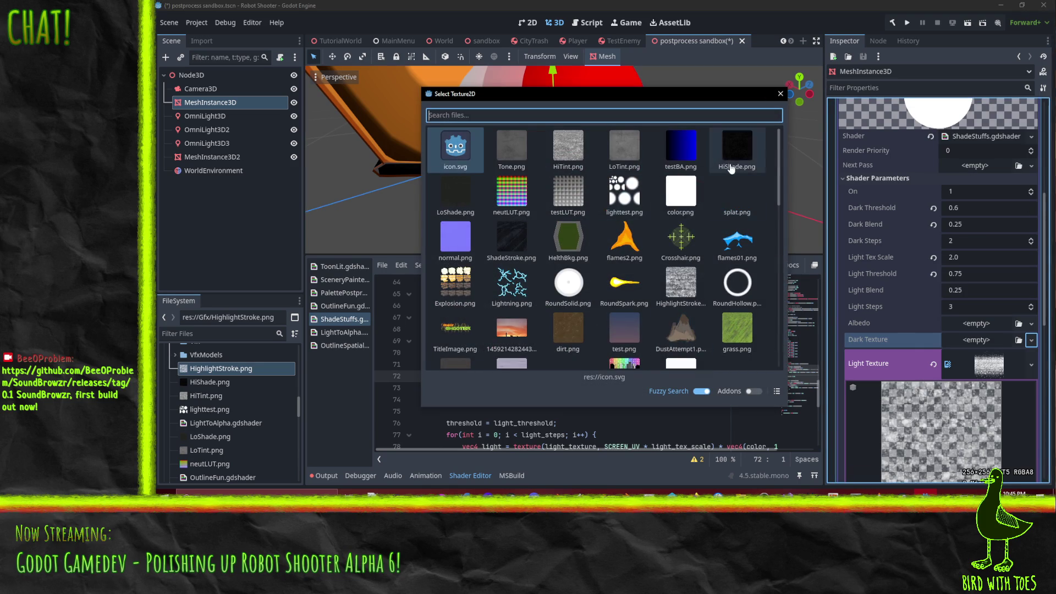
left_click(455, 193)
key("Return")
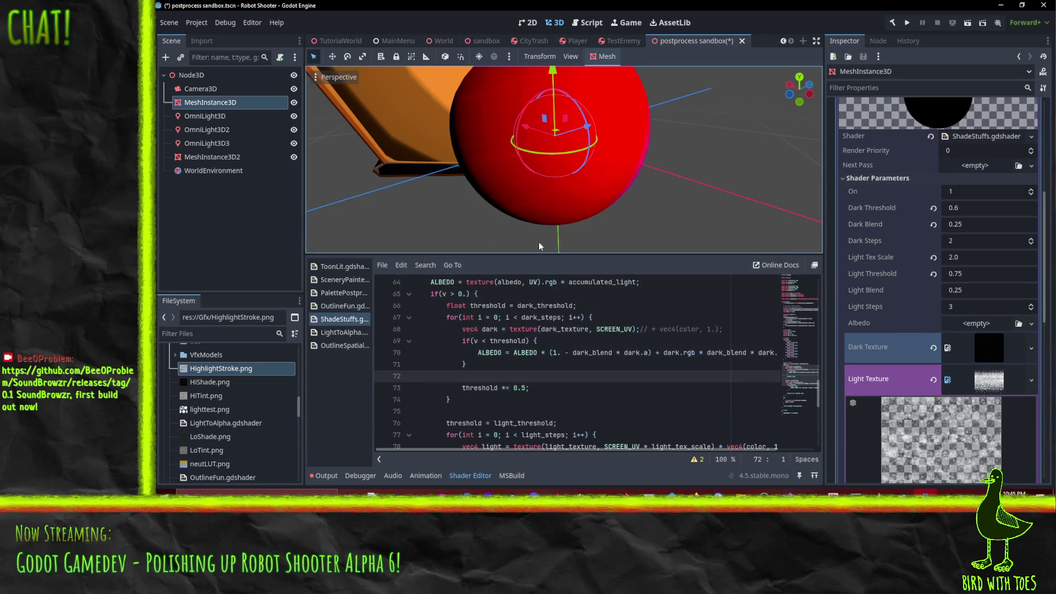
mouse_move(450, 170)
left_mouse_down()
mouse_move(510, 150)
mouse_move(502, 137)
mouse_move(502, 158)
mouse_move(525, 176)
mouse_move(461, 180)
mouse_move(503, 148)
mouse_move(473, 154)
left_mouse_up()
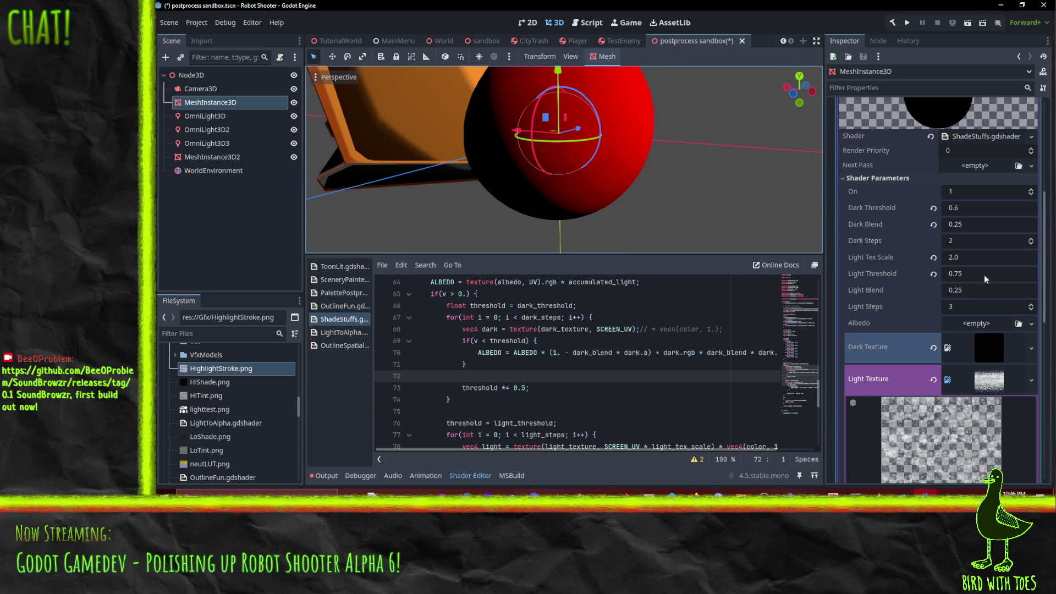
- Set Dark Blend to 0.5, then to 0.75, checking the sphere each time
left_click(969, 223)
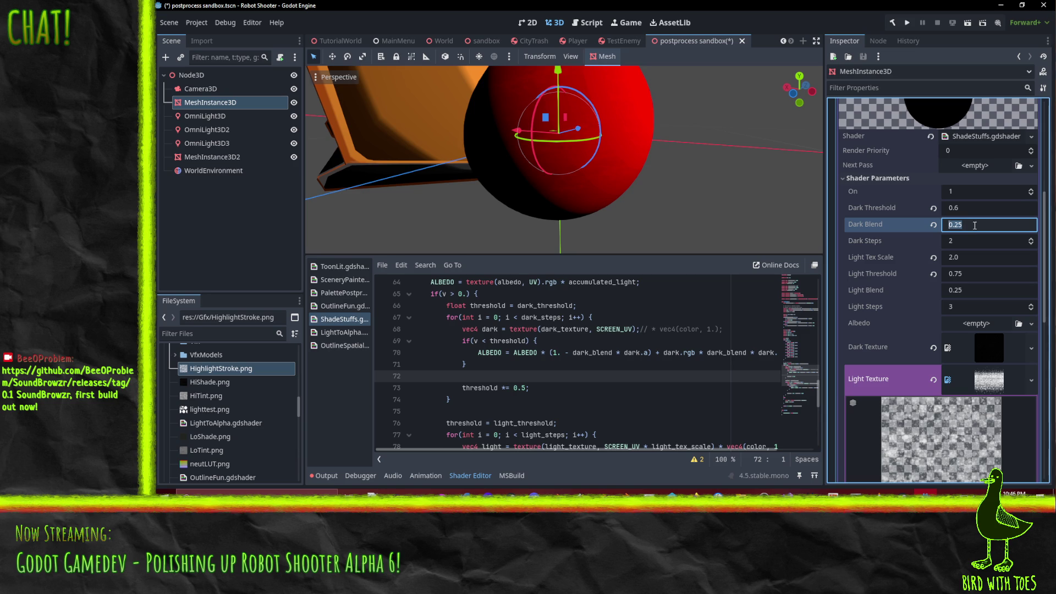
type("0.5")
key("Return")
mouse_move(550, 177)
left_mouse_down()
mouse_move(577, 196)
mouse_move(552, 218)
left_mouse_up()
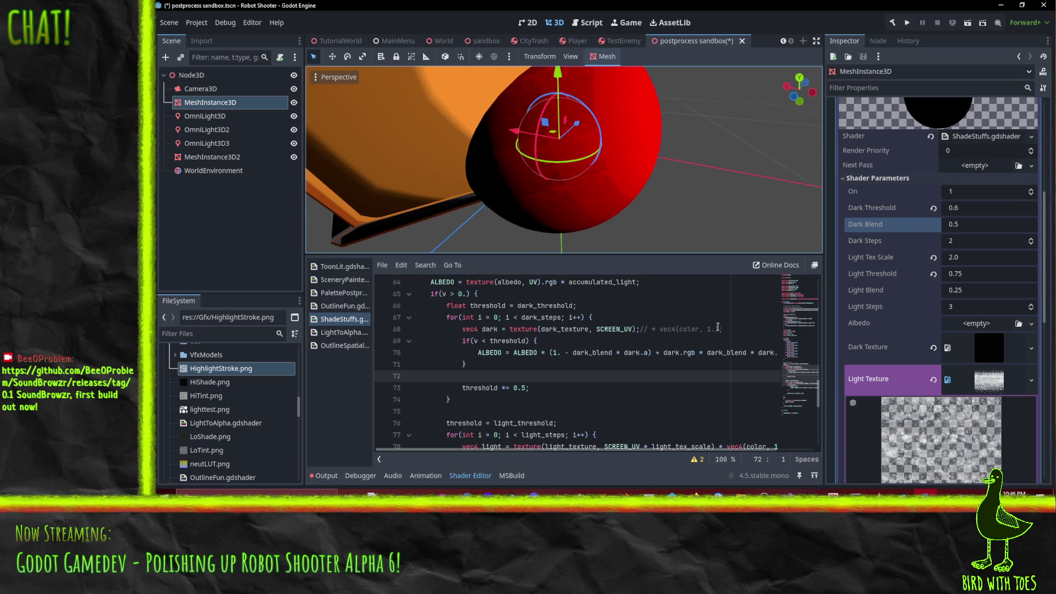
left_click(974, 223)
type("0.75")
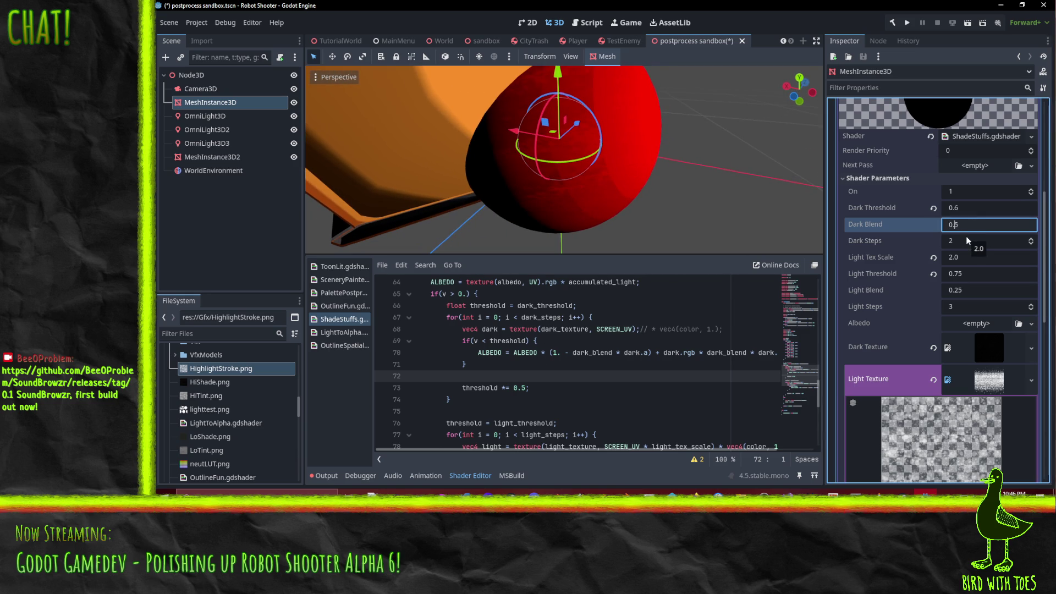
key("Return")
mouse_move(676, 209)
left_mouse_down()
mouse_move(639, 199)
mouse_move(594, 223)
mouse_move(658, 133)
mouse_move(685, 164)
mouse_move(587, 148)
mouse_move(484, 223)
mouse_move(424, 239)
mouse_move(507, 231)
mouse_move(609, 193)
mouse_move(613, 209)
left_mouse_up()
- Replace accumulated_light with color on shader line 64 and orbit to inspect the sphere
scroll(617, 372, "up", 3)
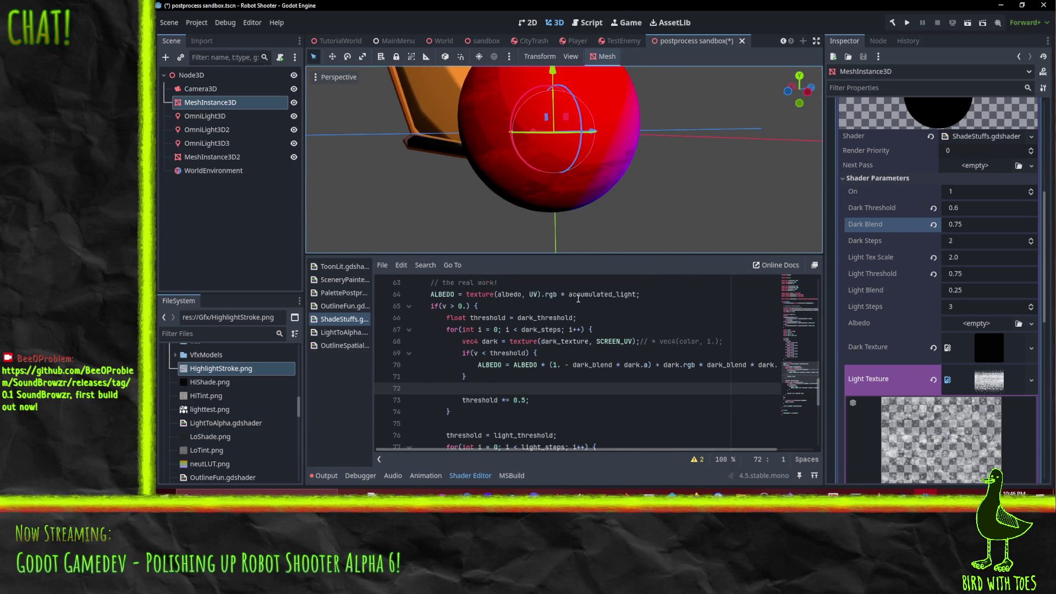
double_click(581, 391)
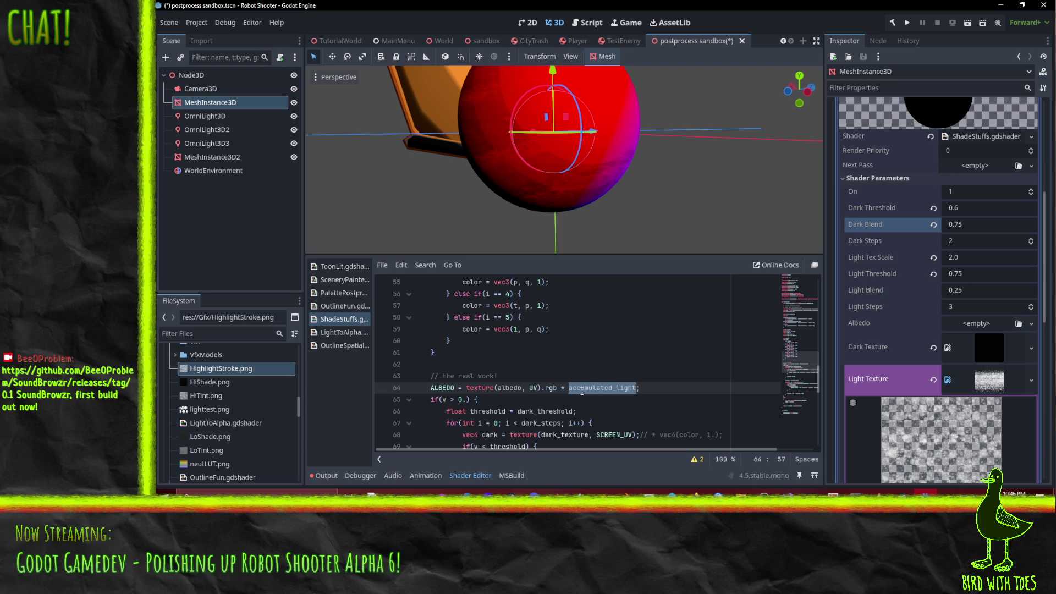
type("c")
type("r")
left_click(439, 411)
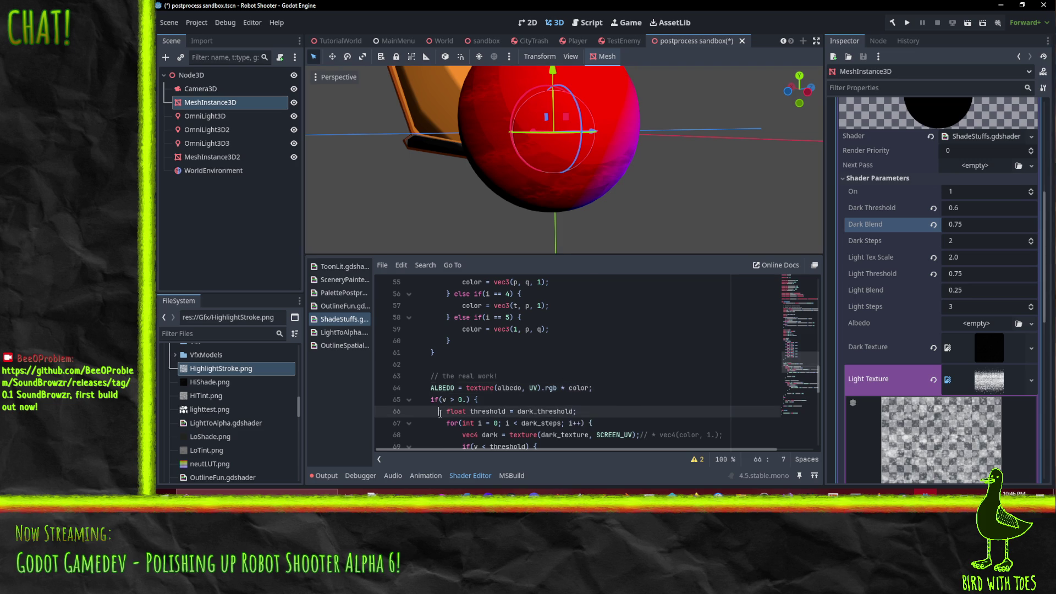
mouse_move(570, 189)
left_mouse_down()
mouse_move(553, 186)
mouse_move(626, 146)
mouse_move(575, 183)
mouse_move(788, 253)
left_mouse_up()
mouse_move(453, 157)
left_mouse_down()
mouse_move(533, 206)
mouse_move(514, 198)
mouse_move(517, 160)
mouse_move(503, 122)
mouse_move(395, 151)
mouse_move(394, 192)
mouse_move(429, 216)
mouse_move(517, 203)
mouse_move(627, 149)
mouse_move(510, 167)
mouse_move(622, 170)
mouse_move(630, 160)
mouse_move(538, 184)
mouse_move(478, 183)
mouse_move(553, 169)
mouse_move(615, 137)
left_mouse_up()
scroll(629, 160, "down", 2)
scroll(553, 169, "down", 2)
mouse_move(627, 145)
left_mouse_down()
mouse_move(566, 149)
mouse_move(595, 172)
mouse_move(708, 165)
left_mouse_up()
scroll(579, 330, "down", 2)
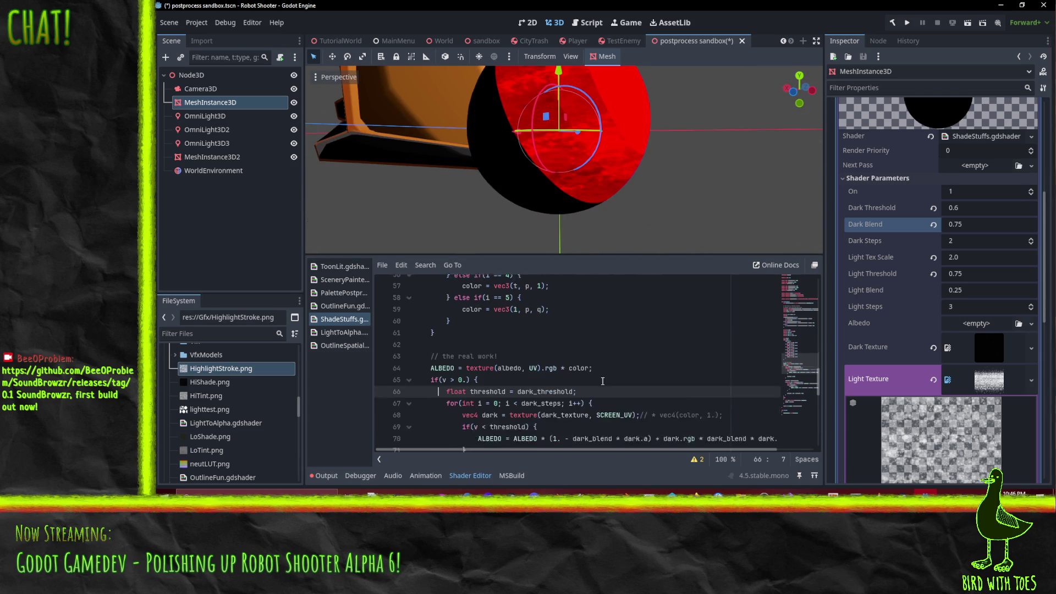
- Delete the trailing '// * vec4(color, 1.);' comment on line 68, keeping line 64's color
double_click(578, 317)
key("BackSpace")
key("BackSpace")
key("BackSpace")
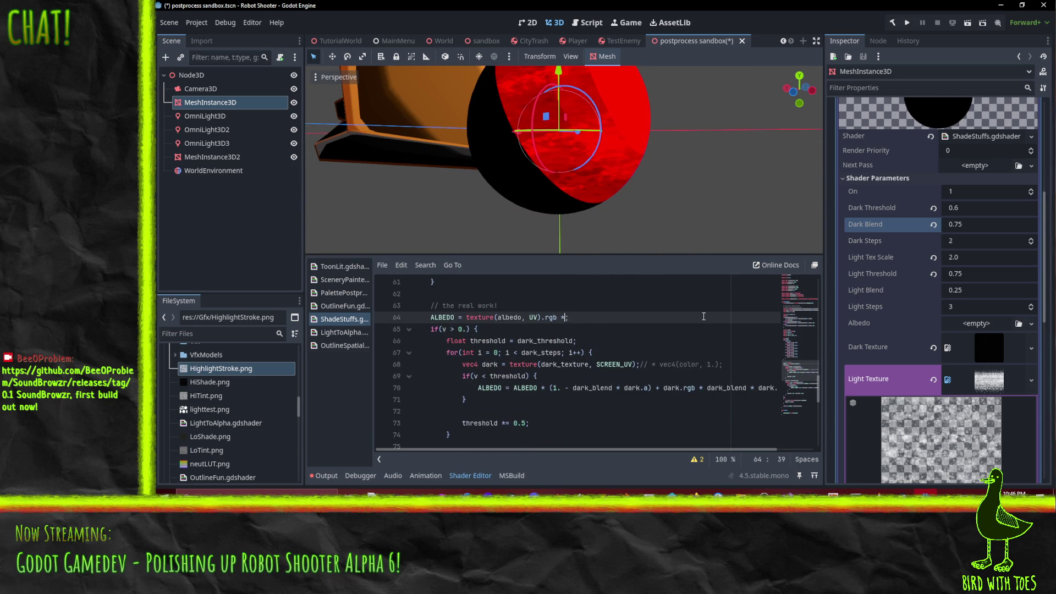
left_click(699, 329)
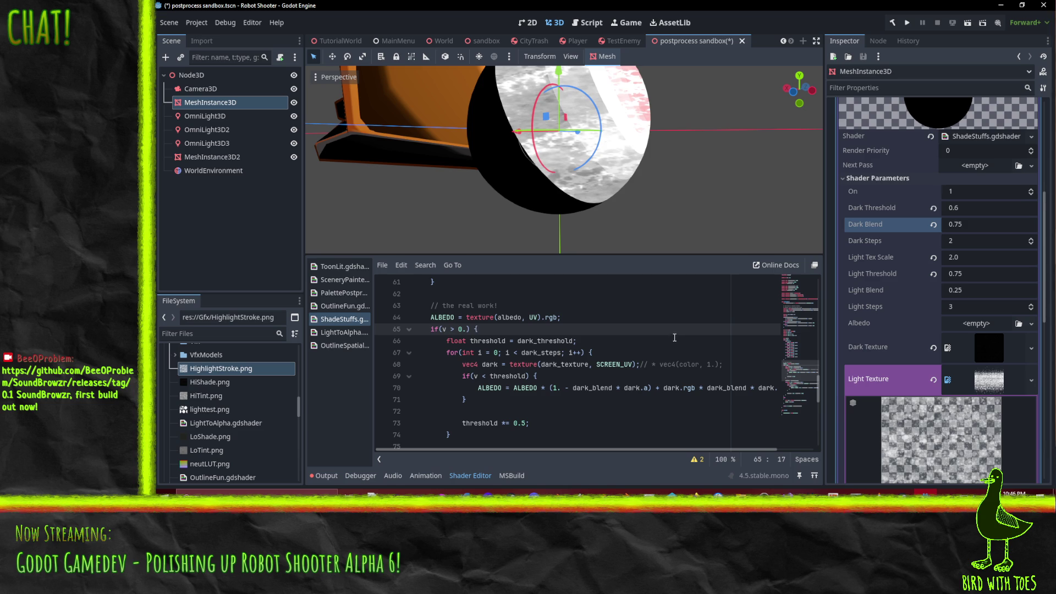
key("ctrl+z")
key("Down")
key("Down")
key("Down")
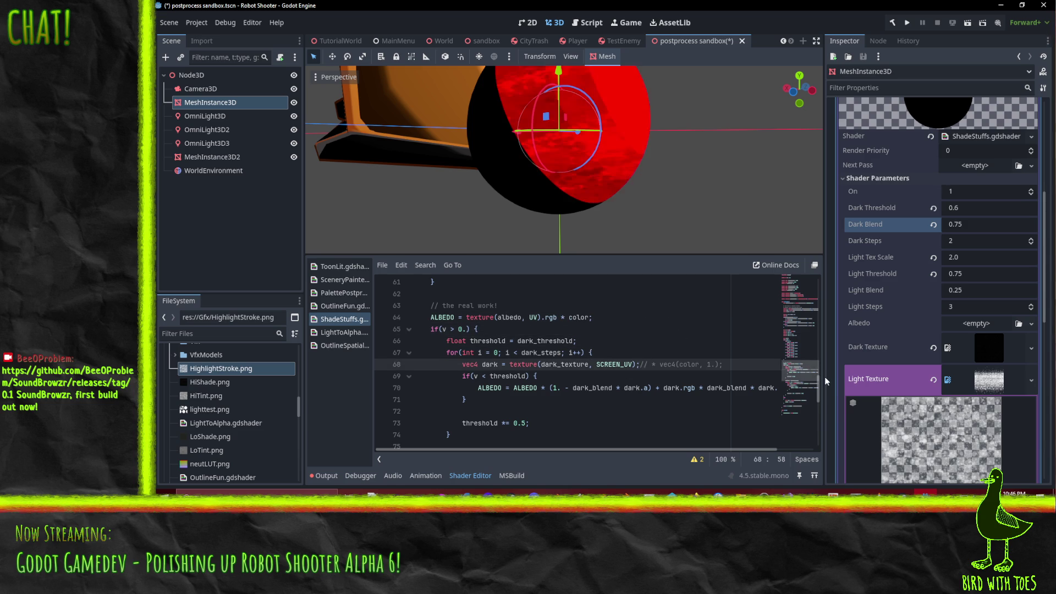
key("shift+End")
key("ctrl+c")
key("Delete")
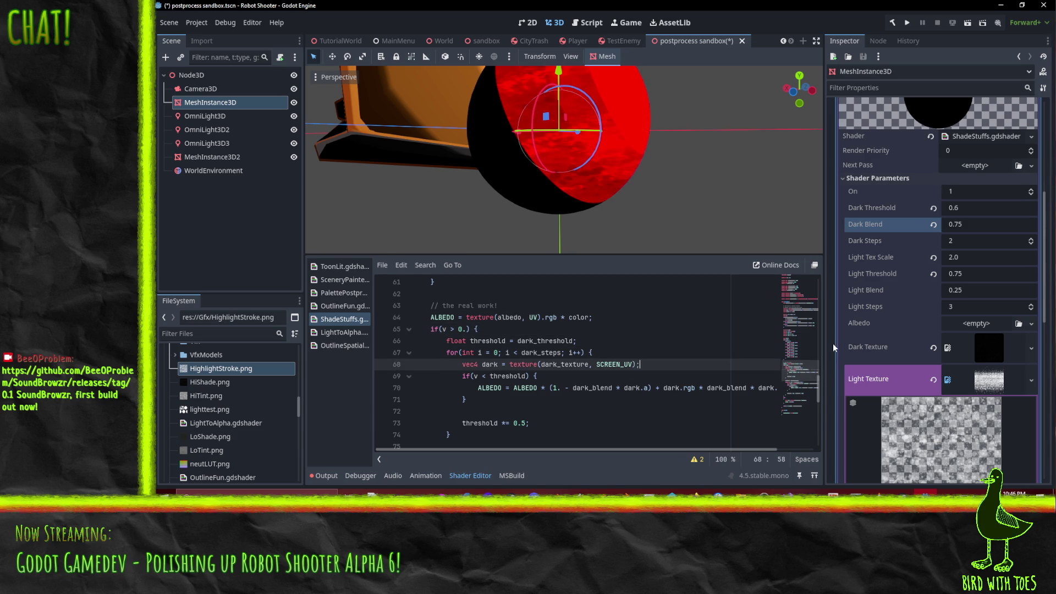
scroll(710, 374, "down", 4)
- Cut the ' * vec4(color, 1.)' multiplier from the end of line 78
left_click(718, 341)
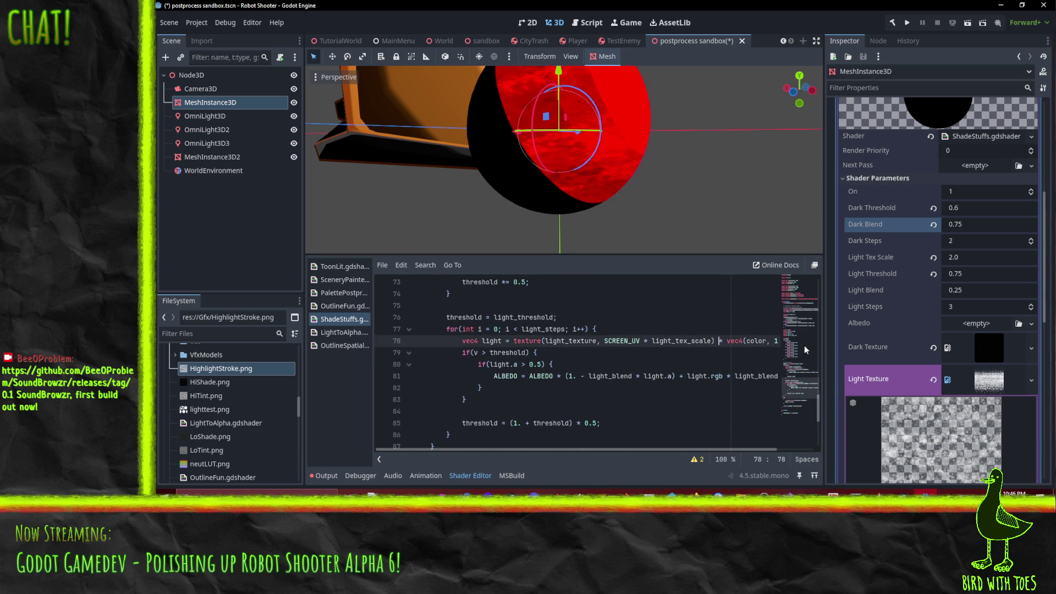
key("shift+End")
key("shift+Left")
key("Delete")
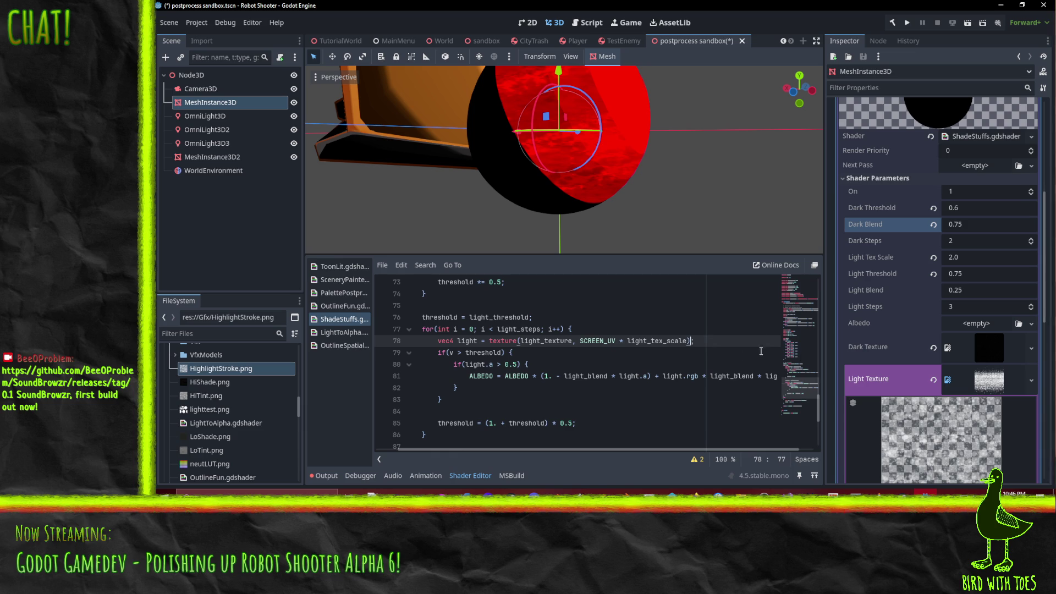
left_click(677, 341)
scroll(608, 139, "down", 3)
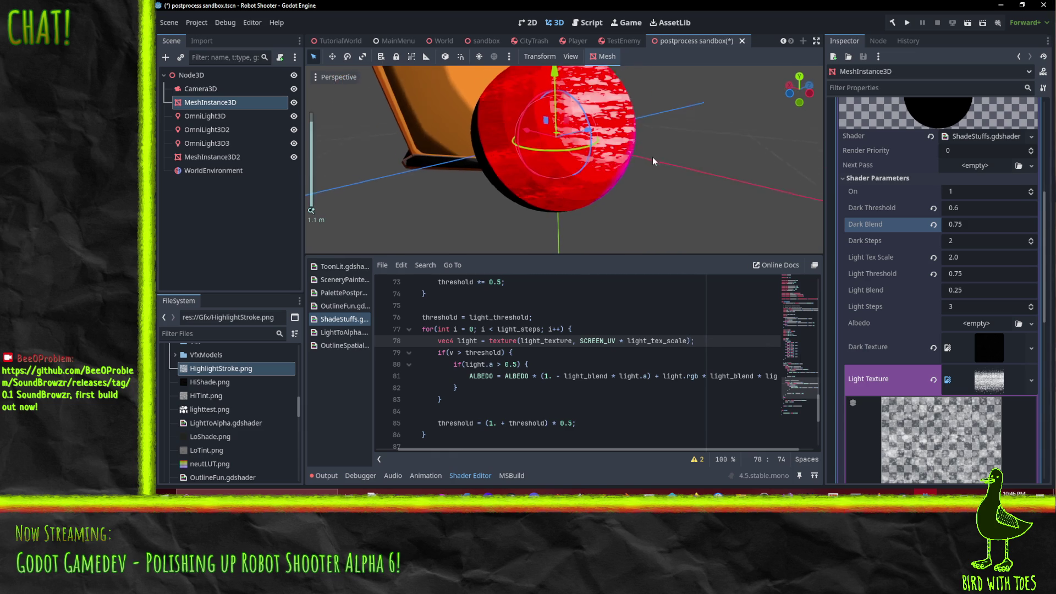
mouse_move(657, 160)
left_mouse_down()
mouse_move(598, 209)
mouse_move(690, 164)
mouse_move(630, 151)
mouse_move(584, 209)
mouse_move(630, 200)
mouse_move(556, 186)
mouse_move(555, 203)
mouse_move(444, 199)
mouse_move(351, 138)
mouse_move(450, 136)
mouse_move(526, 161)
mouse_move(512, 165)
mouse_move(550, 181)
left_mouse_up()
scroll(630, 151, "up", 1)
scroll(512, 165, "down", 3)
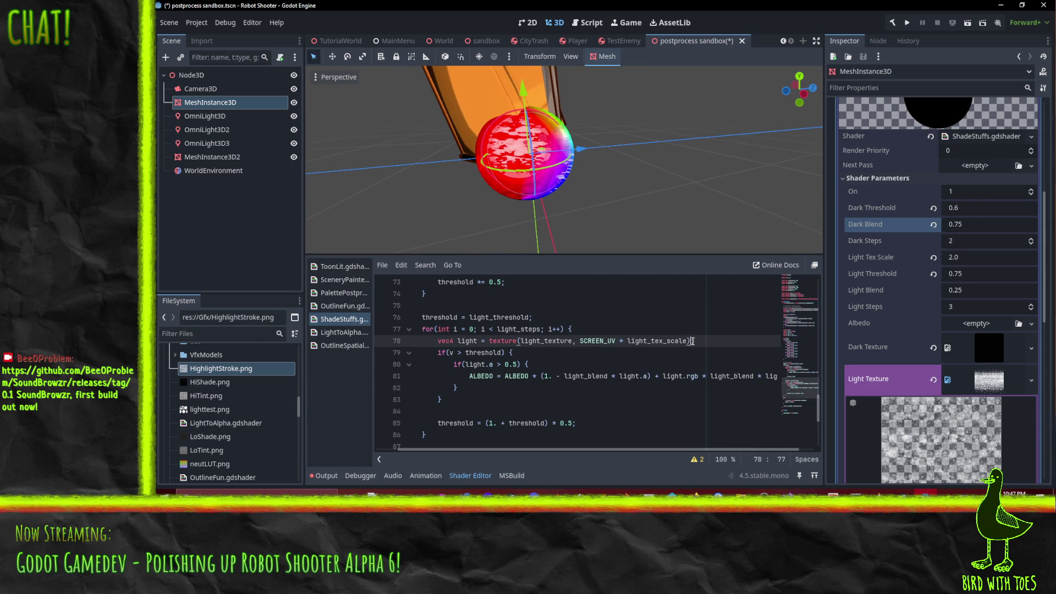
- Paste the multiplier back after light_tex_scale) and add '(' before vec4
key("ctrl+v")
key("Left")
key("Left")
key("Left")
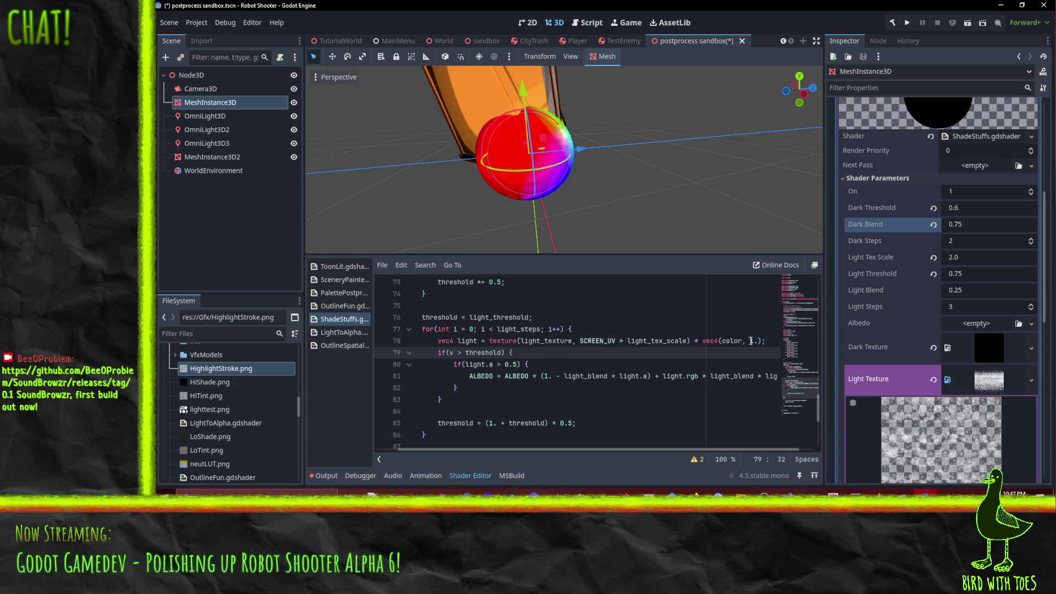
type("(")
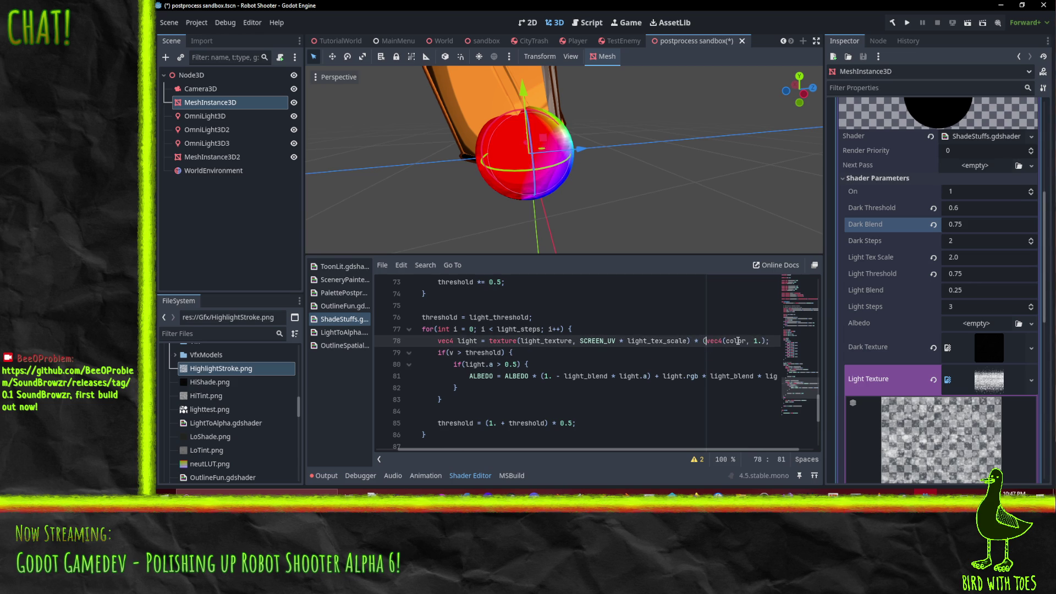
key("End")
key("Left")
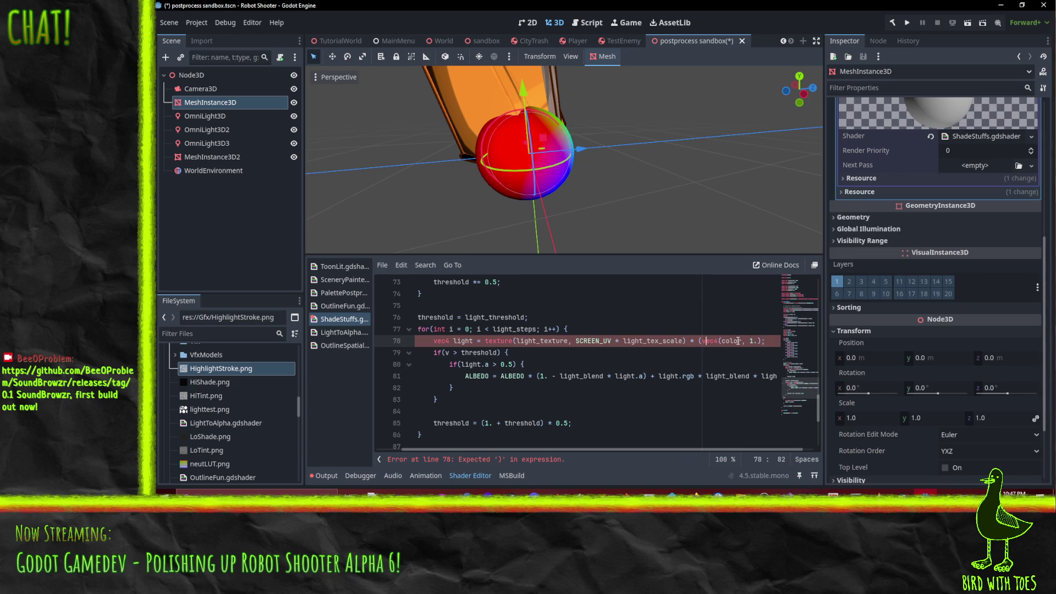
- Delete the '* vec4(color, 1.)' tint from the light texture sample on line 78
key("BackSpace")
key("BackSpace")
key("shift+End")
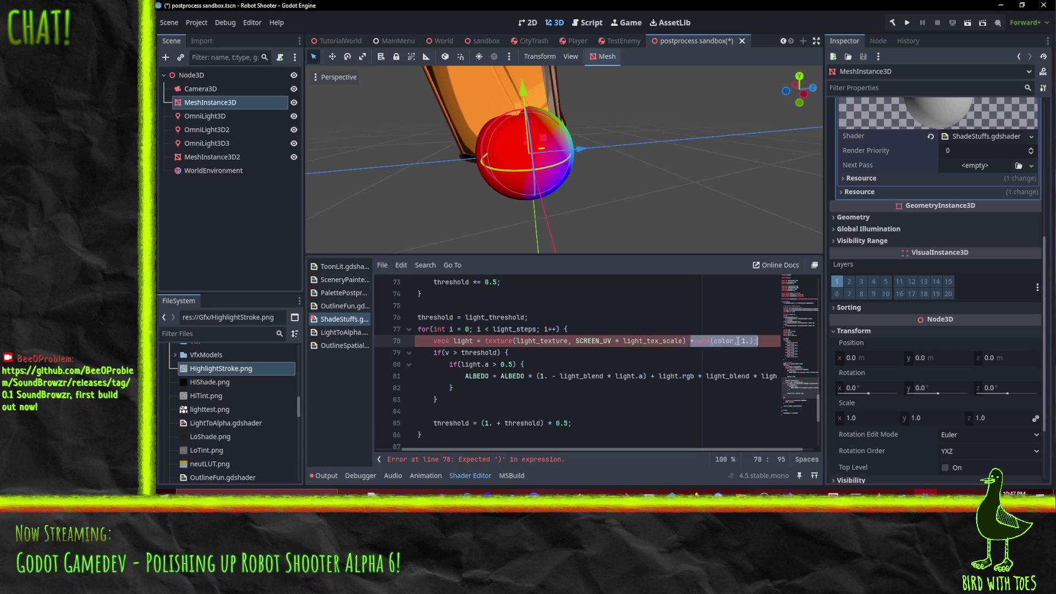
key("shift+Left")
key("BackSpace")
key("BackSpace")
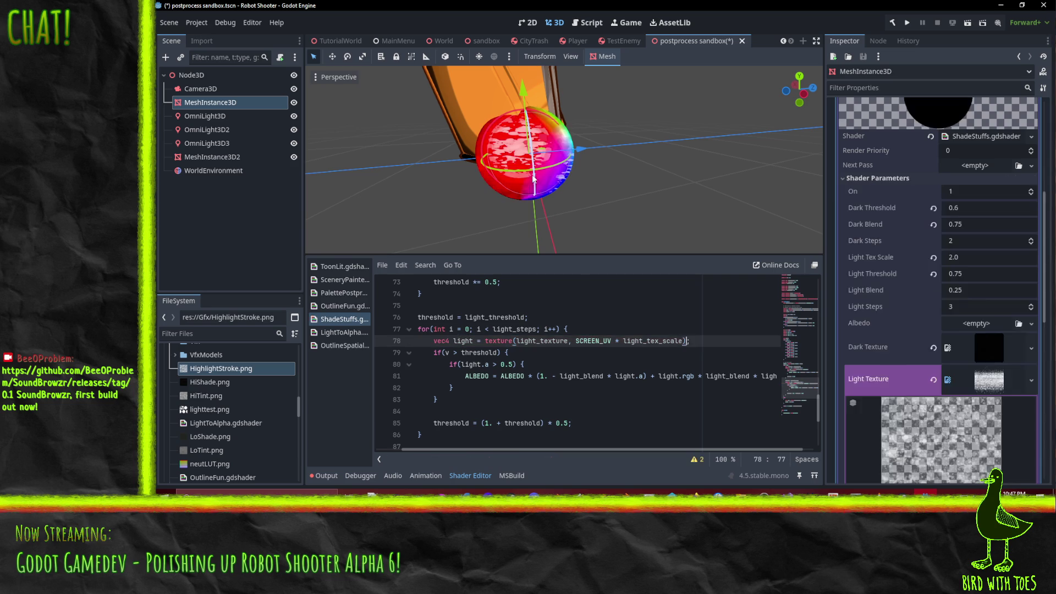
scroll(537, 179, "up", 3)
mouse_move(537, 180)
left_mouse_down()
mouse_move(606, 149)
mouse_move(586, 147)
mouse_move(585, 184)
mouse_move(566, 160)
left_mouse_up()
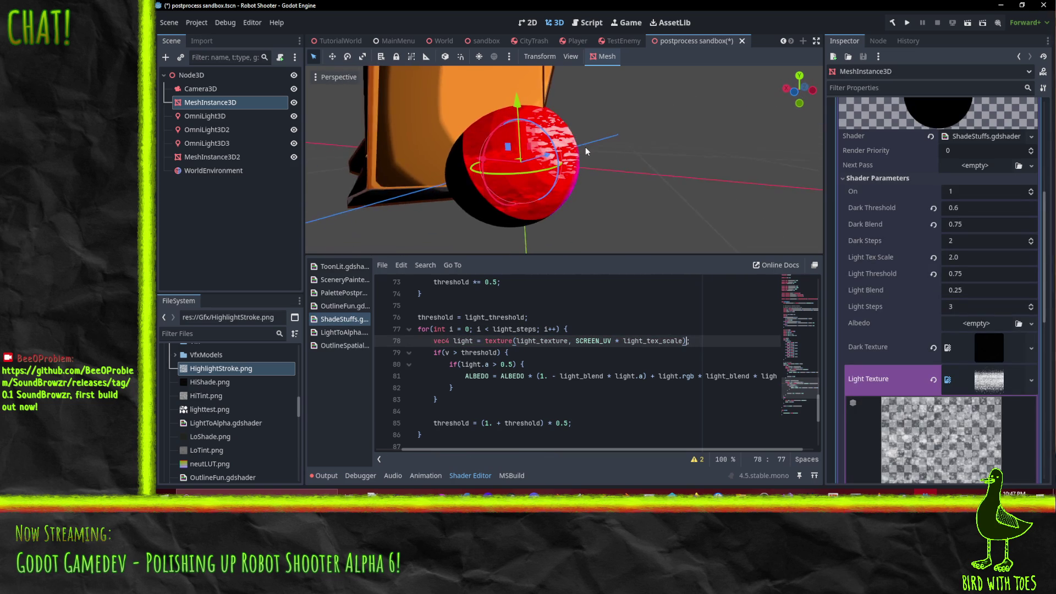
- Wrap the dark ALBEDO blend line in an if(dark.a > 0.2) { } block
left_click(539, 376)
scroll(523, 375, "up", 3)
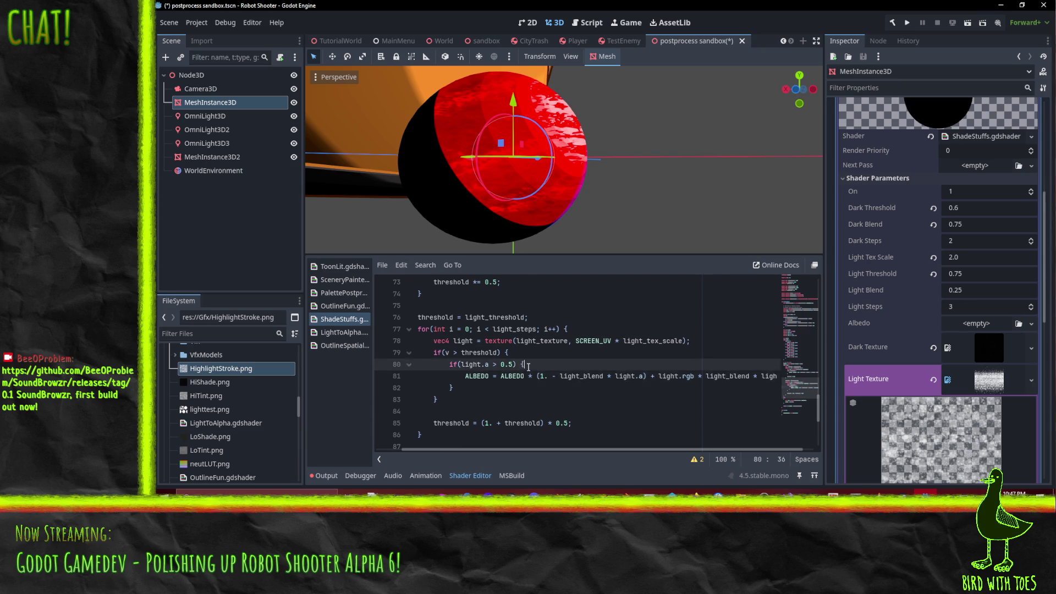
left_click(528, 344)
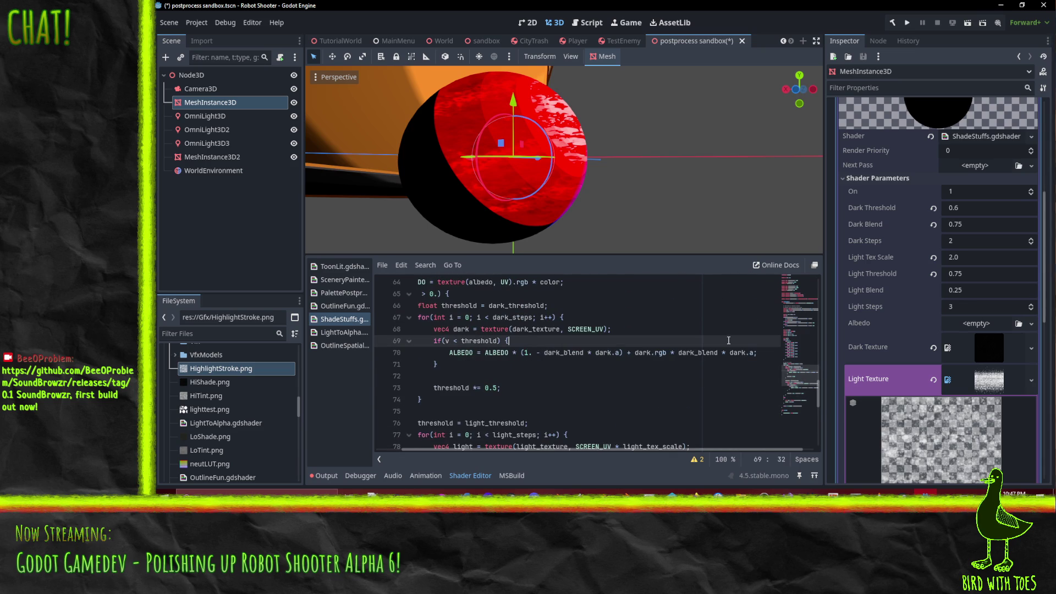
key("Return")
type("1")
key("BackSpace")
type("dark.a")
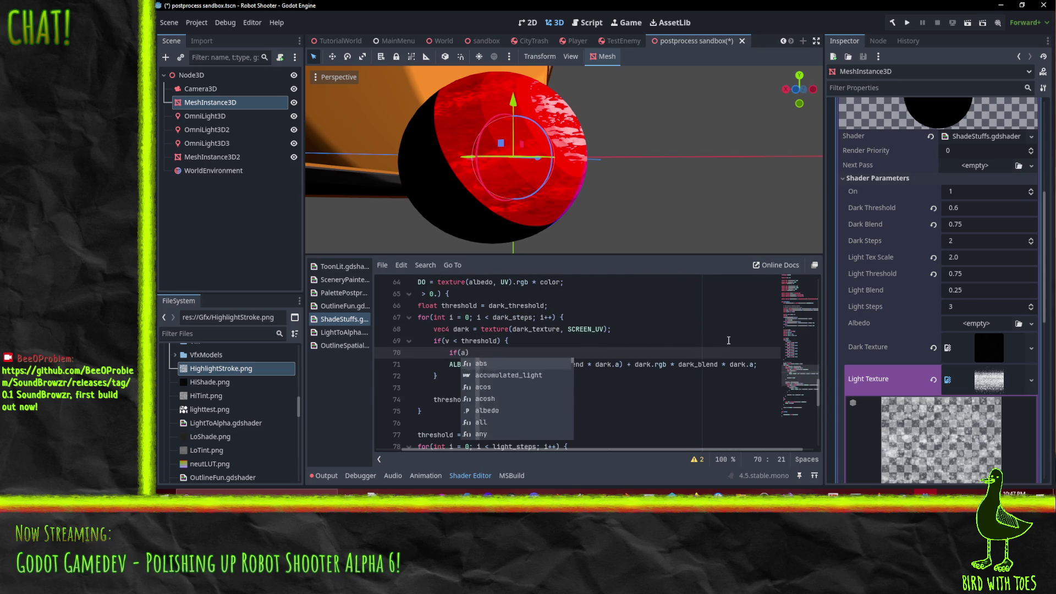
type(" > 0")
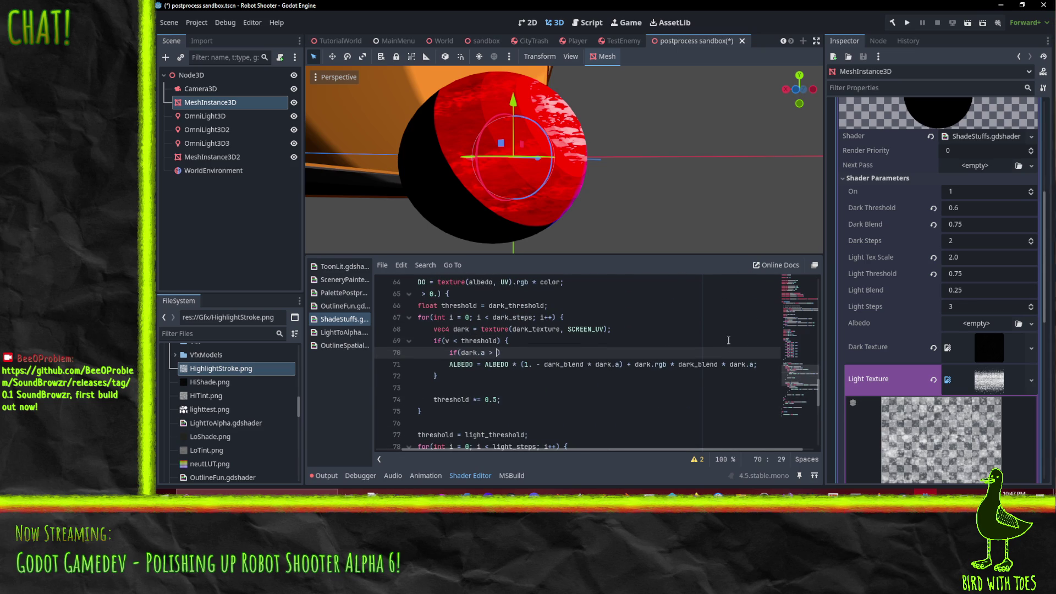
type(".2")
key("Return")
type("}")
key("alt+Down")
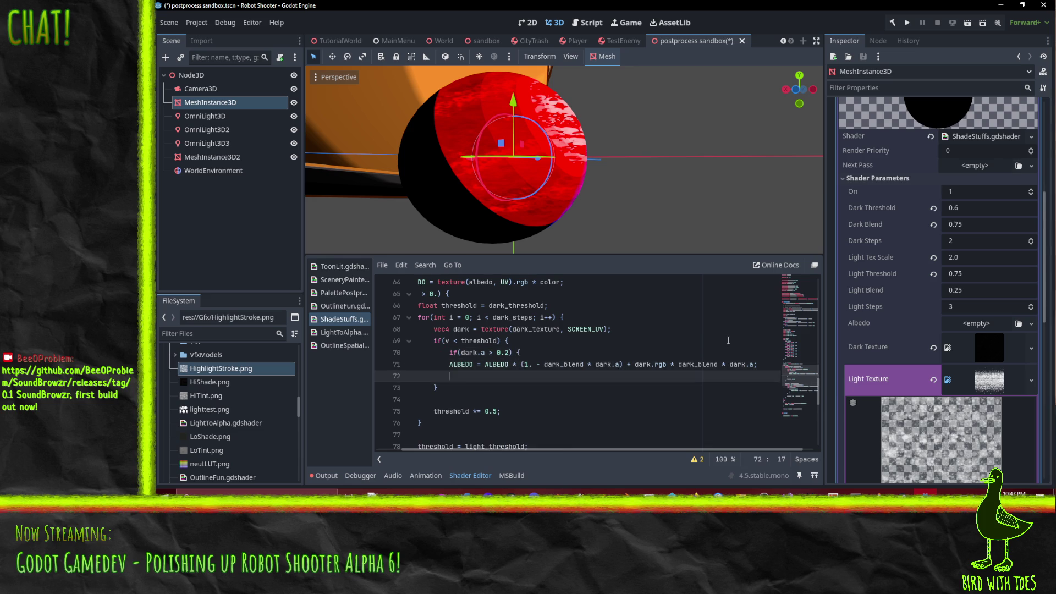
key("Up")
key("Tab")
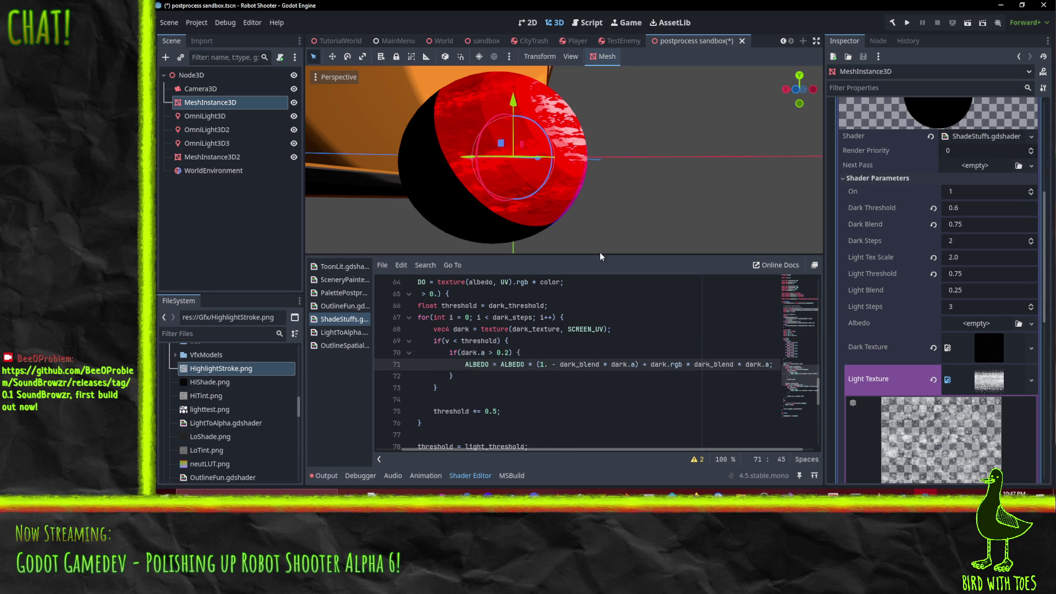
scroll(587, 146, "down", 3)
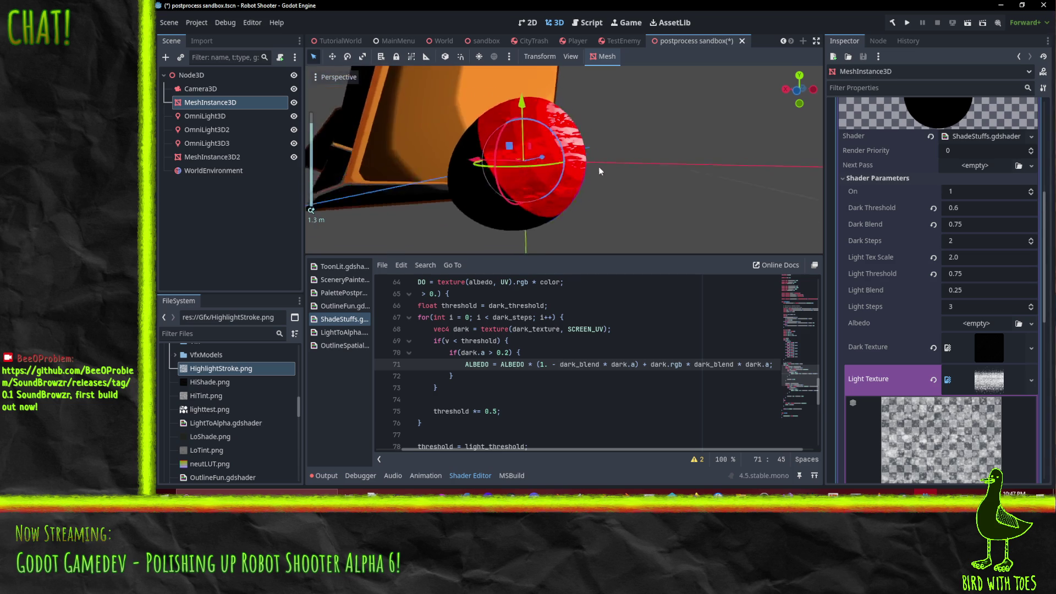
left_click_drag(588, 146, 550, 186)
scroll(550, 186, "up", 2)
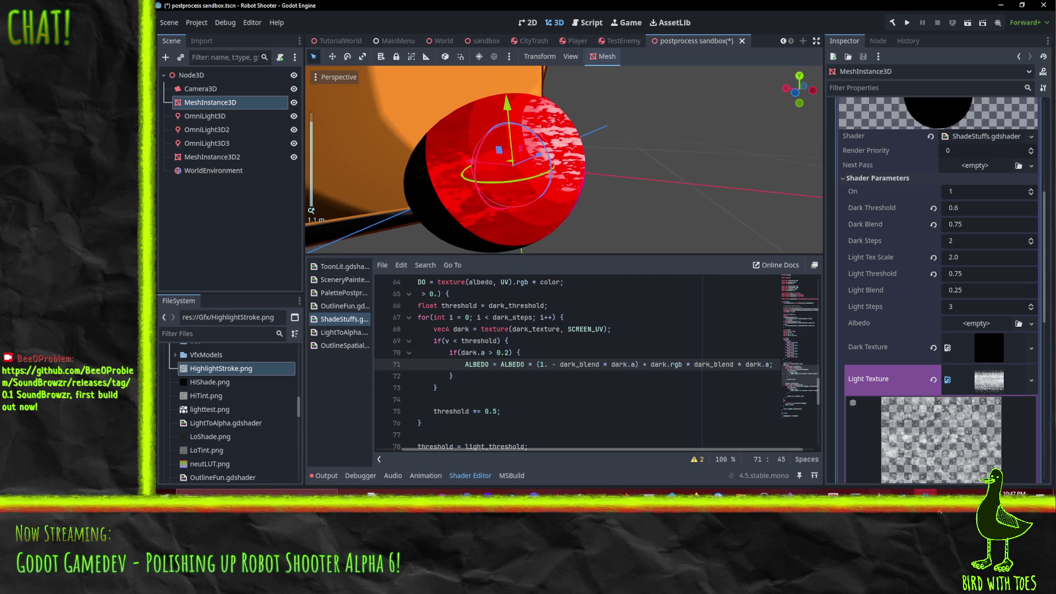
scroll(550, 186, "down", 2)
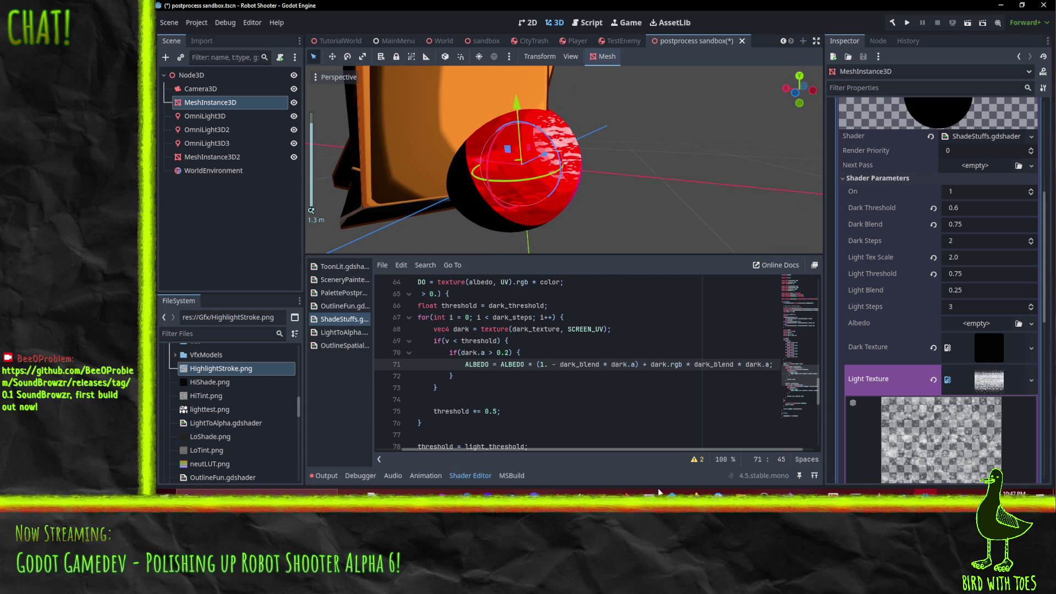
- Paint extra dark wet-brush strokes across the tiled brushstroke texture in Krita, undoing bad ones
key("alt+Tab")
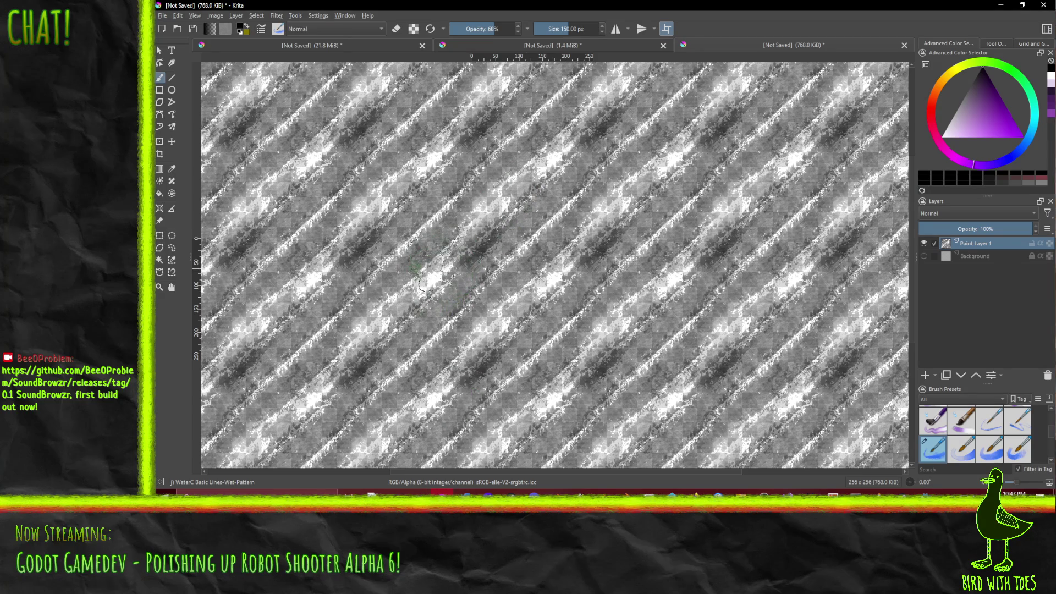
left_click_drag(434, 272, 543, 172)
key("ctrl+z")
left_click_drag(467, 234, 526, 183)
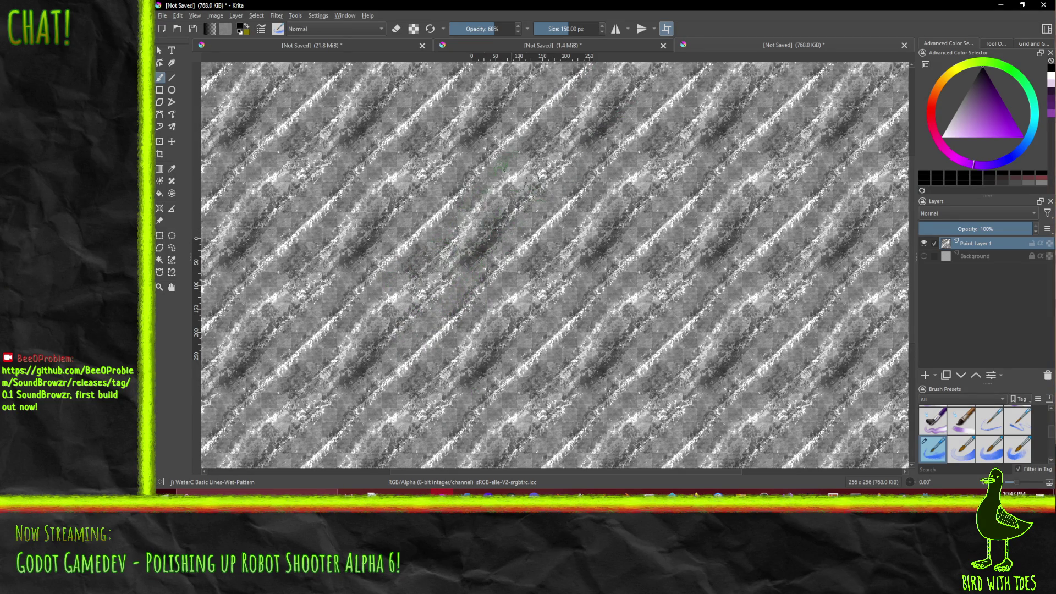
left_click_drag(473, 278, 523, 270)
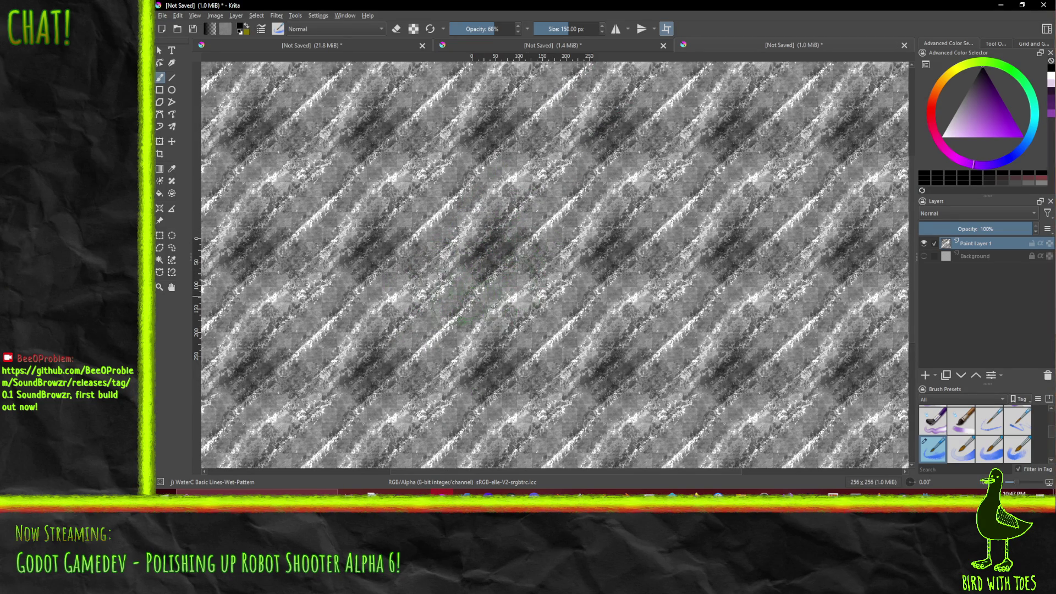
key("ctrl+z")
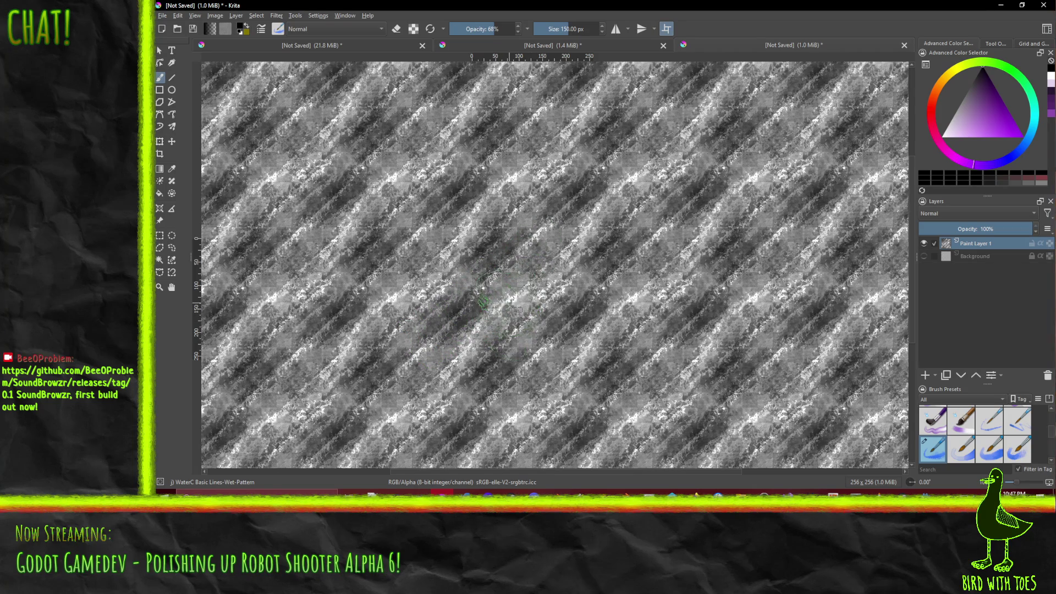
left_click_drag(492, 299, 553, 272)
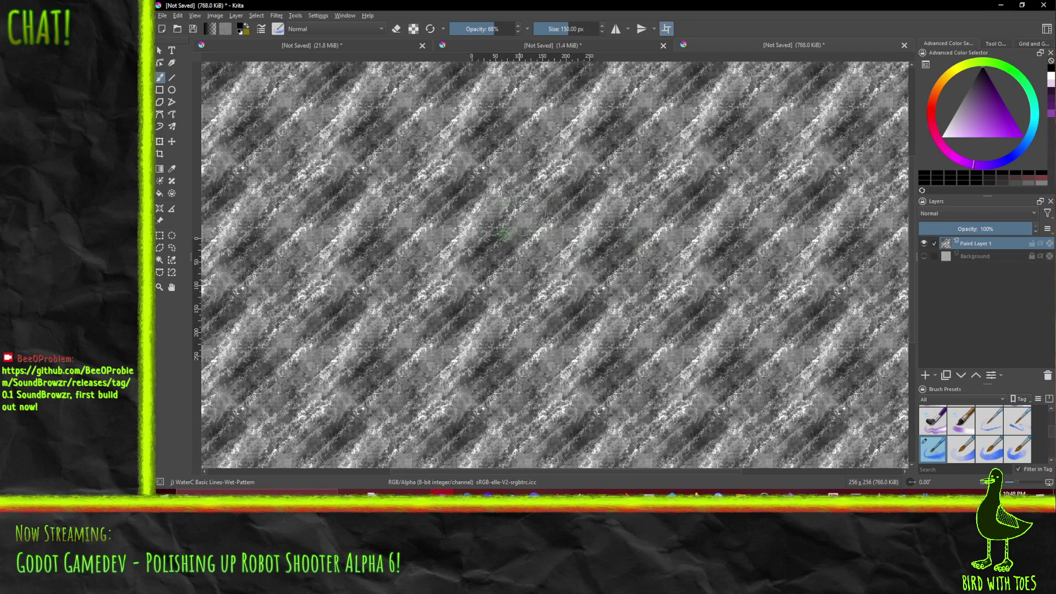
left_click_drag(468, 203, 536, 182)
mouse_move(484, 245)
left_mouse_down()
mouse_move(421, 264)
mouse_move(440, 275)
left_mouse_up()
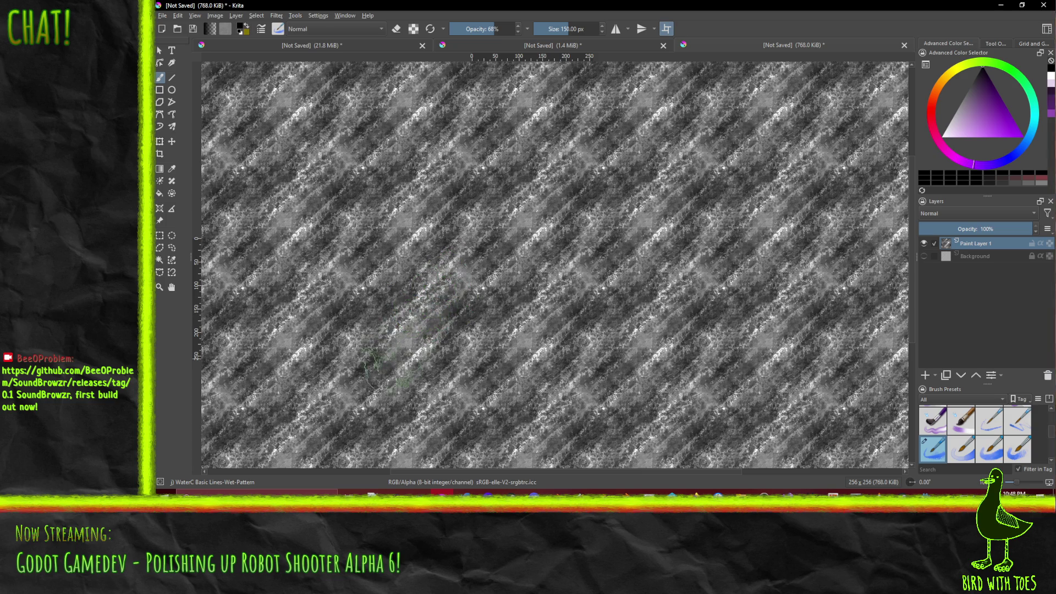
left_click_drag(419, 325, 432, 313)
mouse_move(402, 380)
left_mouse_down()
mouse_move(440, 338)
mouse_move(484, 322)
left_mouse_up()
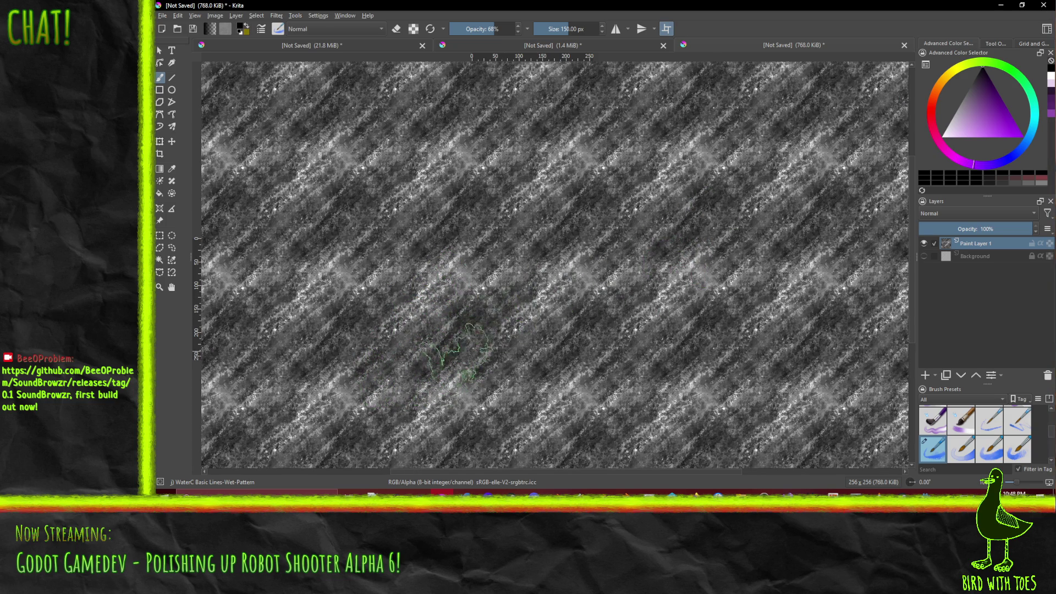
left_click_drag(427, 407, 462, 364)
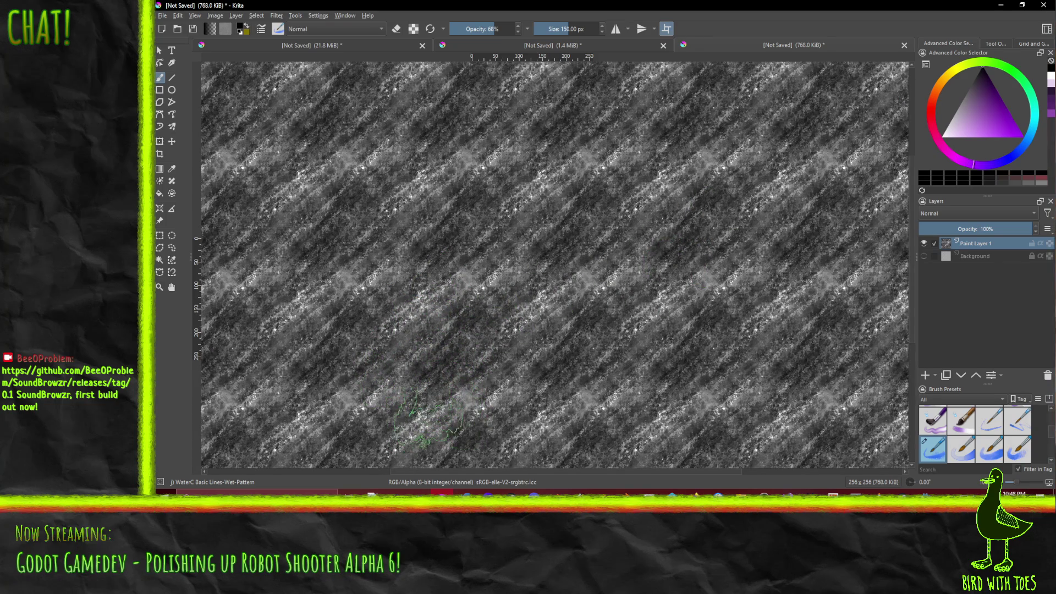
- Export the darkened texture as a PNG with the default PNG settings
left_click(163, 15)
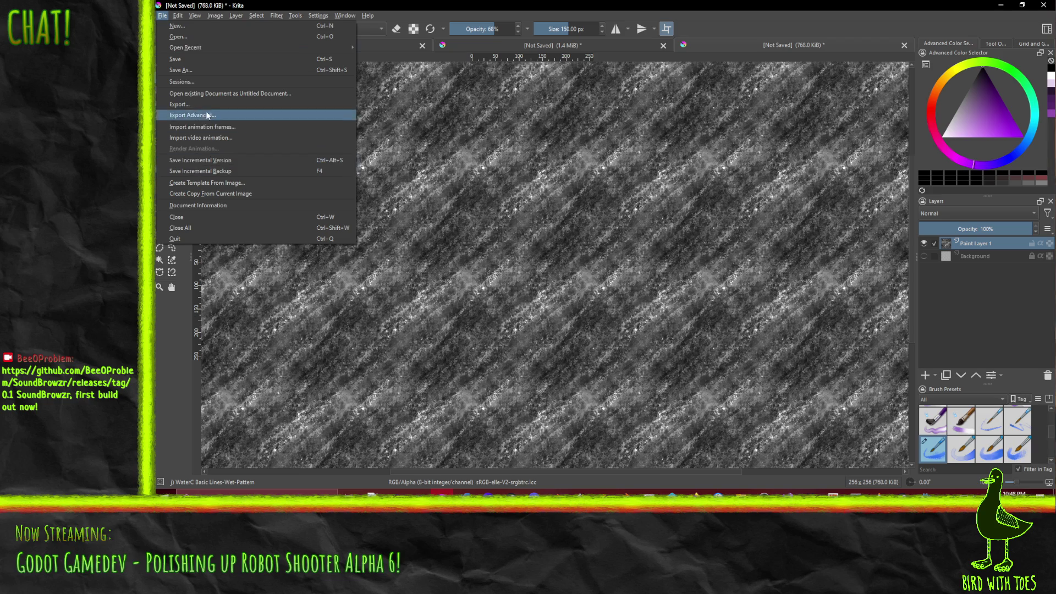
left_click(249, 114)
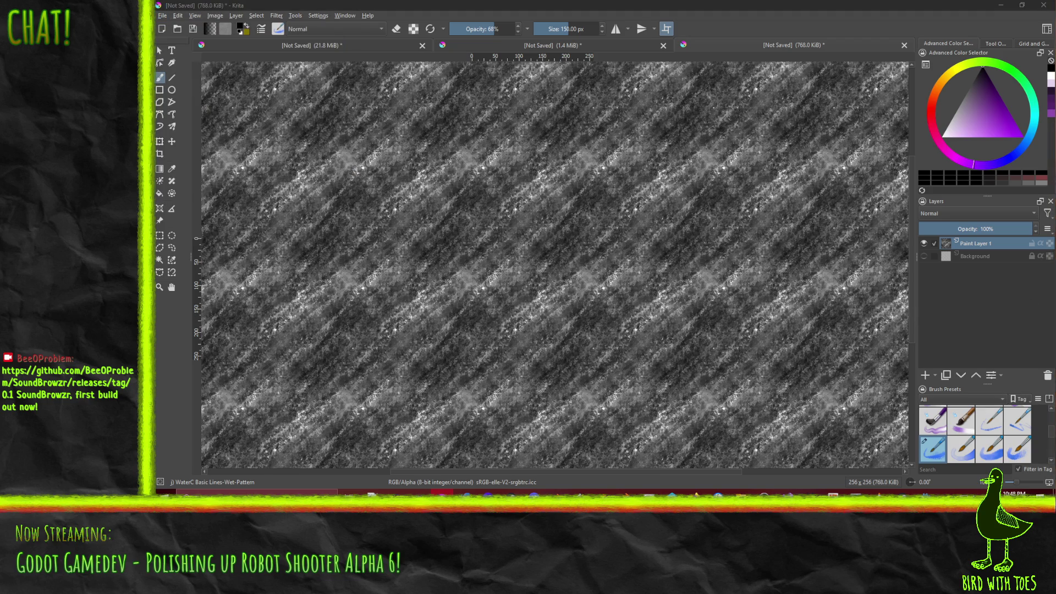
key("Return")
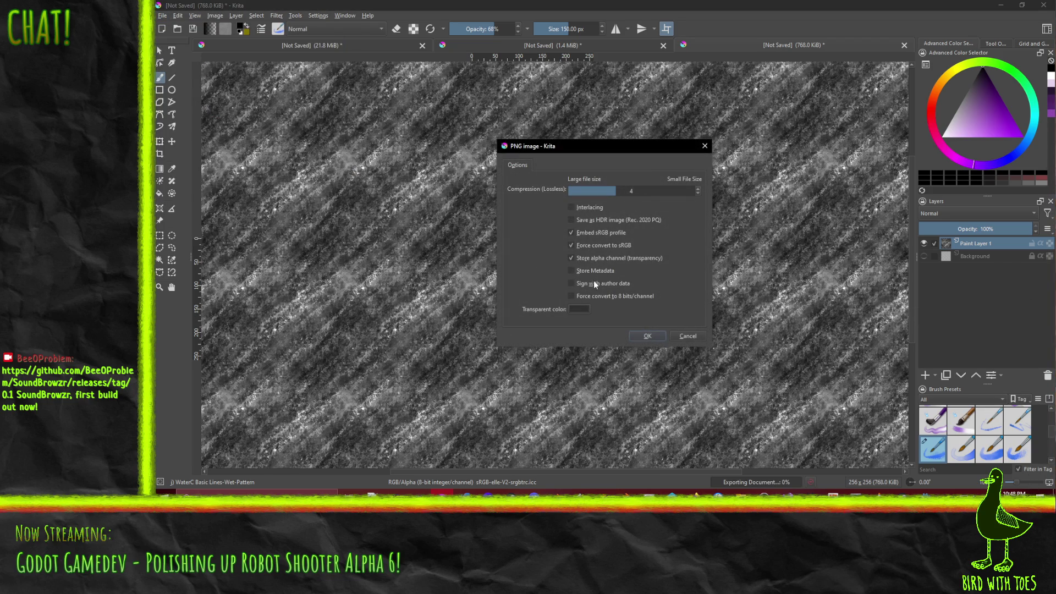
left_click(647, 335)
key("alt+Tab")
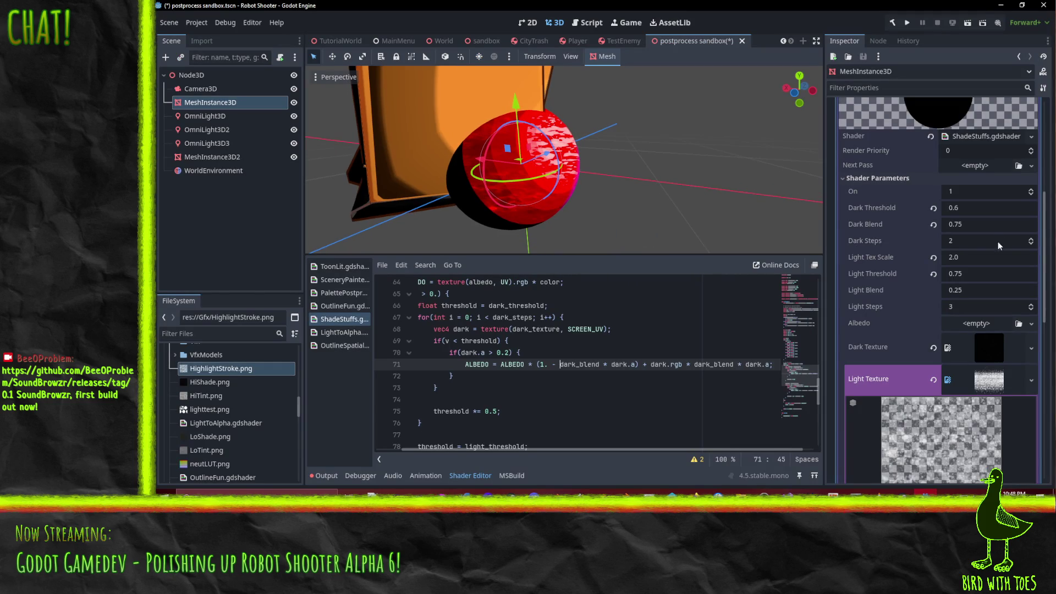
- Set the shader parameter Dark Blend to 1.0
left_click(983, 224)
type("1.0")
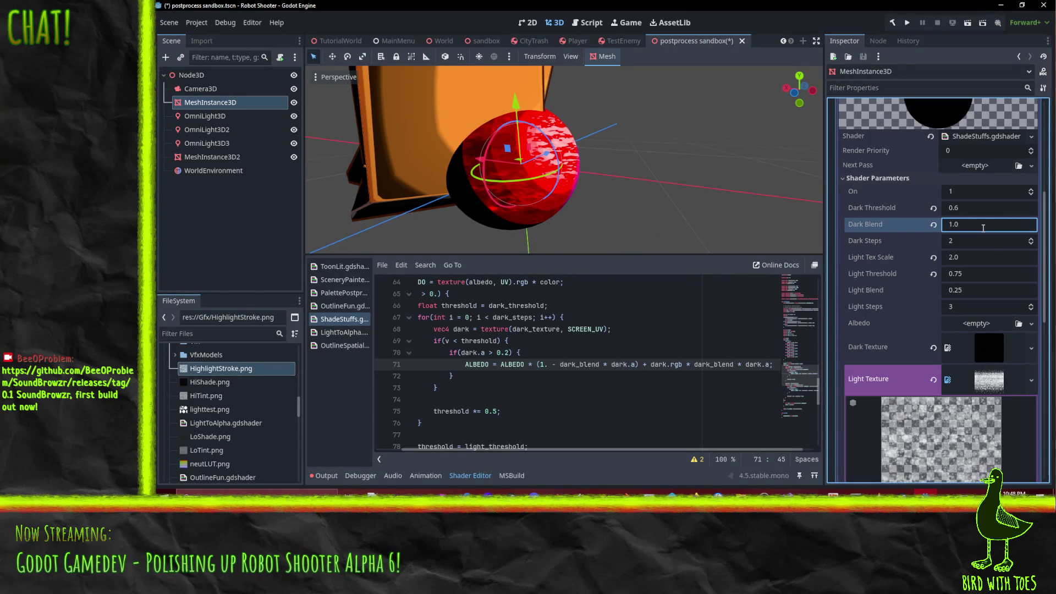
mouse_move(605, 193)
left_mouse_down()
mouse_move(582, 223)
mouse_move(616, 212)
mouse_move(654, 173)
mouse_move(674, 170)
mouse_move(599, 174)
mouse_move(608, 231)
mouse_move(625, 157)
mouse_move(502, 186)
mouse_move(569, 4)
mouse_move(622, 75)
mouse_move(660, 167)
mouse_move(694, 204)
left_mouse_up()
scroll(644, 171, "up", 2)
scroll(583, 227, "down", 2)
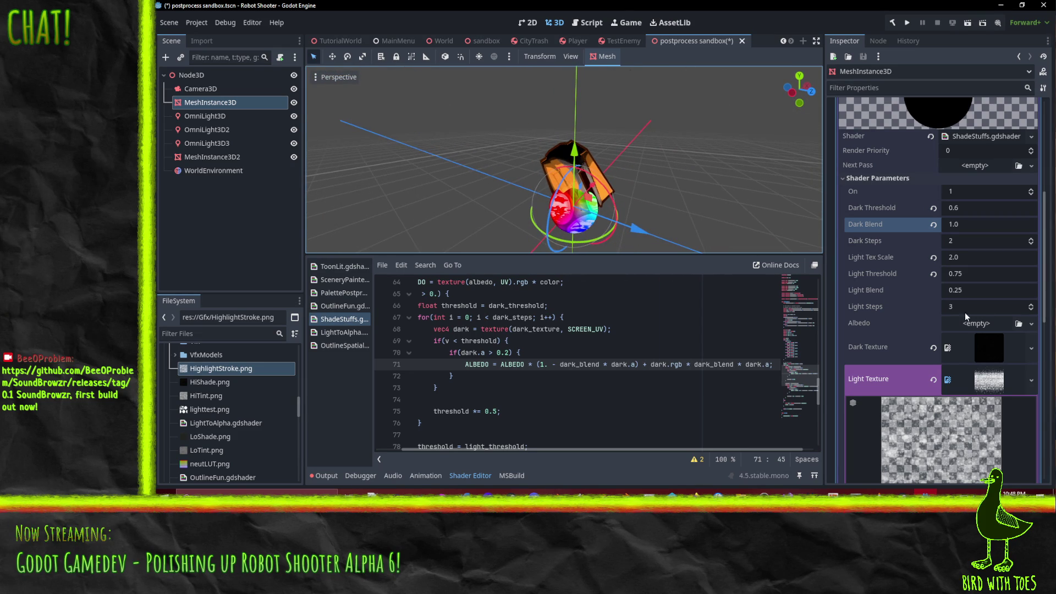
- Quick-load grass.png as the shader's Albedo texture
left_click(1033, 323)
left_click(953, 470)
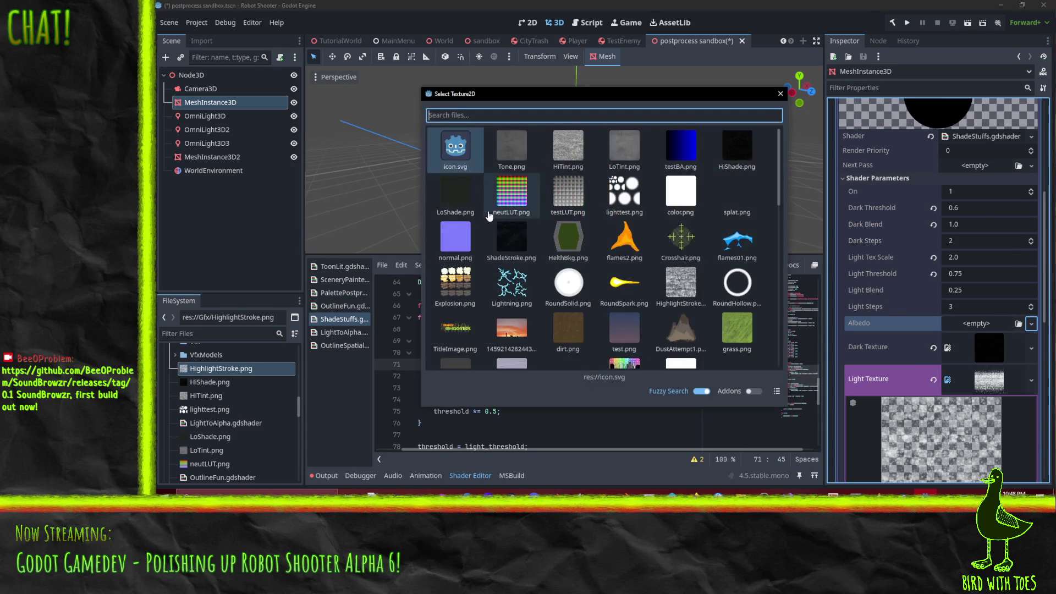
left_click(737, 329)
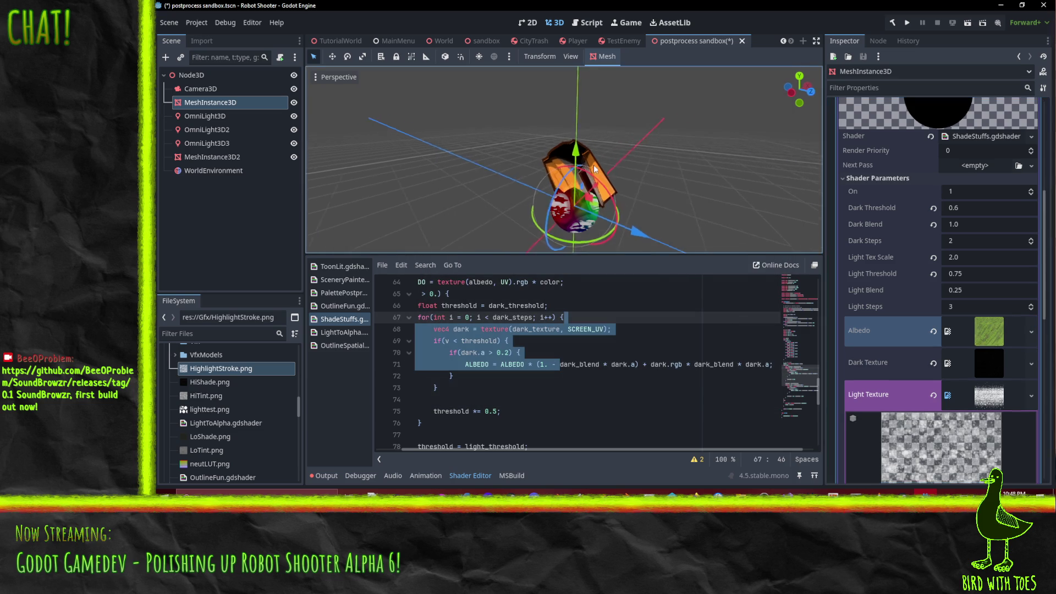
scroll(594, 168, "up", 3)
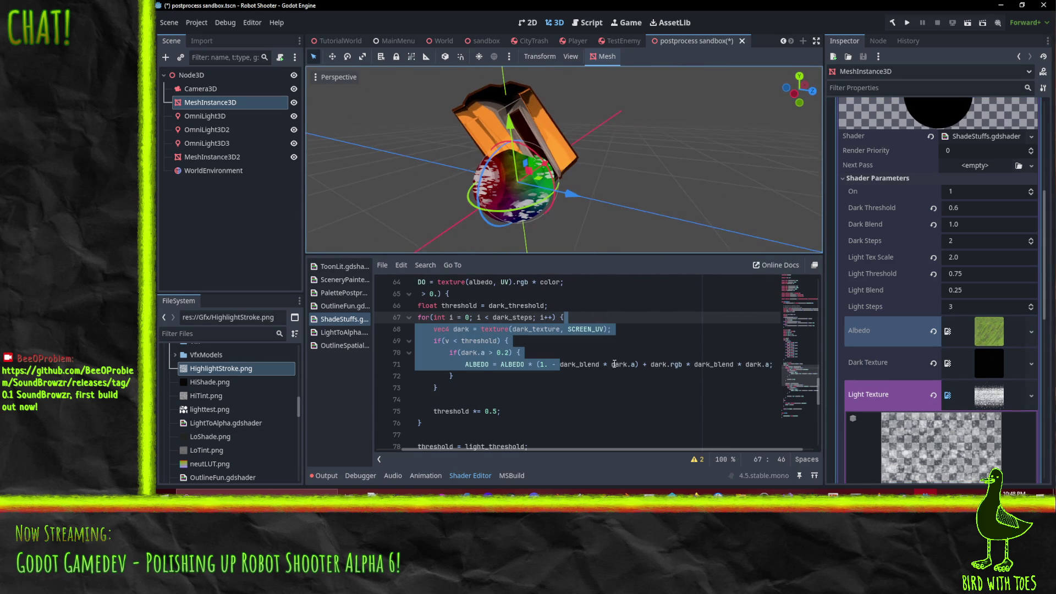
left_click(630, 388)
left_click(661, 352)
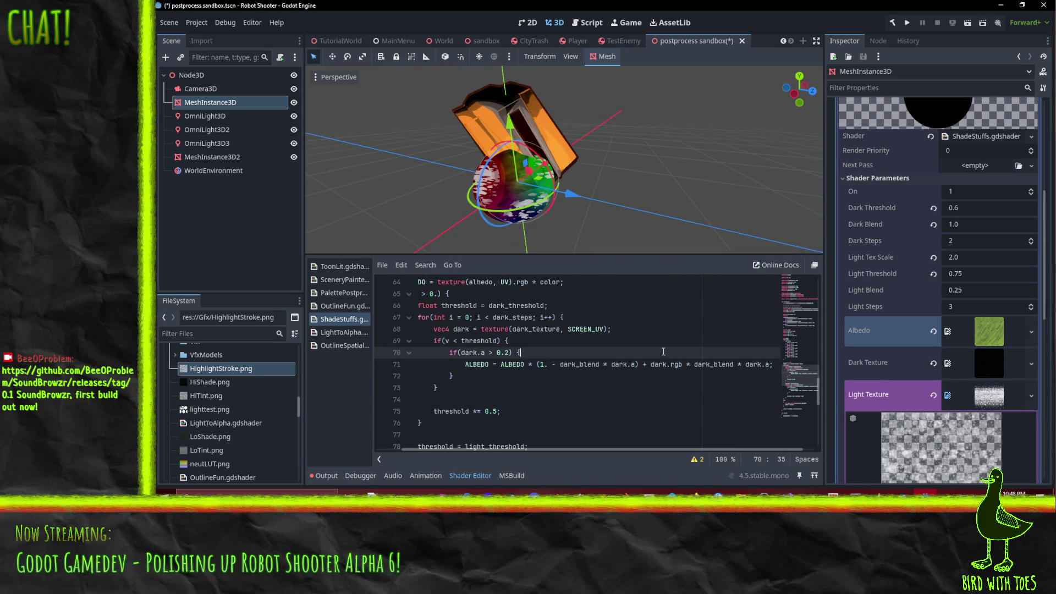
left_click(608, 329)
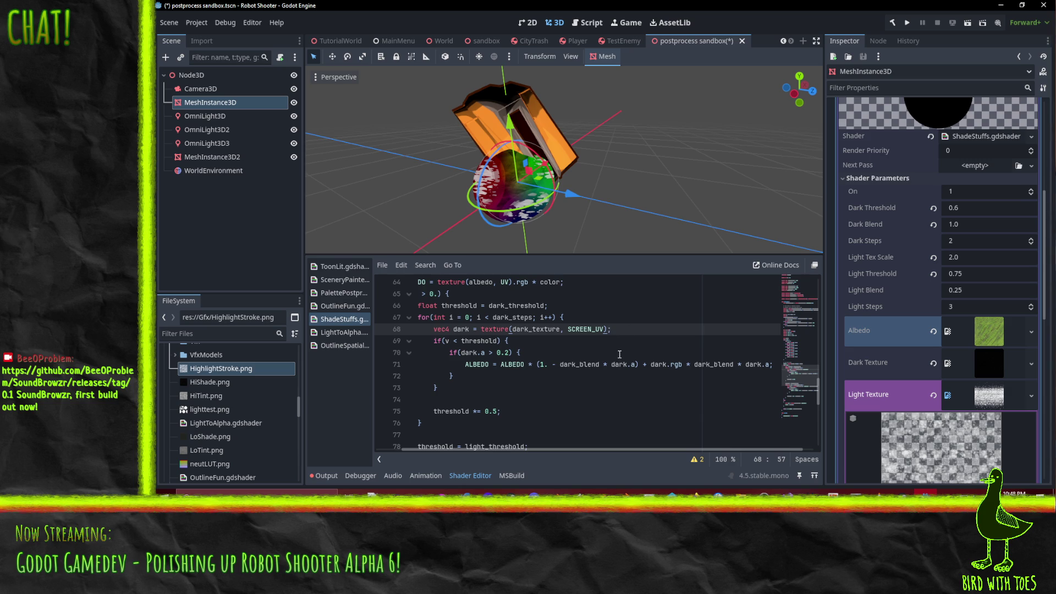
scroll(634, 355, "up", 3)
- Move the texture(albedo, UV) sample into a new base_albedo declaration below the real work comment
scroll(635, 354, "down", 1)
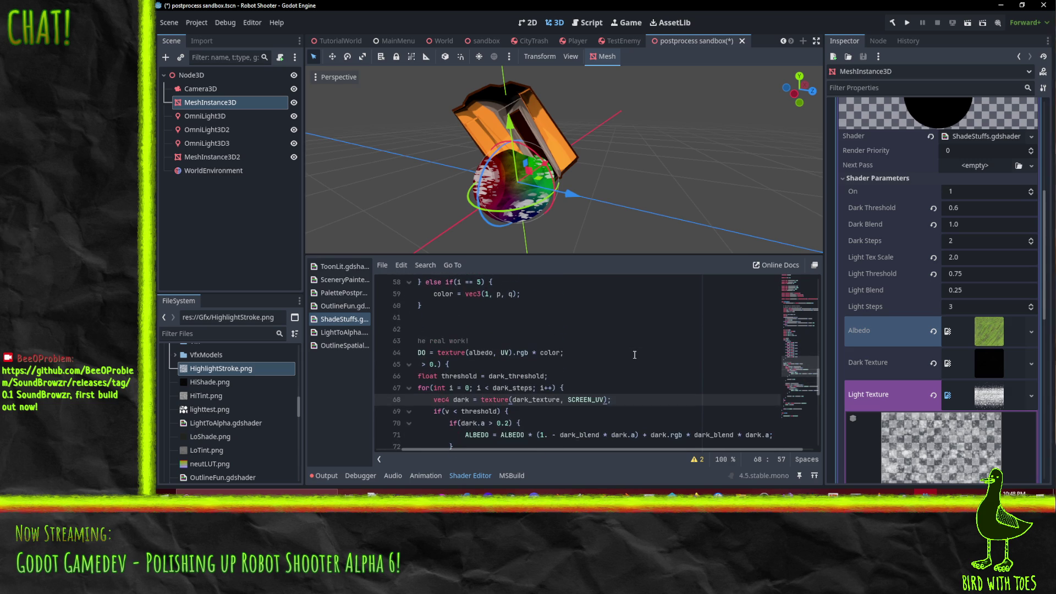
key("Home")
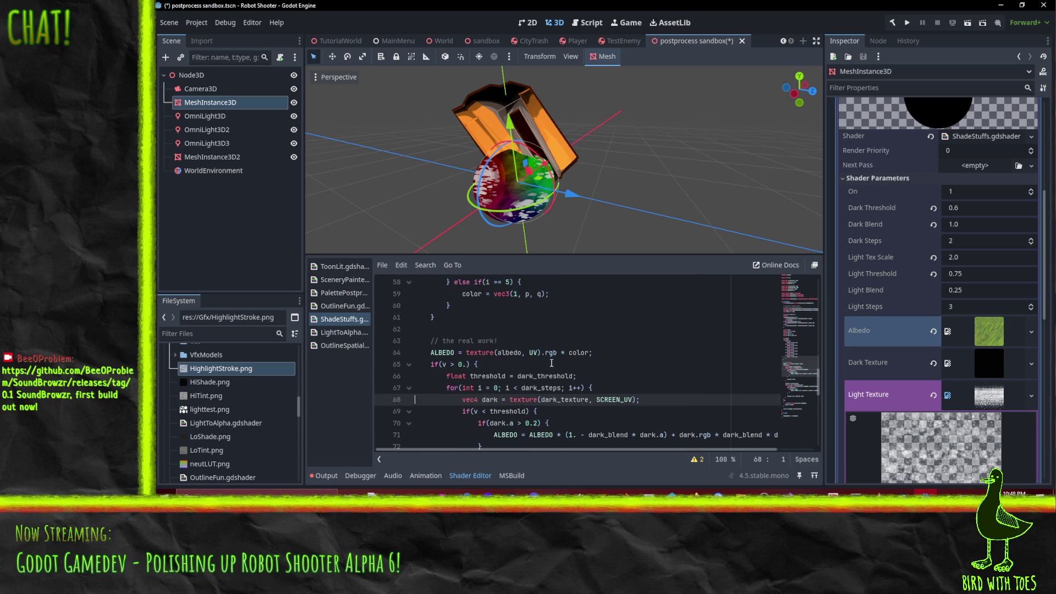
left_click(465, 354)
left_click(544, 343)
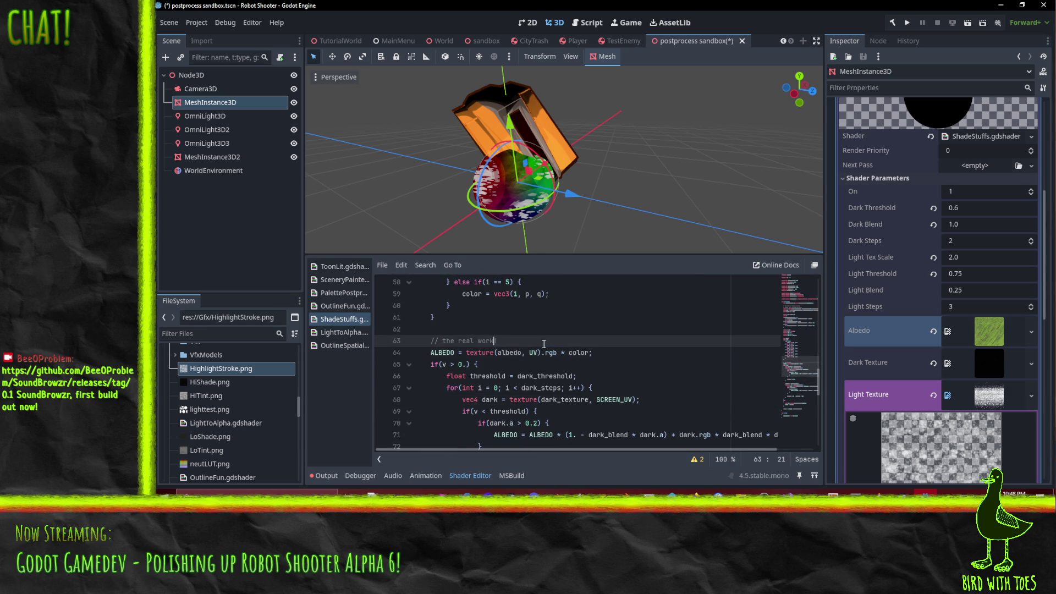
key("Return")
type("float base_albedo =")
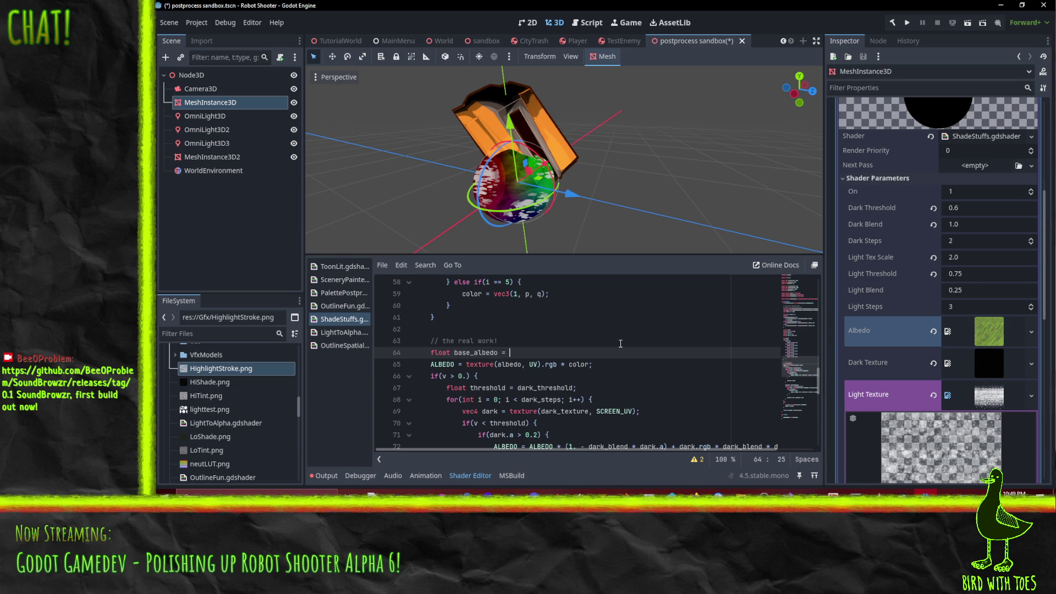
key("BackSpace")
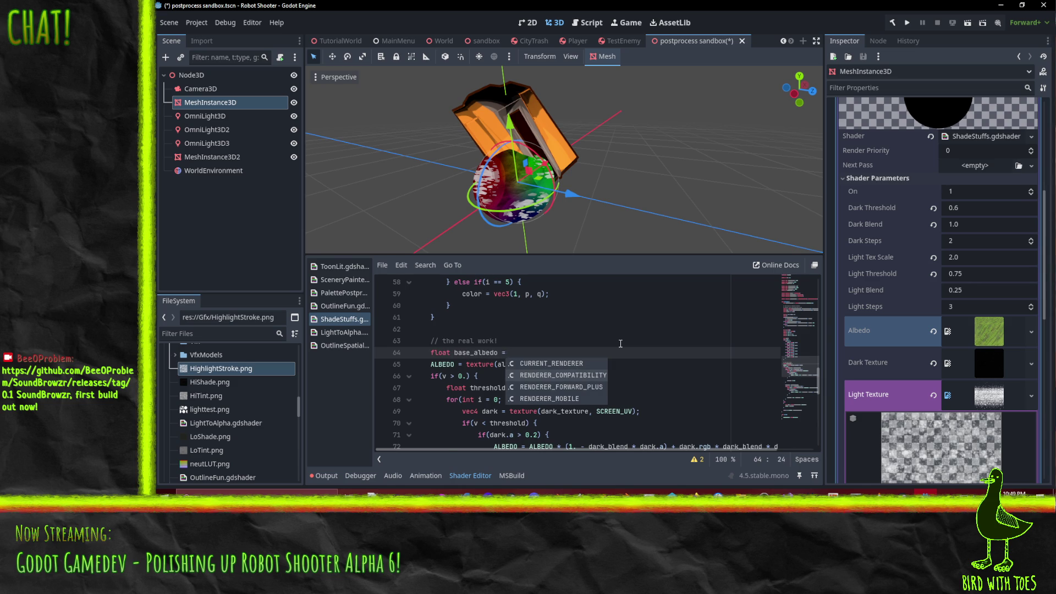
left_click_drag(466, 364, 559, 365)
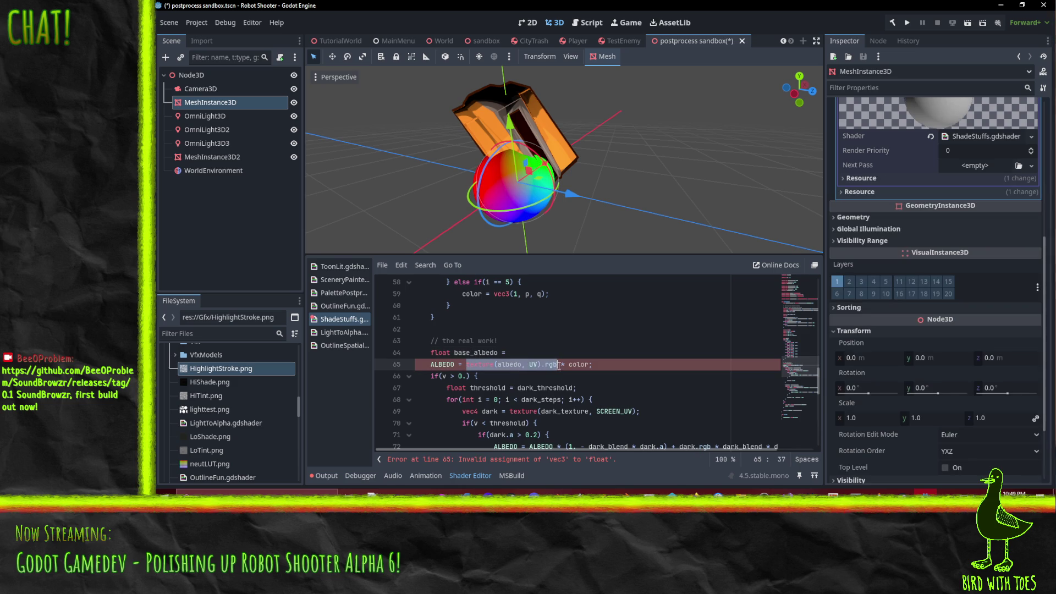
key("ctrl+x")
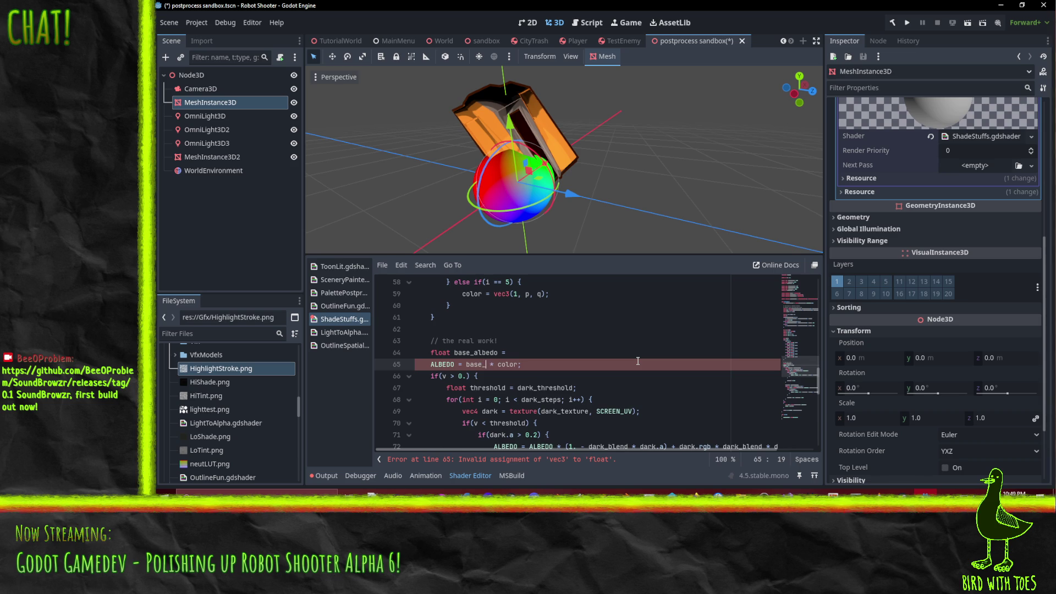
type("albedo")
key("Up")
key("ctrl+v")
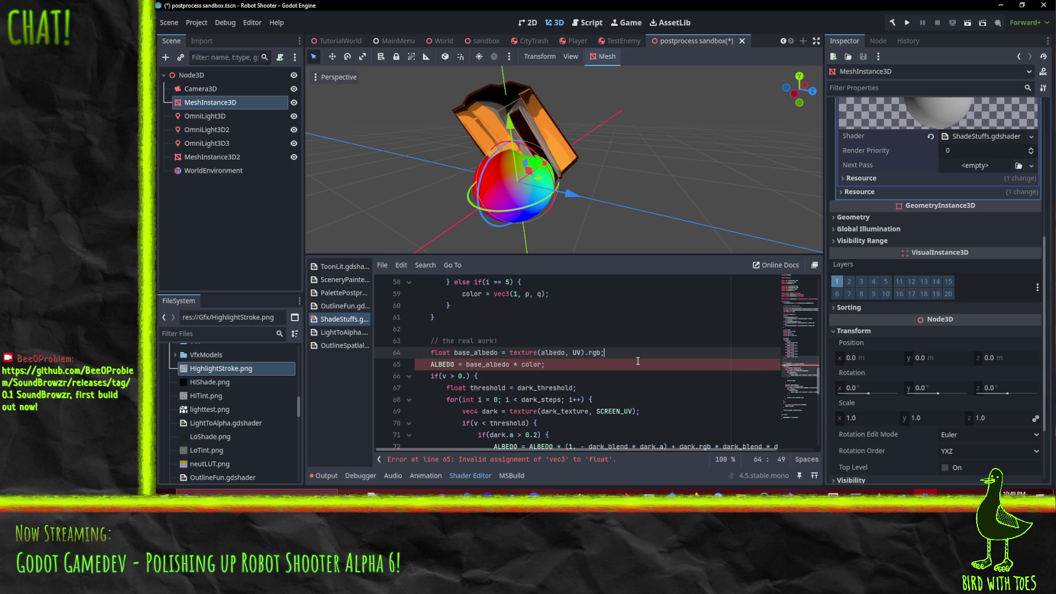
- Change base_albedo's type from float to vec3
scroll(670, 343, "down", 4)
scroll(725, 337, "up", 2)
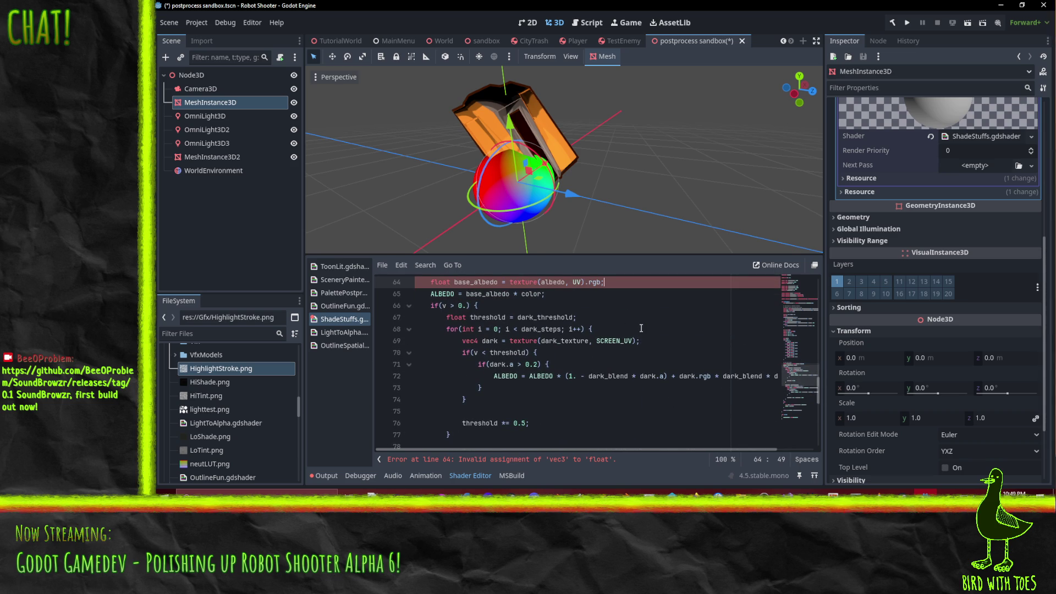
double_click(439, 282)
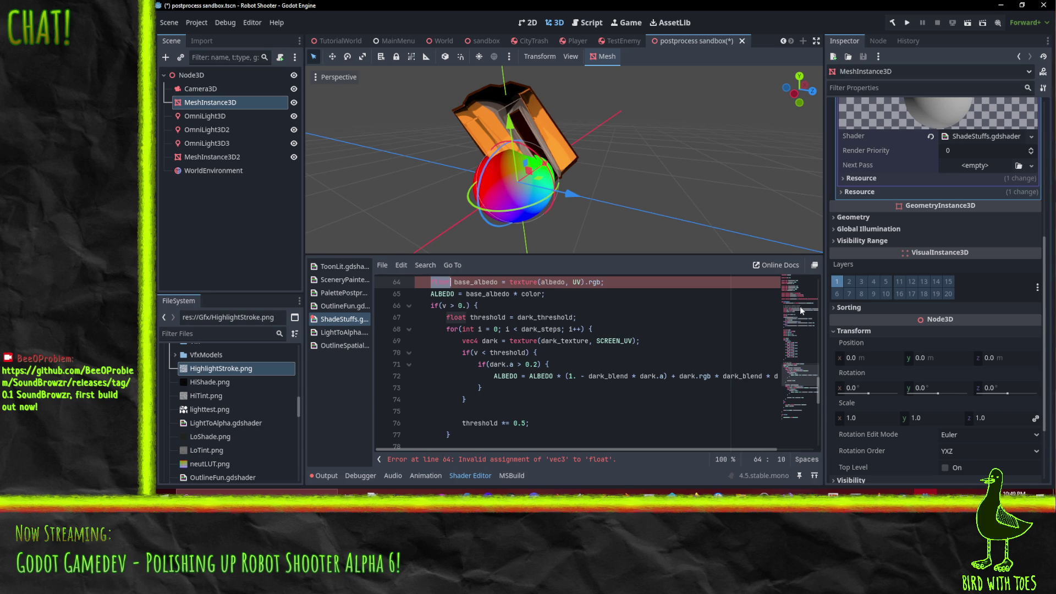
type("vec3")
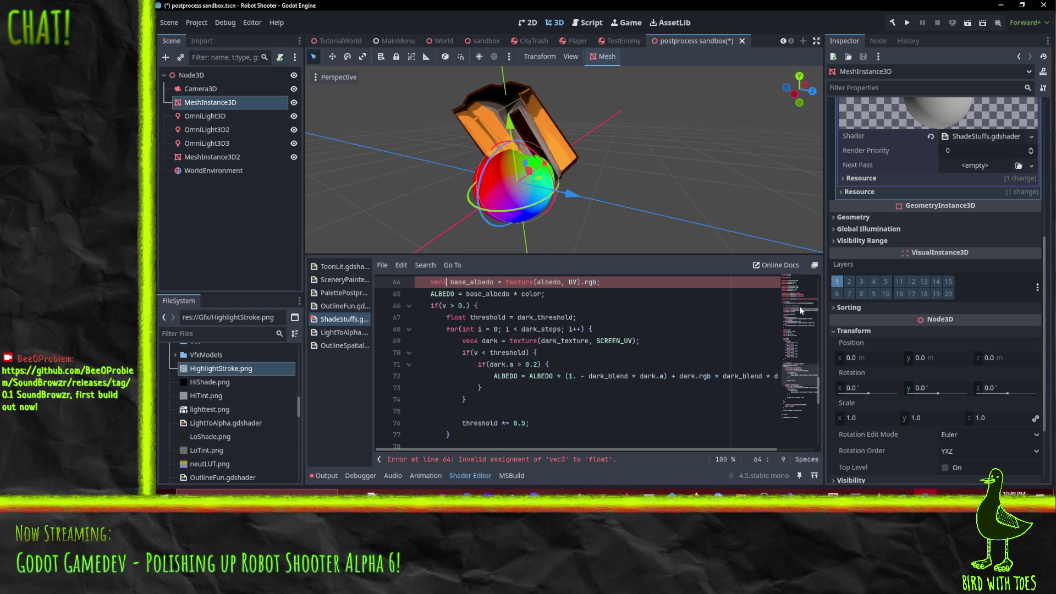
left_click(628, 322)
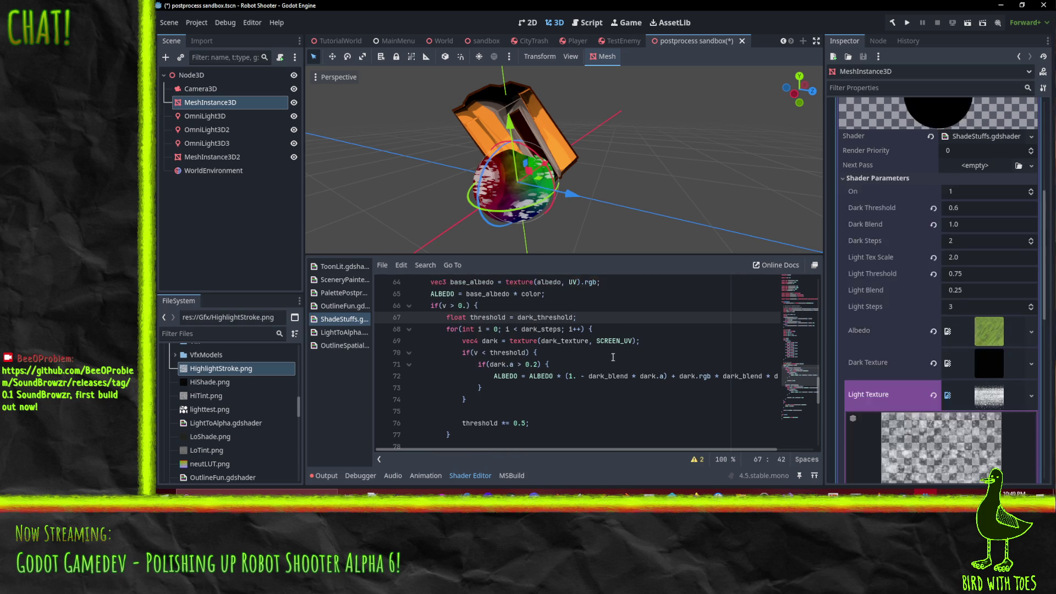
- Append a base_albedo multiplication to the light texture sample on line 81
scroll(636, 342, "down", 4)
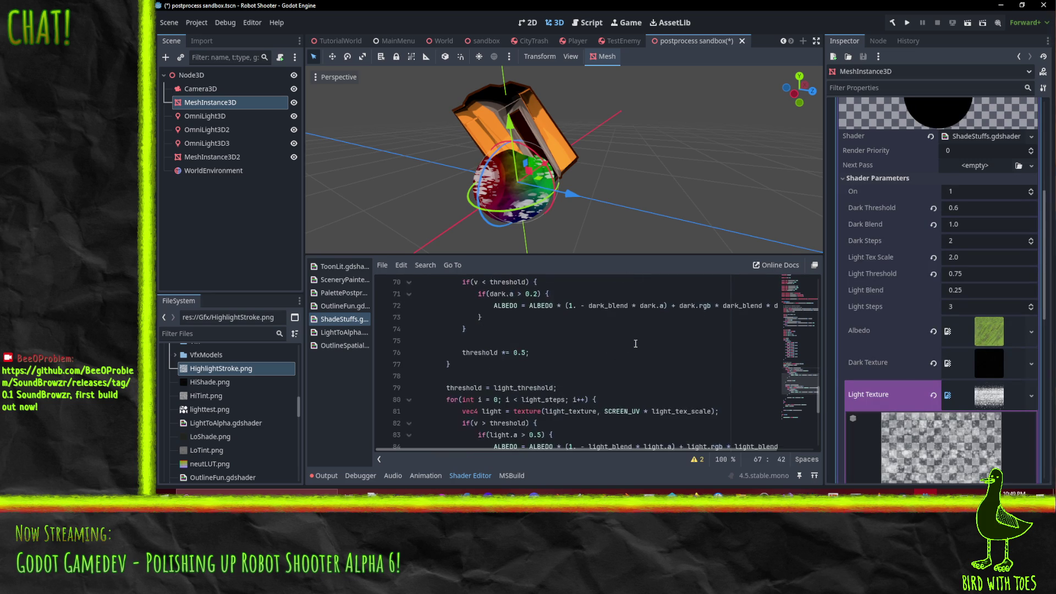
left_click(715, 341)
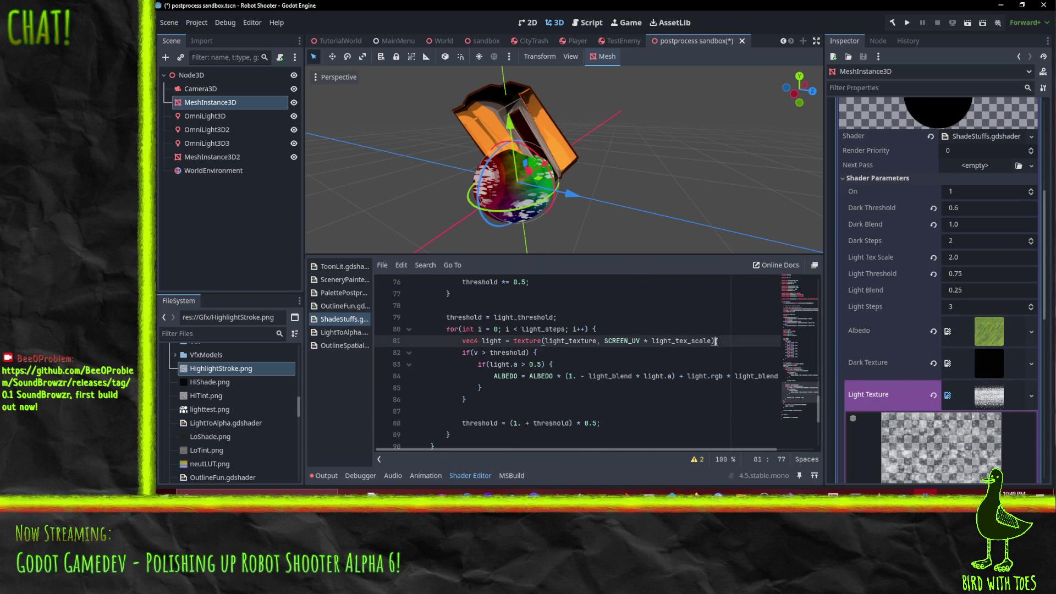
type("* texture(albedo, UV).rgb")
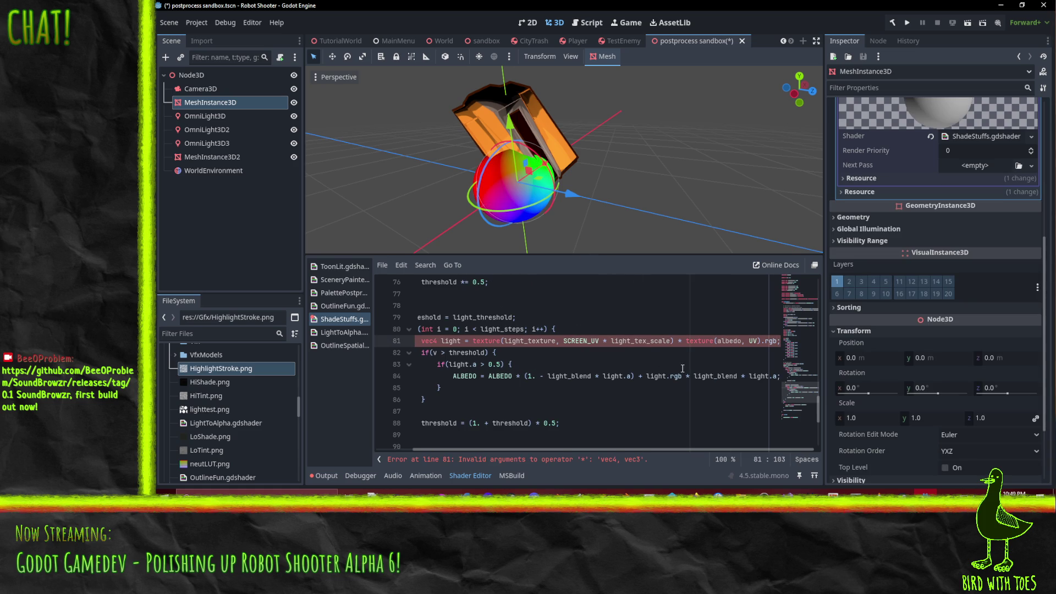
key("shift+End")
key("shift+Left")
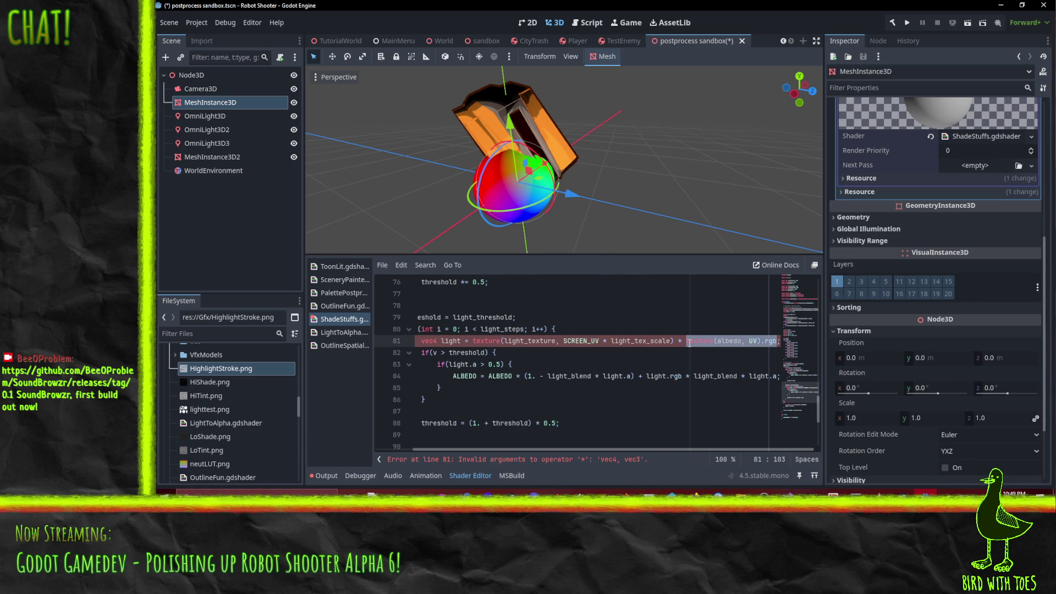
type("base_")
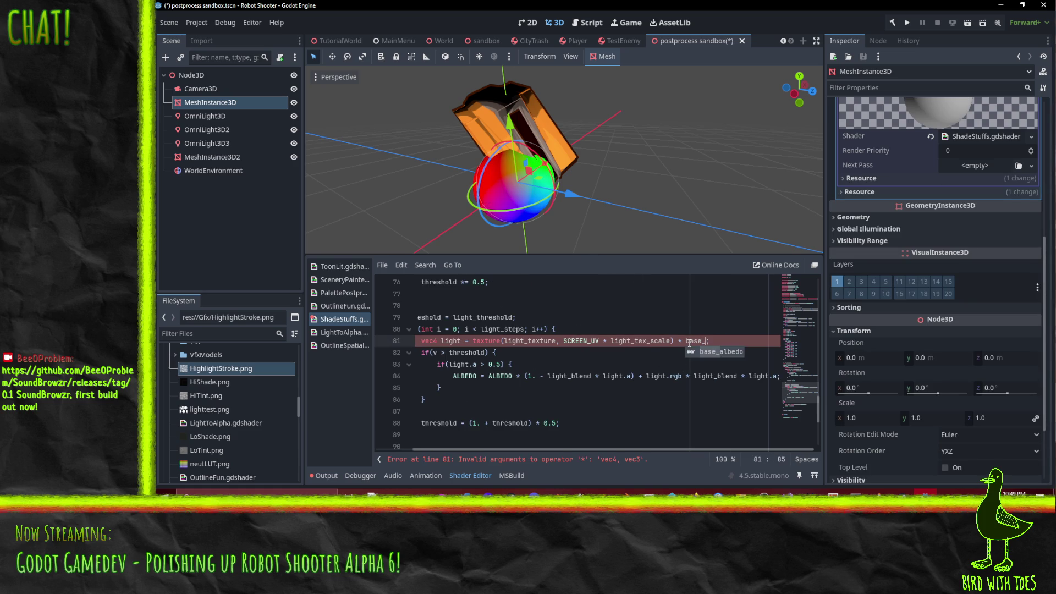
key("Return")
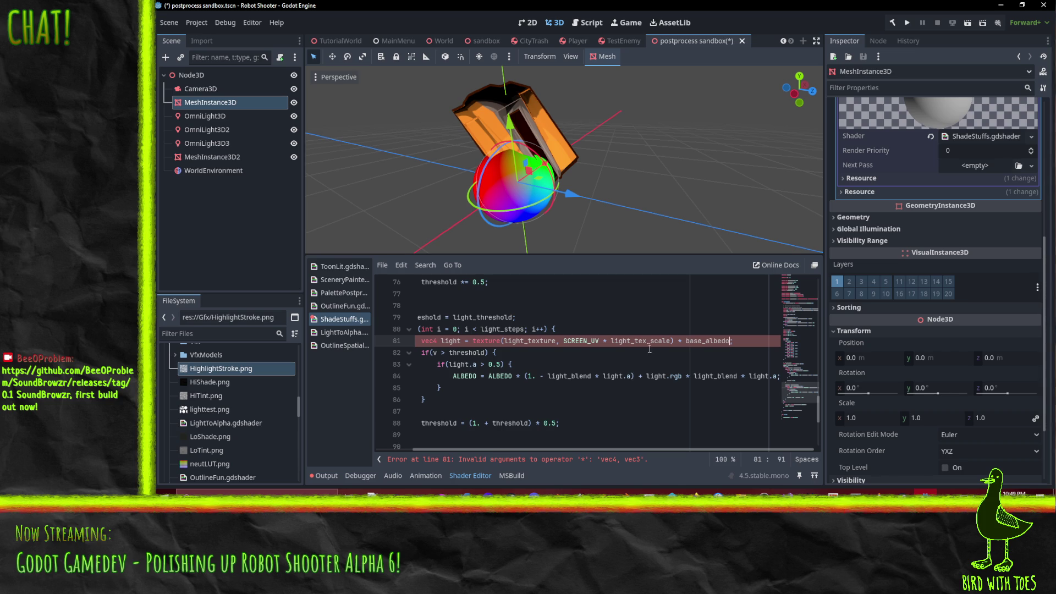
type("vec4")
type("(")
key("End")
- Remove the base_albedo multiplication from line 81 again
left_click(674, 375)
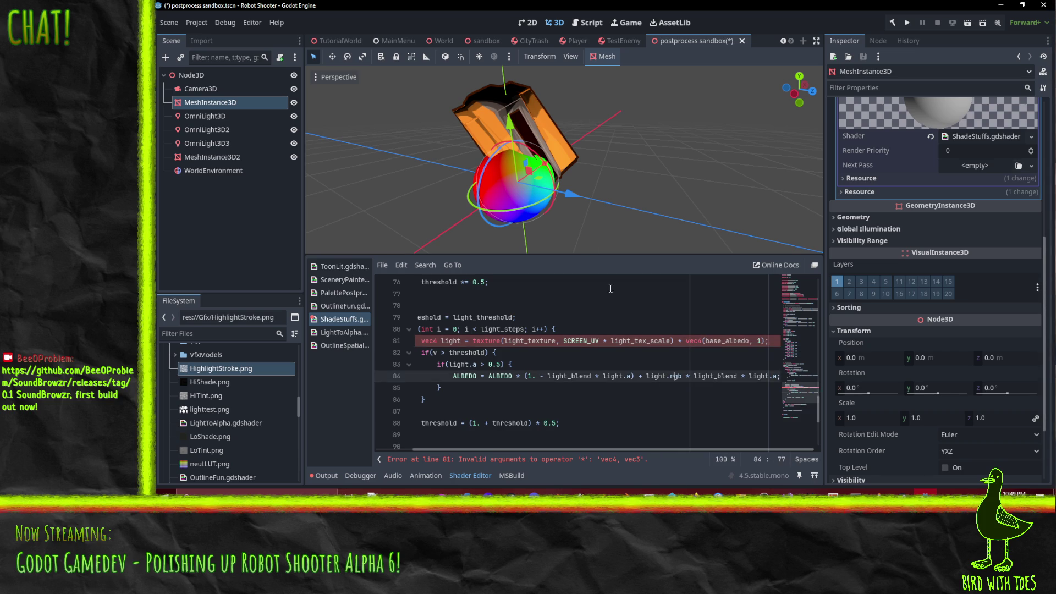
scroll(605, 192, "up", 5)
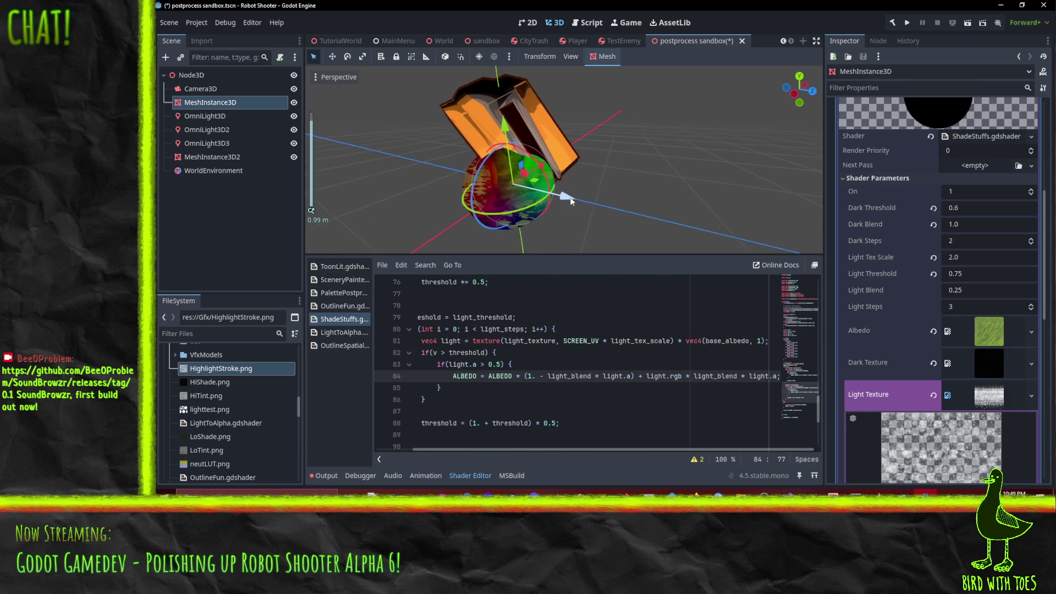
mouse_move(588, 184)
left_mouse_down()
mouse_move(660, 130)
mouse_move(600, 181)
left_mouse_up()
left_click(674, 342)
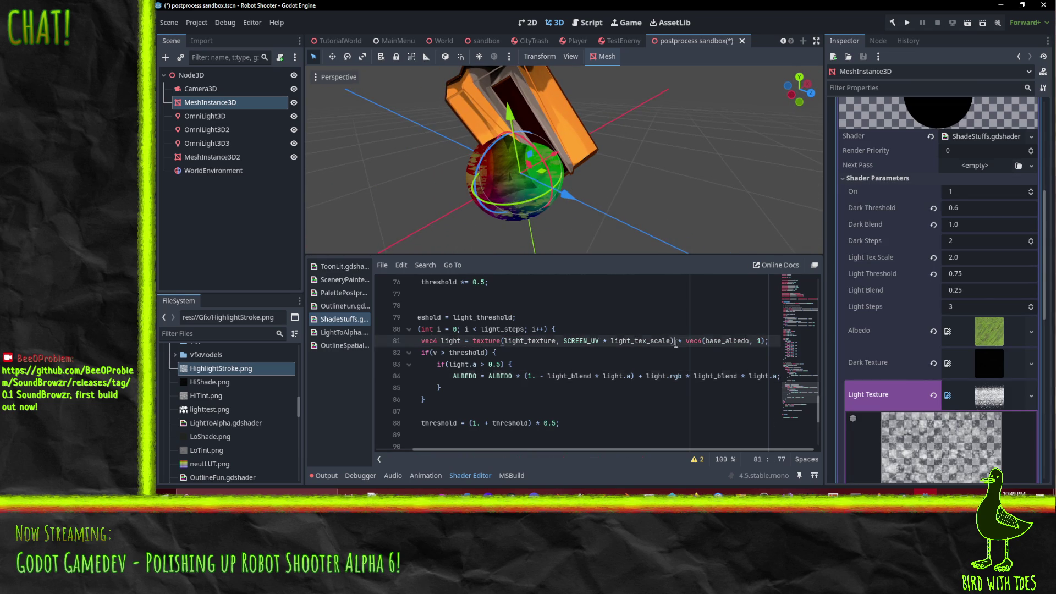
key("shift+End")
key("BackSpace")
key("Home")
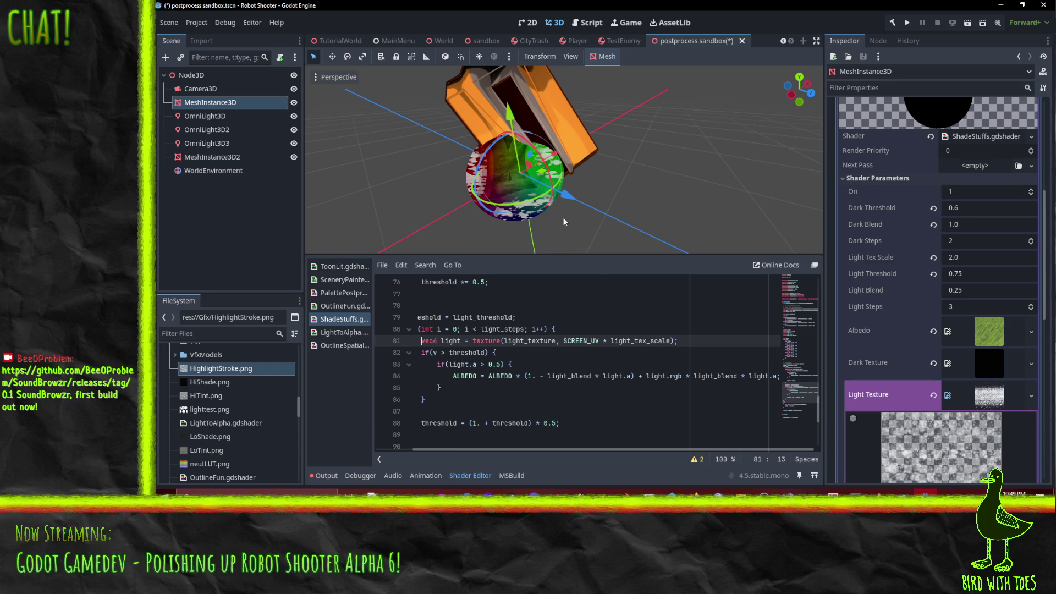
- Multiply the line 81 light texture sample by vec4(color, 1.) to tint it
mouse_move(564, 221)
left_mouse_down()
mouse_move(531, 206)
mouse_move(545, 220)
left_mouse_up()
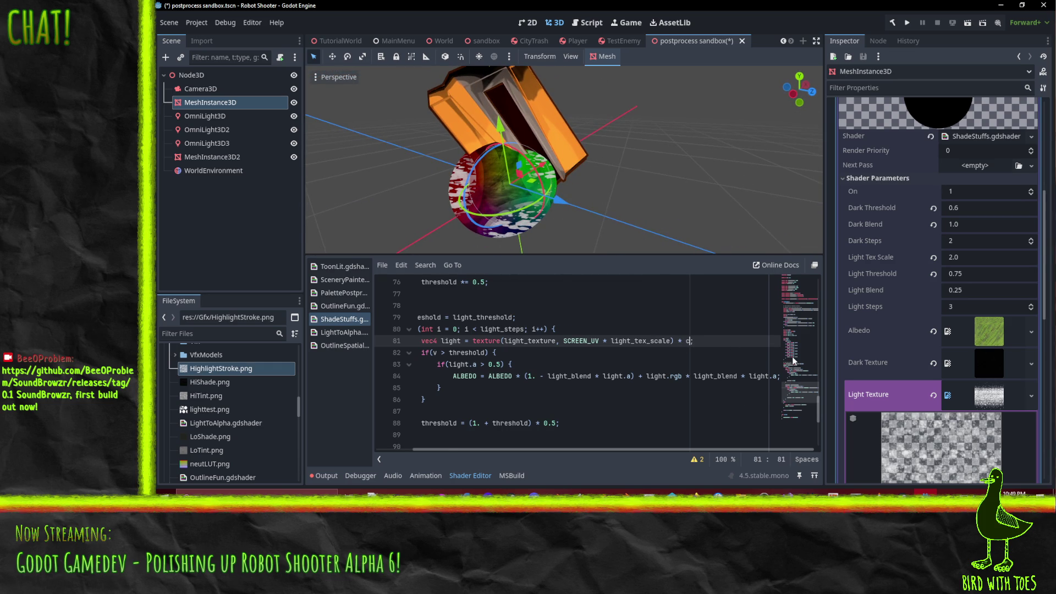
type("olor")
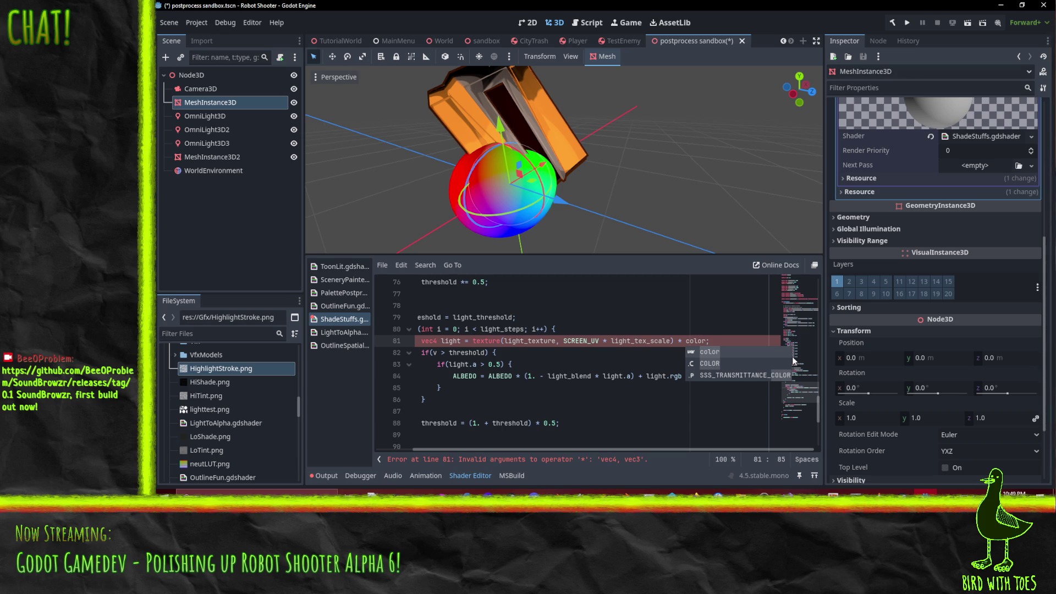
key("Left")
key("Left")
key("Left")
type("c")
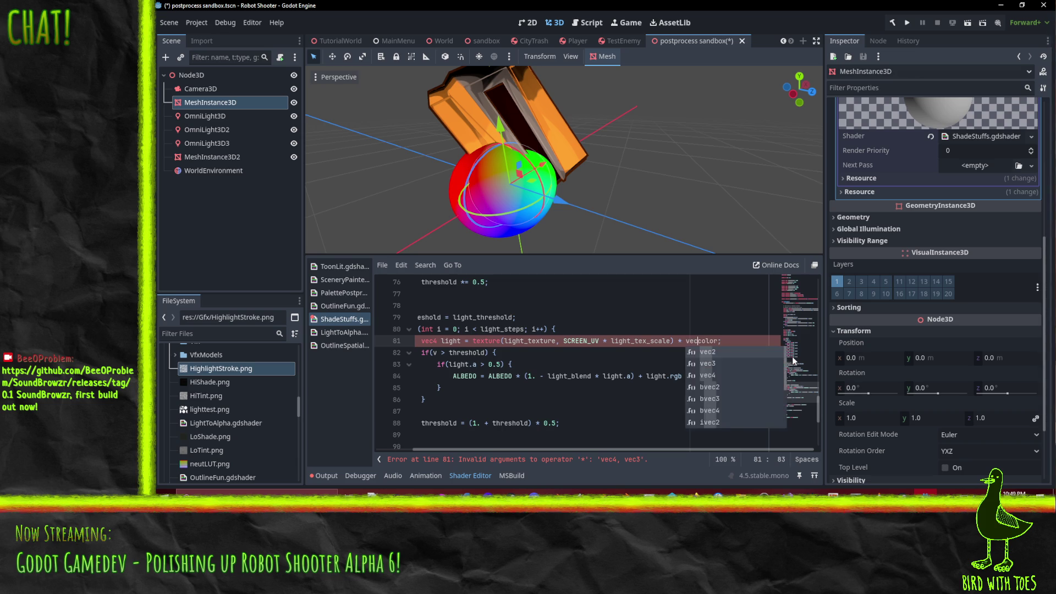
type("4)")
key("ctrl+Right")
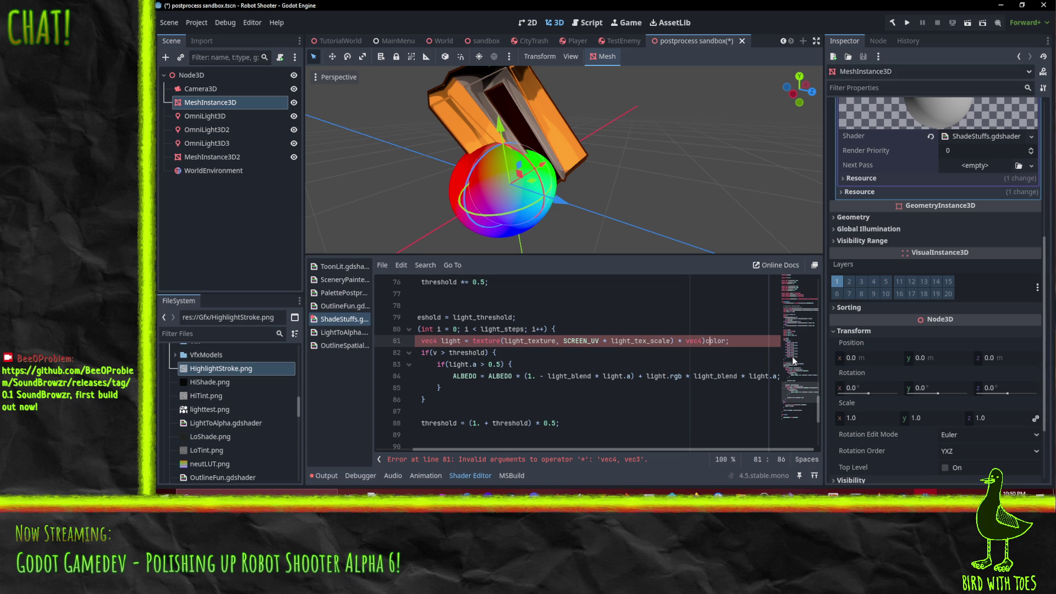
key("Left")
key("BackSpace")
type("(")
key("ctrl+Right")
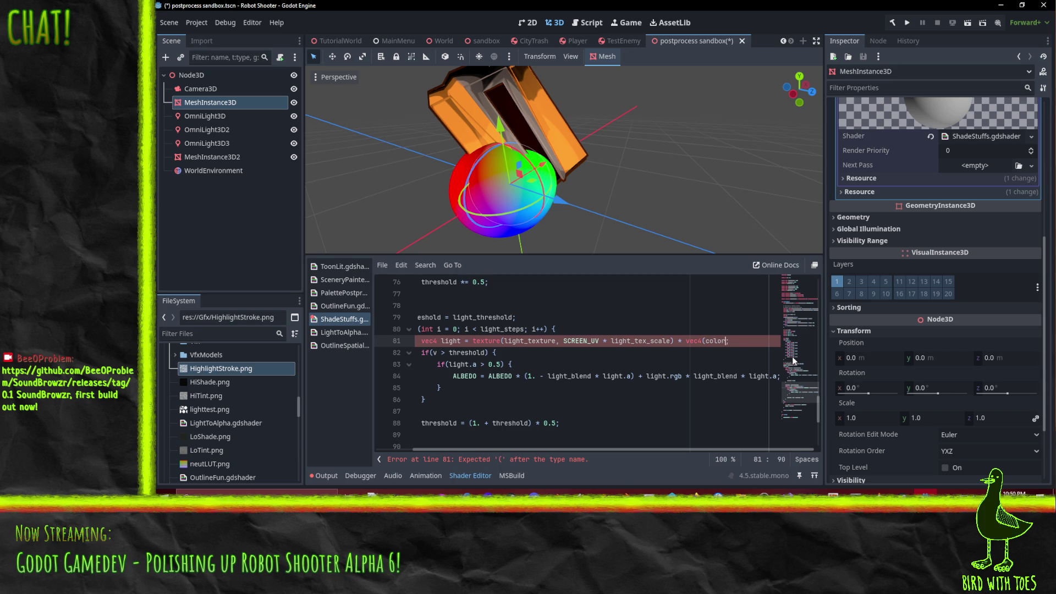
type(", 1.")
left_click(716, 369)
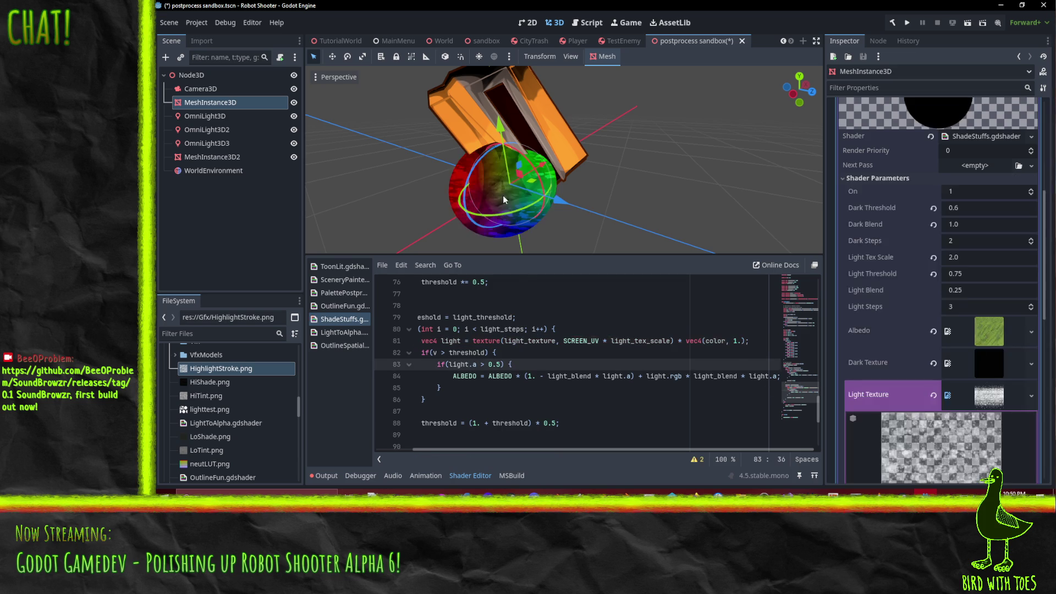
mouse_move(503, 196)
left_mouse_down()
mouse_move(543, 169)
mouse_move(503, 224)
mouse_move(510, 206)
mouse_move(591, 236)
left_mouse_up()
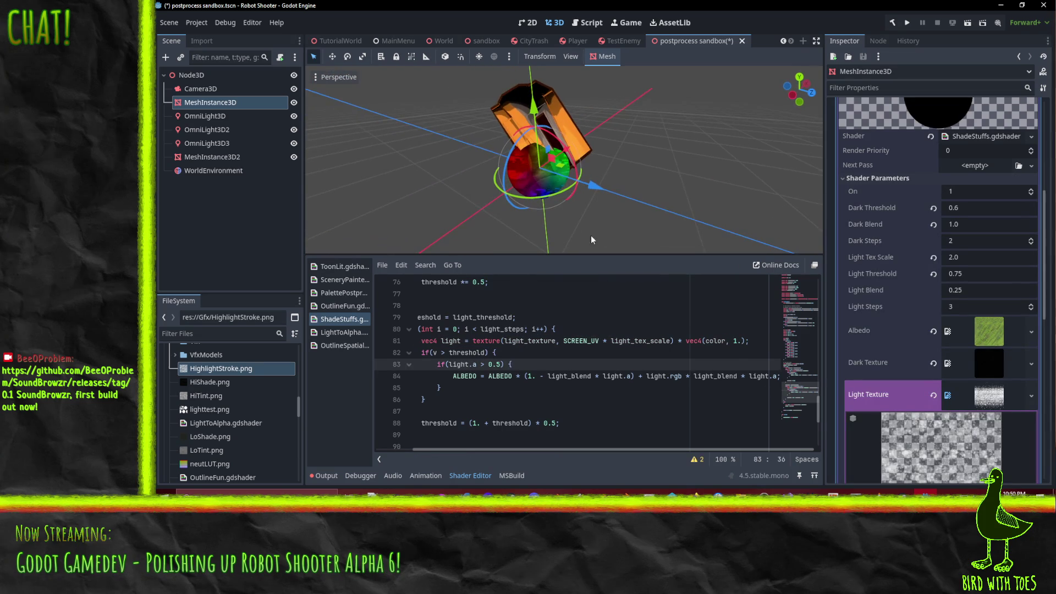
- Change the last digit of the Light Threshold value to 8
left_click(1009, 274)
key("BackSpace")
key("BackSpace")
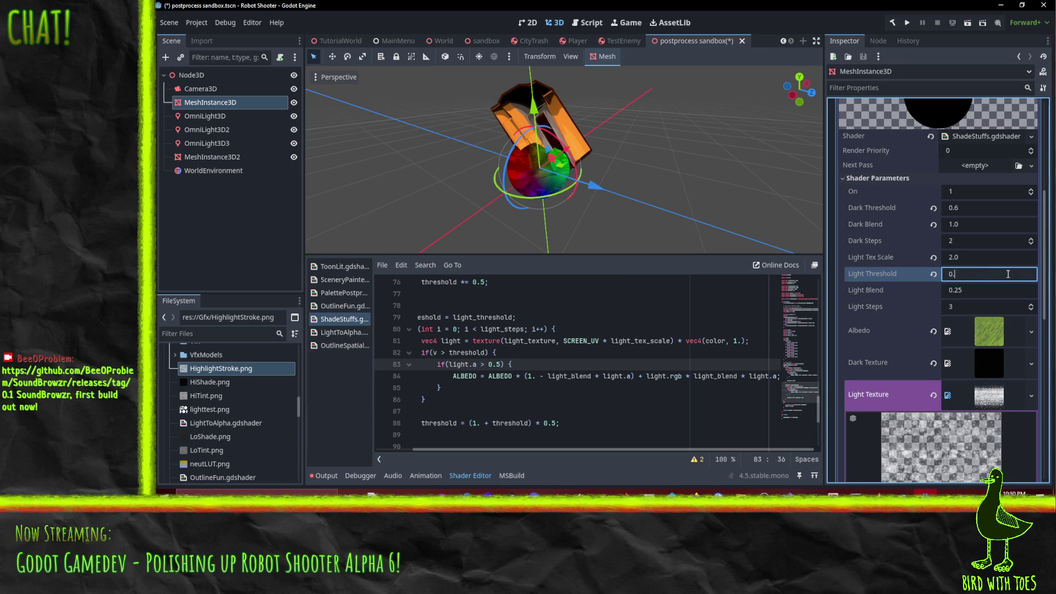
type("8")
key("Return")
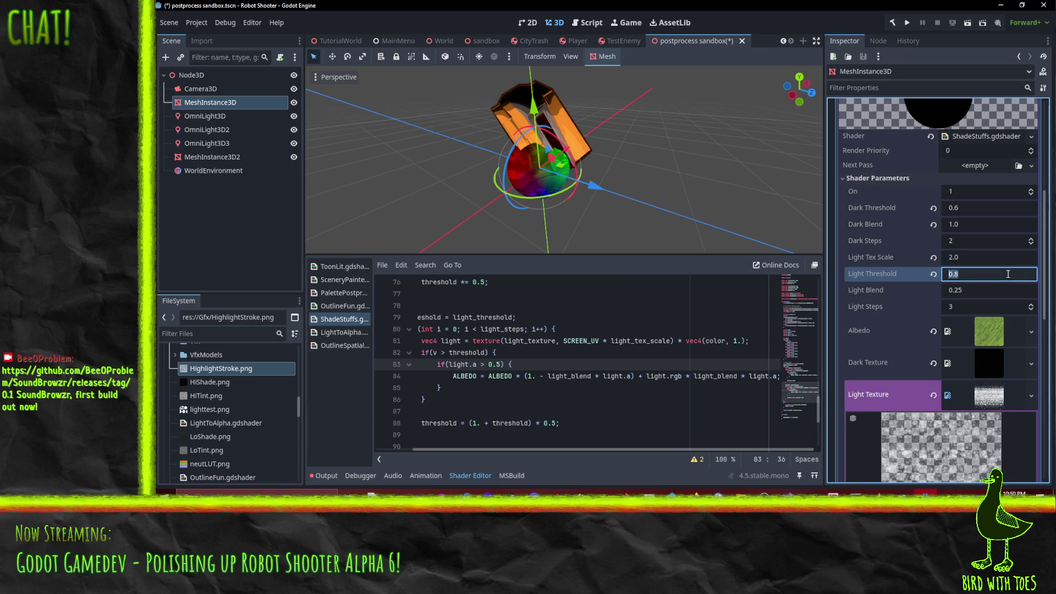
- Set Light Blend to 0.125 and Light Steps to 2, then orbit to view the sphere
scroll(633, 157, "up", 3)
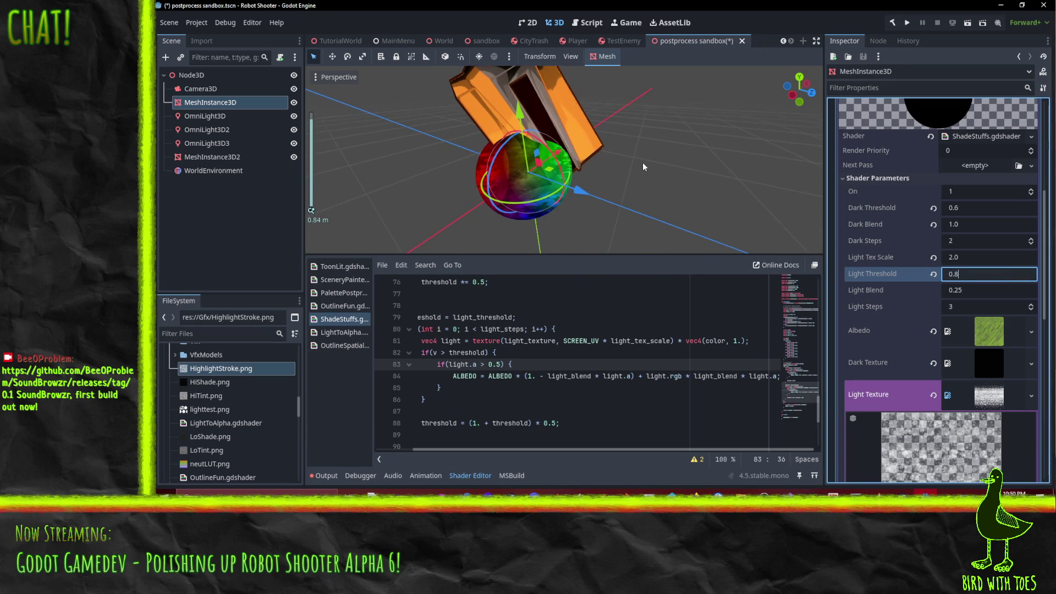
left_click(987, 293)
left_click(986, 293)
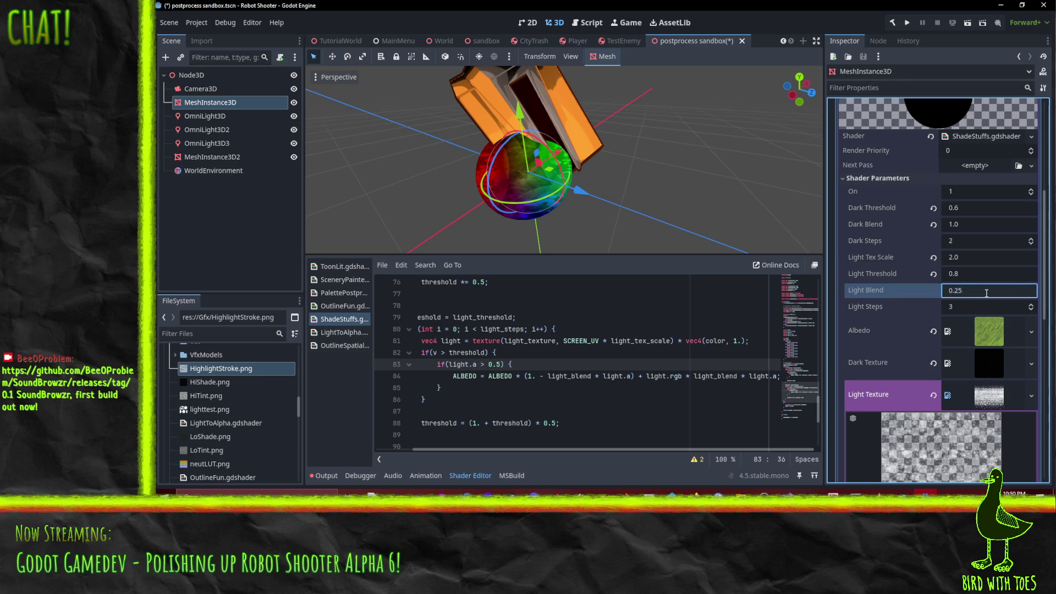
type("0.125")
key("Return")
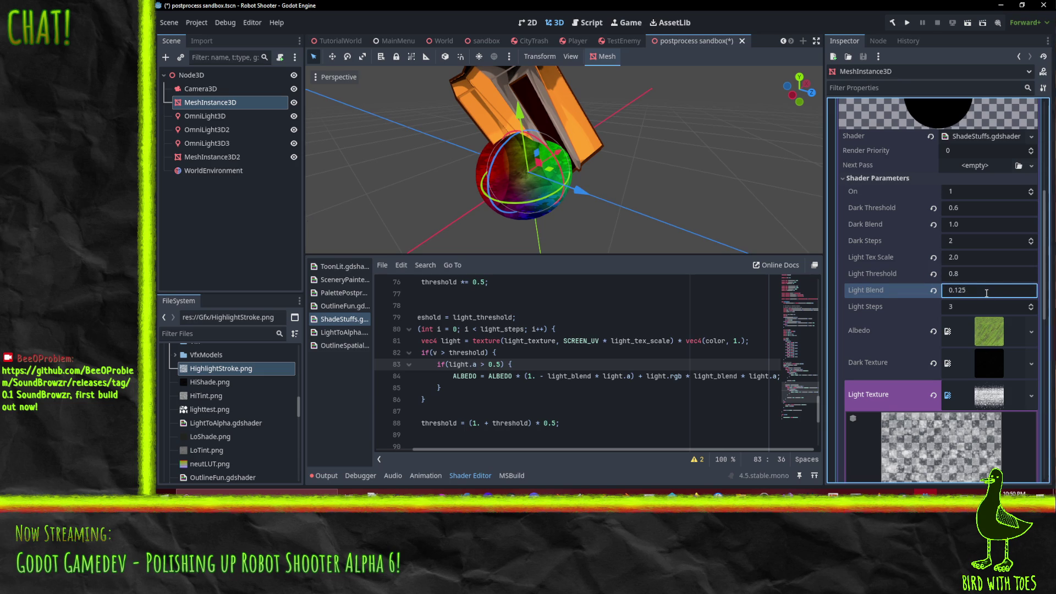
scroll(486, 170, "up", 4)
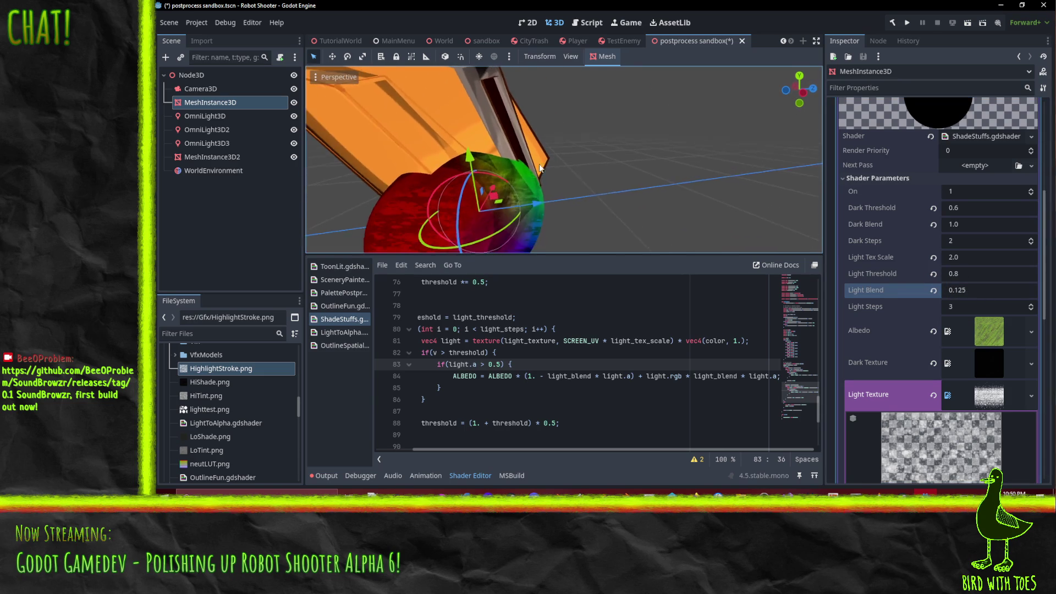
scroll(535, 160, "down", 2)
left_click(1031, 310)
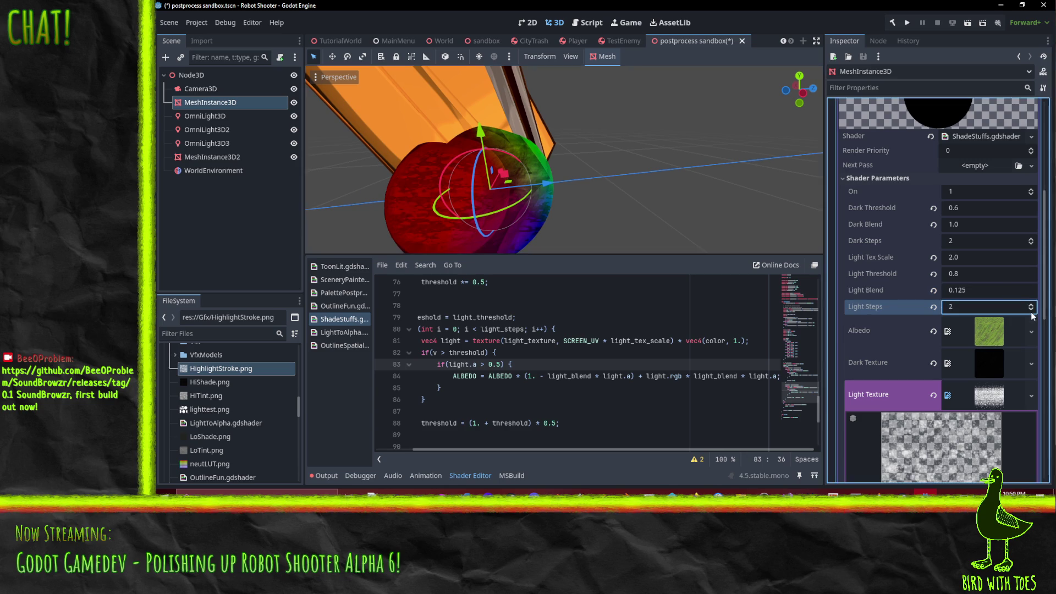
mouse_move(742, 237)
left_mouse_down()
mouse_move(610, 211)
mouse_move(520, 218)
mouse_move(507, 246)
mouse_move(629, 194)
mouse_move(605, 197)
mouse_move(708, 204)
mouse_move(744, 222)
mouse_move(767, 71)
mouse_move(774, 87)
mouse_move(480, 238)
mouse_move(487, 249)
mouse_move(553, 115)
mouse_move(606, 90)
mouse_move(560, 110)
mouse_move(663, 115)
mouse_move(654, 110)
left_mouse_up()
scroll(578, 144, "up", 5)
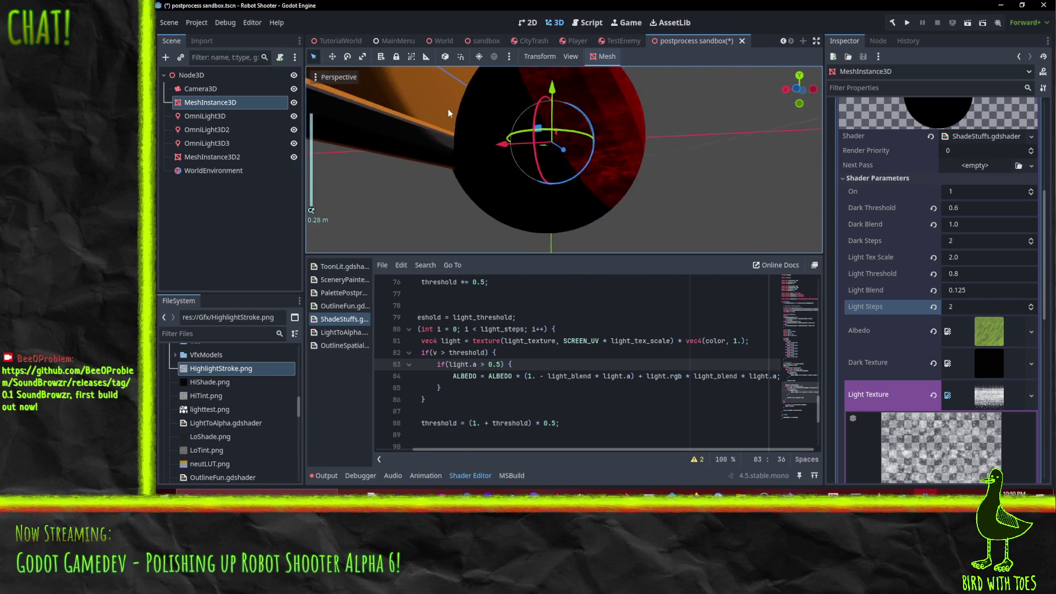
mouse_move(448, 112)
left_mouse_down()
mouse_move(552, 235)
mouse_move(787, 205)
mouse_move(668, 308)
left_mouse_up()
- Change the else branch on line 94 to ALBEDO = base_albedo * dark.rgb;
key("Down")
key("Home")
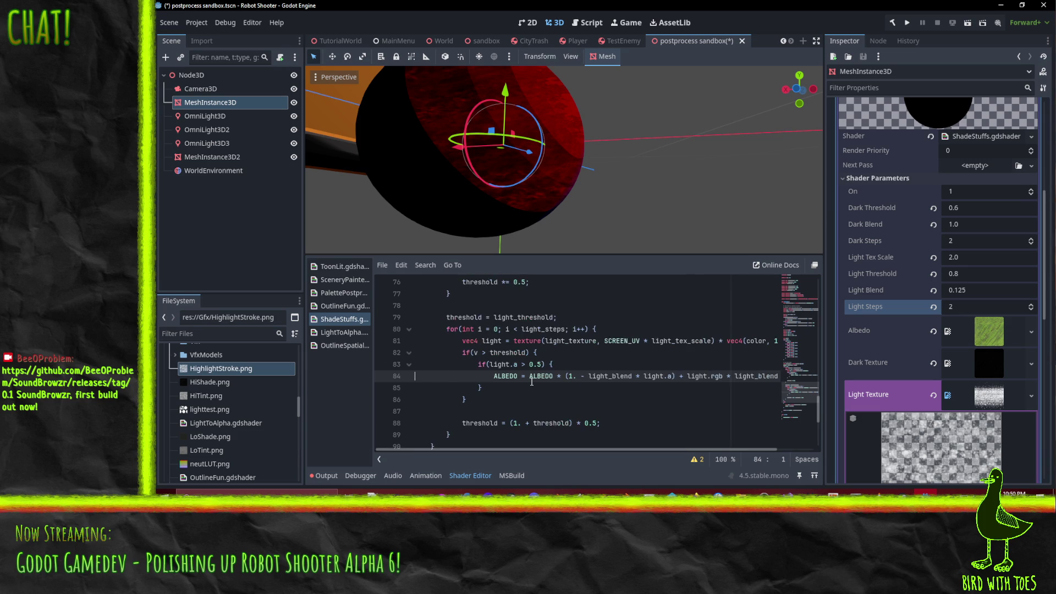
scroll(531, 380, "up", 4)
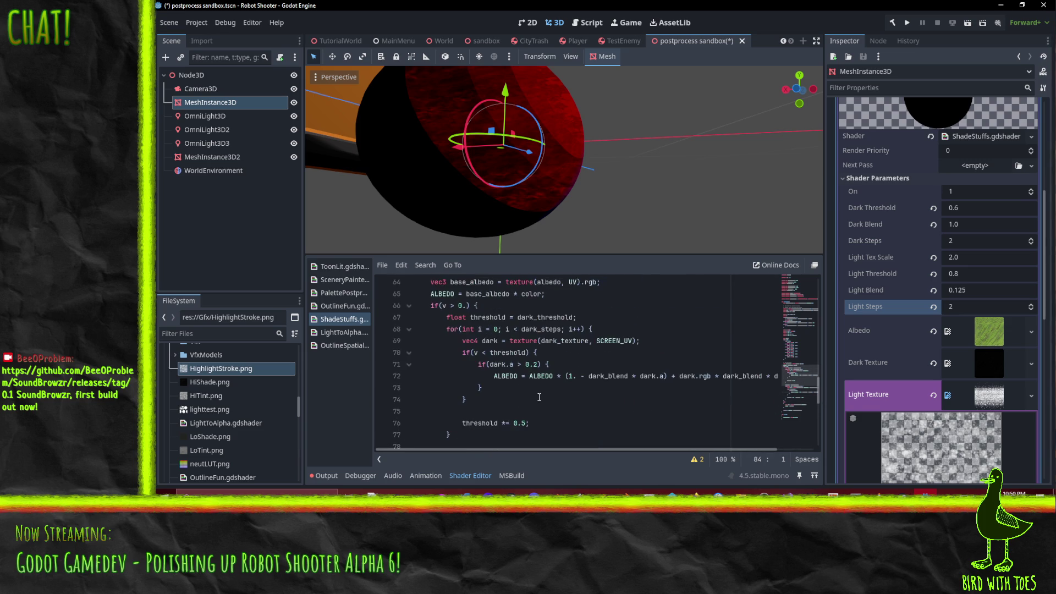
scroll(478, 363, "down", 8)
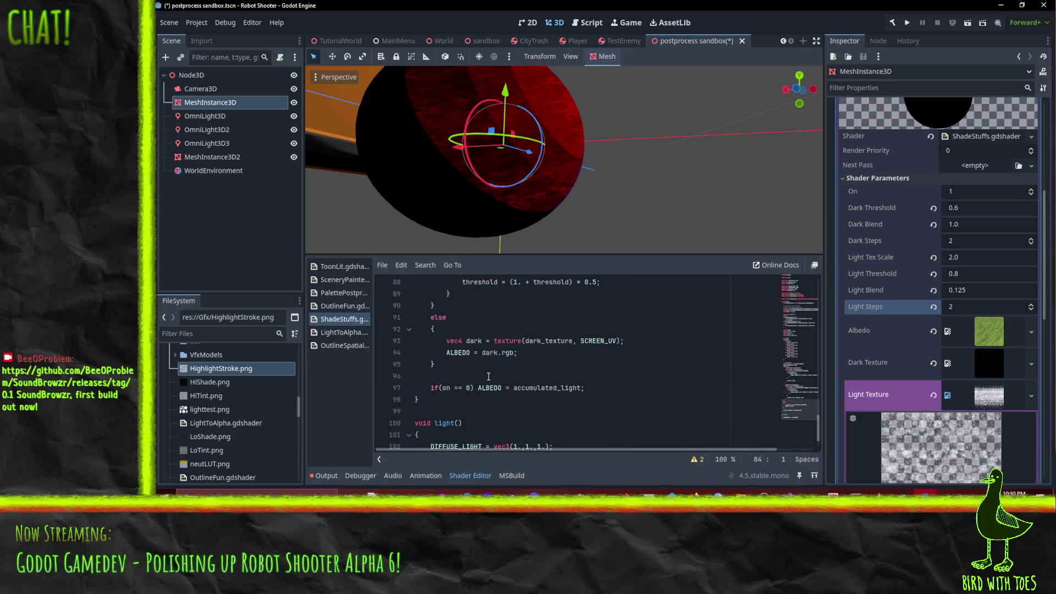
left_click(572, 358)
type("b")
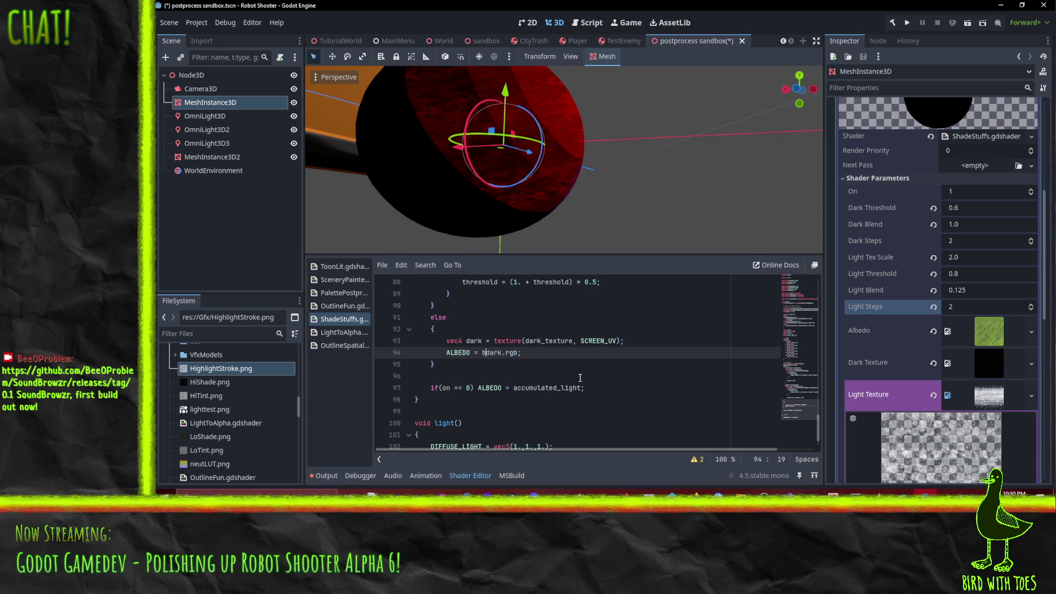
type("ase_albedo")
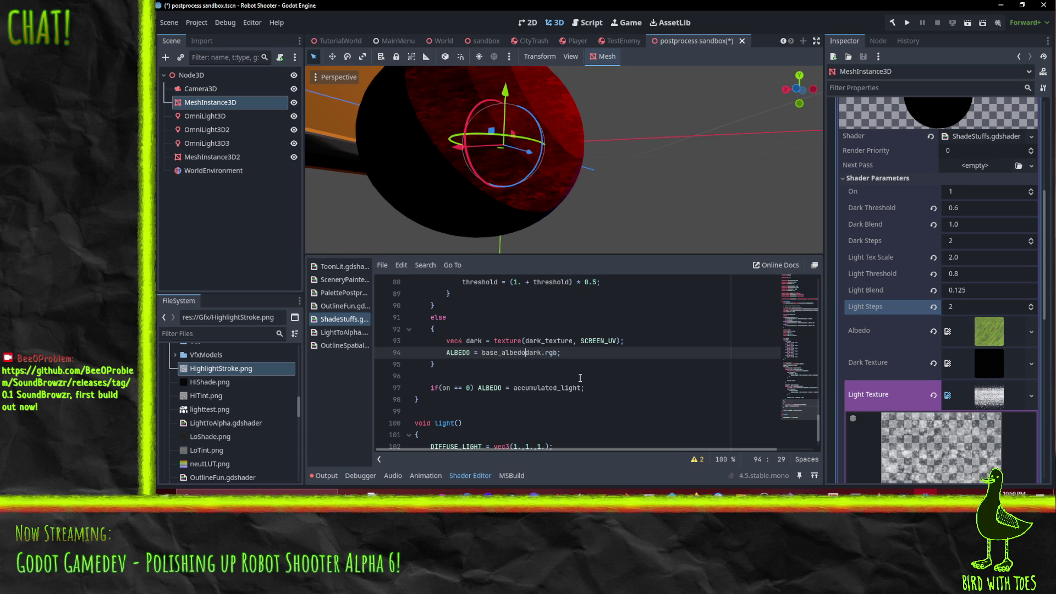
type(" *")
left_click(533, 325)
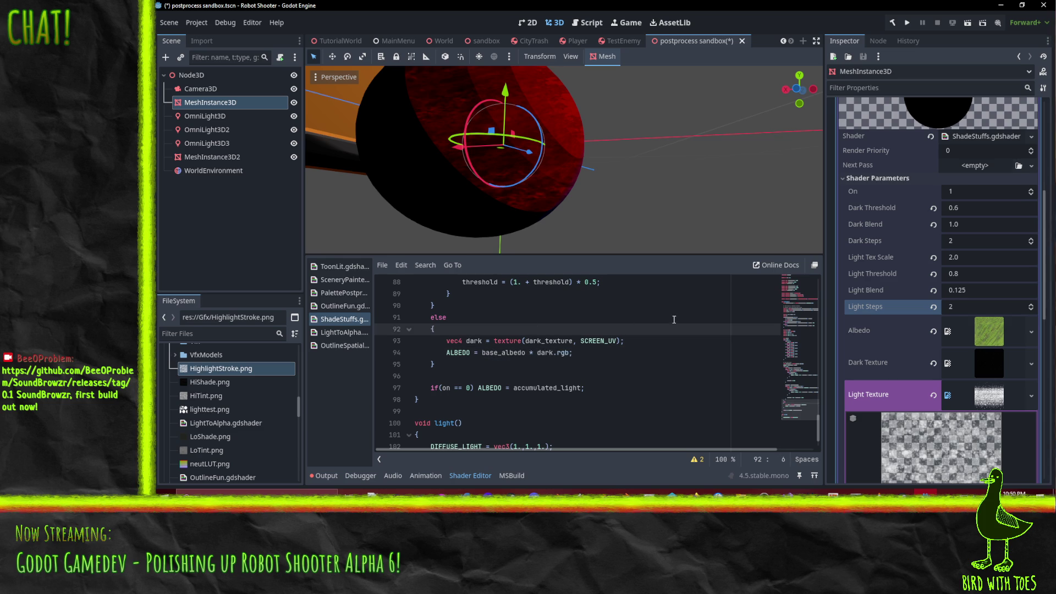
- Orbit and zoom around the sphere to inspect its red, green and blue tinted patches
left_click(612, 365)
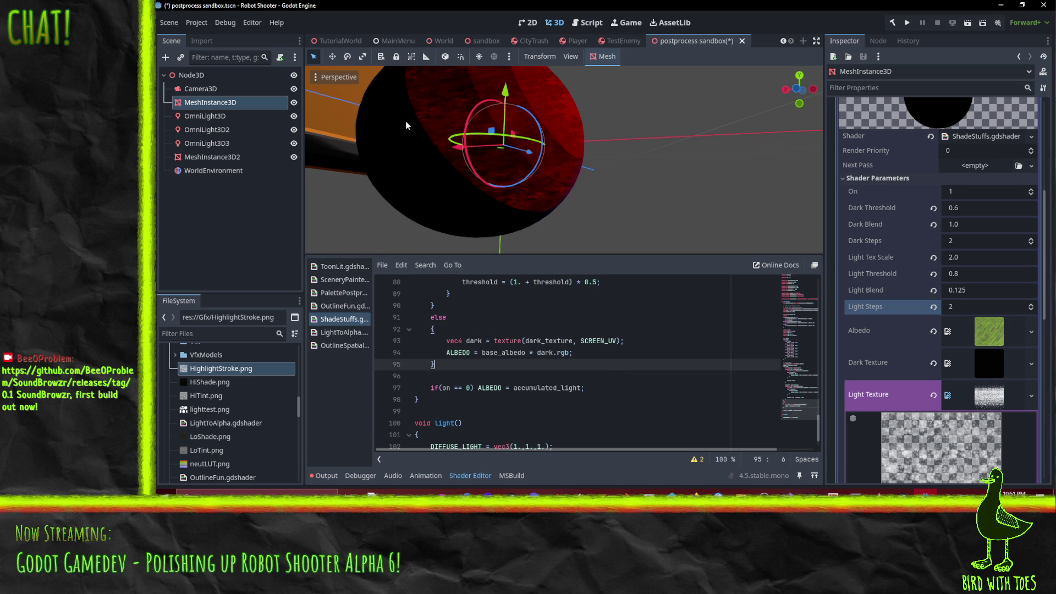
scroll(465, 137, "up", 5)
scroll(353, 250, "down", 3)
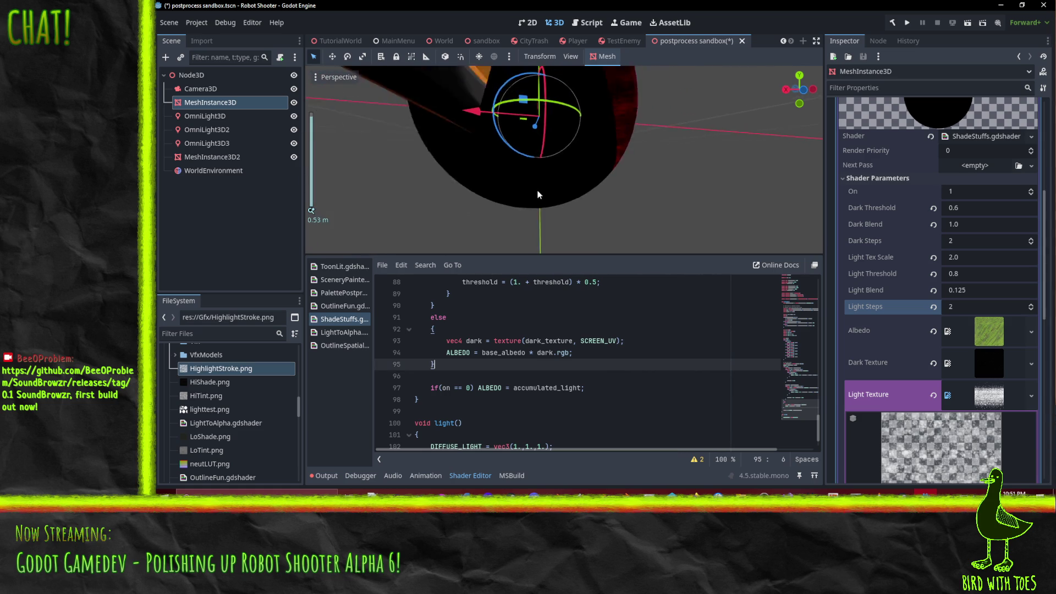
left_click_drag(530, 169, 525, 242)
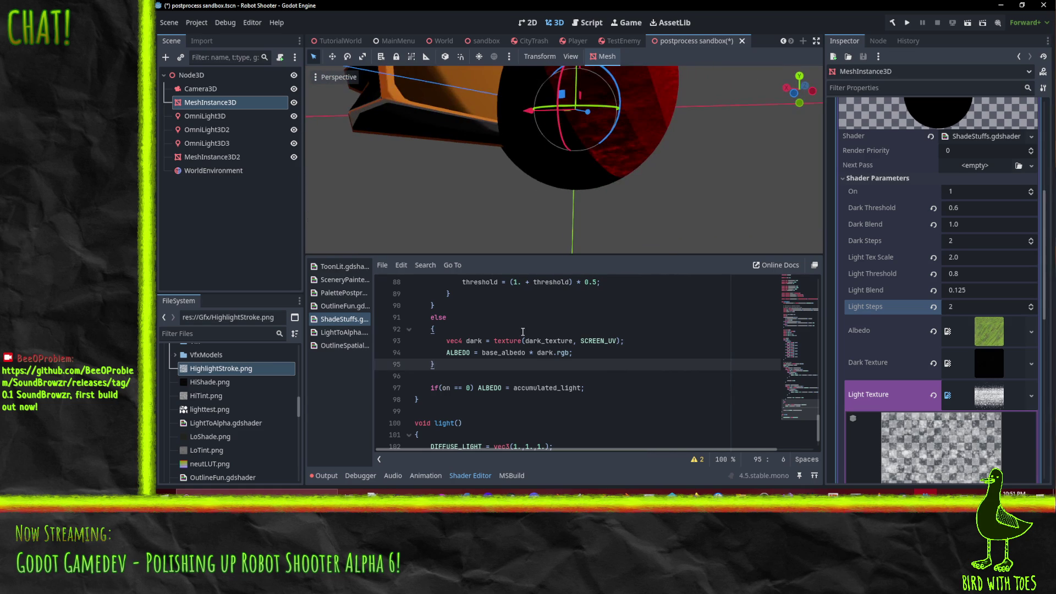
scroll(524, 393, "up", 3)
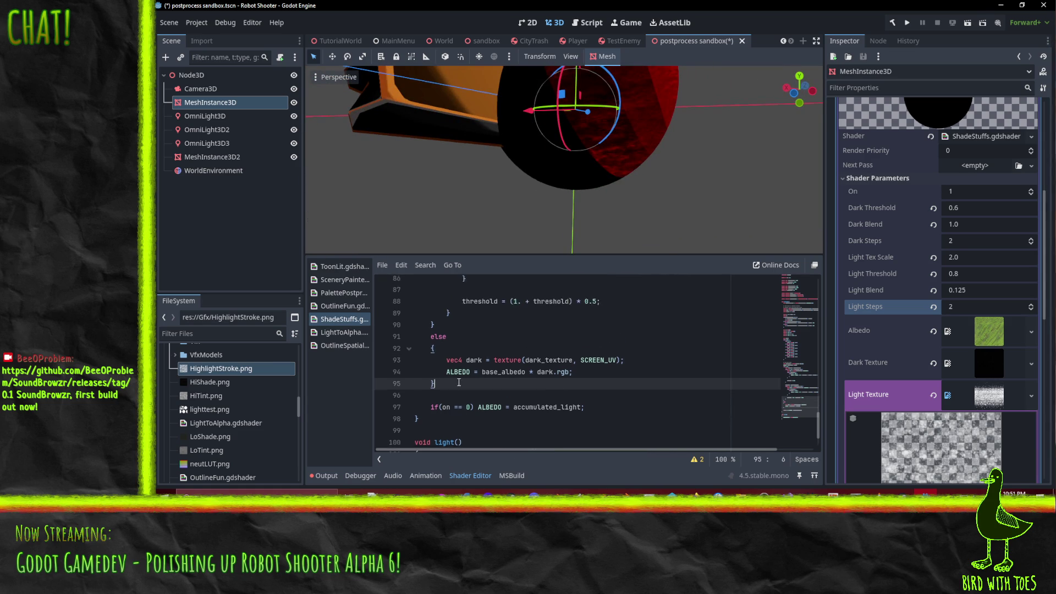
scroll(459, 382, "down", 2)
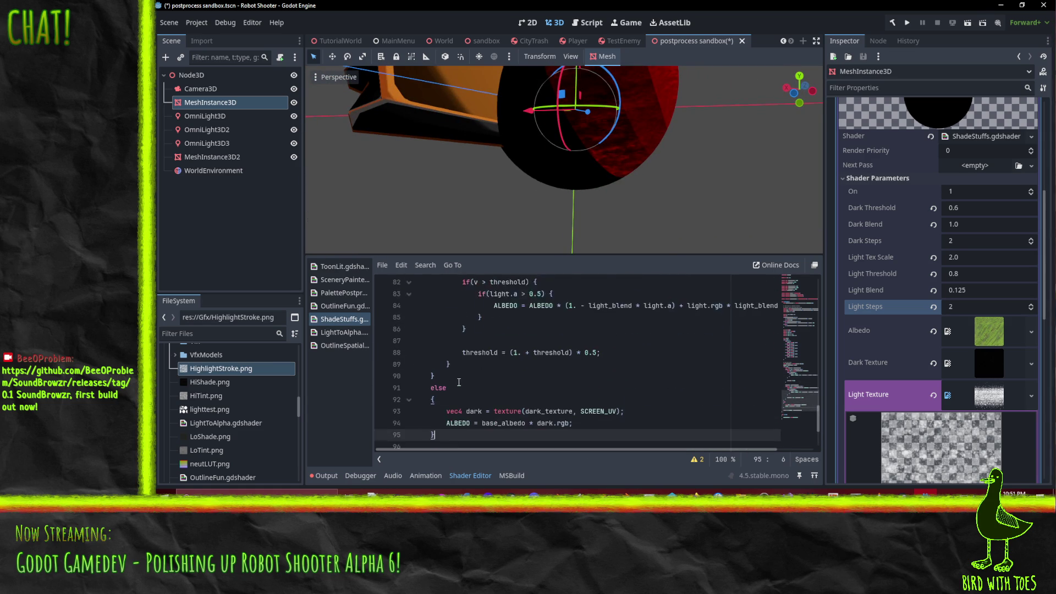
left_click(516, 370)
mouse_move(539, 147)
left_mouse_down()
mouse_move(621, 125)
mouse_move(653, 244)
left_mouse_up()
scroll(655, 242, "up", 2)
scroll(605, 170, "up", 3)
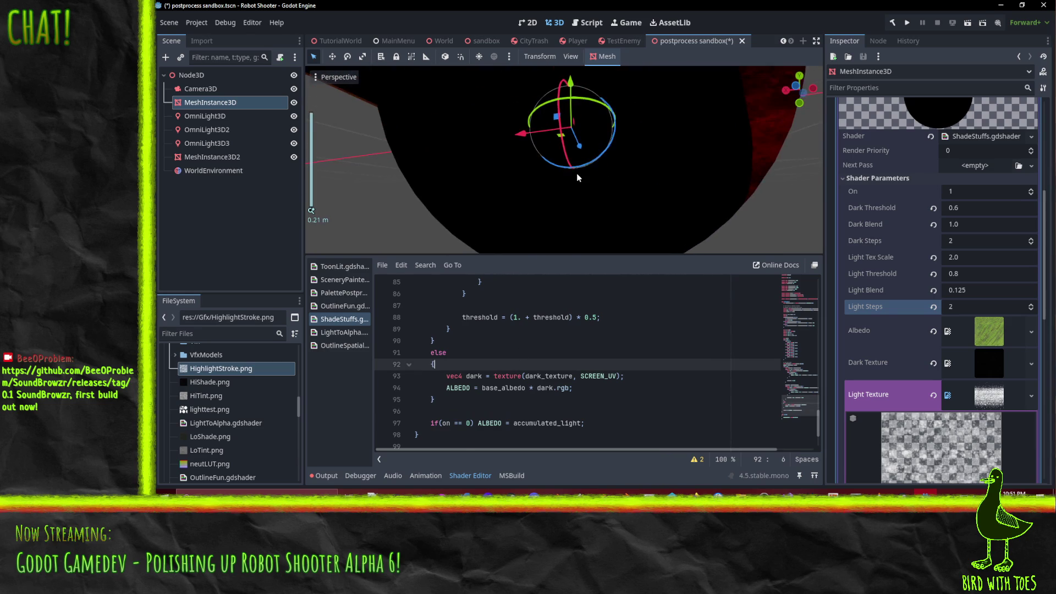
mouse_move(637, 162)
left_mouse_down()
mouse_move(524, 248)
mouse_move(430, 129)
mouse_move(510, 113)
mouse_move(513, 173)
mouse_move(628, 183)
mouse_move(580, 184)
left_mouse_up()
scroll(579, 184, "down", 6)
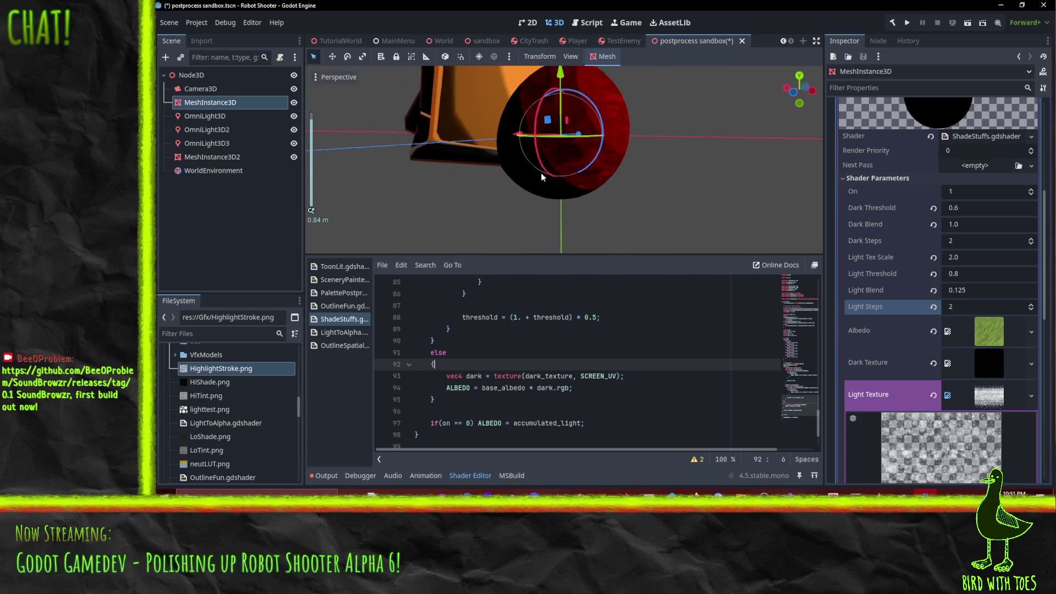
mouse_move(534, 157)
left_mouse_down()
mouse_move(503, 212)
mouse_move(372, 95)
left_mouse_up()
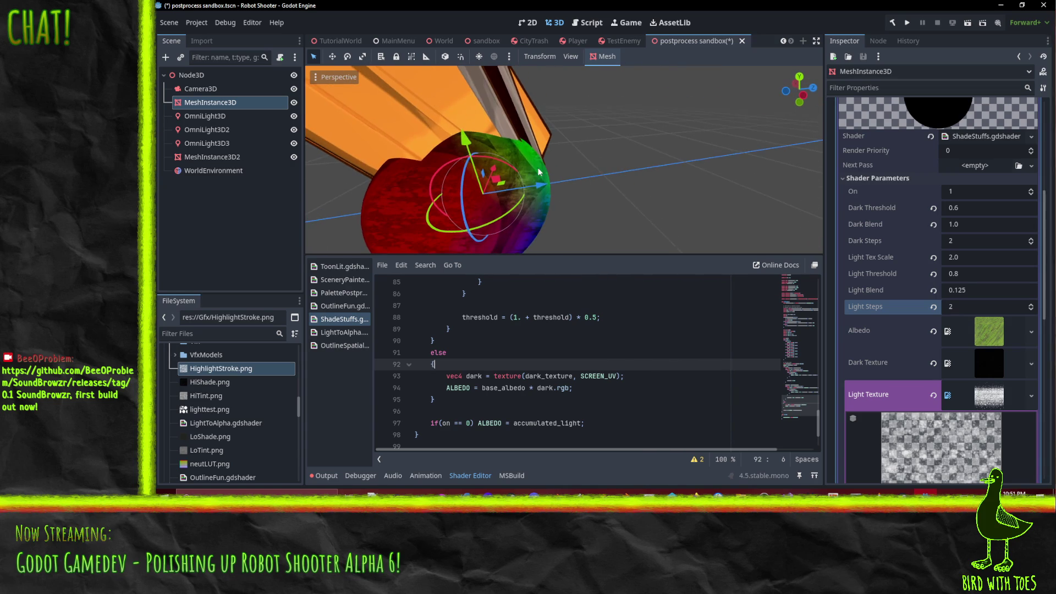
mouse_move(537, 167)
left_mouse_down()
mouse_move(437, 177)
mouse_move(579, 330)
left_mouse_up()
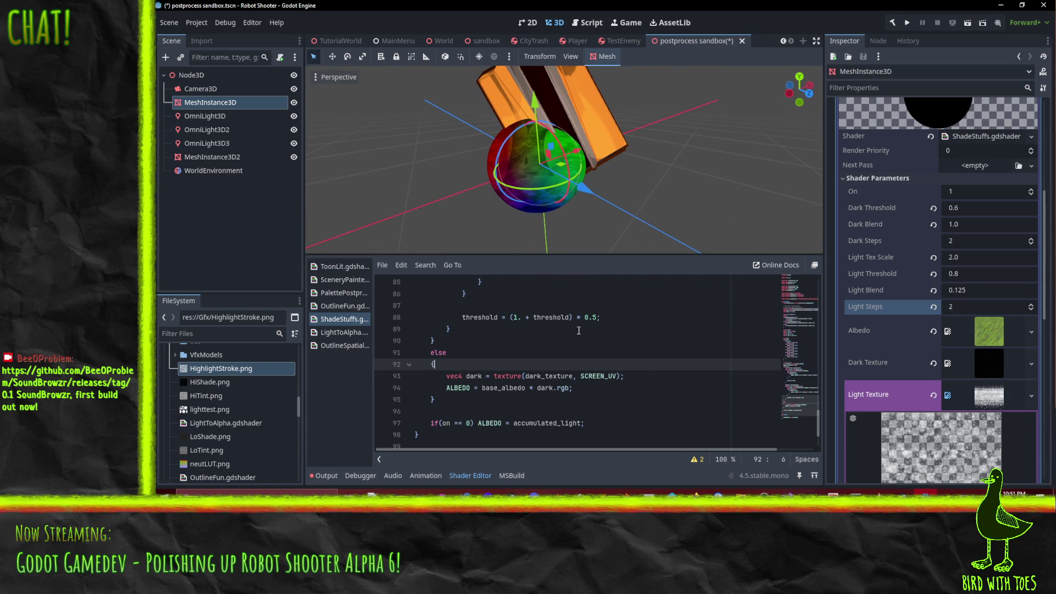
- On line 94, weight base_albedo by (1. - dark.a) and dark.rgb by dark.a, keeping *.5 factors
left_click(522, 389)
type("* (1 - dark")
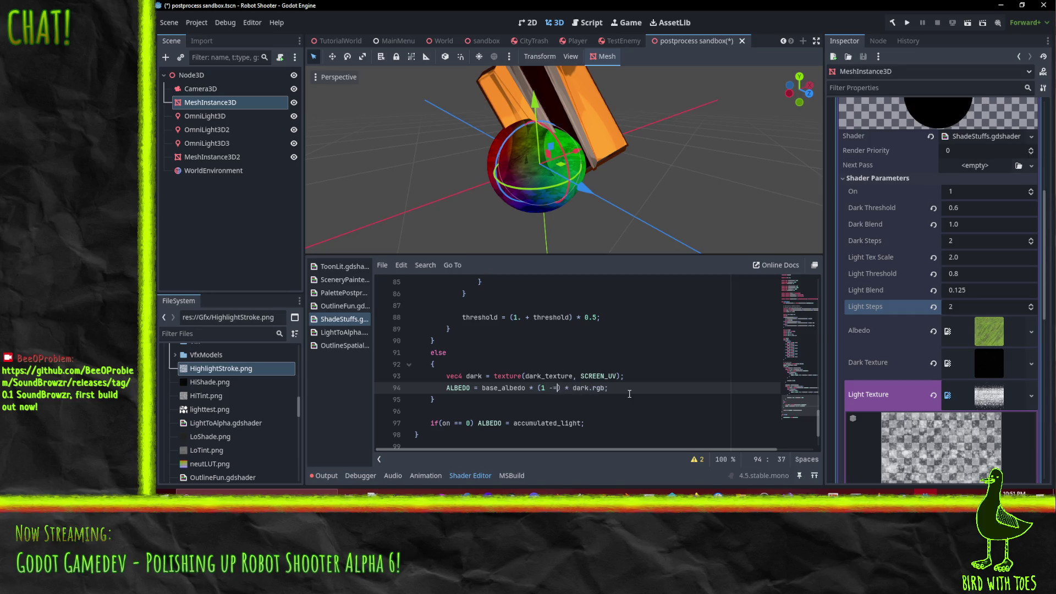
type(".a")
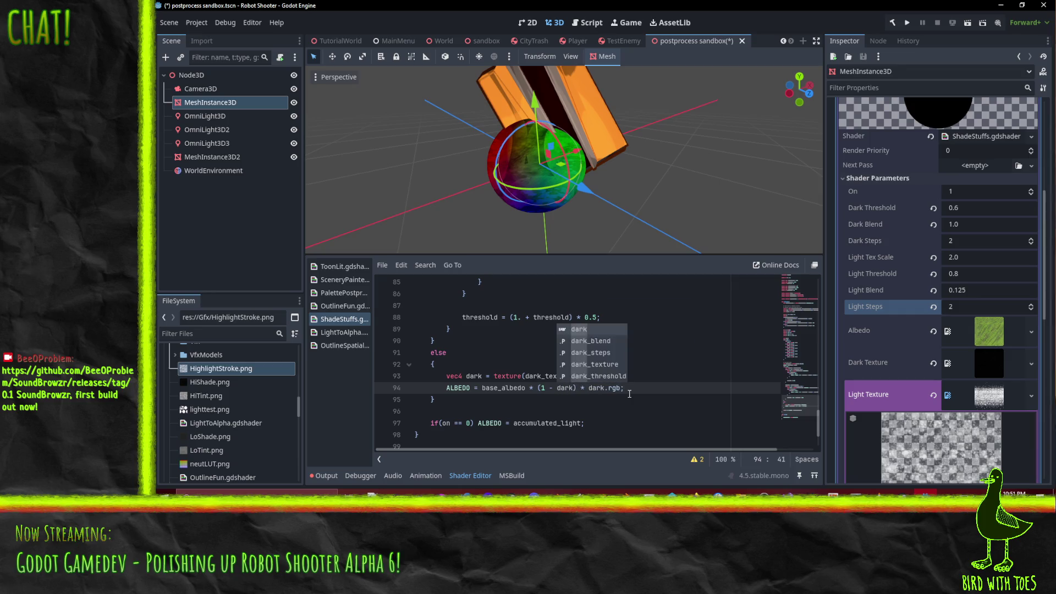
left_click(630, 394)
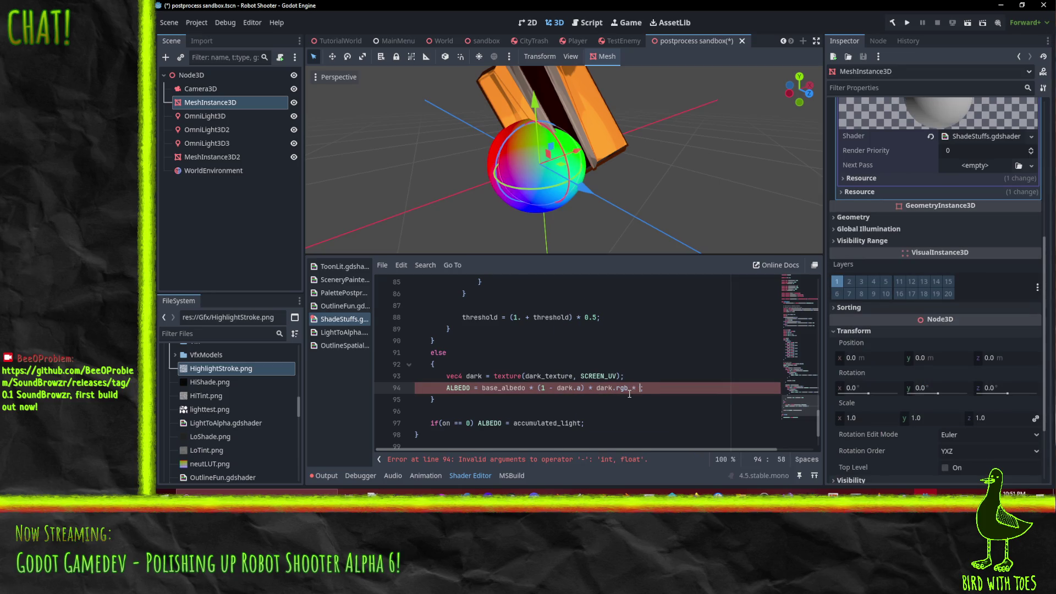
type("dark.a")
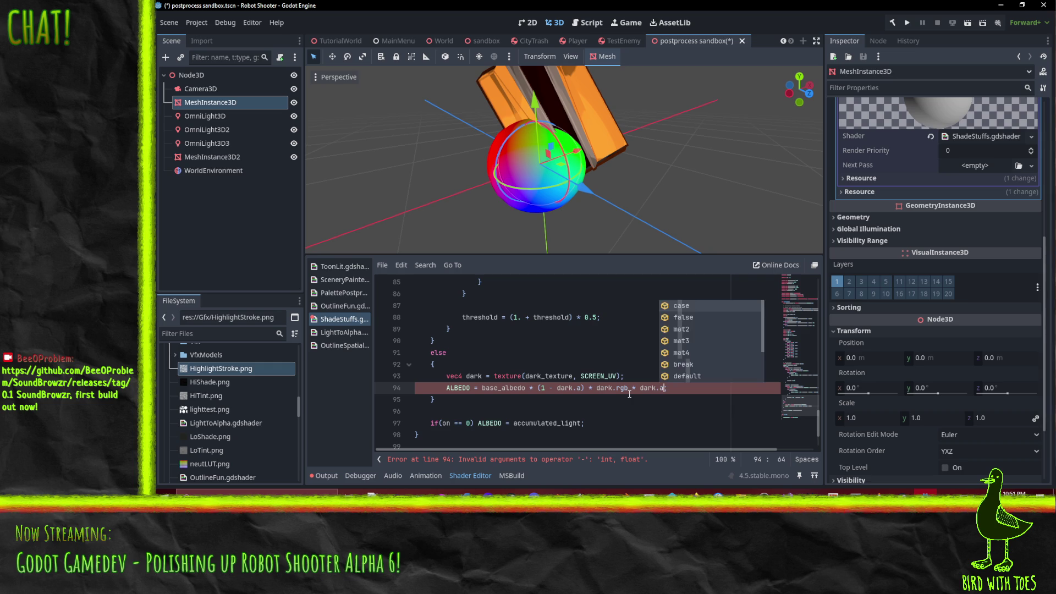
key("Left")
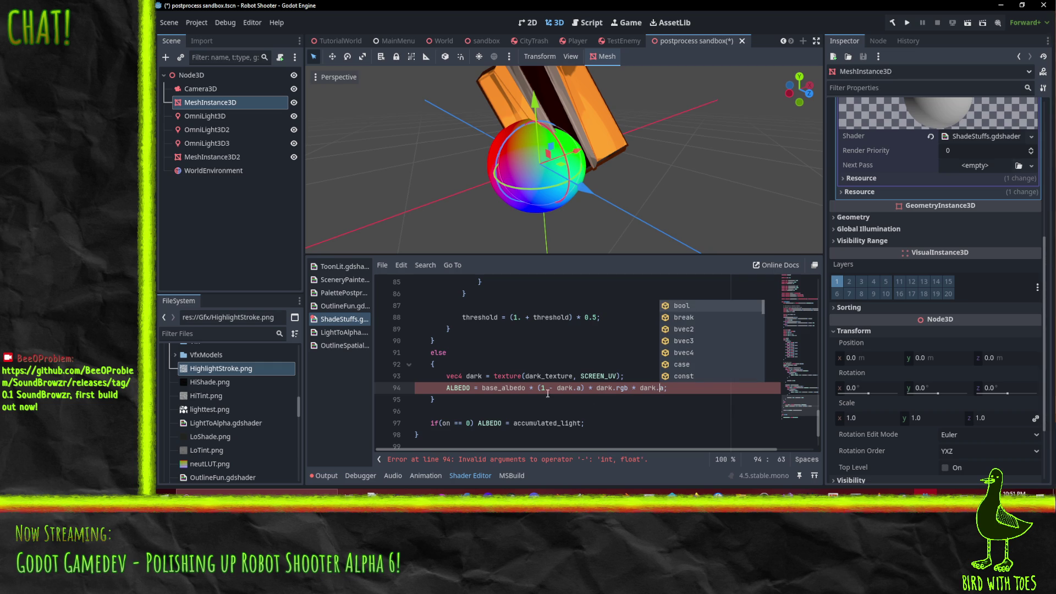
left_click(547, 392)
type(".")
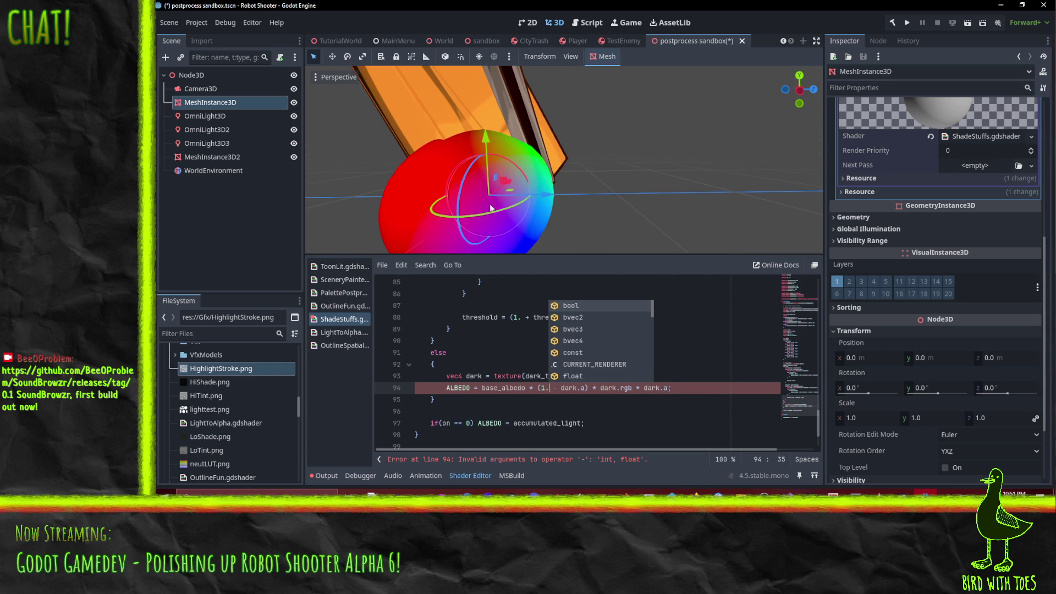
scroll(464, 184, "up", 5)
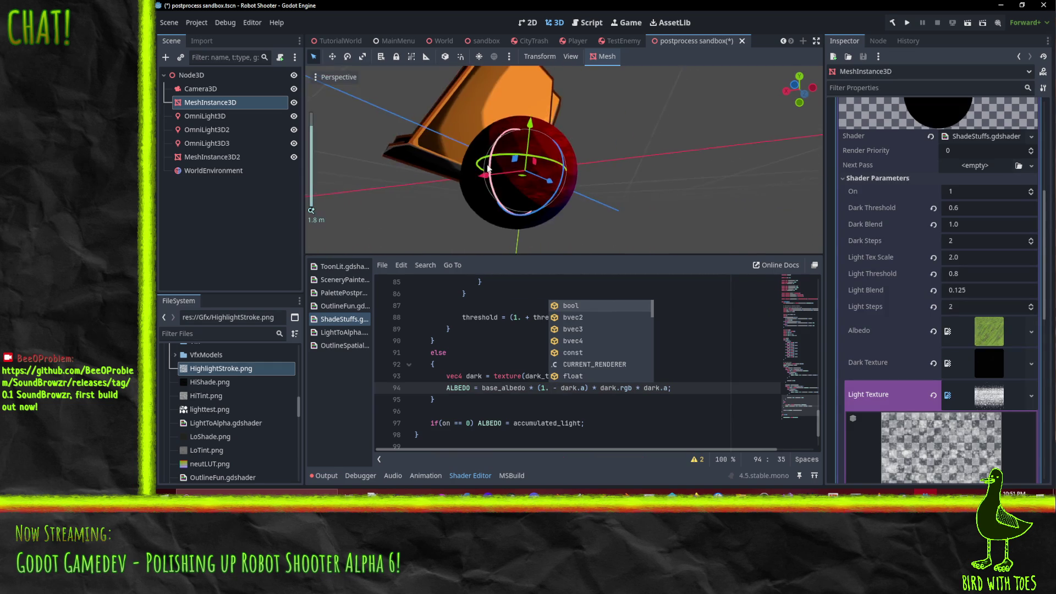
scroll(536, 153, "up", 4)
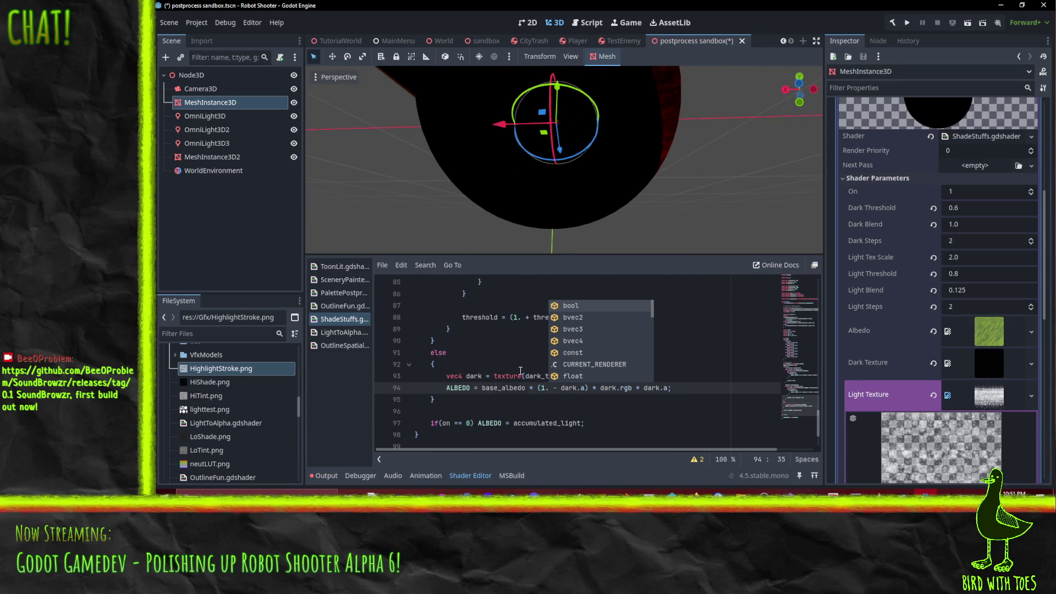
left_click(585, 398)
left_click(582, 389)
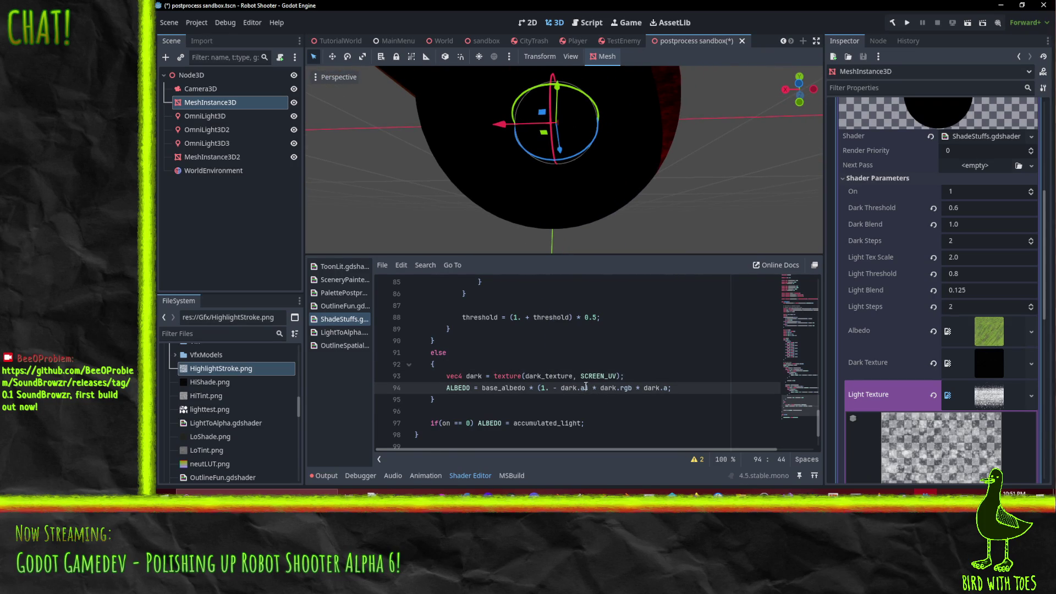
type("*.5")
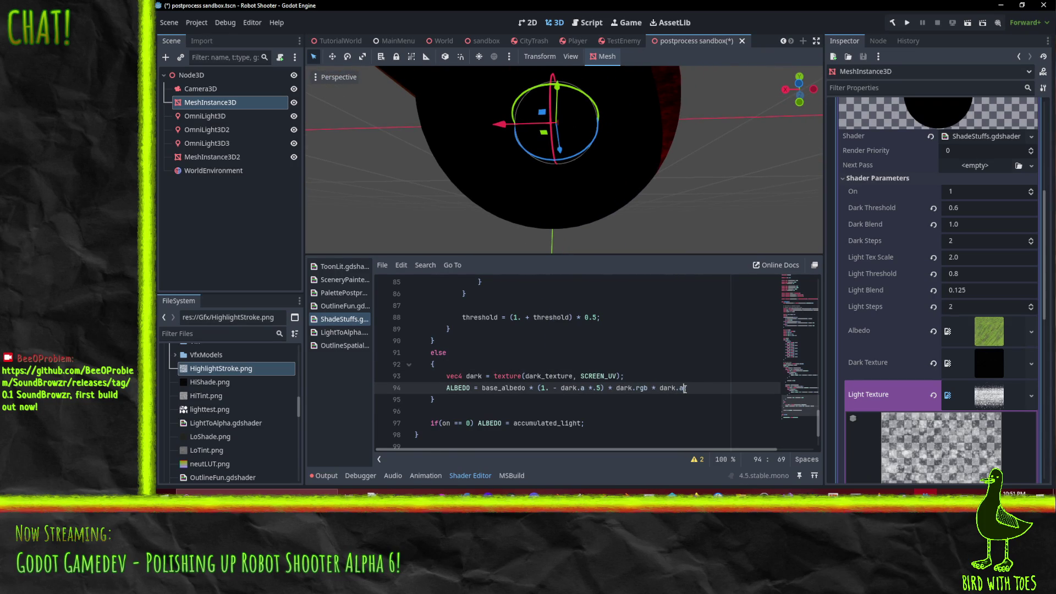
- Temporarily comment out the dark blend after base_albedo with ;// to compare the sphere's shading
left_click(676, 380)
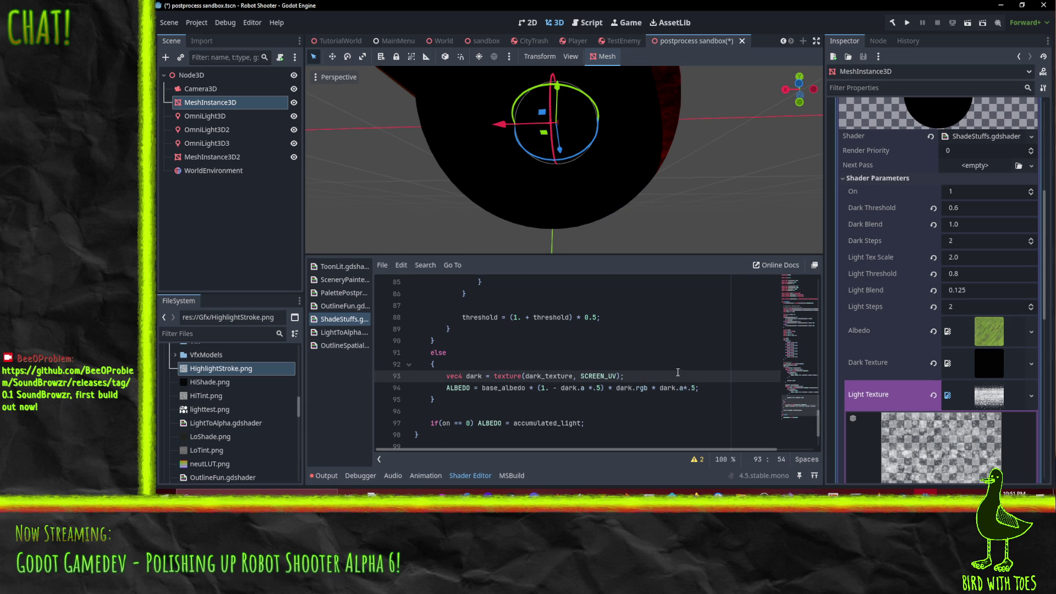
left_click_drag(571, 163, 551, 187)
left_click(528, 388)
left_click(518, 377)
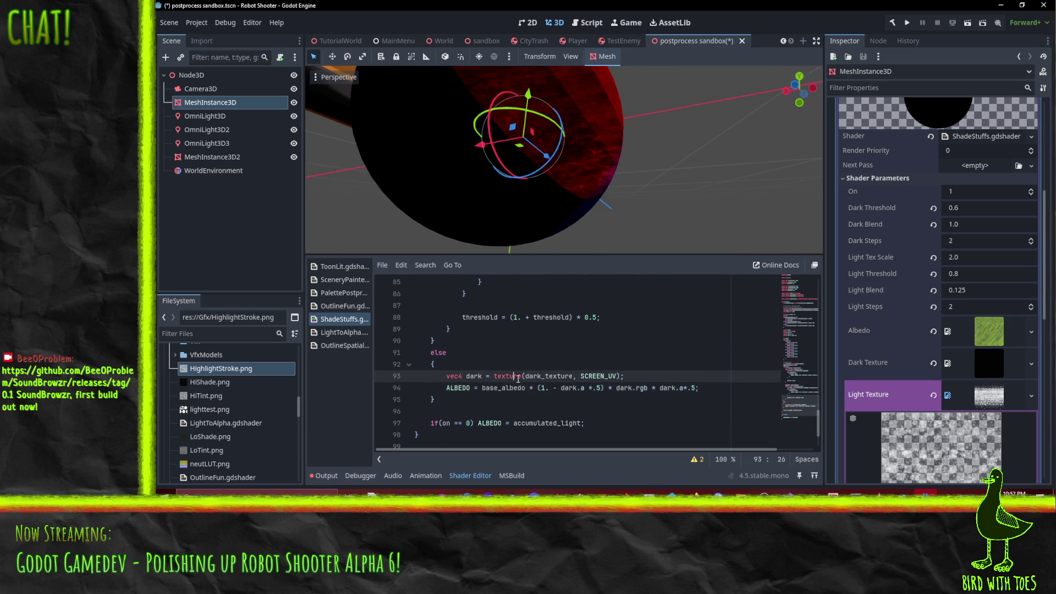
mouse_move(489, 164)
left_mouse_down()
mouse_move(510, 156)
mouse_move(494, 162)
mouse_move(504, 166)
left_mouse_up()
left_click(531, 390)
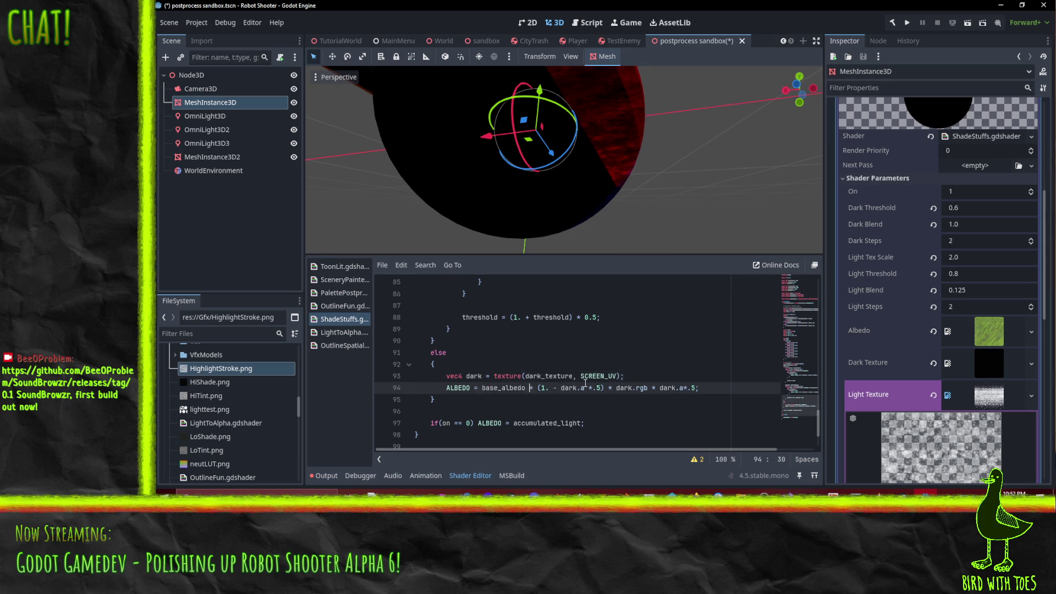
type(";//")
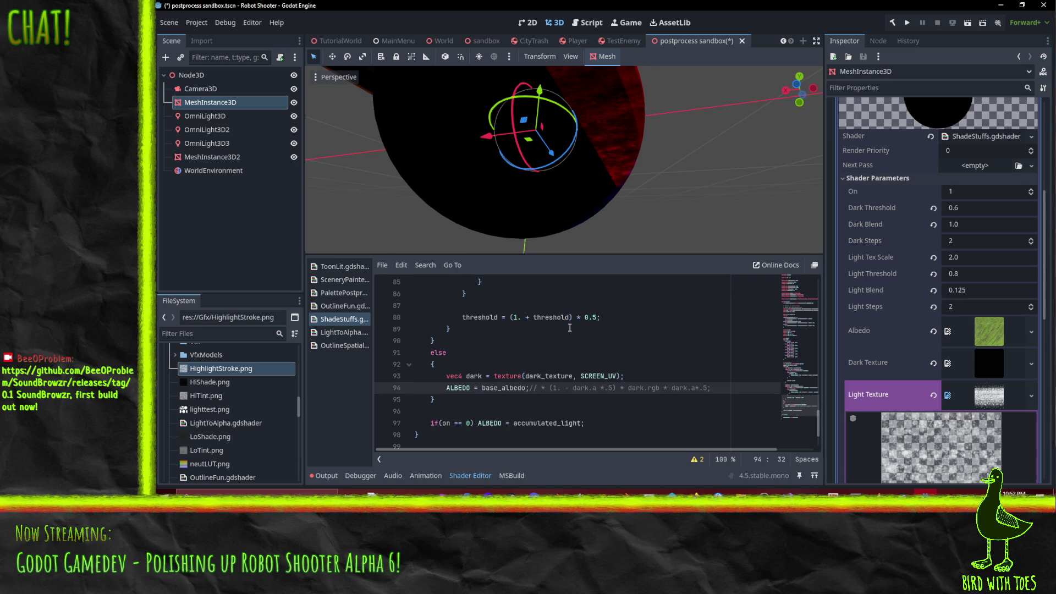
left_click(592, 343)
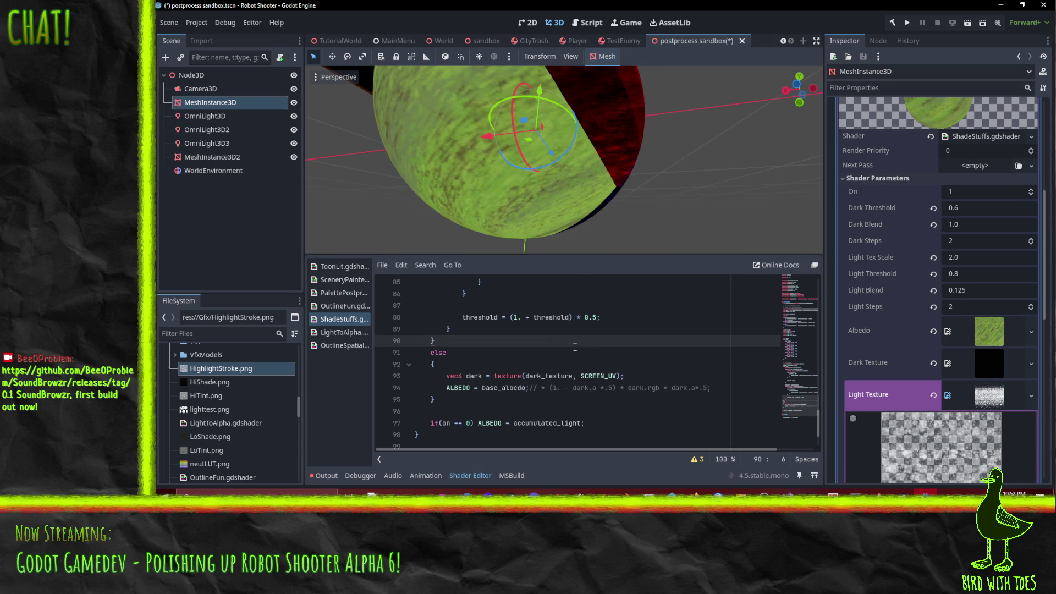
left_click_drag(572, 220, 576, 173)
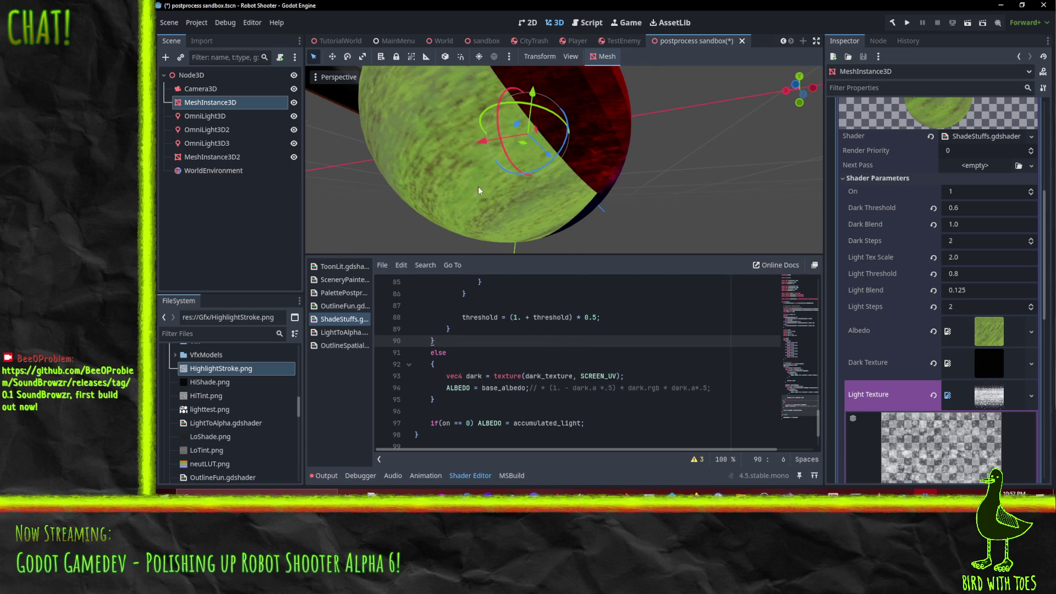
mouse_move(478, 191)
left_mouse_down()
mouse_move(506, 161)
mouse_move(465, 160)
mouse_move(479, 179)
mouse_move(510, 186)
mouse_move(501, 193)
left_mouse_up()
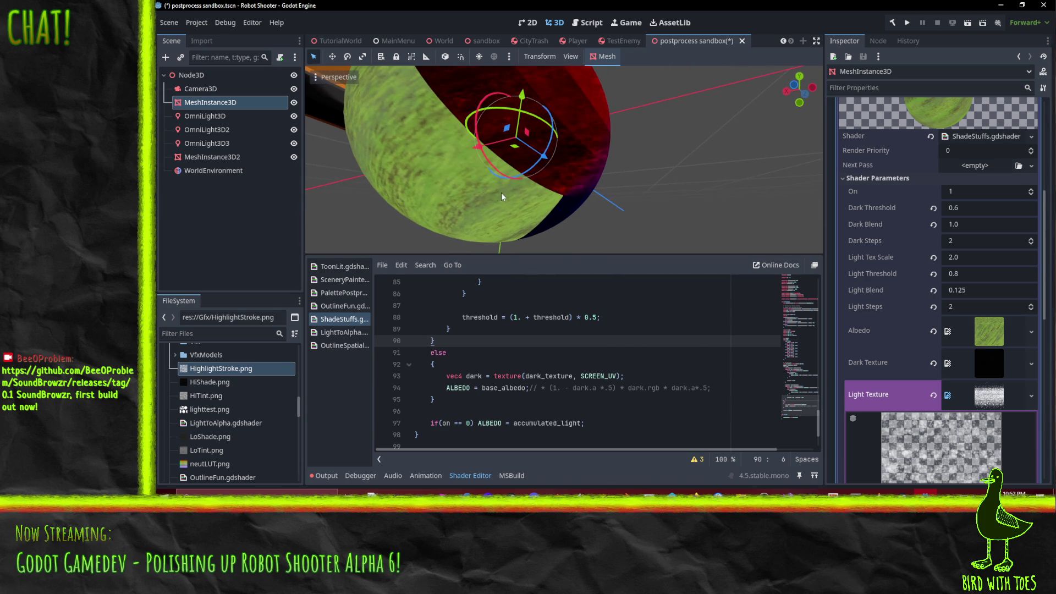
- Restore line 94, change the middle * to + and remove both *.5 factors
left_click(525, 389)
key("Delete")
key("Delete")
key("Delete")
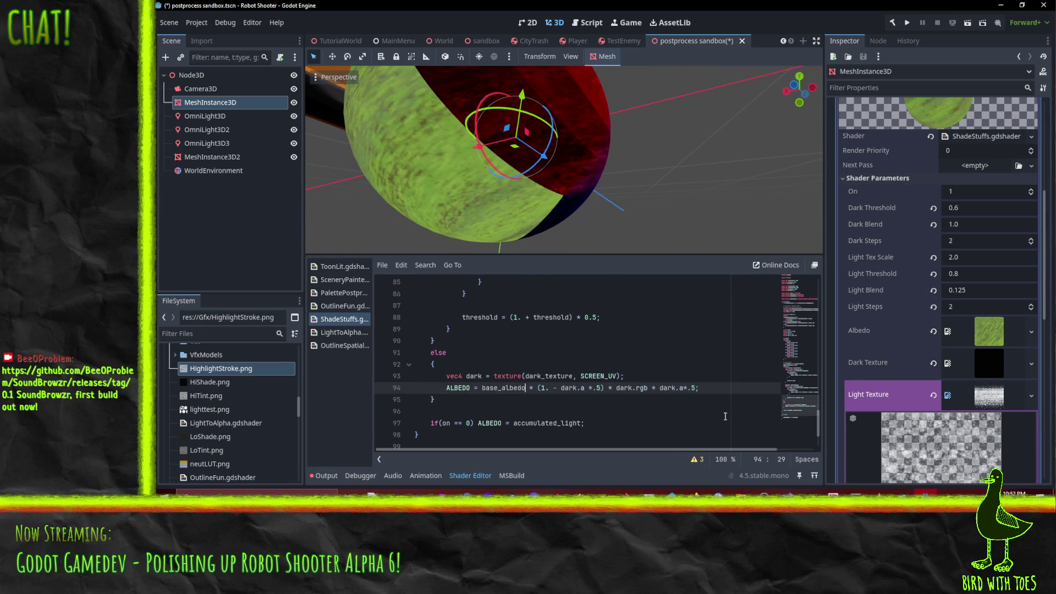
key("Right")
key("Right")
key("Right")
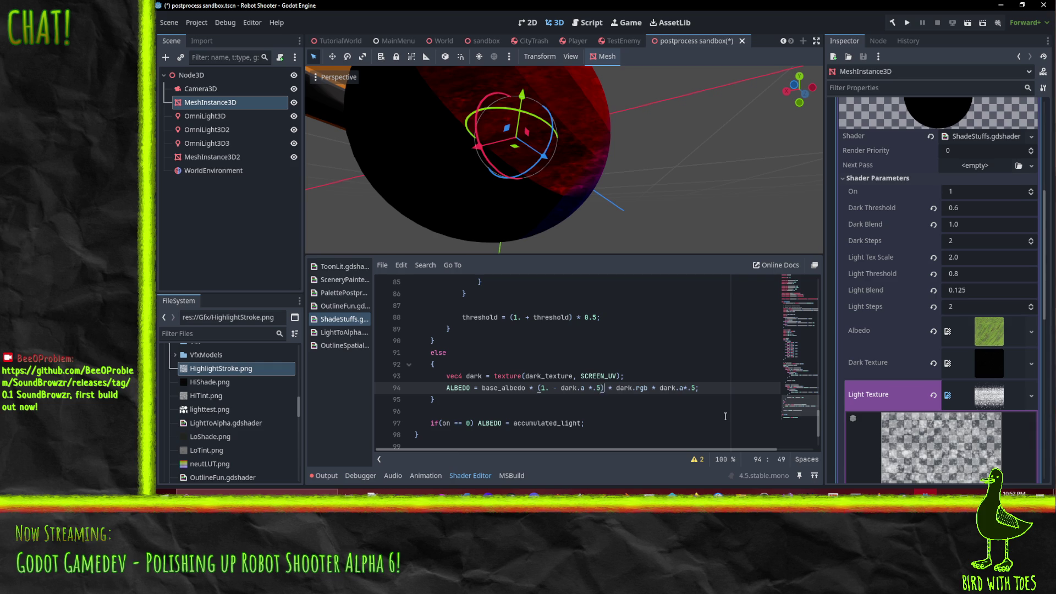
key("Right")
key("Delete")
type("+")
key("Left")
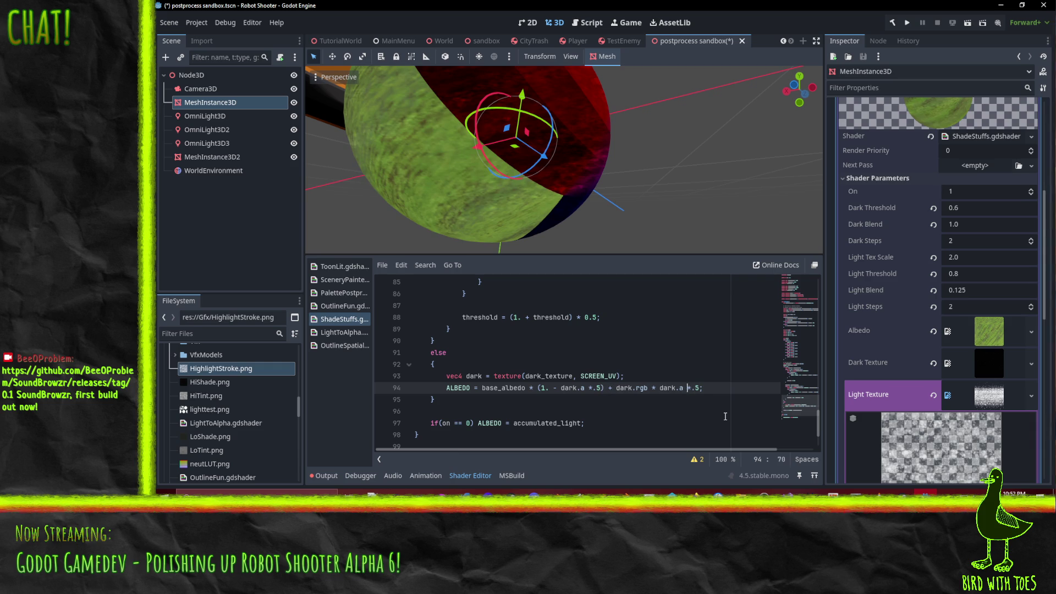
key("Delete")
key("Delete")
key("Delete")
key("Left")
key("BackSpace")
key("BackSpace")
key("BackSpace")
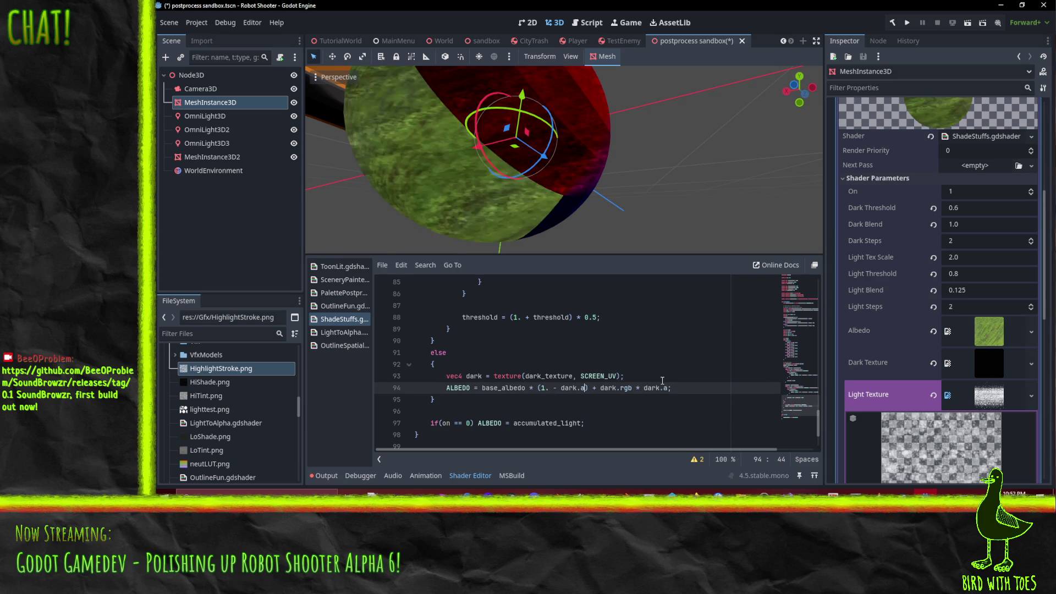
key("Up")
key("End")
- Below line 94, add a for loop: for(int i = 0; i < dark_steps; i++) {
scroll(481, 114, "up", 2)
scroll(474, 126, "down", 3)
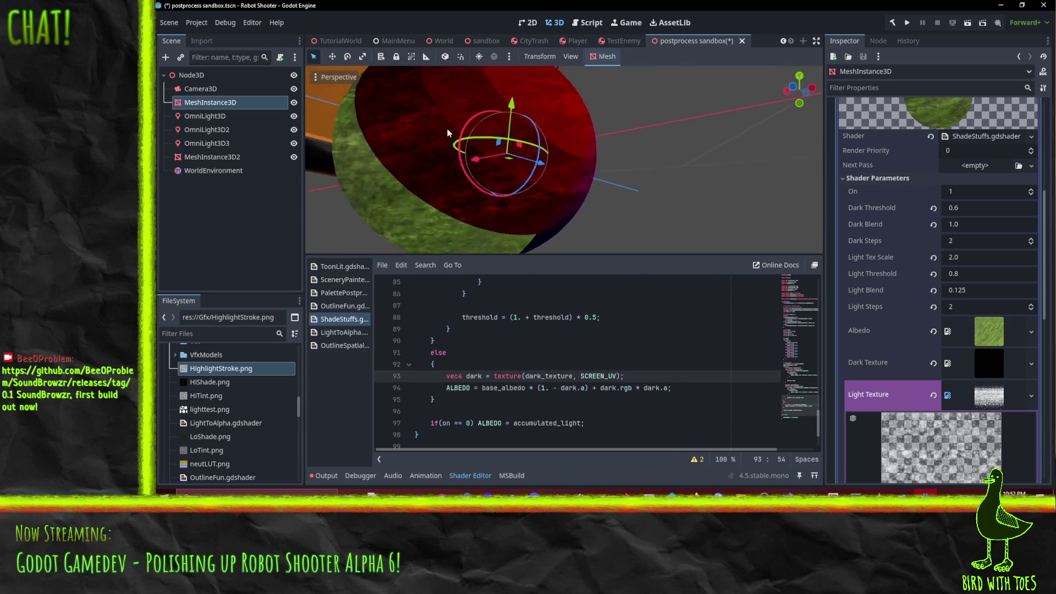
mouse_move(467, 164)
left_mouse_down()
mouse_move(608, 159)
mouse_move(511, 174)
left_mouse_up()
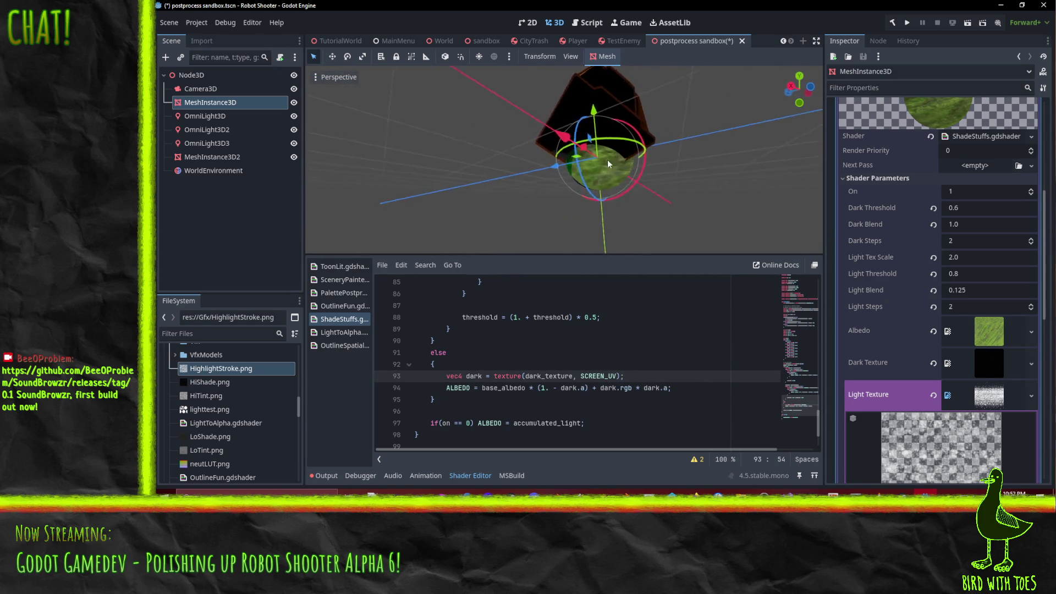
scroll(511, 174, "up", 3)
scroll(522, 180, "down", 1)
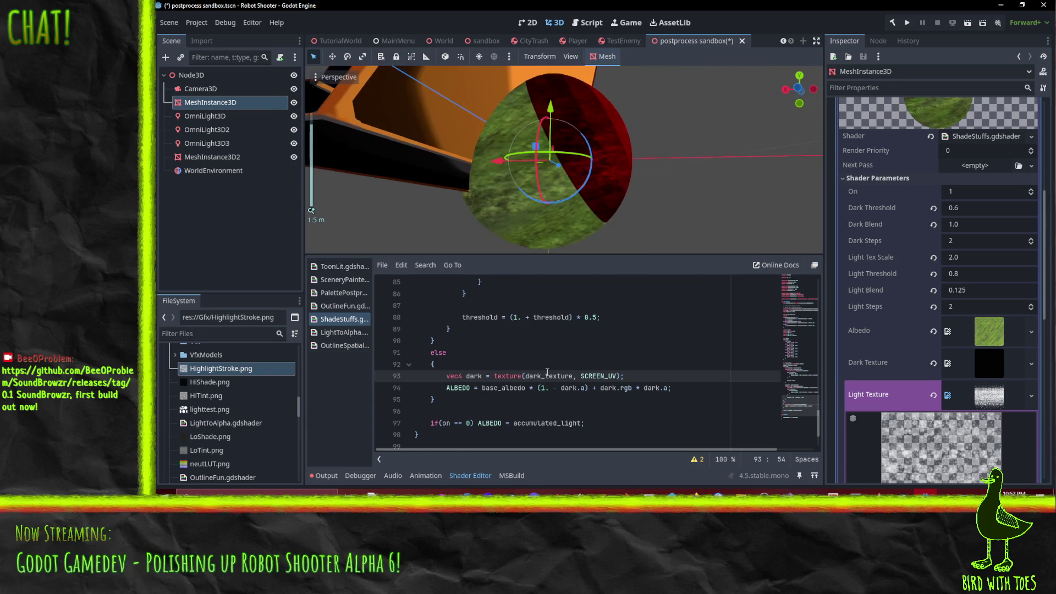
scroll(633, 376, "up", 3)
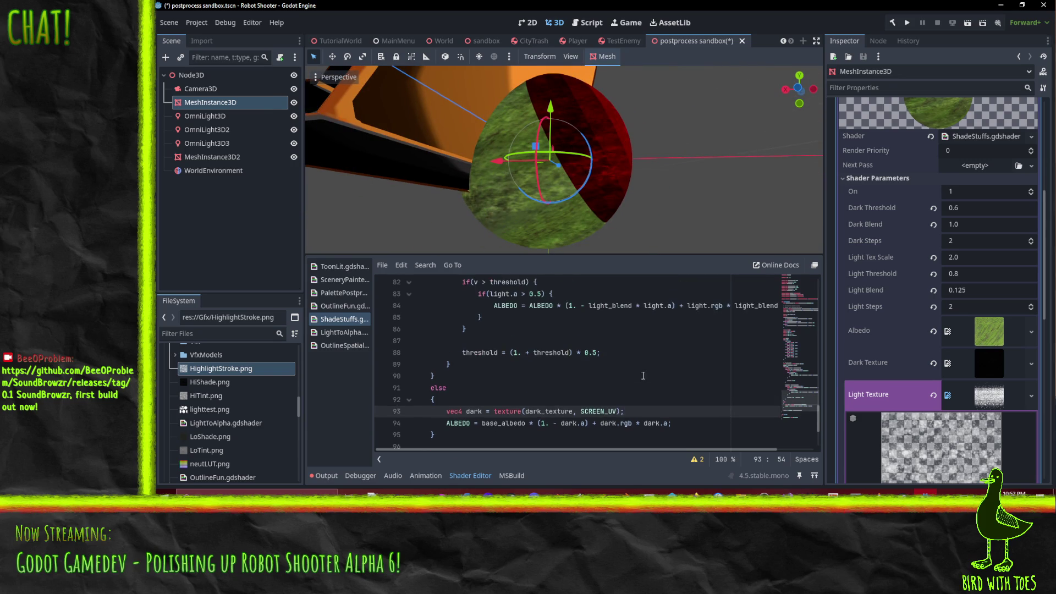
scroll(644, 376, "up", 1)
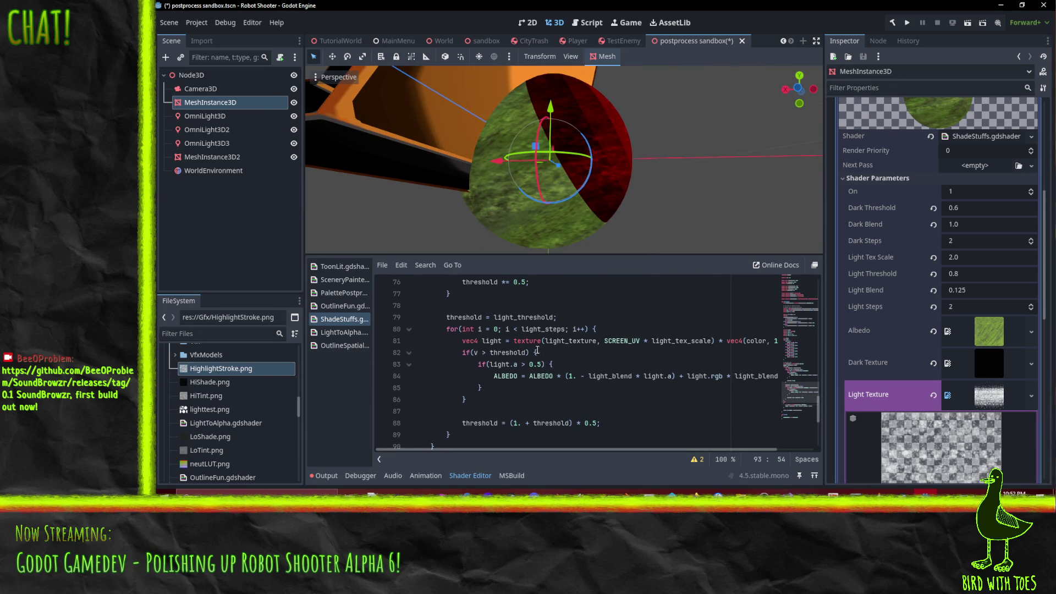
scroll(547, 344, "up", 4)
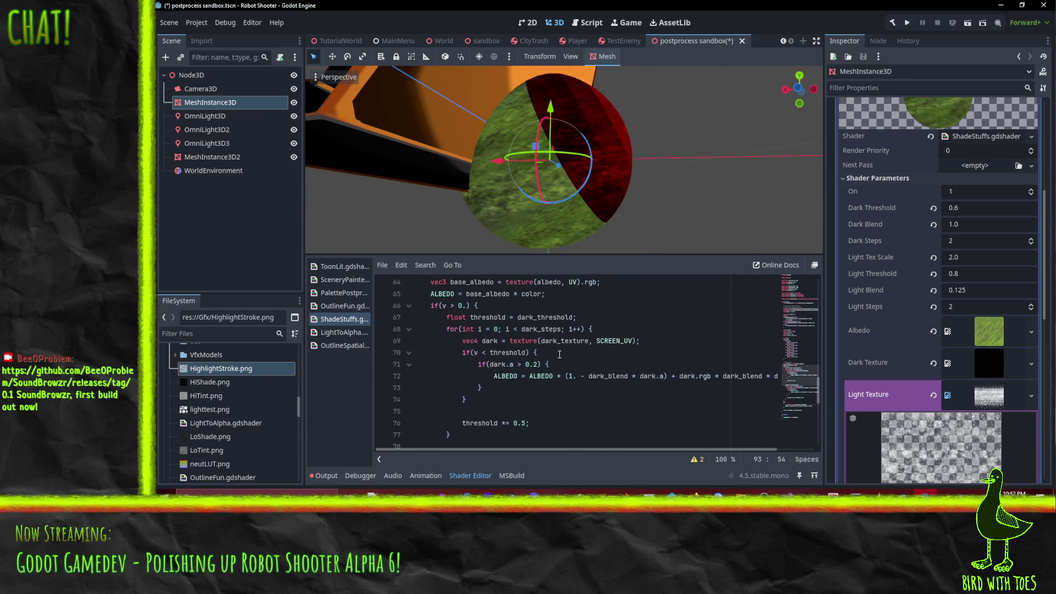
left_click(479, 329)
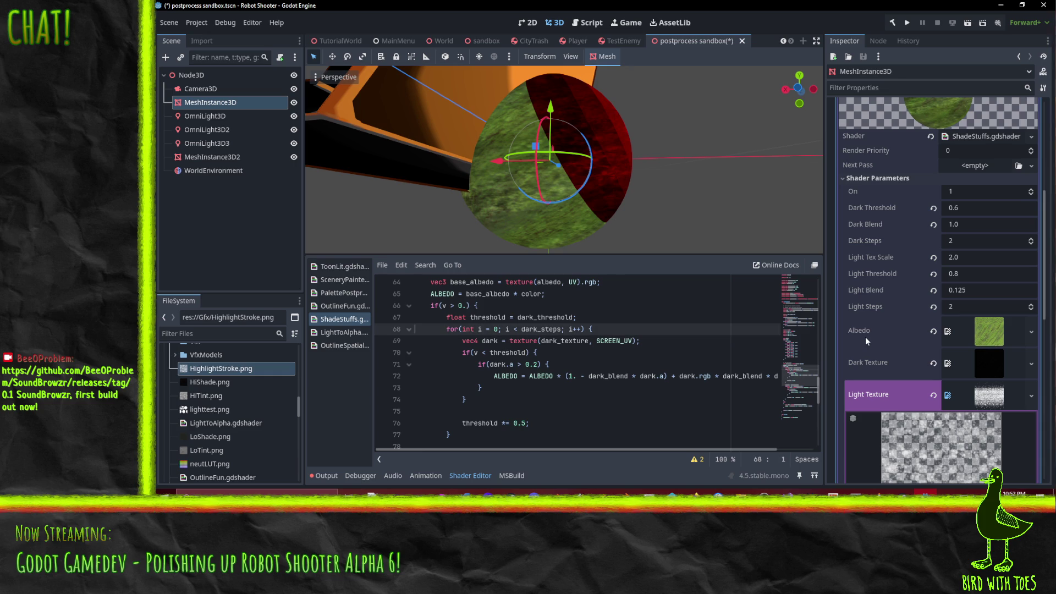
scroll(566, 322, "down", 7)
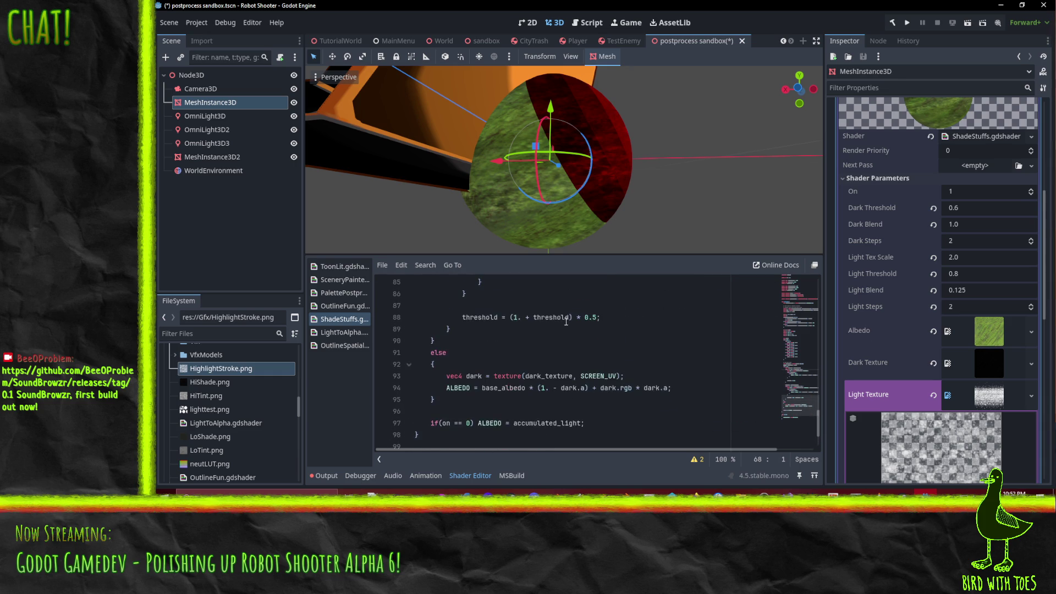
left_click(496, 388)
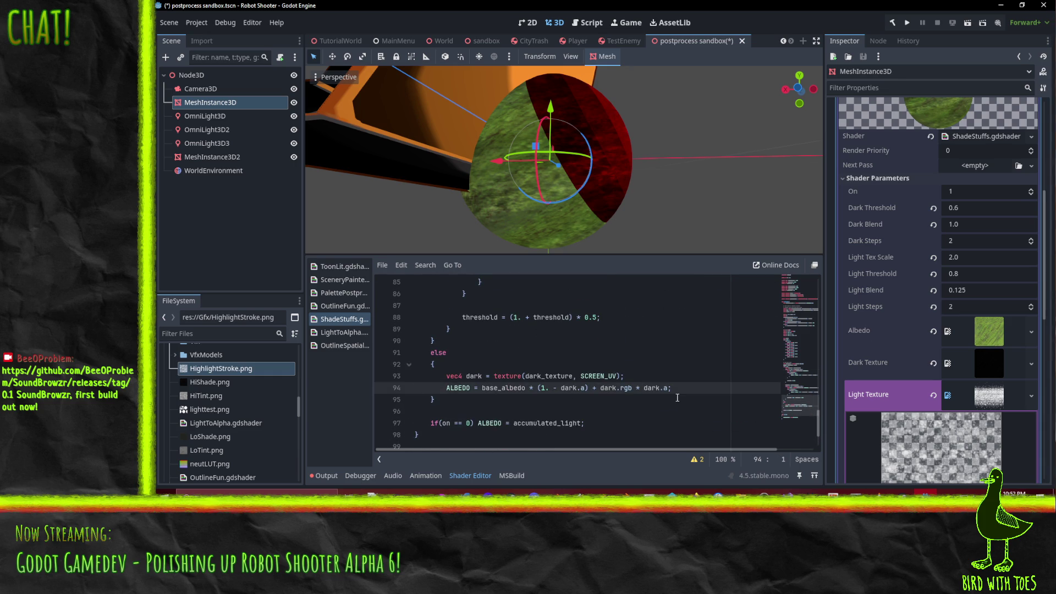
key("Return")
type("for(int i = 0; i < dark_steps; i++) {")
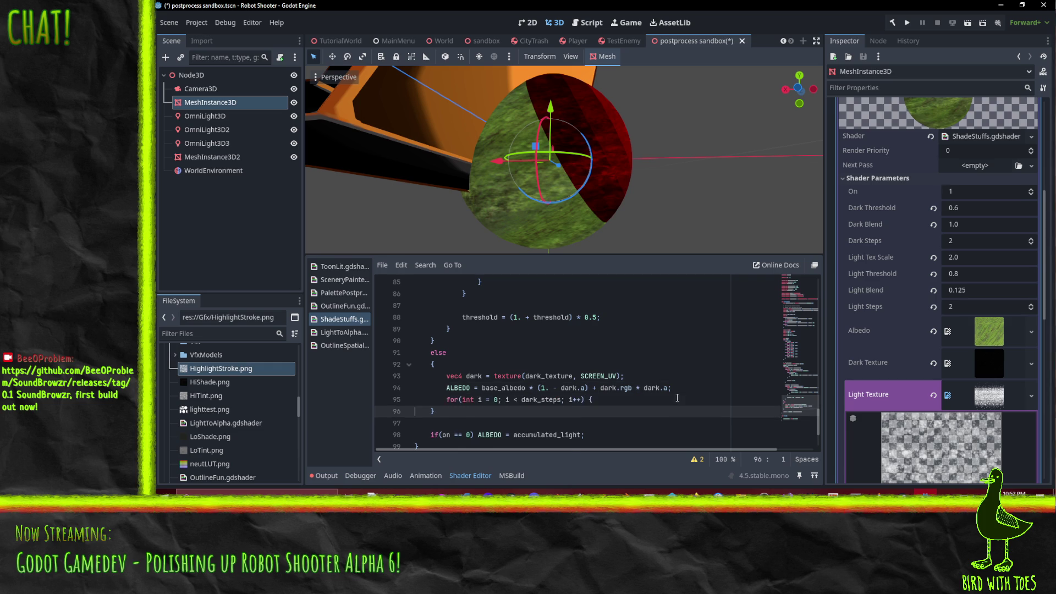
key("Return")
key("BackSpace")
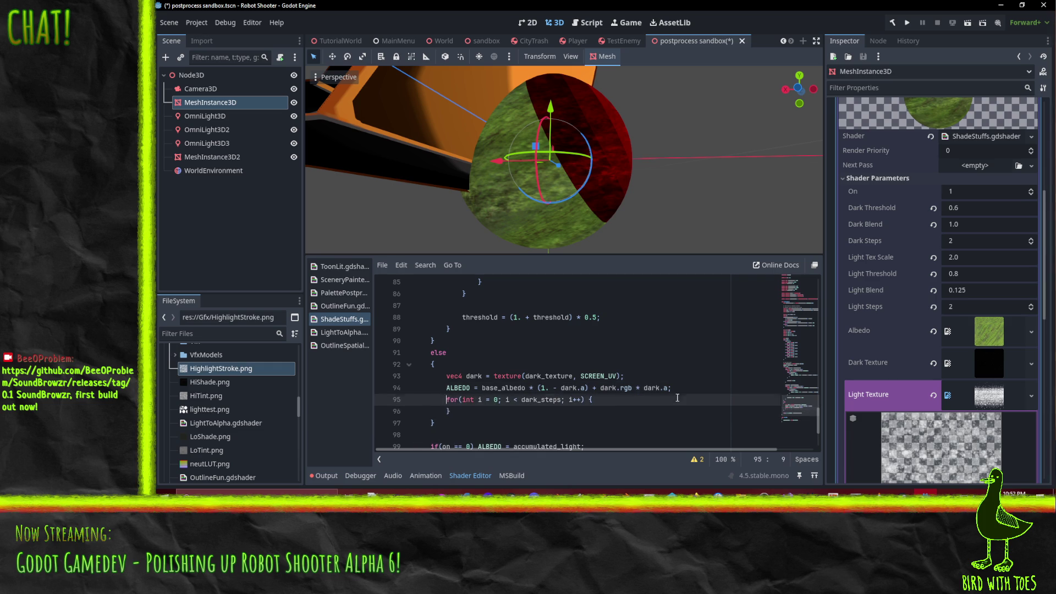
- Copy the ALBEDO line into the loop body and replace base_albedo with ALBEDO there
key("Up")
key("Up")
key("Home")
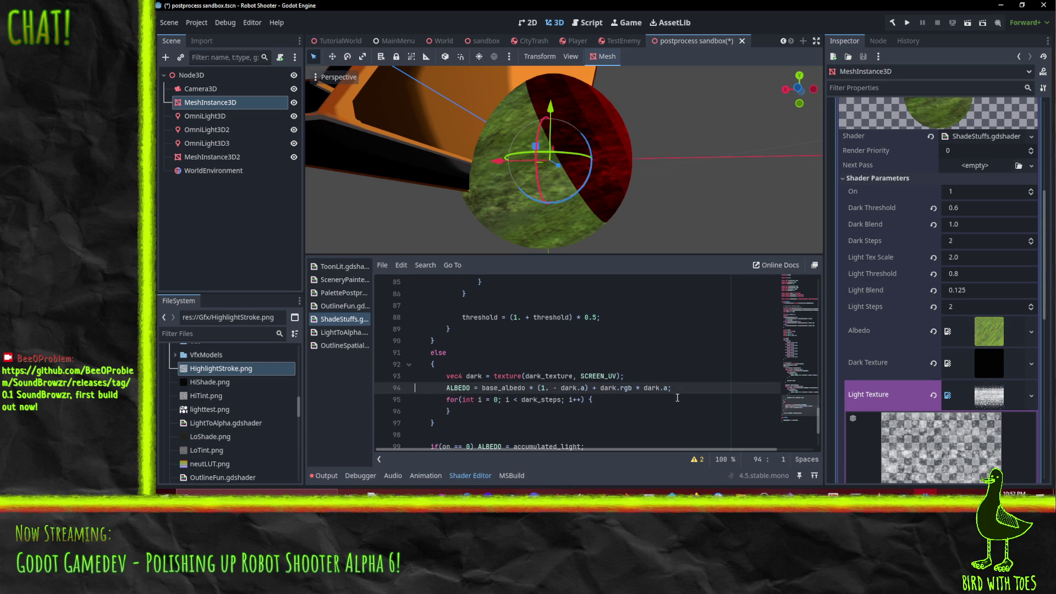
key("ctrl+c")
key("Down")
key("Down")
key("ctrl+v")
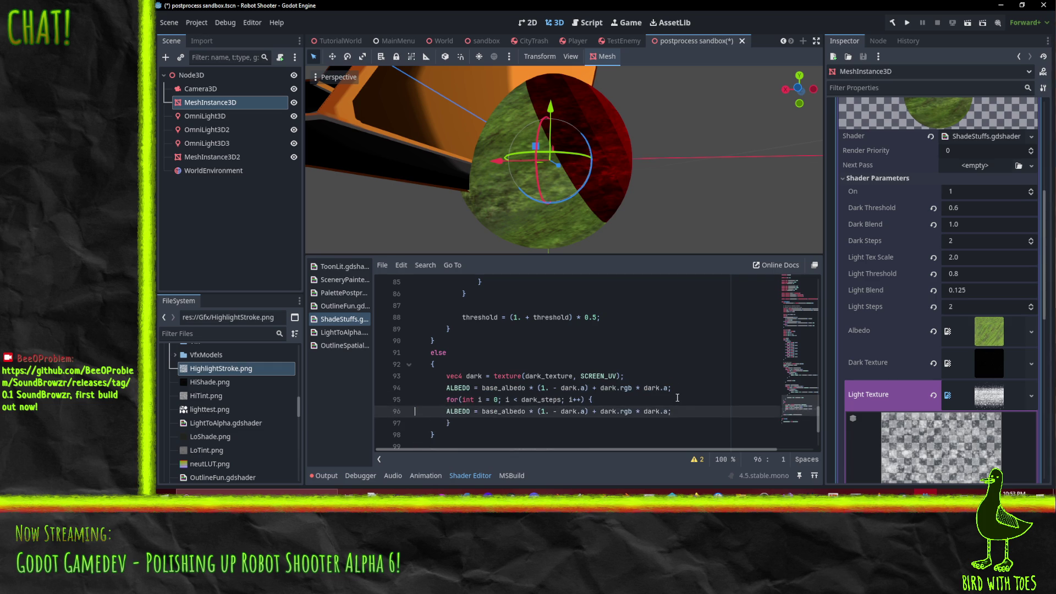
key("Tab")
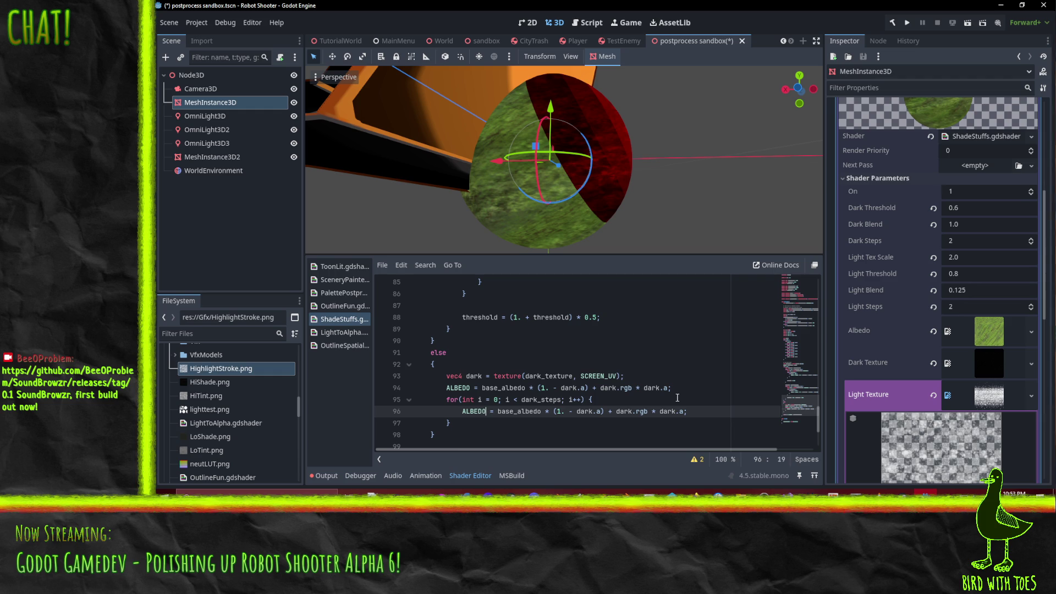
key("shift+Left")
key("shift+Left")
key("shift+Left")
key("shift+Left")
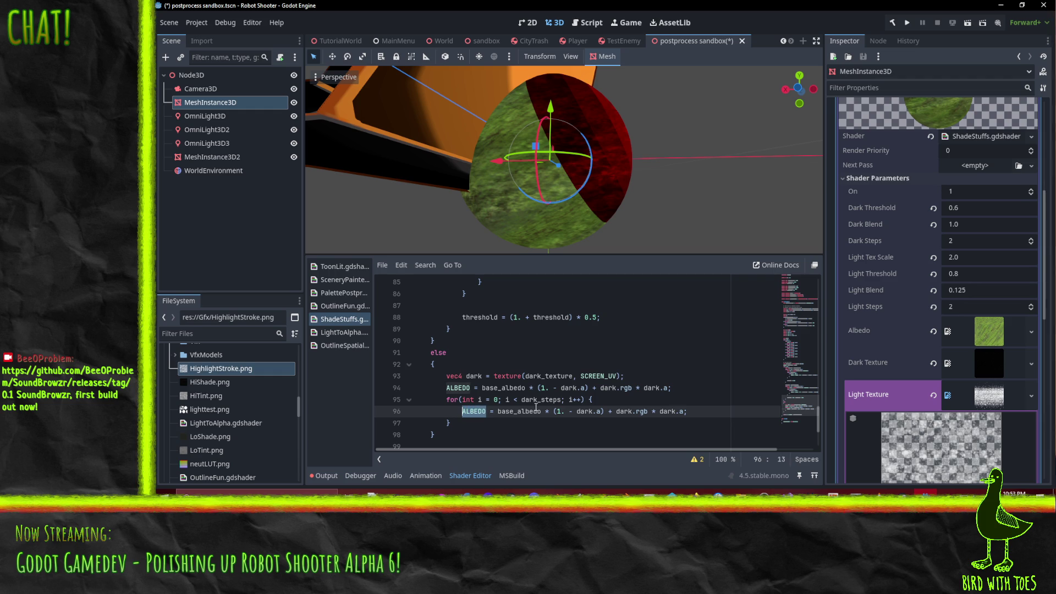
double_click(536, 411)
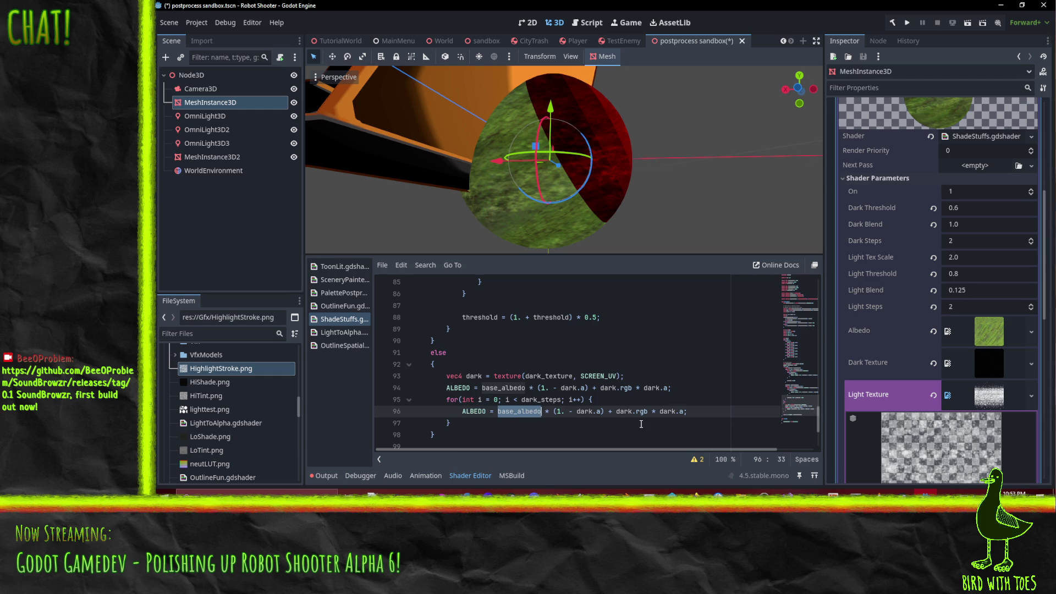
key("ctrl+v")
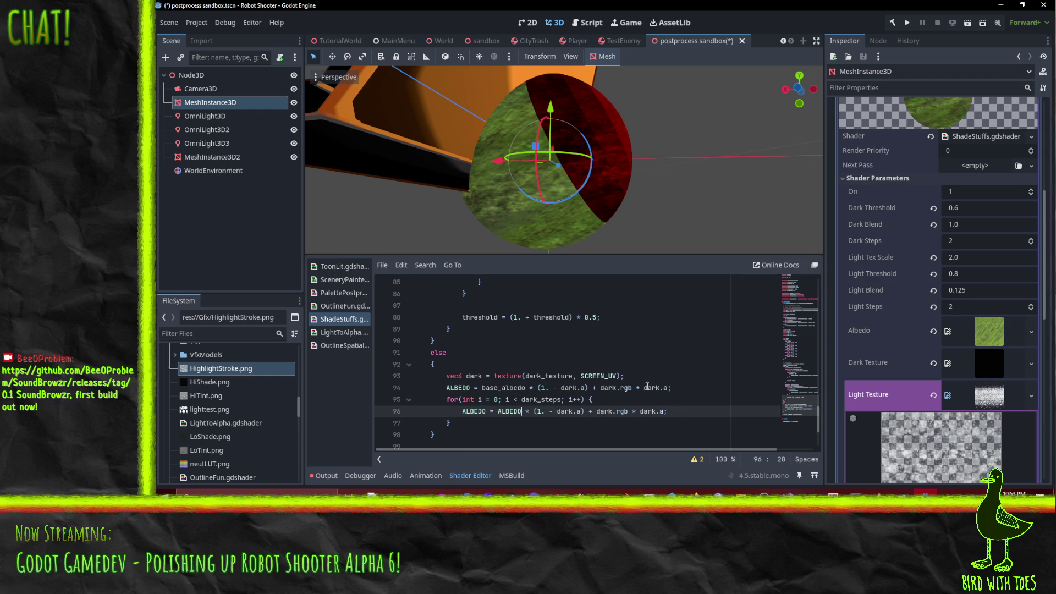
left_click(641, 375)
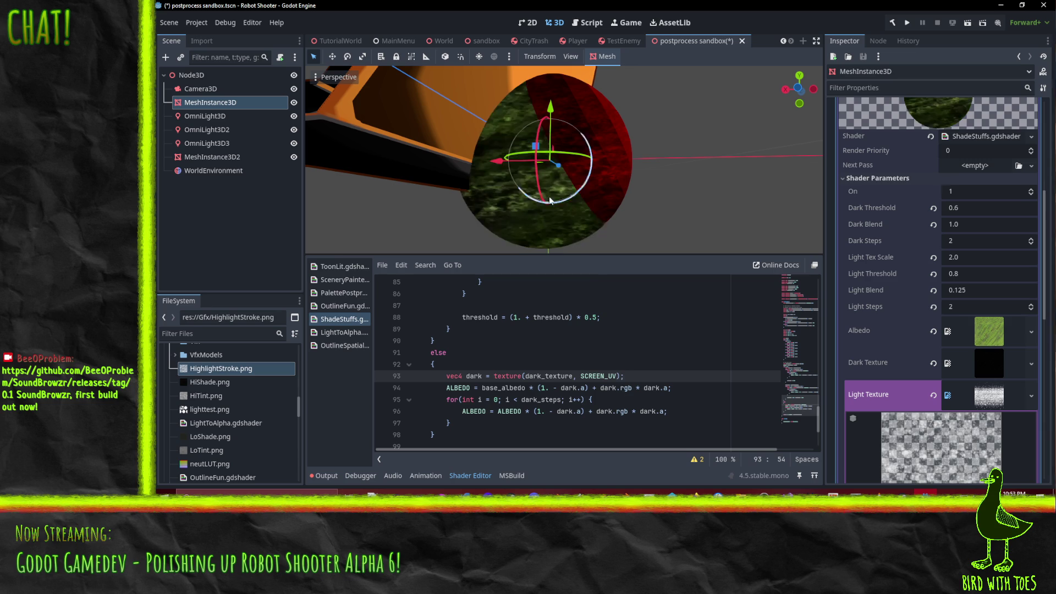
- Orbit around the darkened sphere to inspect the looped dark blend
mouse_move(555, 165)
left_mouse_down()
mouse_move(447, 232)
mouse_move(534, 199)
mouse_move(551, 184)
mouse_move(550, 161)
mouse_move(484, 184)
mouse_move(567, 186)
mouse_move(588, 145)
left_mouse_up()
scroll(550, 184, "down", 3)
scroll(580, 176, "up", 5)
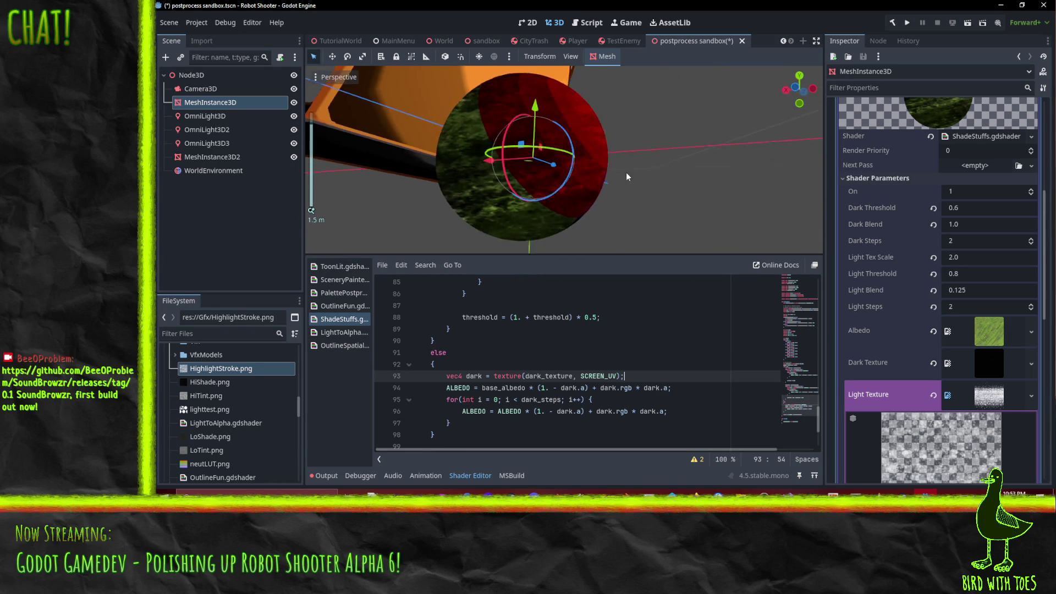
mouse_move(627, 176)
left_mouse_down()
mouse_move(622, 168)
mouse_move(626, 190)
mouse_move(577, 204)
mouse_move(655, 154)
mouse_move(624, 242)
left_mouse_up()
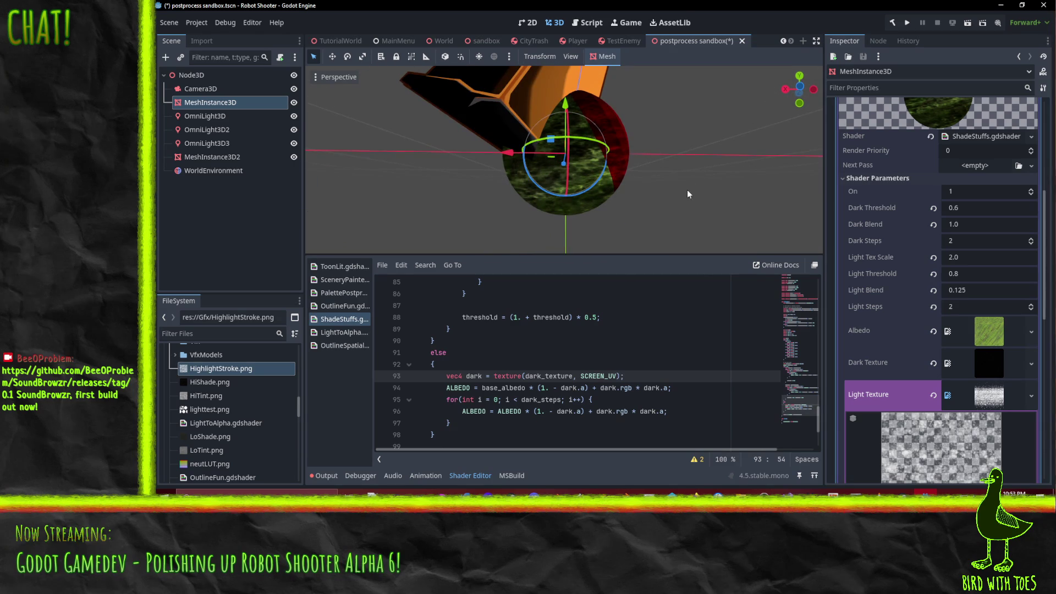
mouse_move(638, 186)
left_mouse_down()
mouse_move(608, 180)
mouse_move(566, 195)
mouse_move(592, 180)
mouse_move(577, 187)
left_mouse_up()
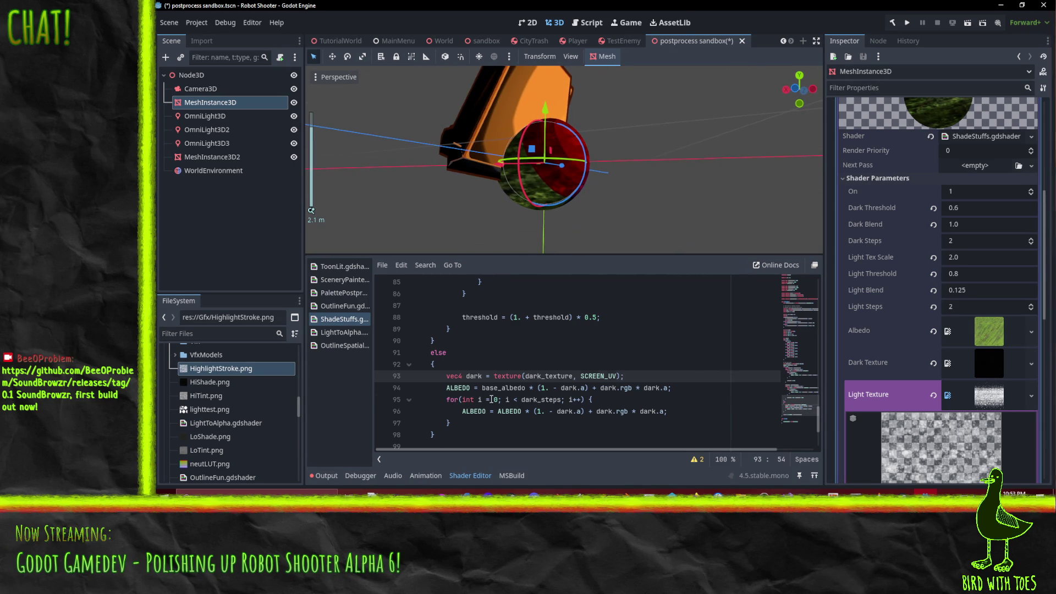
left_click(591, 411)
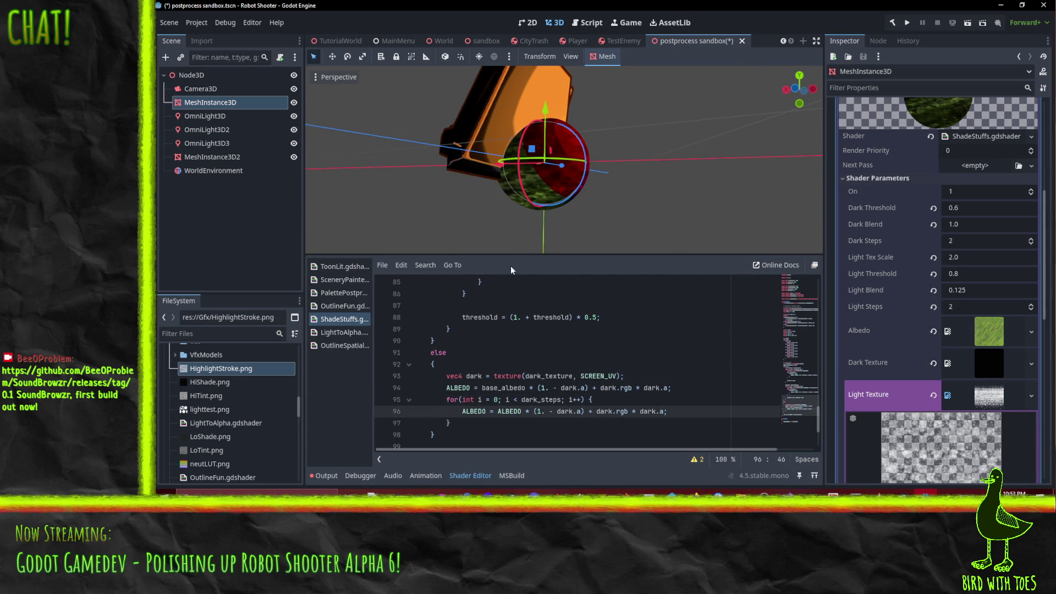
- Try several Dark Steps values, then set Dark Steps 3 and Light Steps 3
left_click(1032, 239)
left_click(1032, 239)
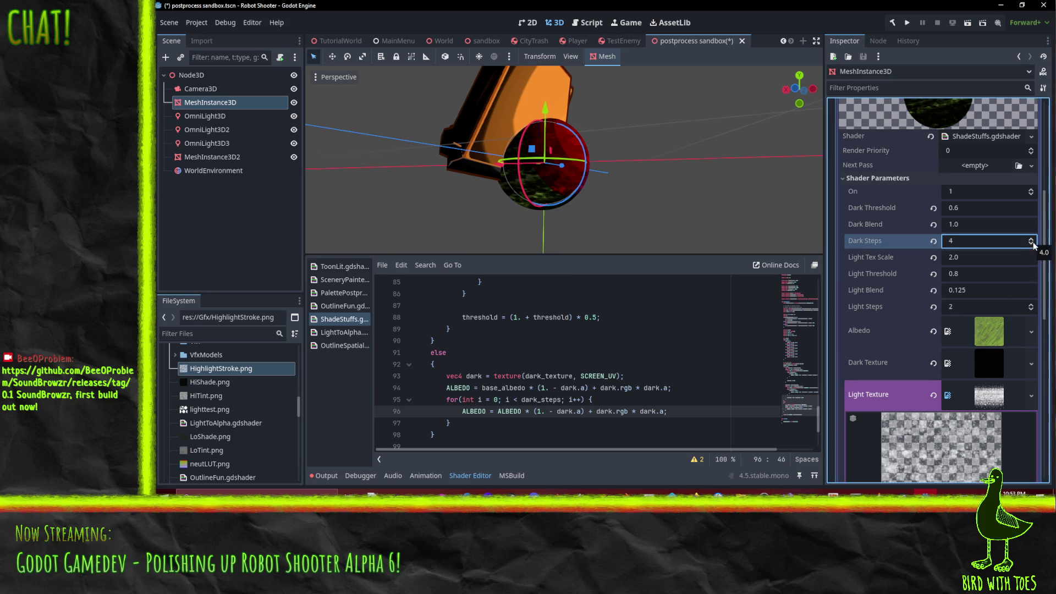
double_click(1032, 244)
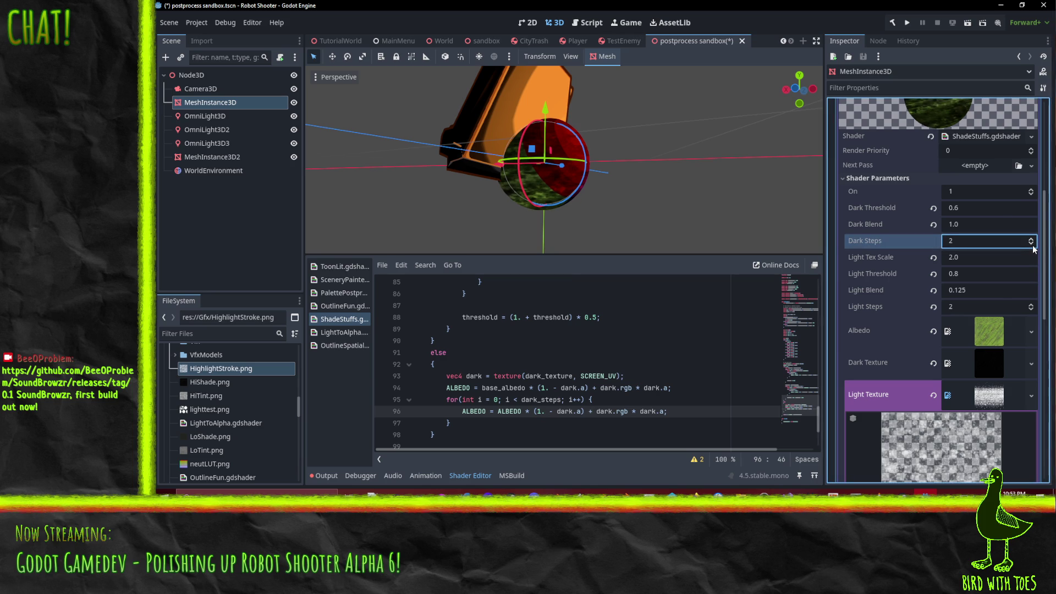
left_click(1031, 239)
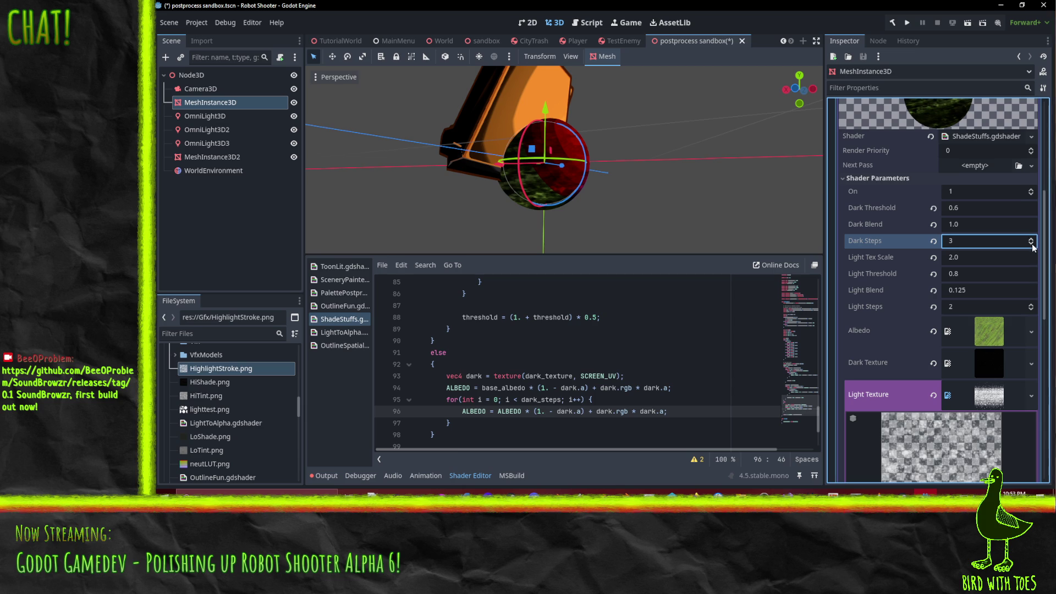
left_click(1032, 244)
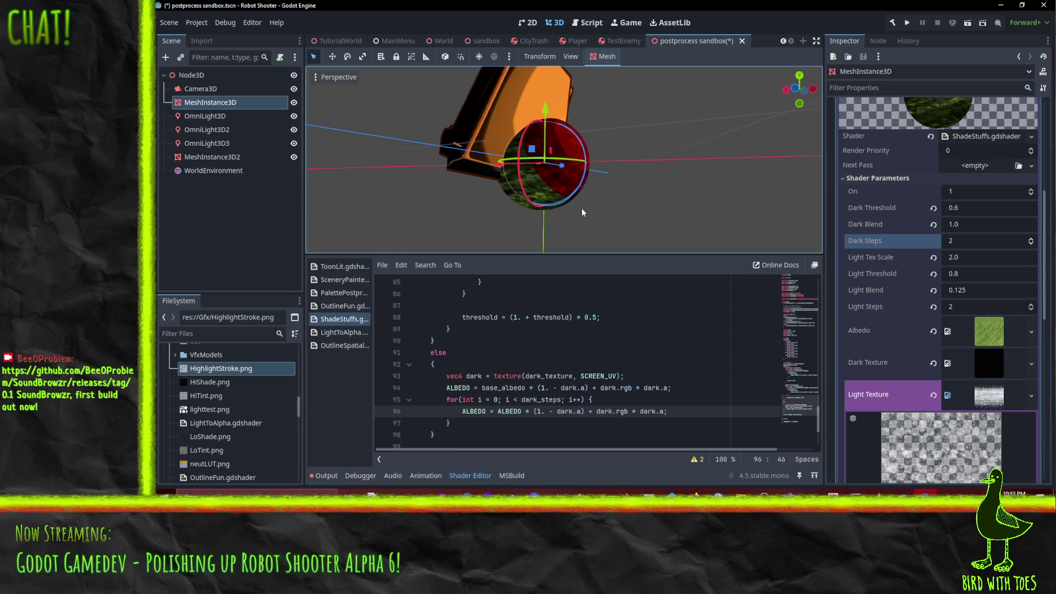
left_click(1032, 305)
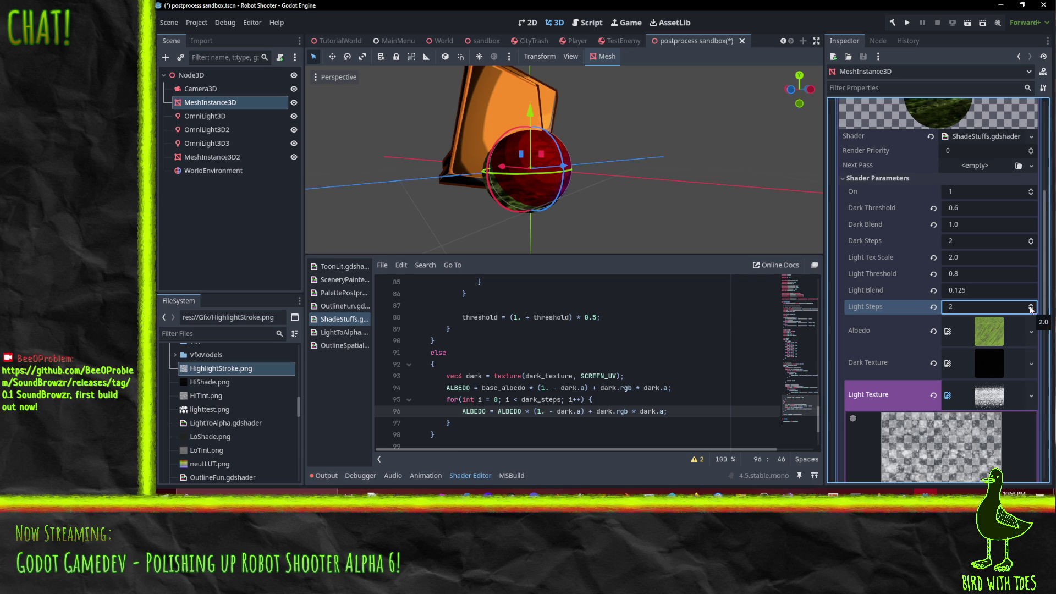
left_click(1030, 305)
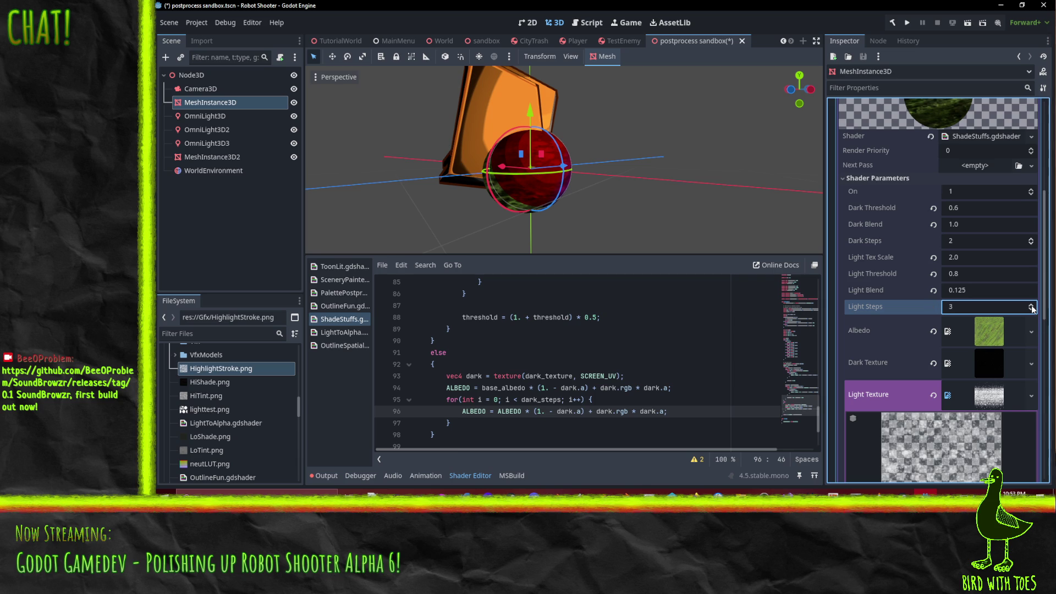
left_click(1031, 237)
scroll(576, 141, "up", 5)
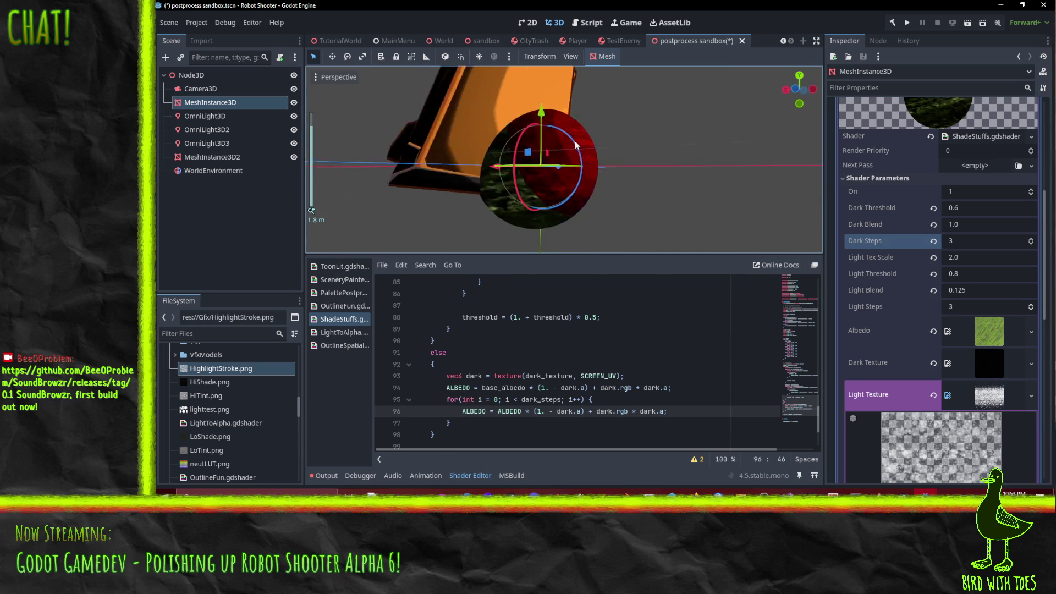
scroll(582, 134, "down", 5)
mouse_move(582, 134)
left_mouse_down()
mouse_move(487, 167)
mouse_move(488, 187)
mouse_move(422, 194)
mouse_move(520, 186)
left_mouse_up()
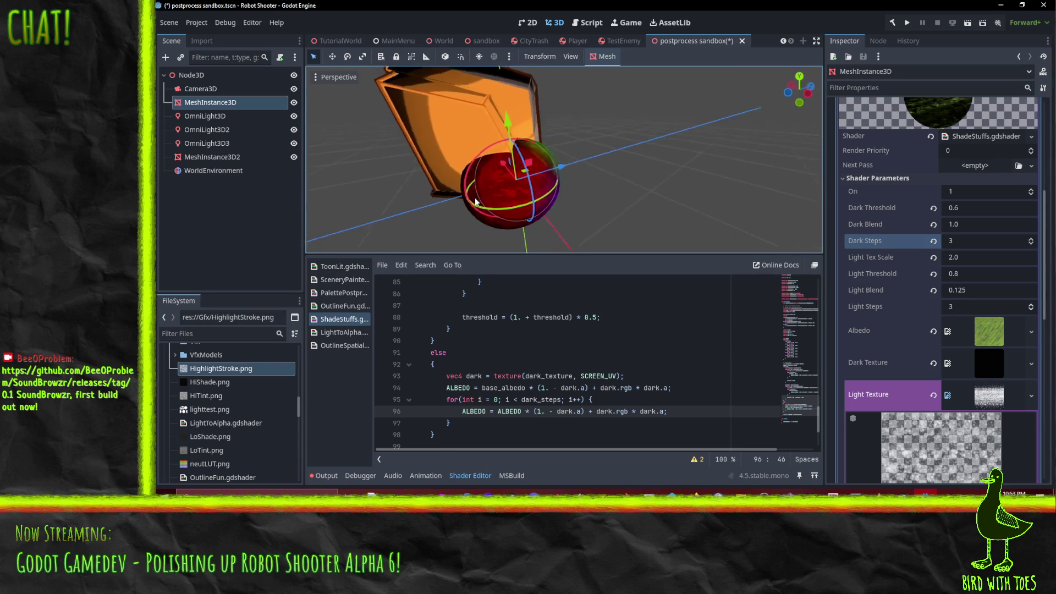
scroll(519, 186, "down", 3)
left_click_drag(625, 162, 524, 174)
- Change the first omni light's red colour to a pale pink
scroll(524, 174, "up", 2)
left_click(205, 116)
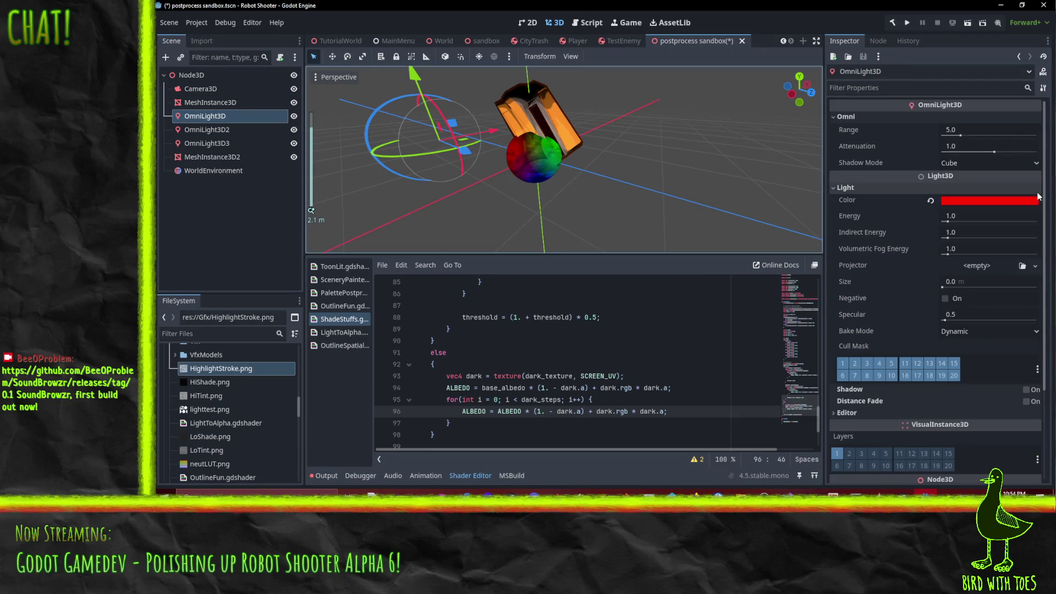
left_click(969, 202)
left_click_drag(1043, 265, 1045, 231)
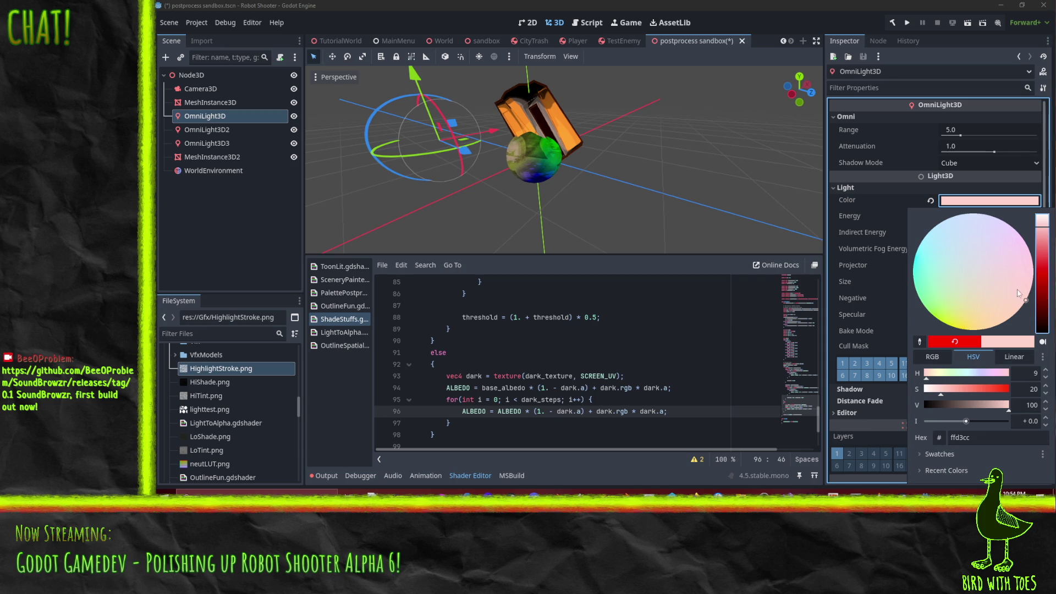
mouse_move(1017, 290)
left_mouse_down()
mouse_move(953, 293)
mouse_move(978, 300)
mouse_move(1016, 281)
left_mouse_up()
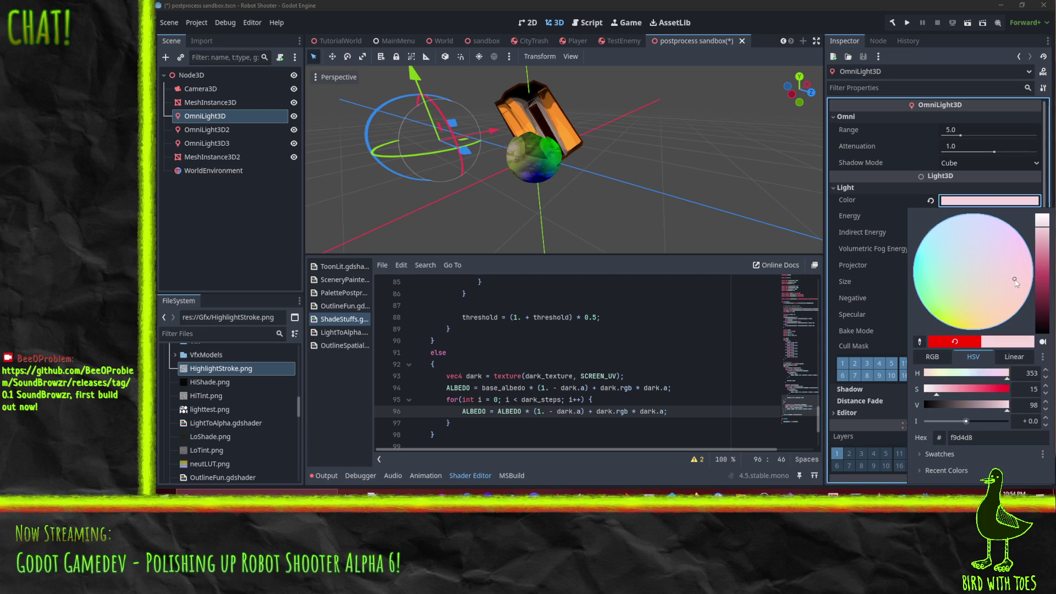
left_click(474, 140)
scroll(523, 117, "up", 5)
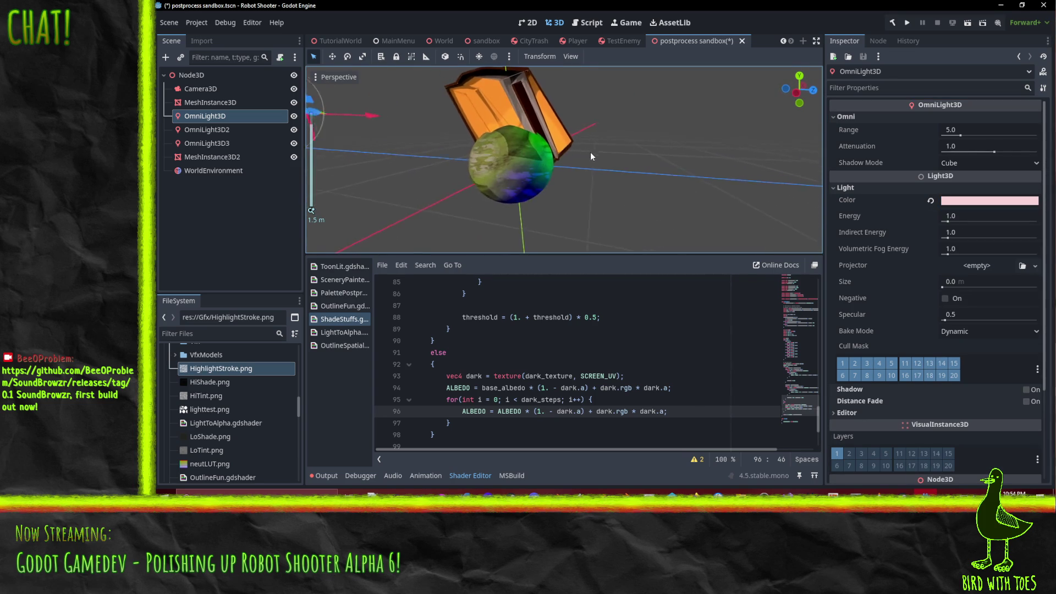
mouse_move(591, 153)
left_mouse_down()
mouse_move(527, 161)
mouse_move(635, 114)
mouse_move(669, 81)
mouse_move(709, 90)
mouse_move(650, 144)
mouse_move(392, 149)
left_mouse_up()
- Desaturate the second omni light's green to a faint pale green tint
left_click(242, 132)
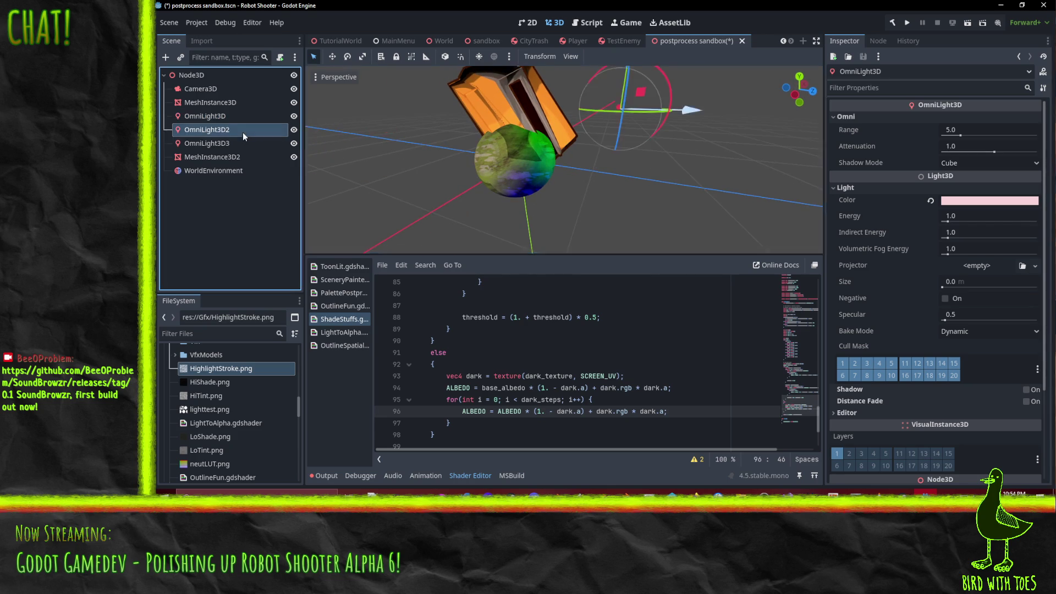
left_click(990, 201)
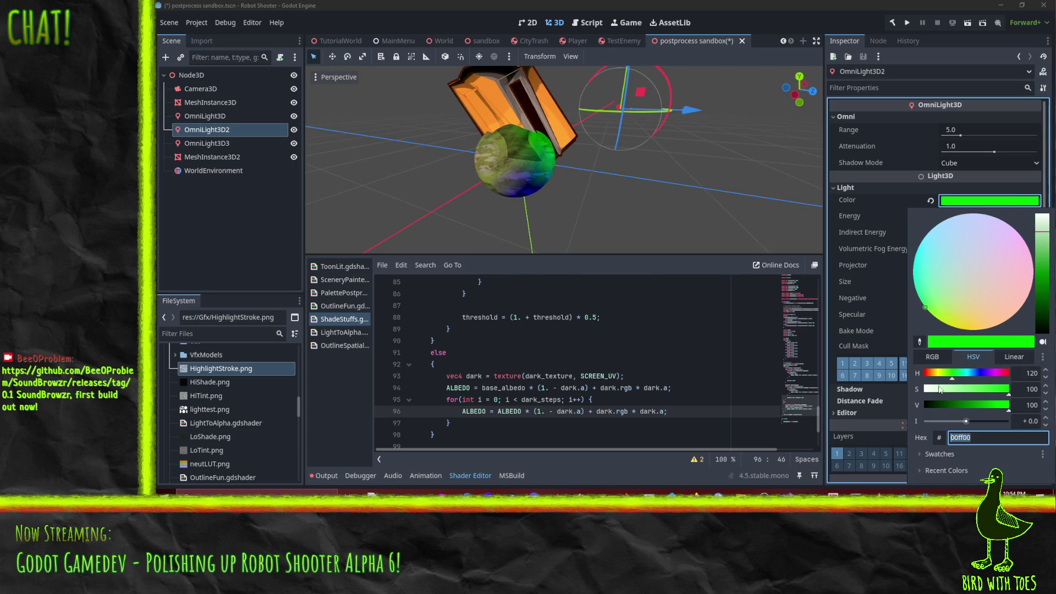
mouse_move(940, 389)
left_mouse_down()
mouse_move(972, 391)
mouse_move(923, 389)
left_mouse_up()
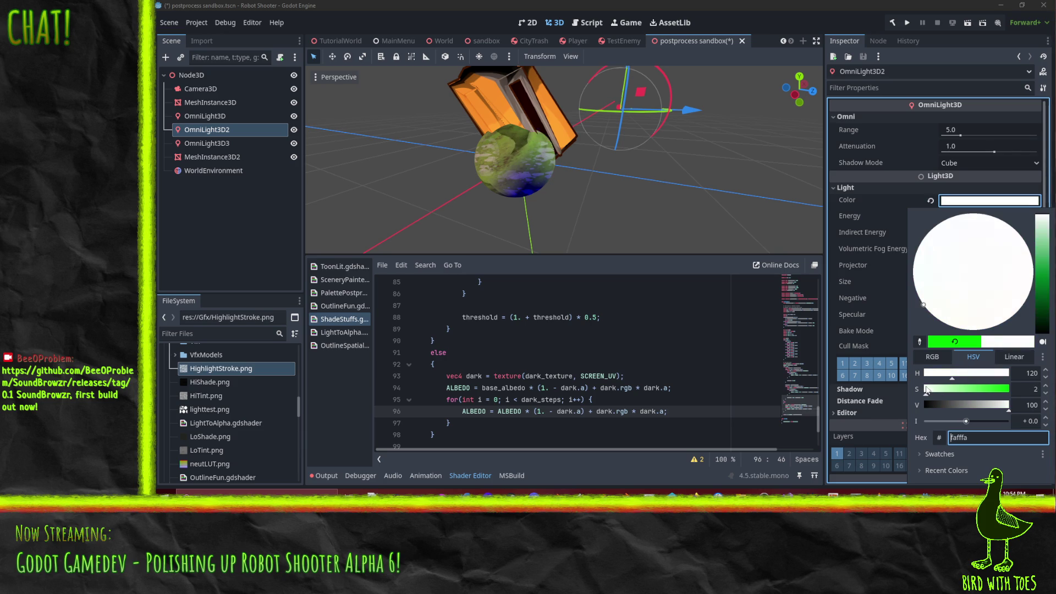
mouse_move(583, 149)
left_mouse_down()
mouse_move(414, 154)
mouse_move(667, 147)
mouse_move(443, 83)
mouse_move(804, 183)
left_mouse_up()
scroll(523, 147, "up", 3)
scroll(443, 84, "down", 1)
left_click(954, 202)
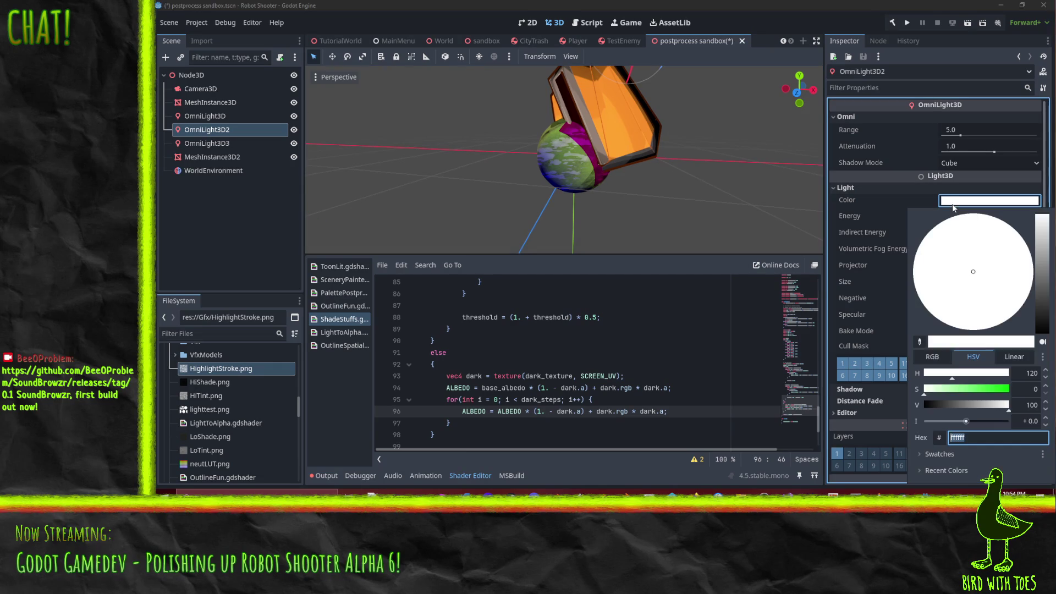
left_click(929, 403)
key("ctrl+z")
left_click(929, 395)
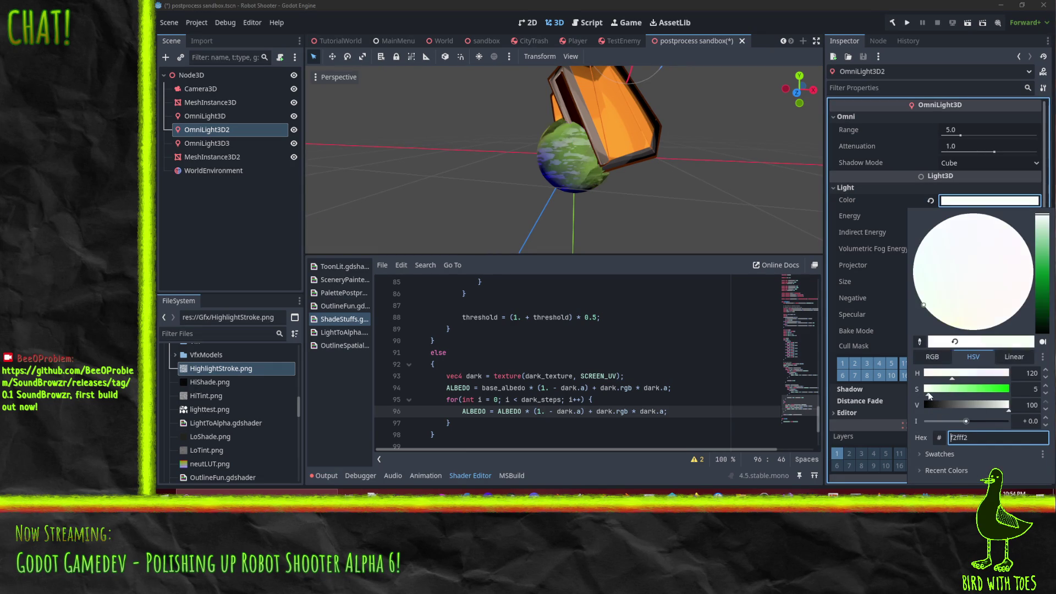
left_click_drag(926, 393, 932, 395)
left_click(814, 248)
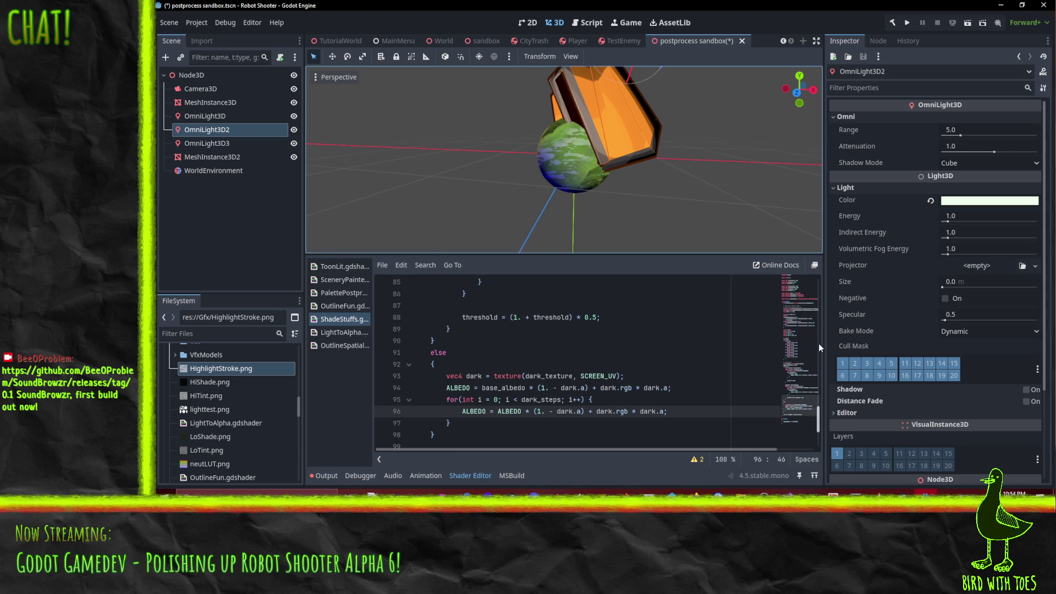
- Set the third omni light to pale lavender 9494ff, then reselect the sphere
left_click(265, 146)
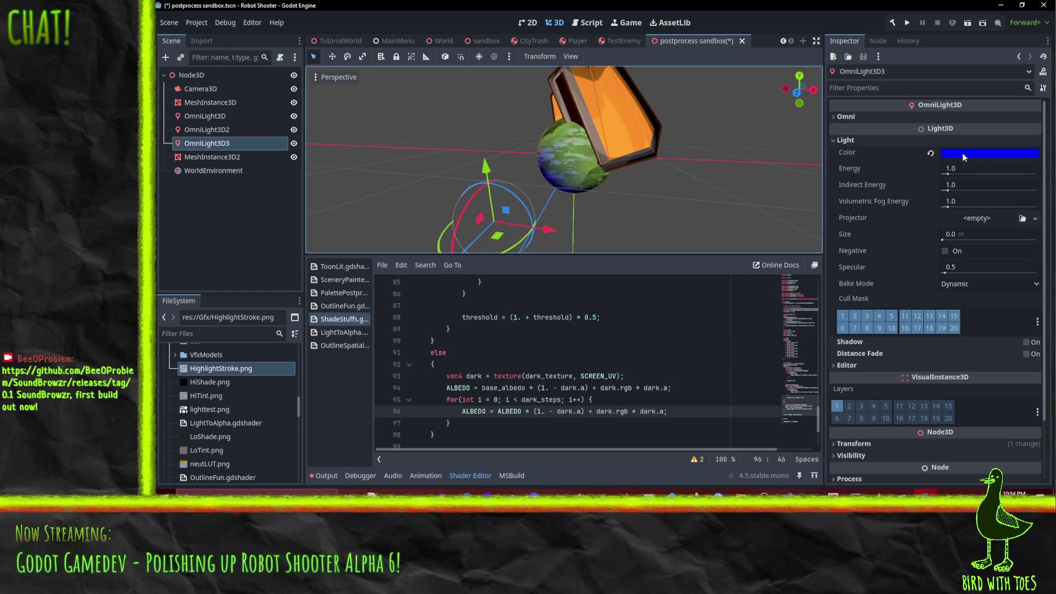
left_click(963, 153)
left_click_drag(1007, 342, 960, 345)
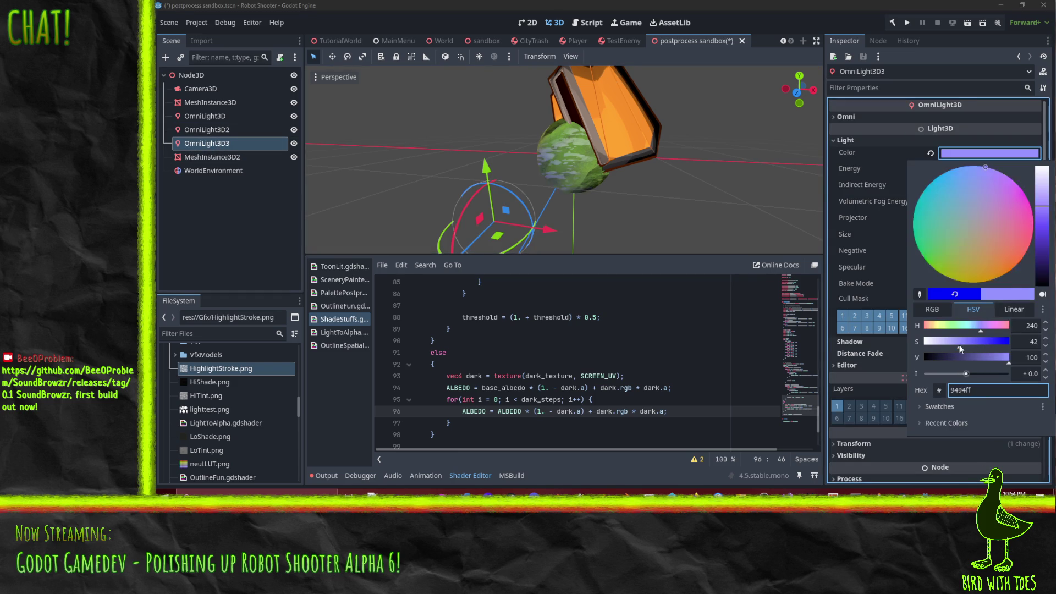
left_click(579, 141)
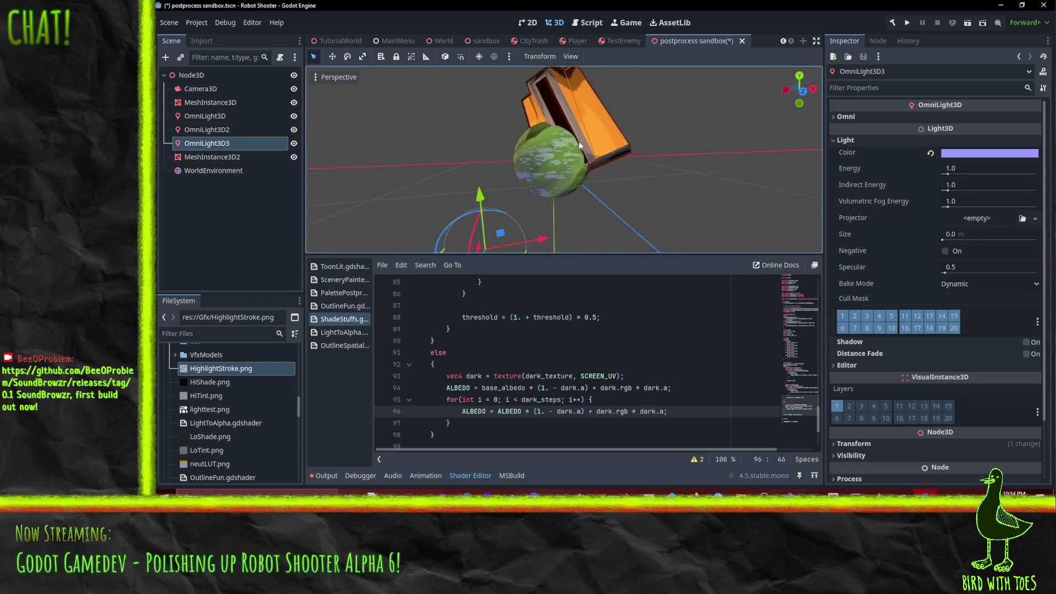
scroll(677, 90, "up", 5)
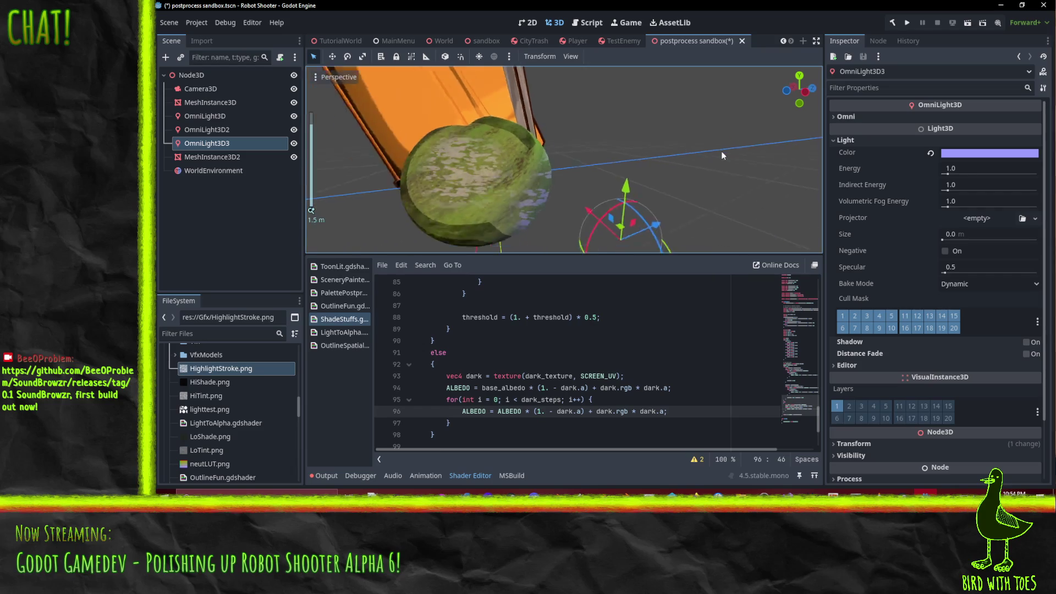
scroll(722, 155, "down", 3)
mouse_move(688, 160)
left_mouse_down()
mouse_move(485, 208)
mouse_move(500, 183)
mouse_move(520, 184)
left_mouse_up()
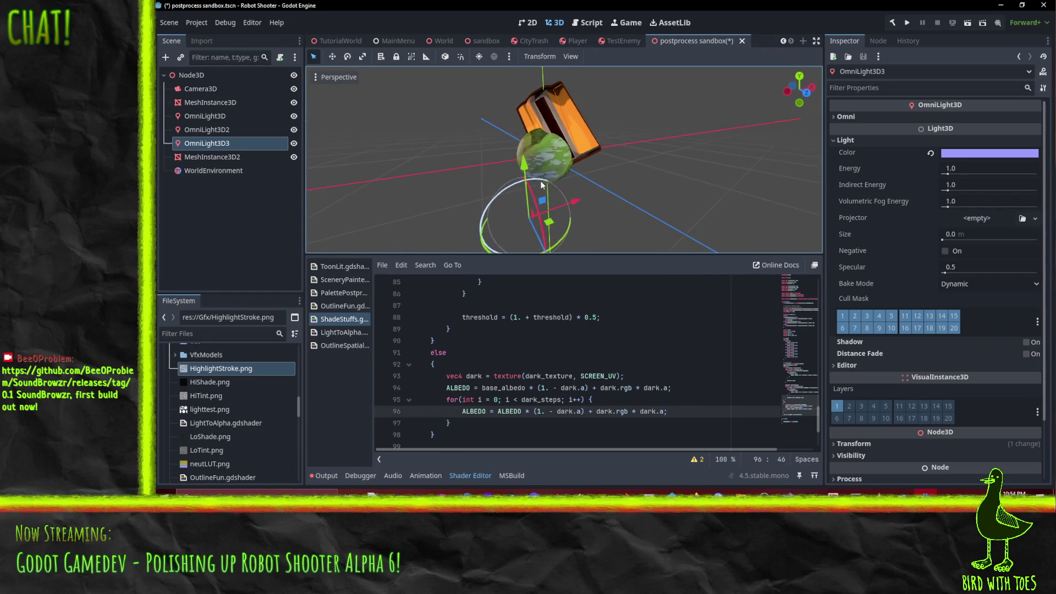
scroll(542, 186, "up", 3)
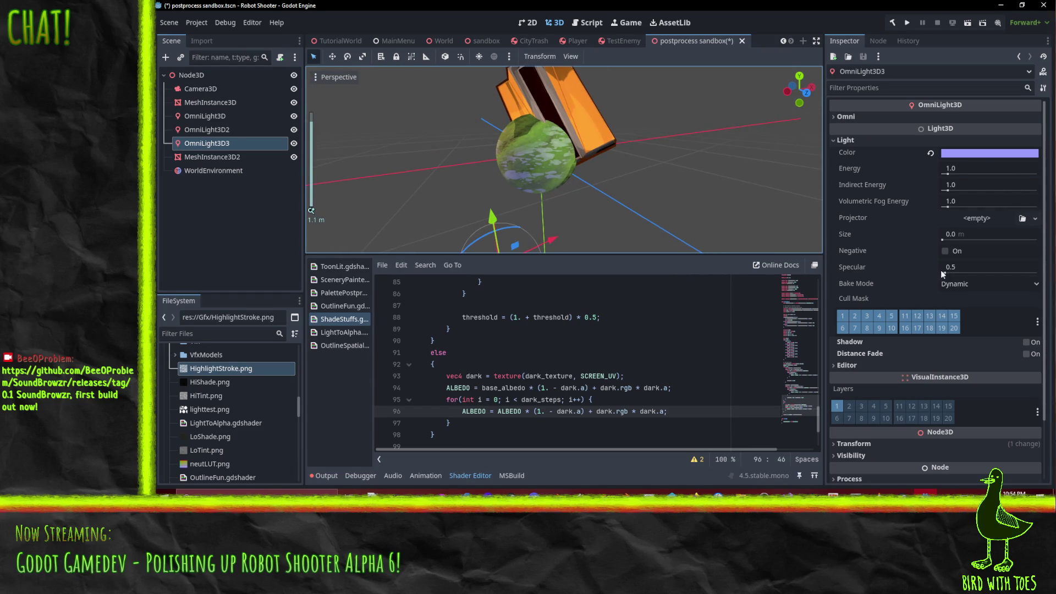
scroll(941, 269, "down", 3)
scroll(900, 247, "up", 3)
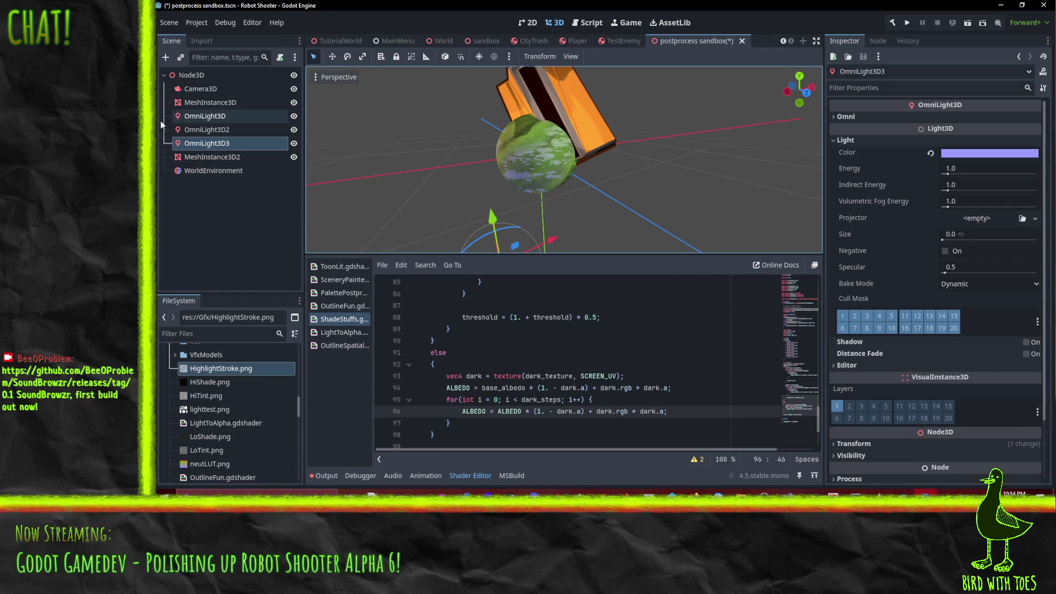
left_click(210, 102)
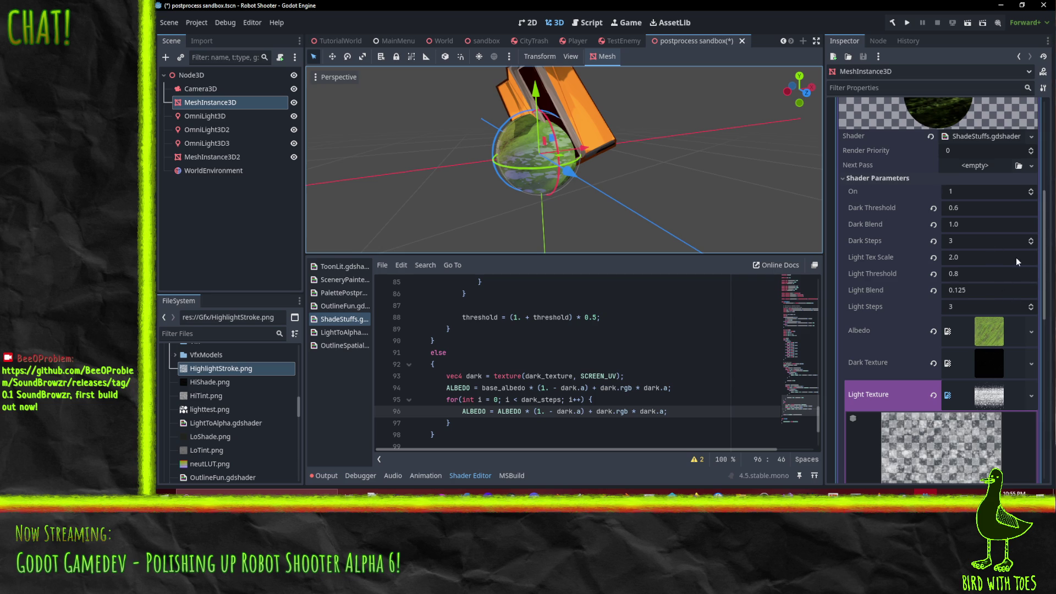
- Try Light Tex Scale values 5 and 20, then settle on 1.0 and check the sphere
left_click(1031, 258)
type("5")
key("Return")
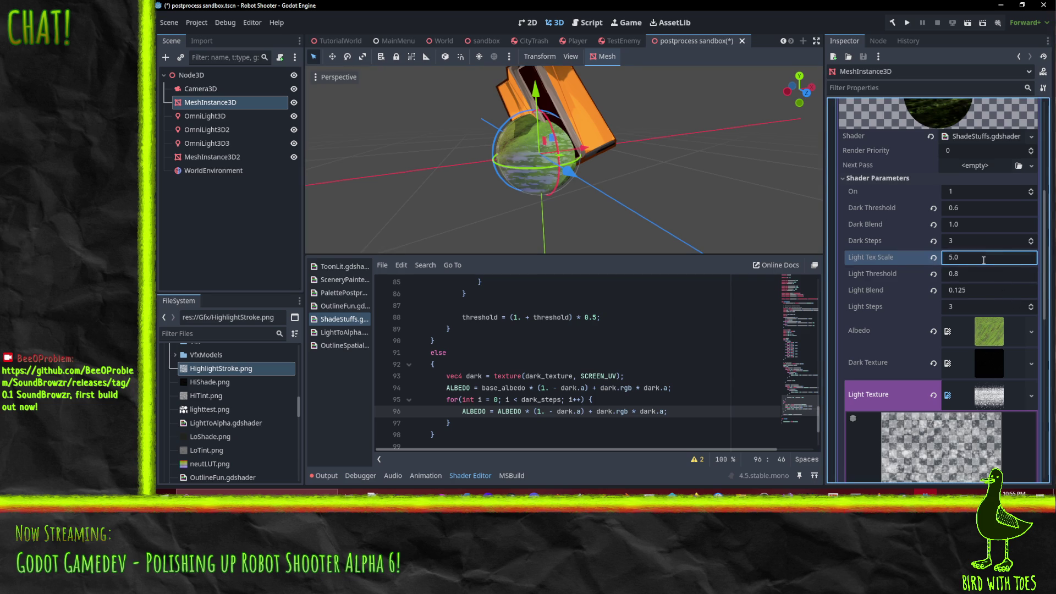
type("20")
key("Return")
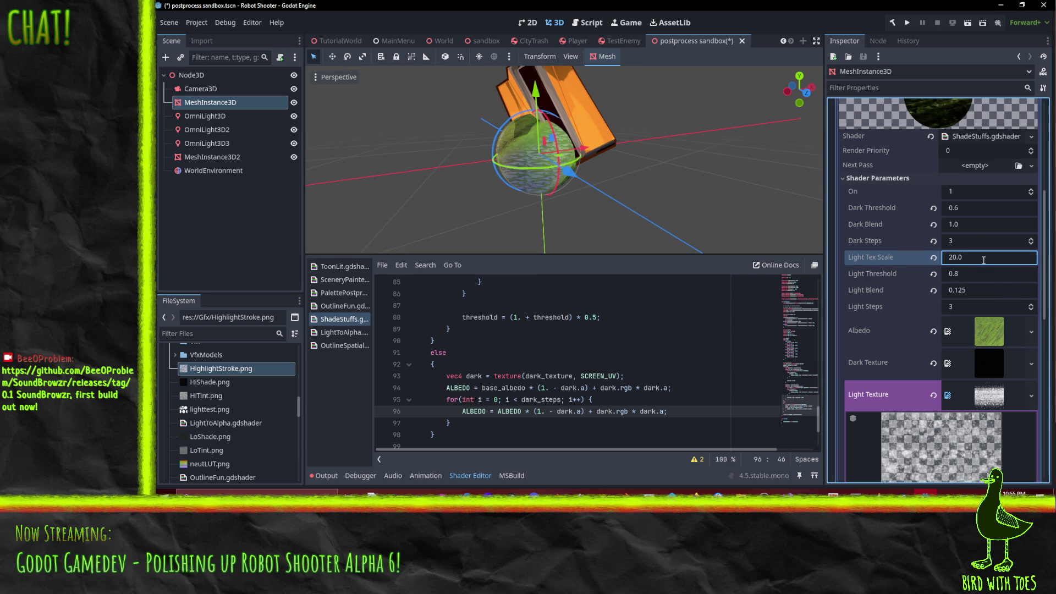
key("Return")
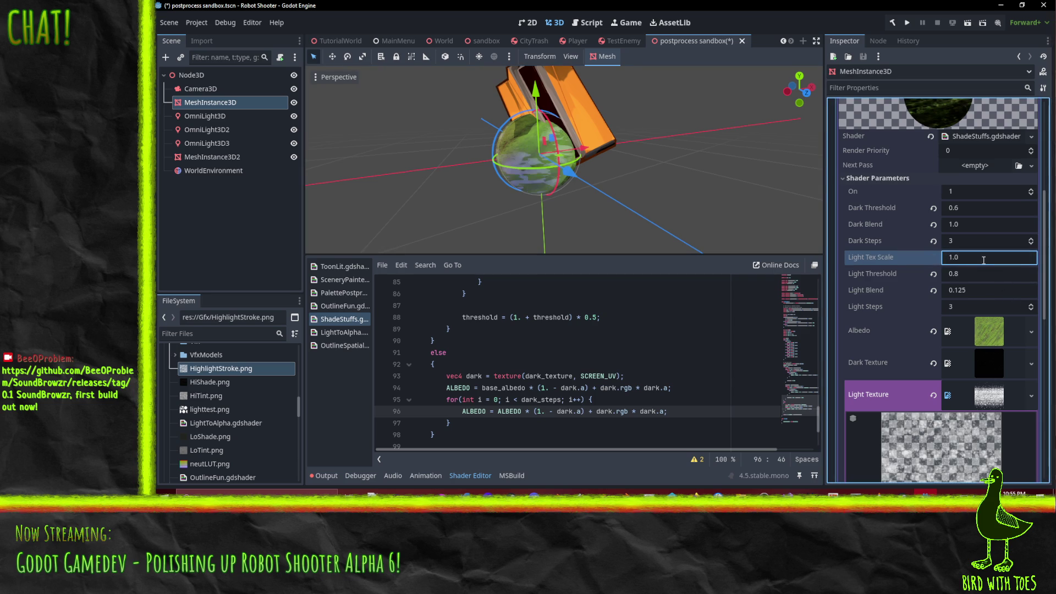
scroll(546, 169, "up", 2)
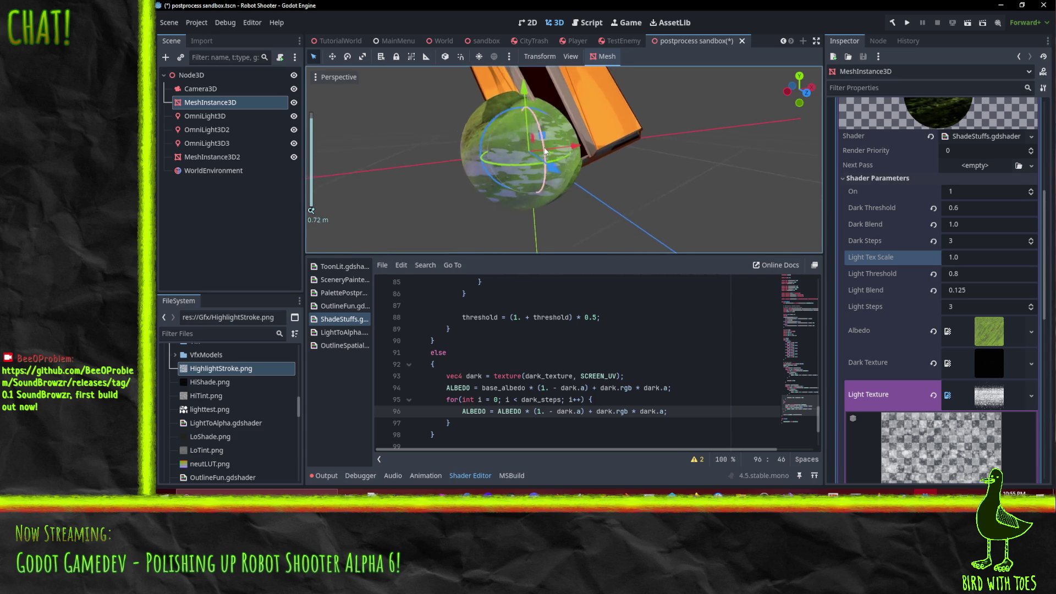
mouse_move(545, 169)
left_mouse_down()
mouse_move(679, 124)
mouse_move(539, 167)
left_mouse_up()
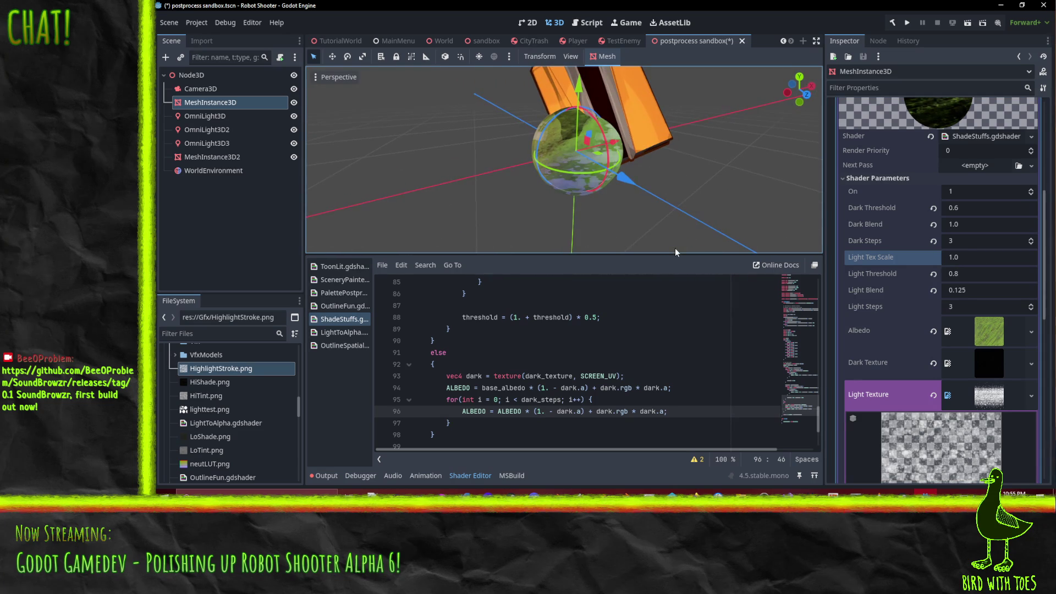
mouse_move(534, 152)
left_mouse_down()
mouse_move(553, 176)
mouse_move(555, 159)
mouse_move(586, 160)
mouse_move(626, 95)
mouse_move(817, 137)
mouse_move(820, 164)
mouse_move(677, 186)
mouse_move(596, 179)
mouse_move(651, 174)
mouse_move(486, 177)
mouse_move(580, 196)
mouse_move(566, 204)
left_mouse_up()
scroll(523, 155, "down", 1)
scroll(650, 174, "down", 1)
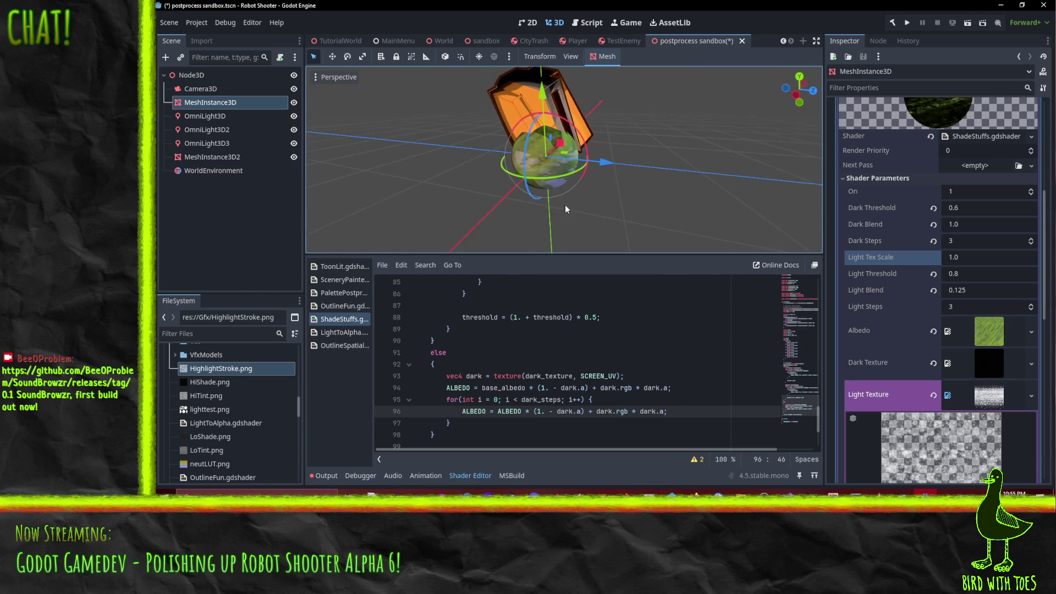
- Turn the shader effect off and lower the OmniLight3D energy to 0.5
left_click(1032, 195)
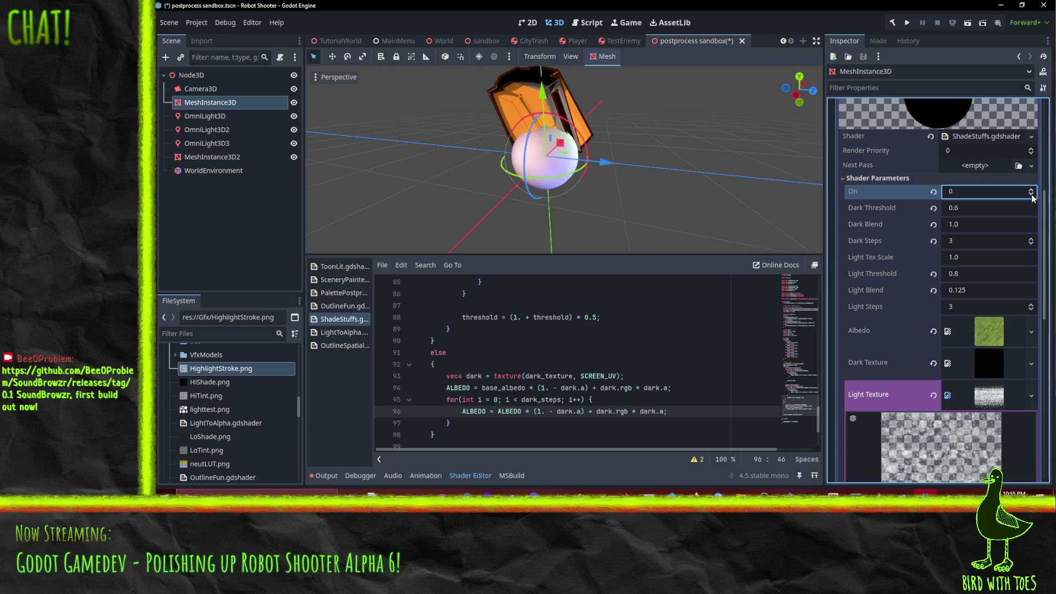
mouse_move(715, 160)
left_mouse_down()
mouse_move(583, 121)
mouse_move(432, 244)
mouse_move(402, 233)
mouse_move(552, 117)
mouse_move(615, 175)
mouse_move(600, 162)
left_mouse_up()
left_click(202, 115)
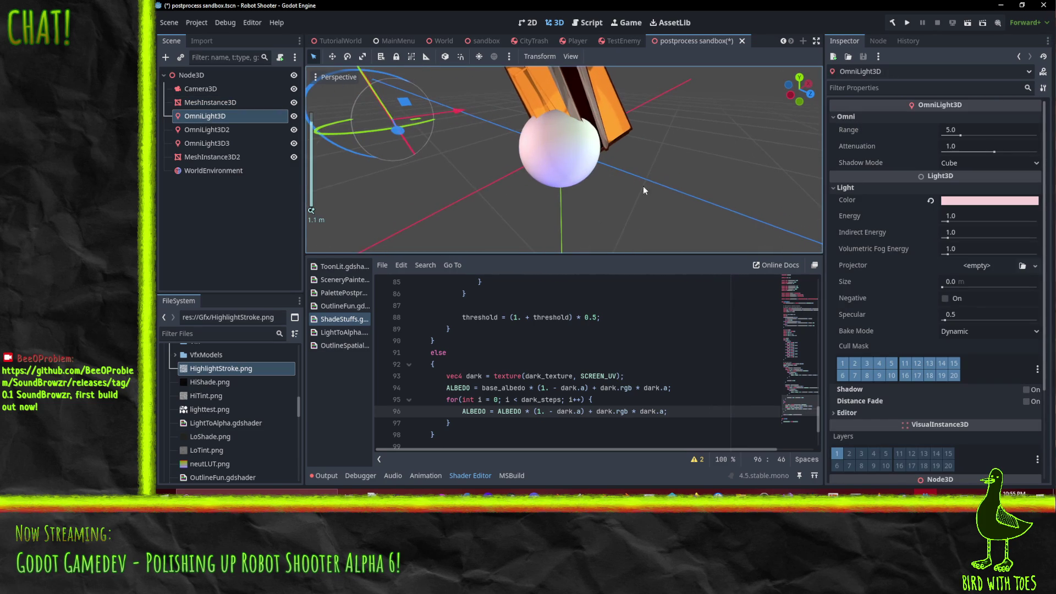
left_click(966, 216)
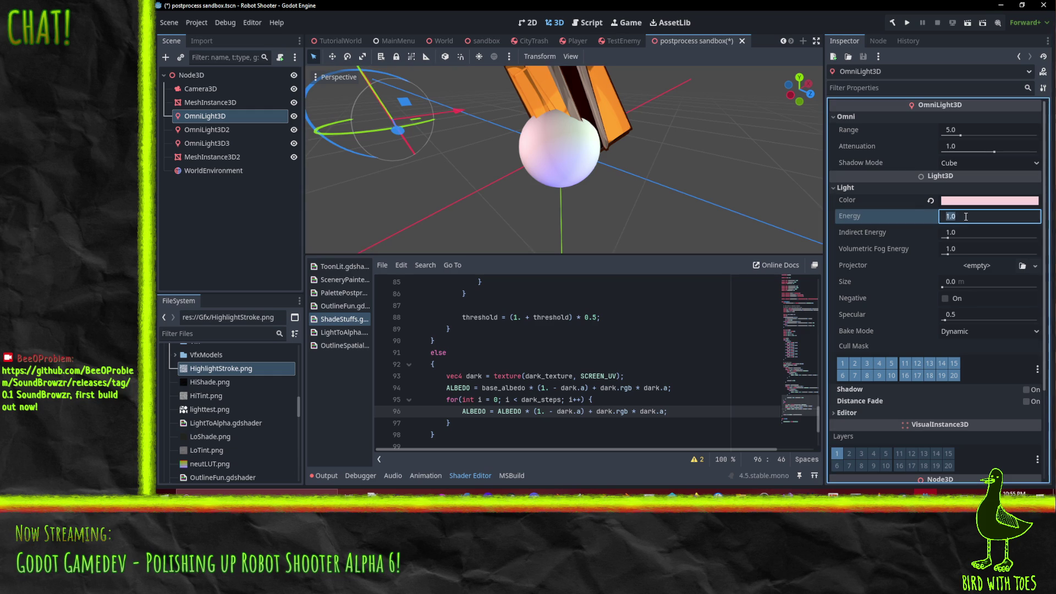
type(".5")
key("Return")
mouse_move(489, 137)
left_mouse_down()
mouse_move(671, 81)
mouse_move(514, 148)
mouse_move(381, 186)
left_mouse_up()
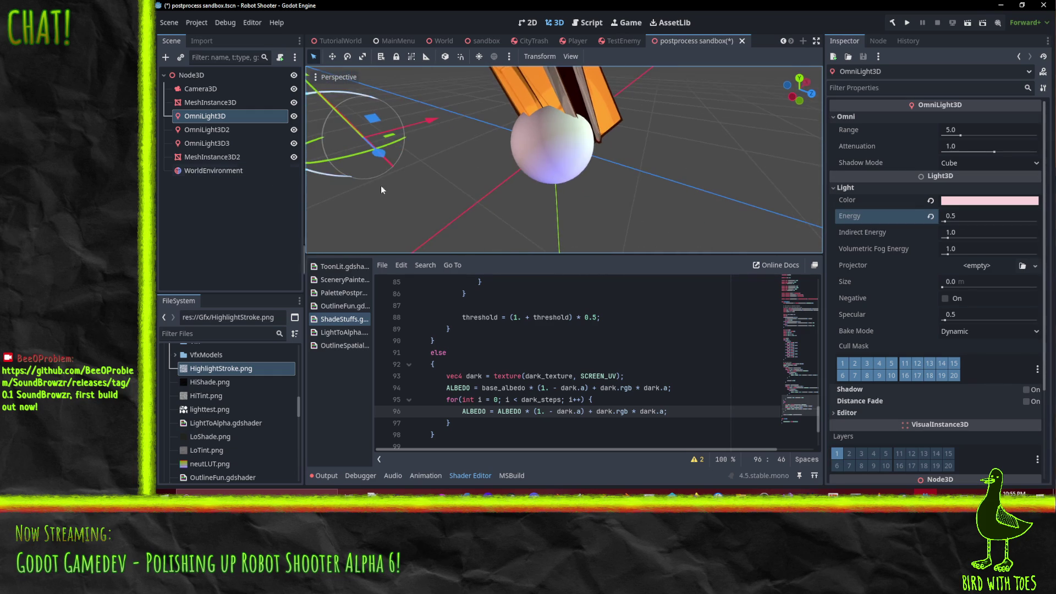
- Set the sphere shader's On parameter back to 1 and save postprocess sandbox.tscn
left_click(220, 102)
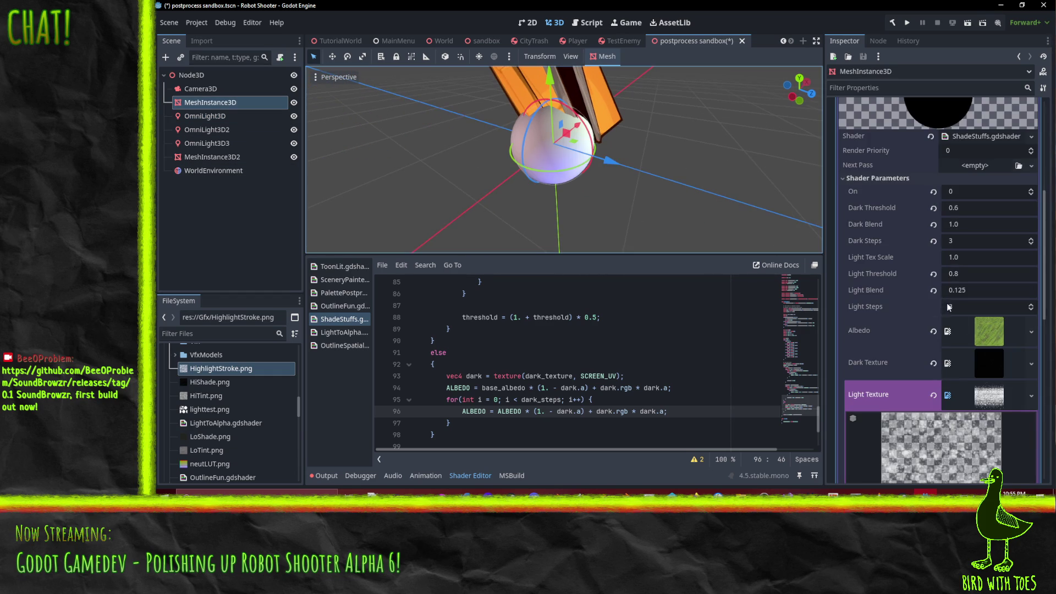
left_click(1031, 191)
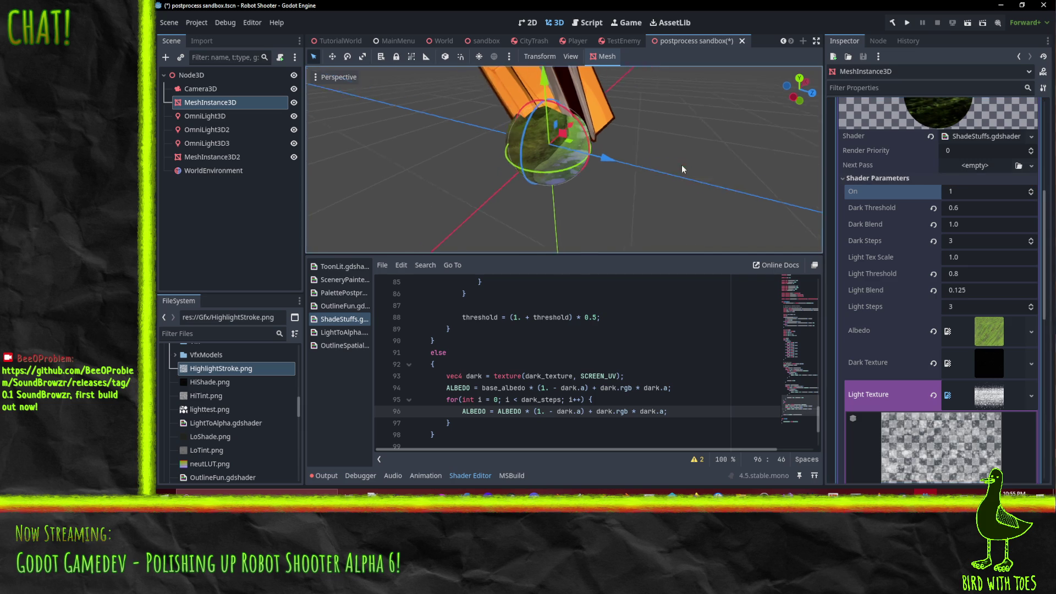
scroll(682, 164, "up", 3)
left_click_drag(311, 103, 402, 115)
scroll(401, 115, "down", 2)
mouse_move(465, 159)
left_mouse_down()
mouse_move(547, 191)
mouse_move(590, 121)
mouse_move(582, 128)
mouse_move(677, 146)
left_mouse_up()
key("ctrl+s")
scroll(677, 145, "up", 2)
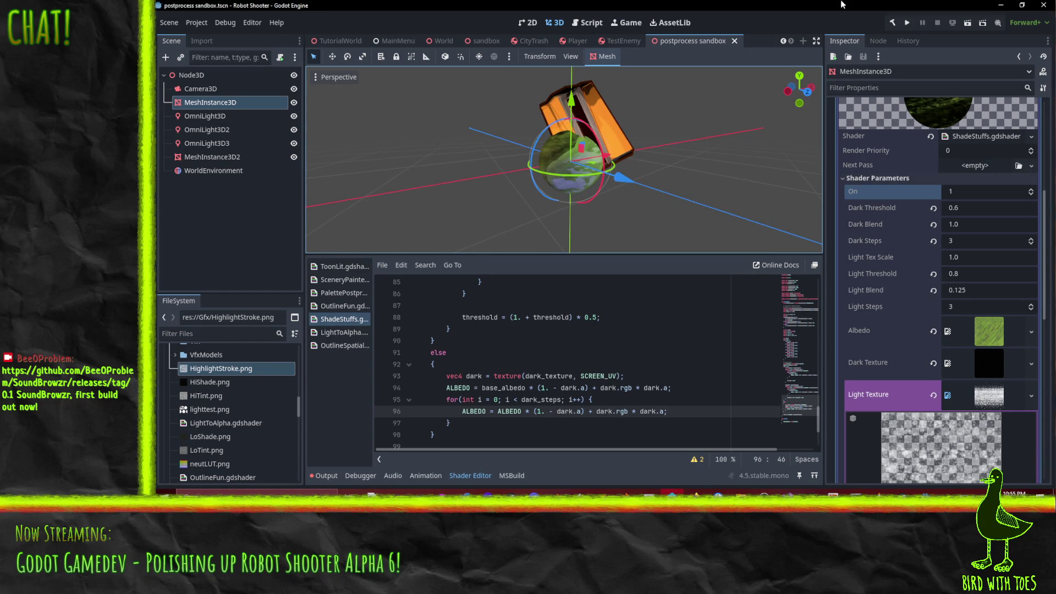
- Search existing materials for 'outline' as the next pass, then close the picker without choosing
left_click(861, 178)
scroll(926, 292, "up", 2)
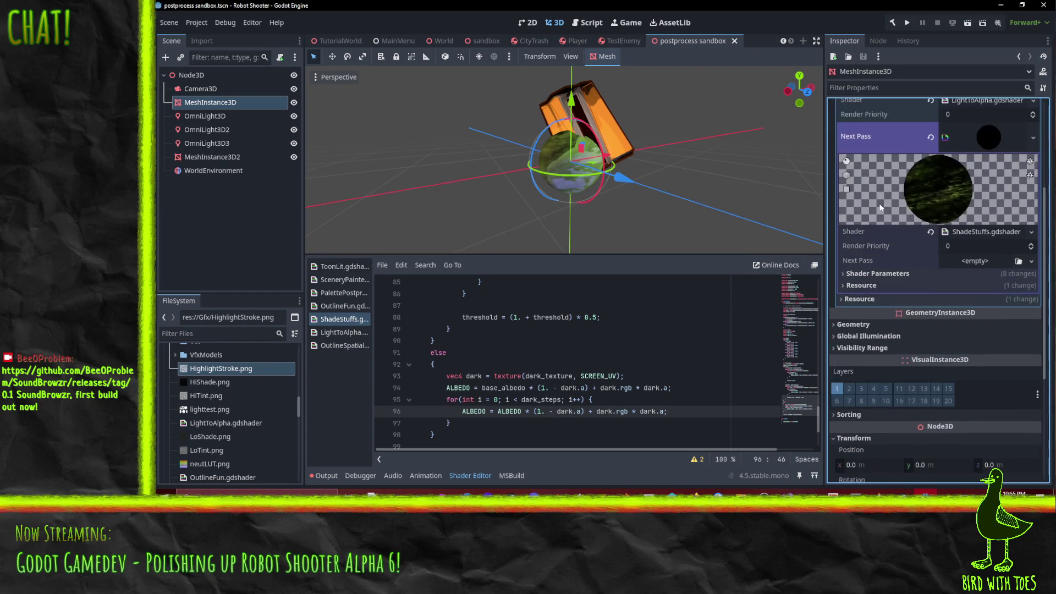
left_click(1031, 263)
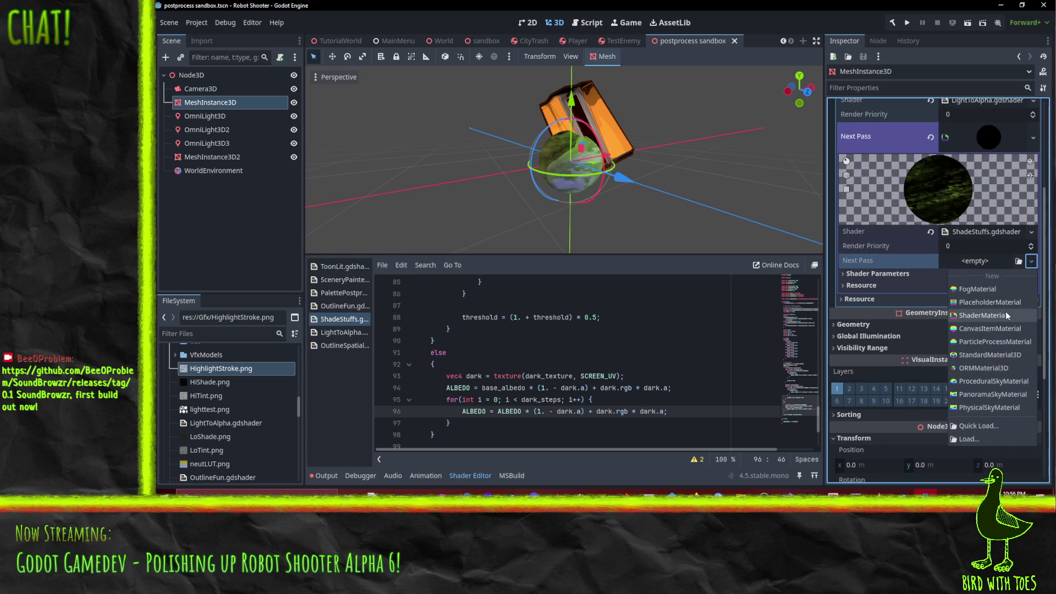
left_click(985, 426)
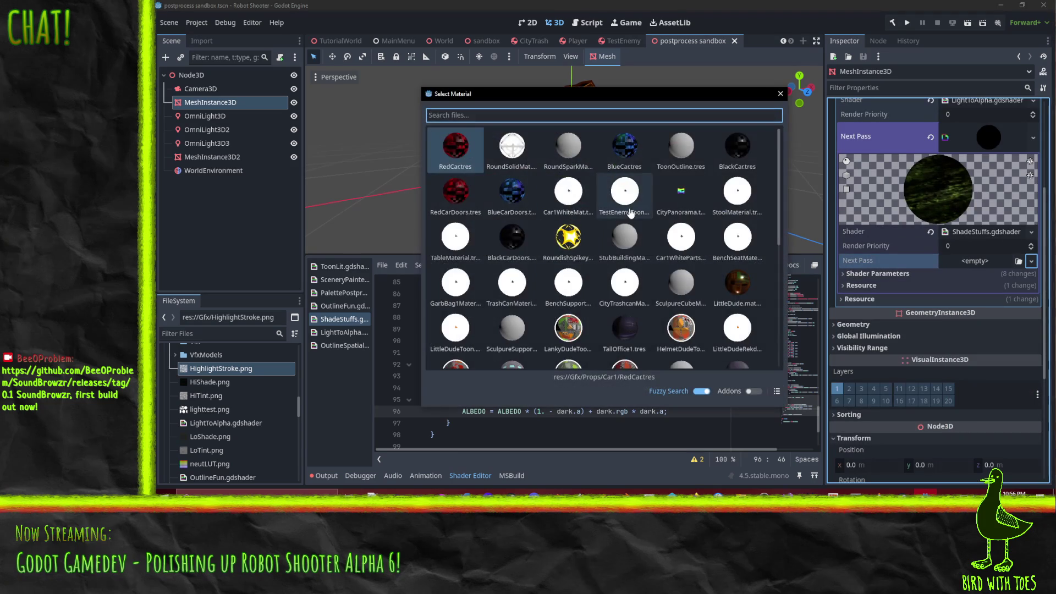
type("outline")
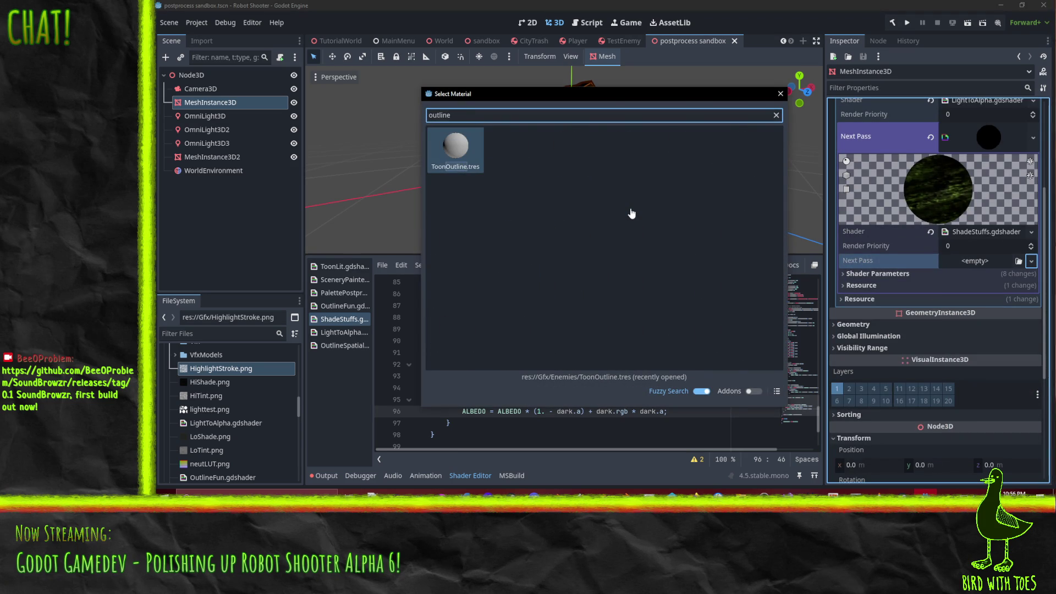
key("BackSpace")
key("BackSpace")
key("BackSpace")
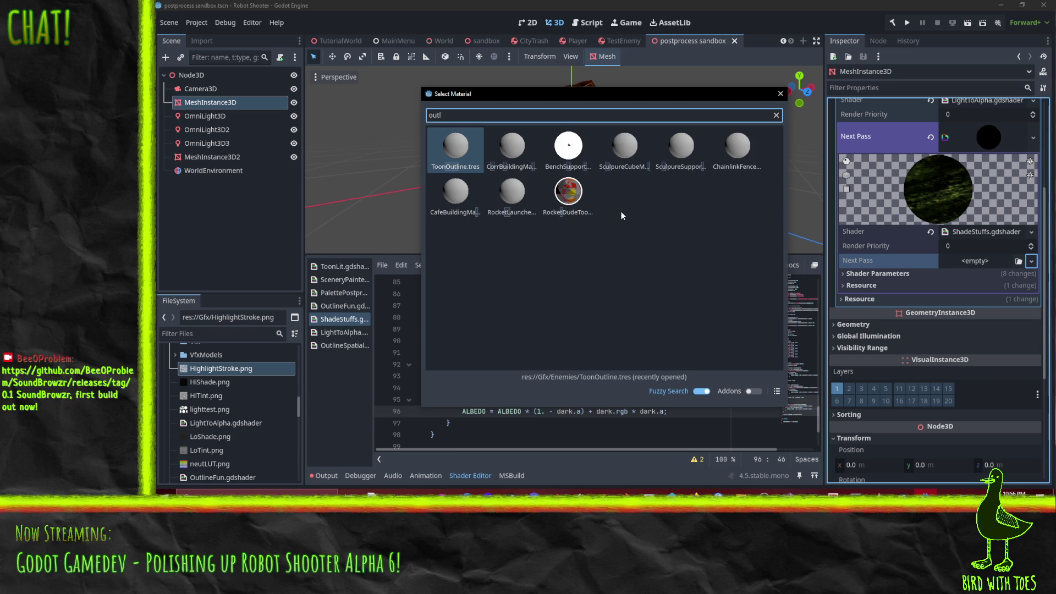
key("BackSpace")
key("BackSpace")
key("BackSpace")
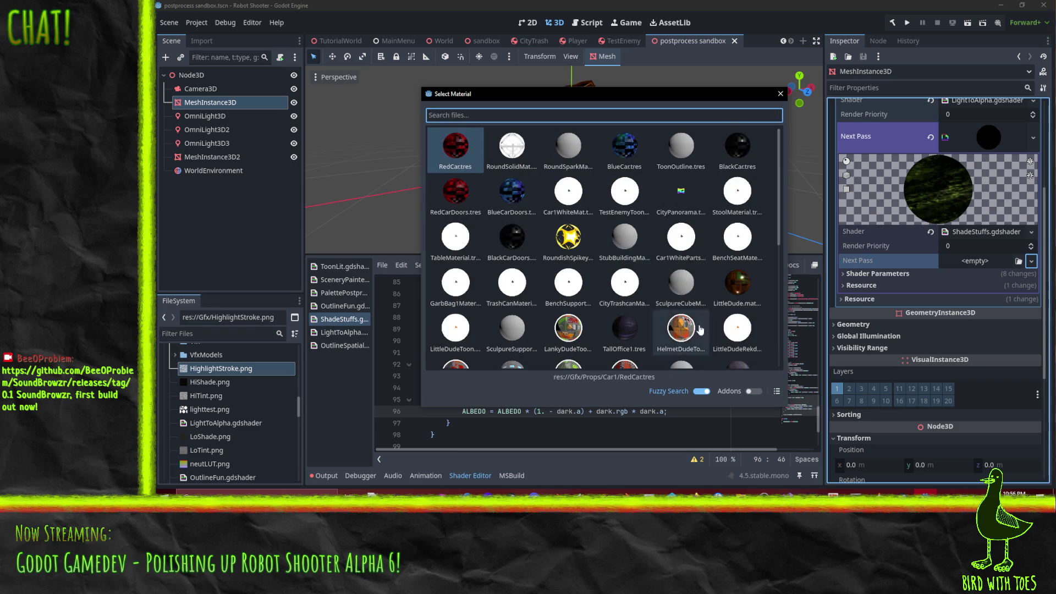
left_click(780, 93)
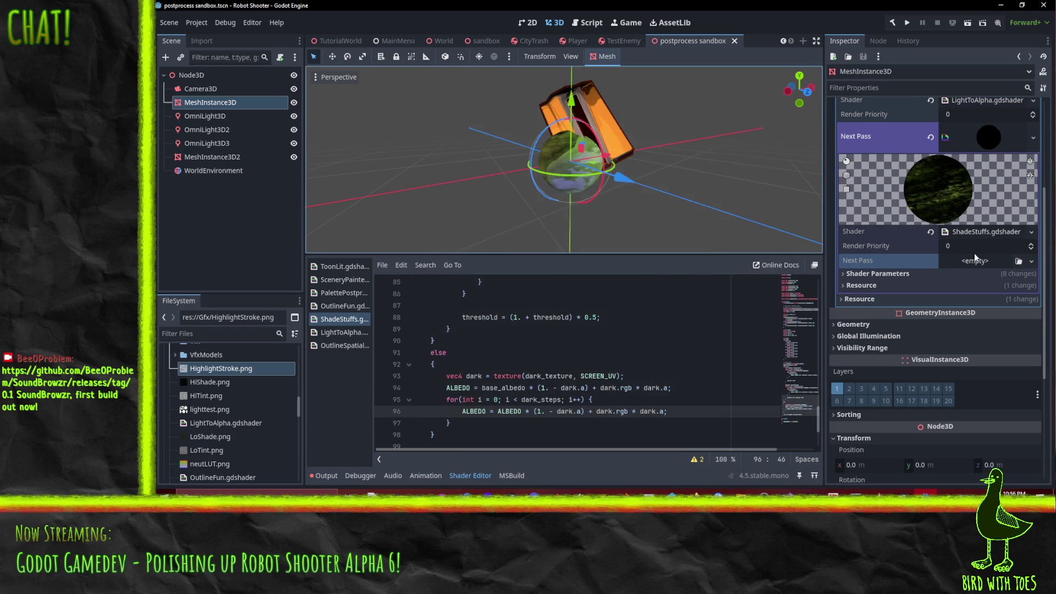
- Create a new ShaderMaterial as the Next Pass and expand its settings
left_click(1032, 261)
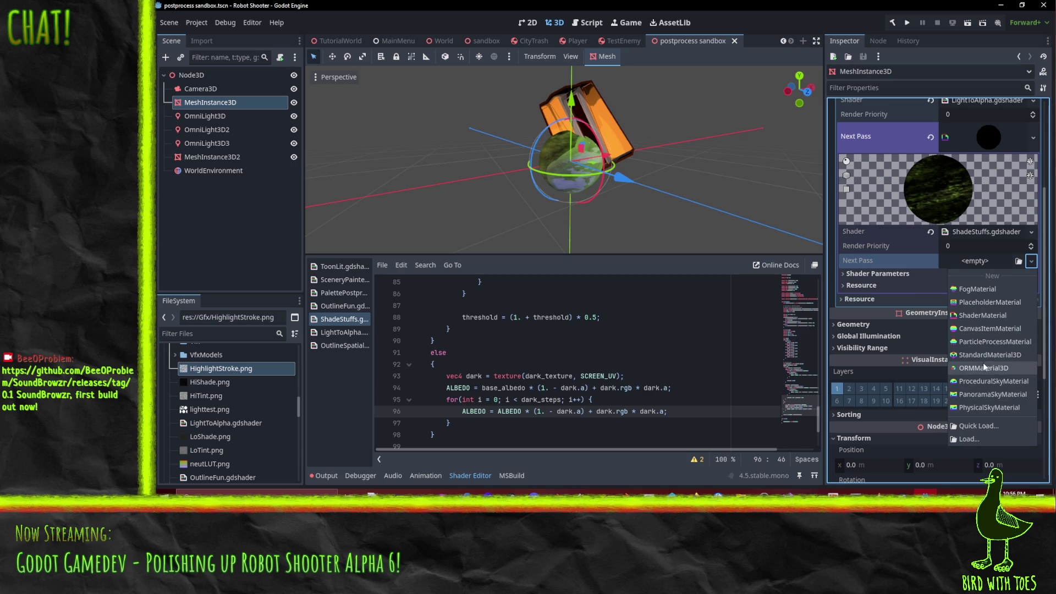
left_click(986, 318)
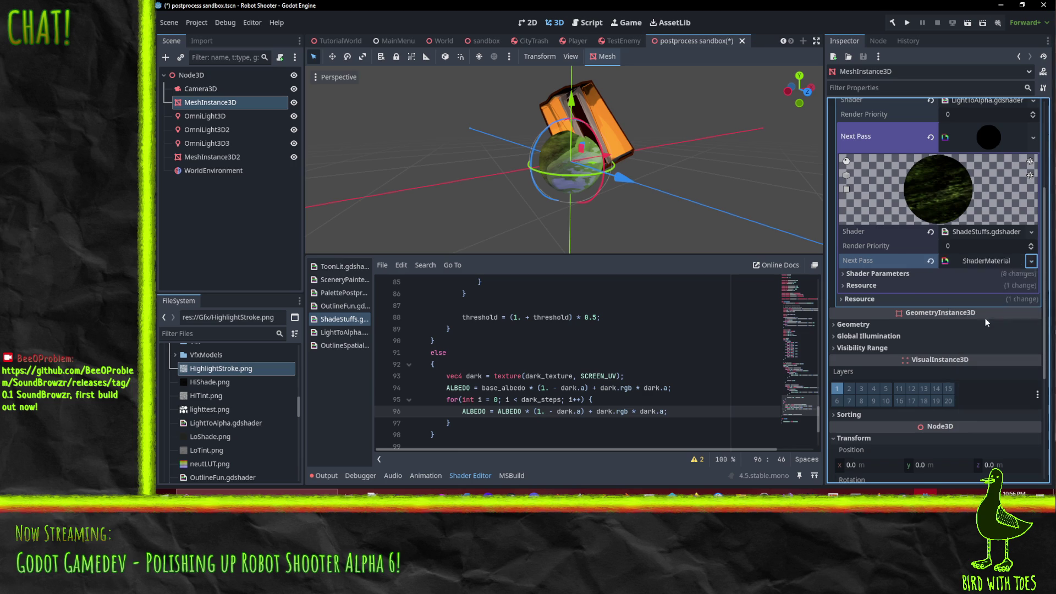
left_click(1031, 271)
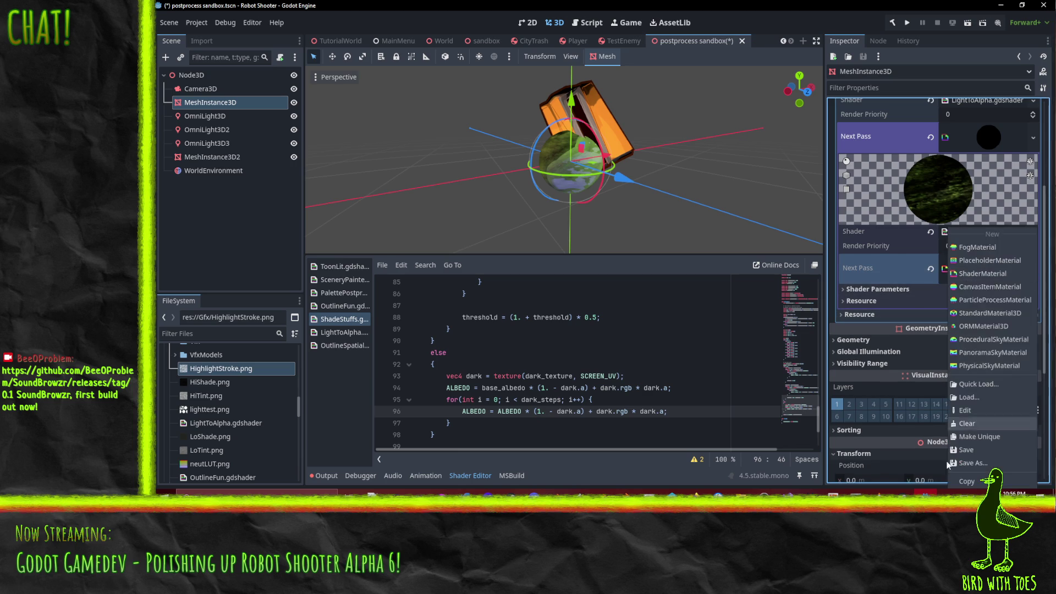
left_click(987, 385)
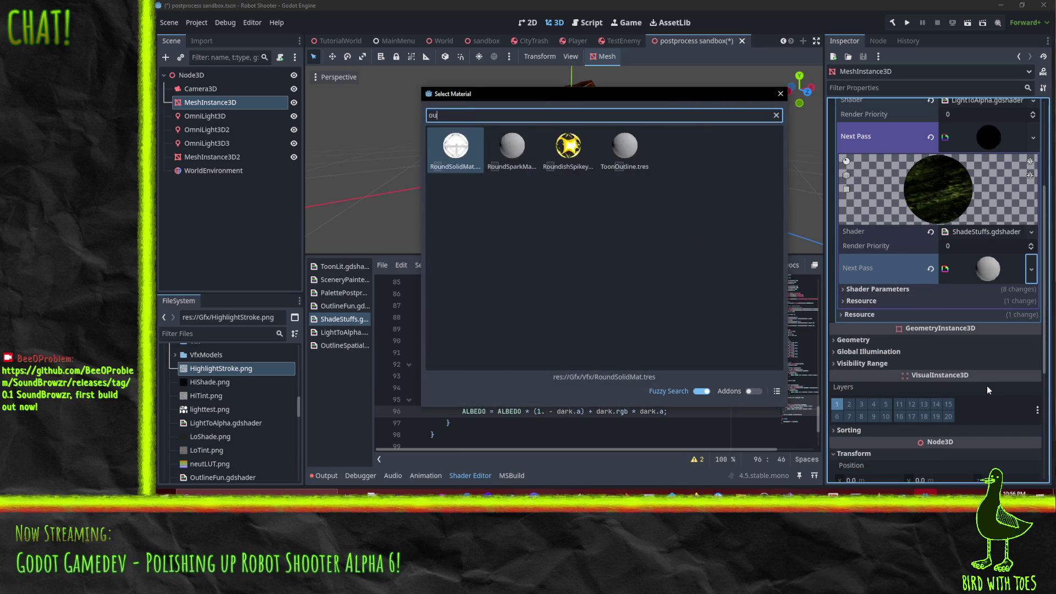
key("Escape")
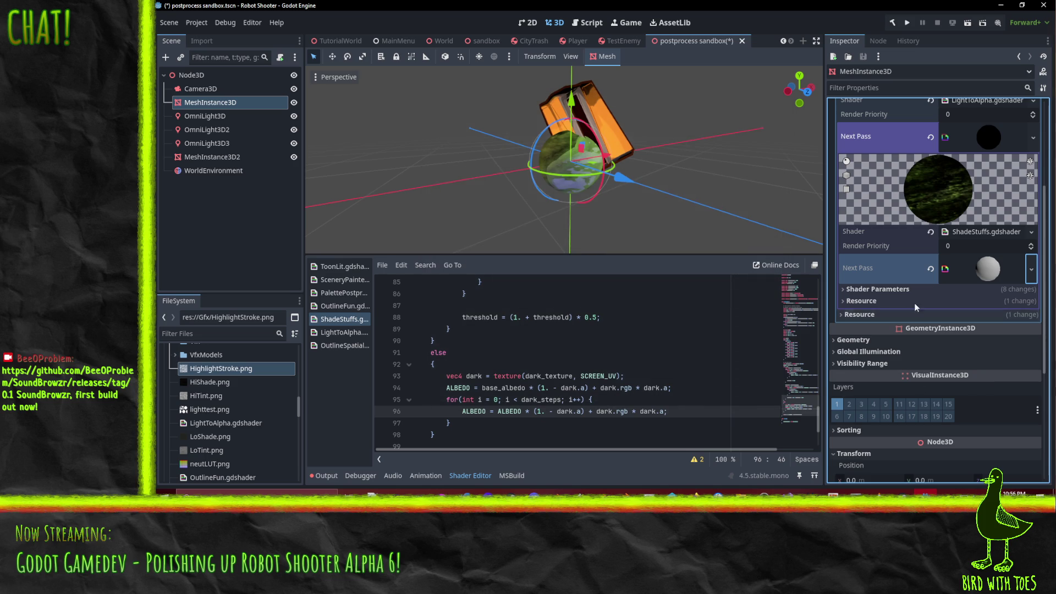
left_click(887, 290)
left_click(891, 290)
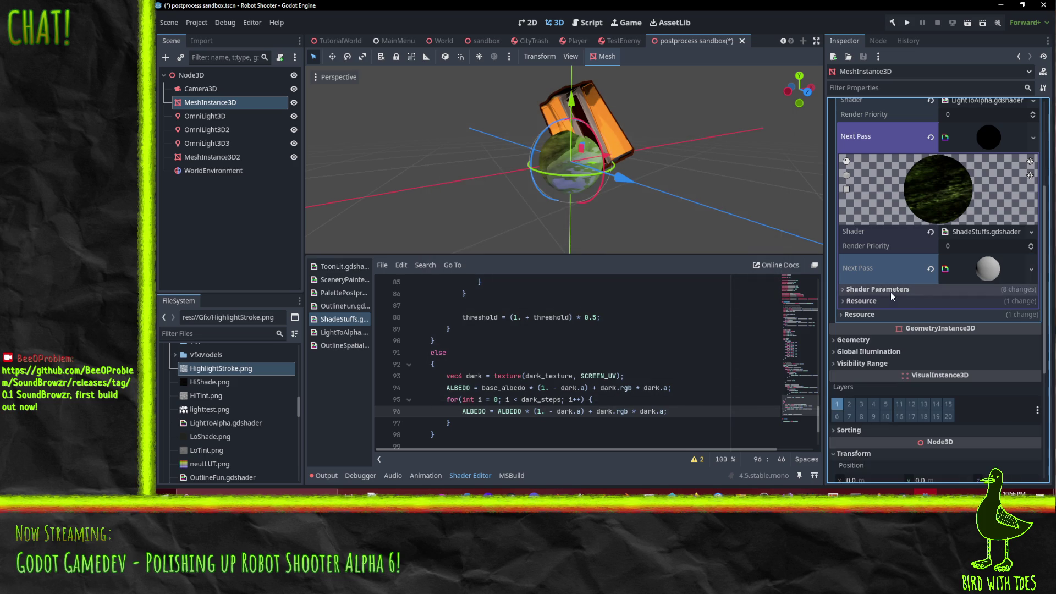
left_click(988, 271)
scroll(990, 323, "down", 1)
- Load OutlineFun.gdshader into the next-pass material, then swap it for OutlineSpatialPost.gdshader
left_click(1030, 317)
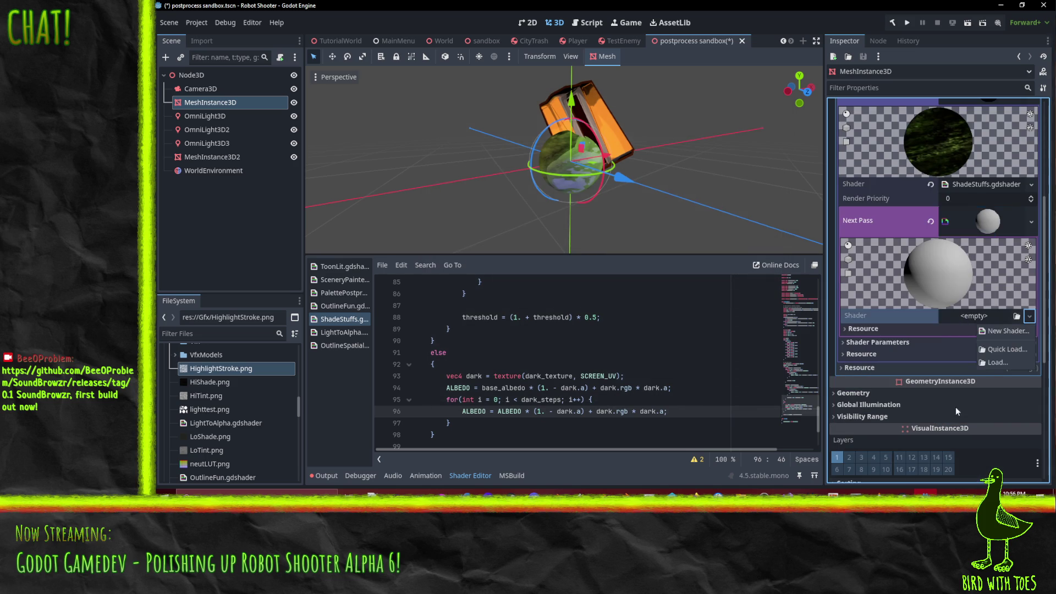
left_click(996, 349)
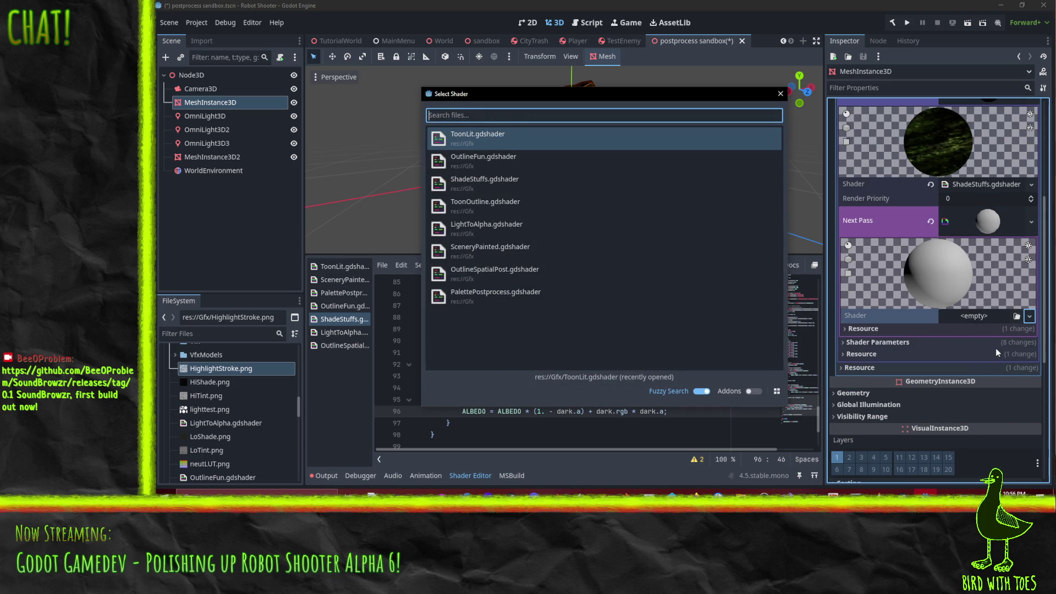
left_click(483, 161)
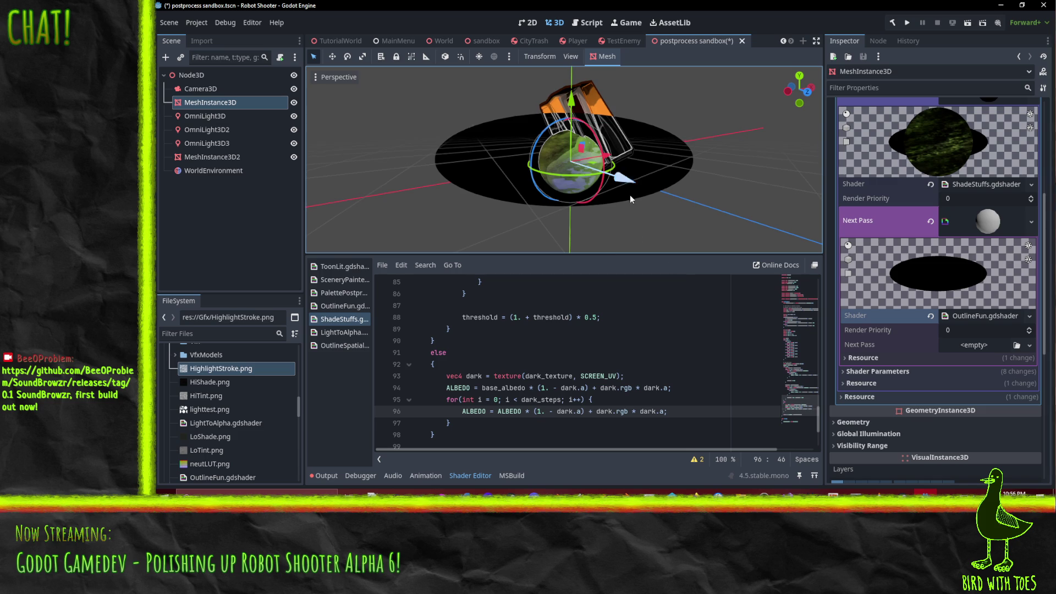
mouse_move(630, 195)
left_mouse_down()
mouse_move(464, 65)
mouse_move(559, 103)
mouse_move(663, 106)
mouse_move(804, 240)
left_mouse_up()
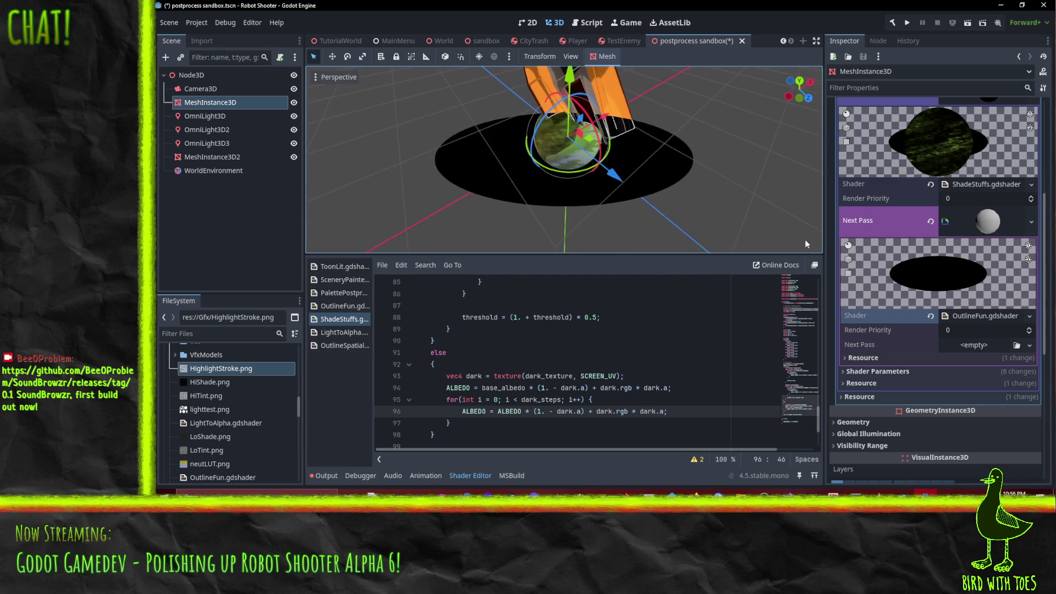
left_click(1029, 316)
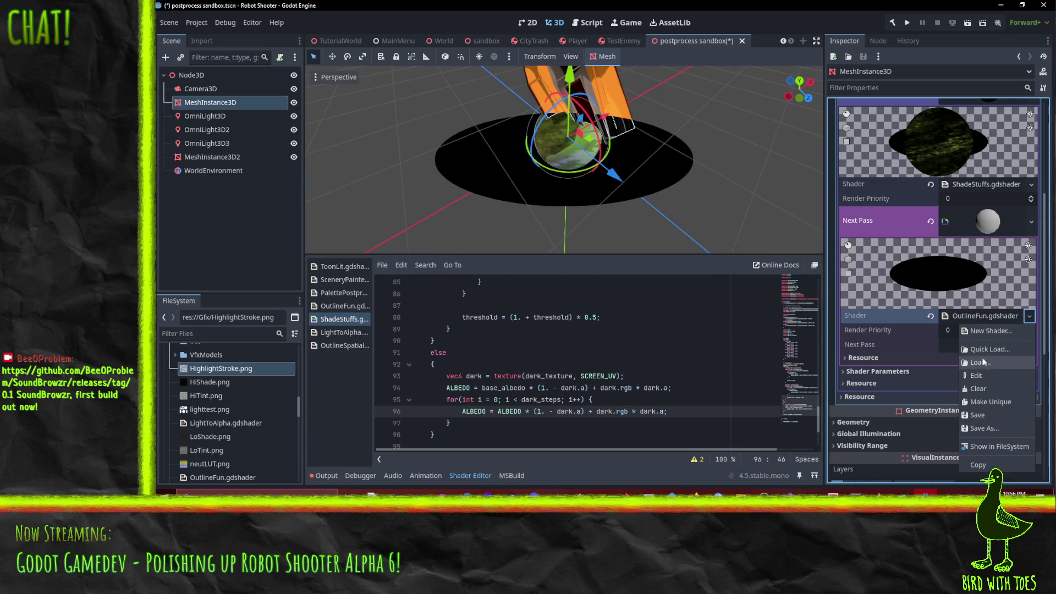
left_click(982, 350)
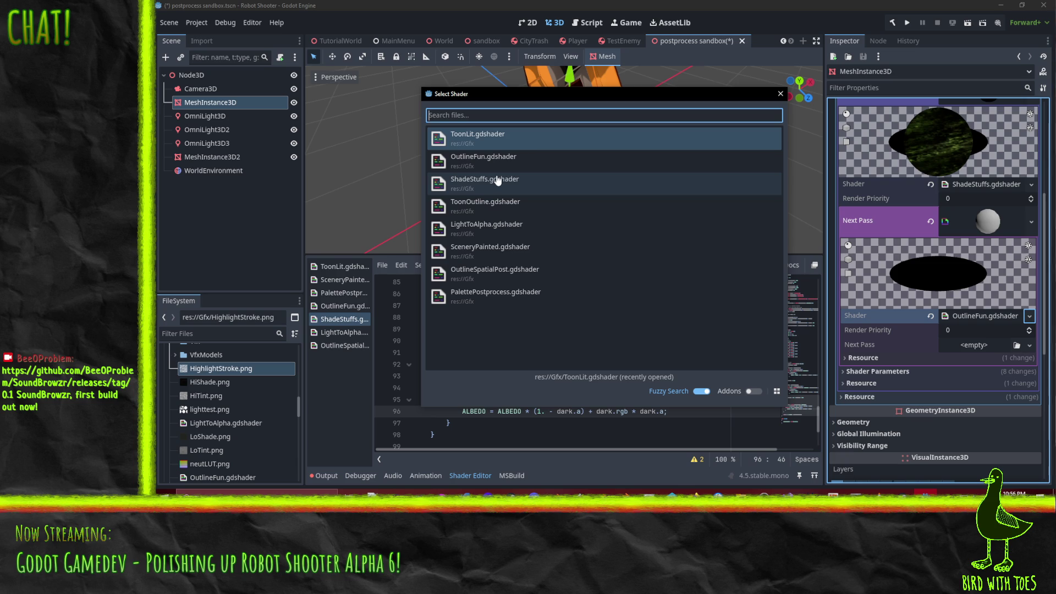
left_click(510, 275)
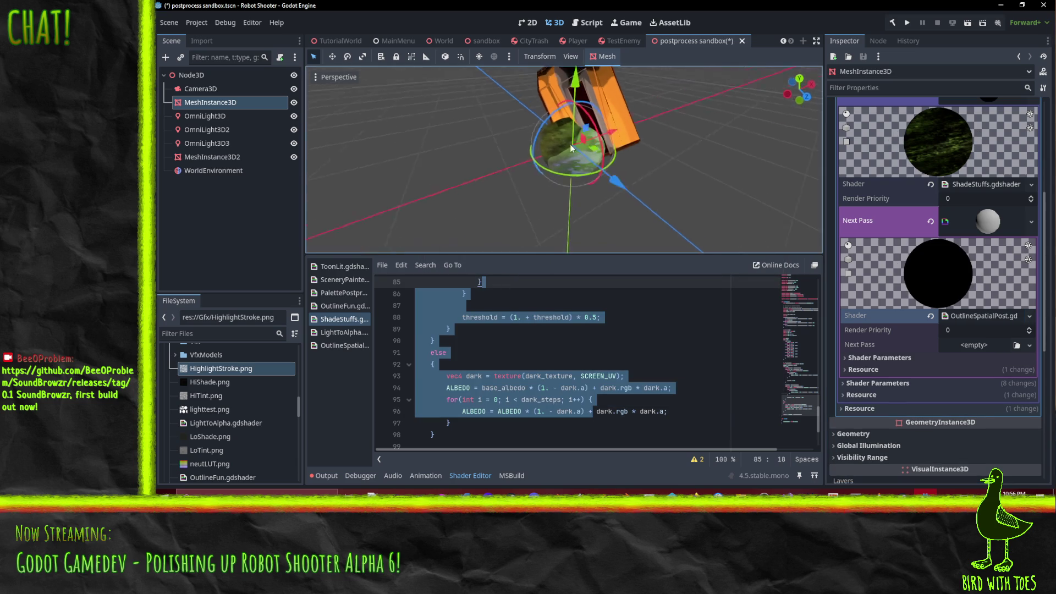
mouse_move(571, 147)
left_mouse_down()
mouse_move(490, 80)
mouse_move(560, 255)
left_mouse_up()
mouse_move(559, 136)
left_mouse_down()
mouse_move(579, 190)
mouse_move(682, 199)
mouse_move(564, 202)
left_mouse_up()
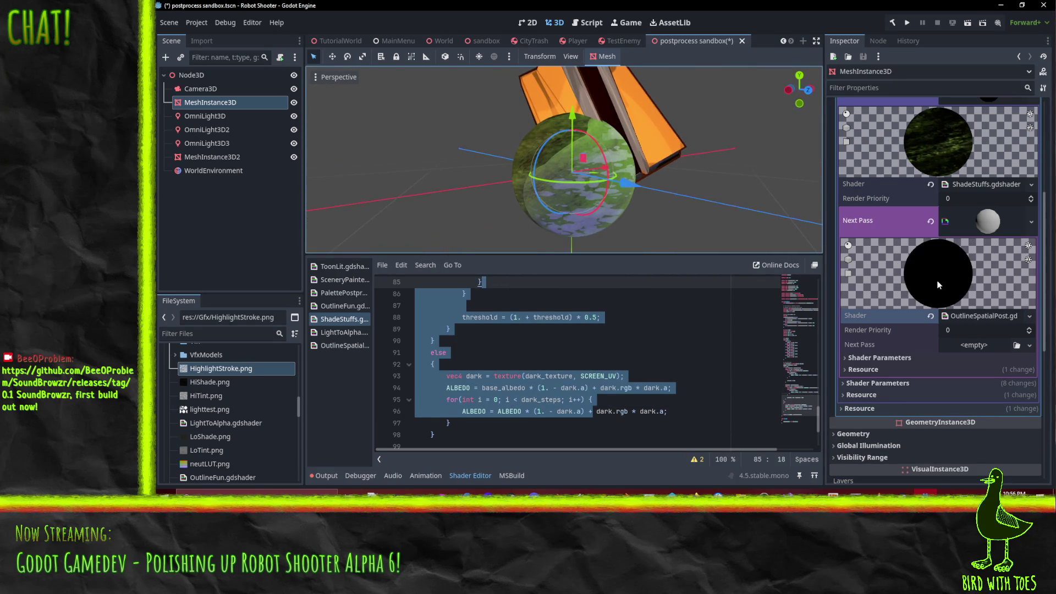
- Try an outline Scale of 2.0, revert it to 1.0, and inspect the threshold fields
left_click(880, 359)
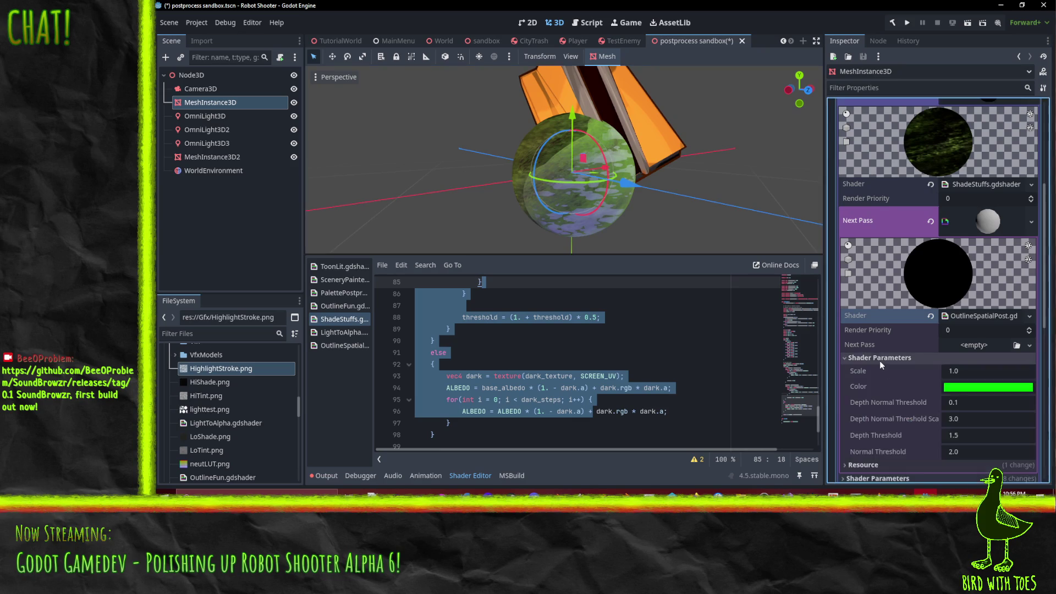
scroll(899, 358, "down", 1)
left_click(982, 325)
type("2.0")
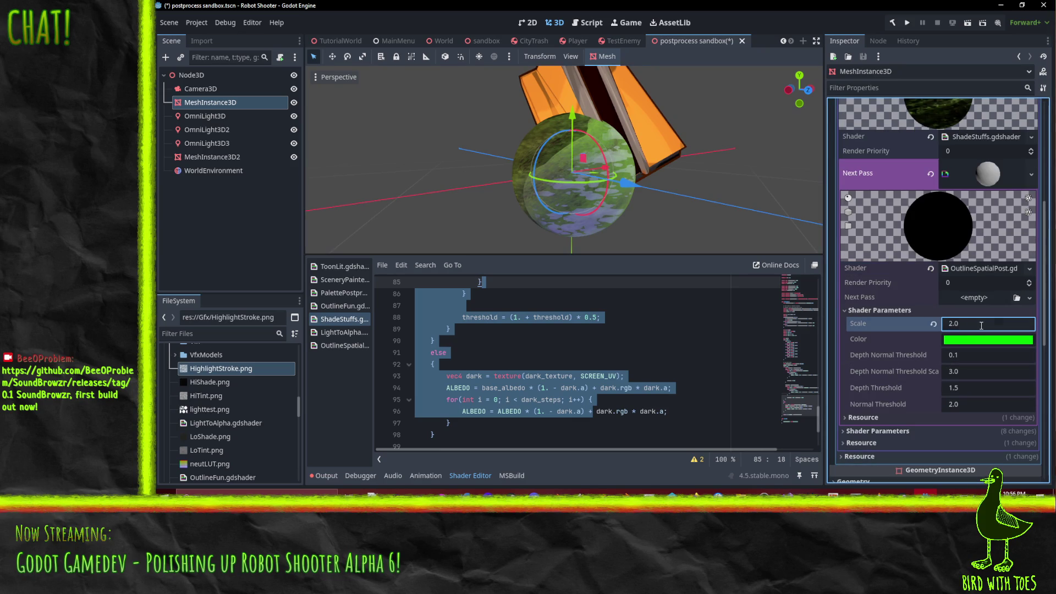
left_click(934, 324)
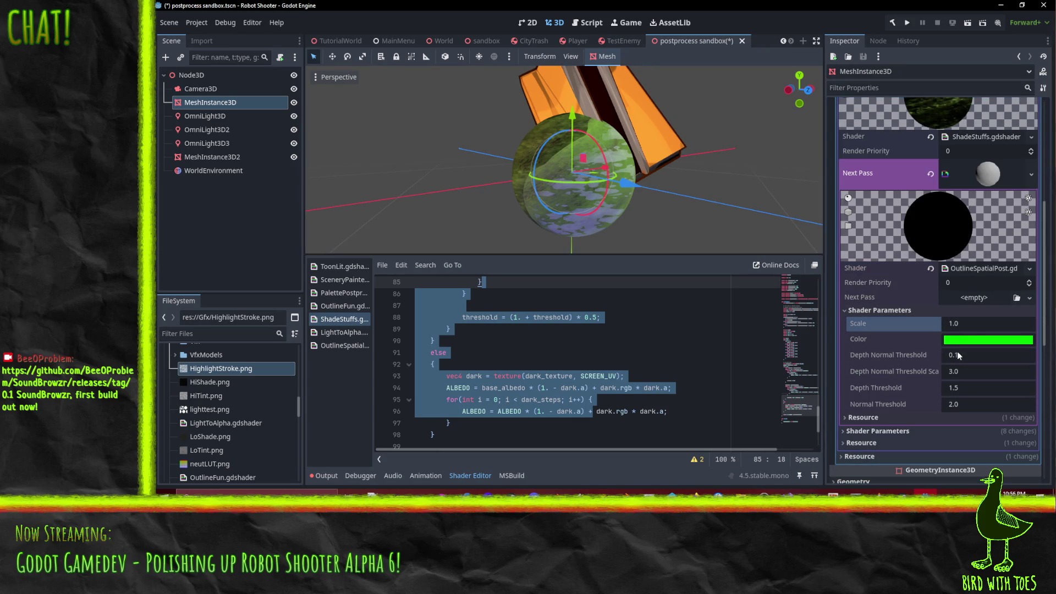
left_click(977, 355)
key("Tab")
mouse_move(631, 191)
left_mouse_down()
mouse_move(522, 169)
mouse_move(586, 133)
mouse_move(510, 71)
mouse_move(534, 253)
mouse_move(466, 242)
mouse_move(570, 105)
mouse_move(683, 193)
left_mouse_up()
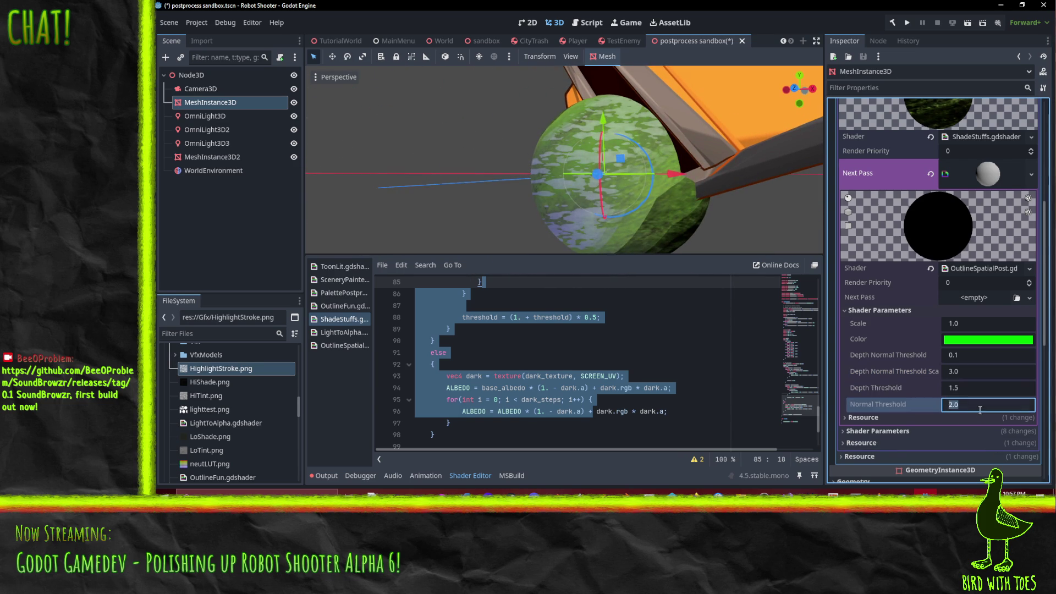
left_click(969, 371)
- Set the outline Scale to 5.0, then back to 1.0, and orbit to inspect the outline
left_click(990, 325)
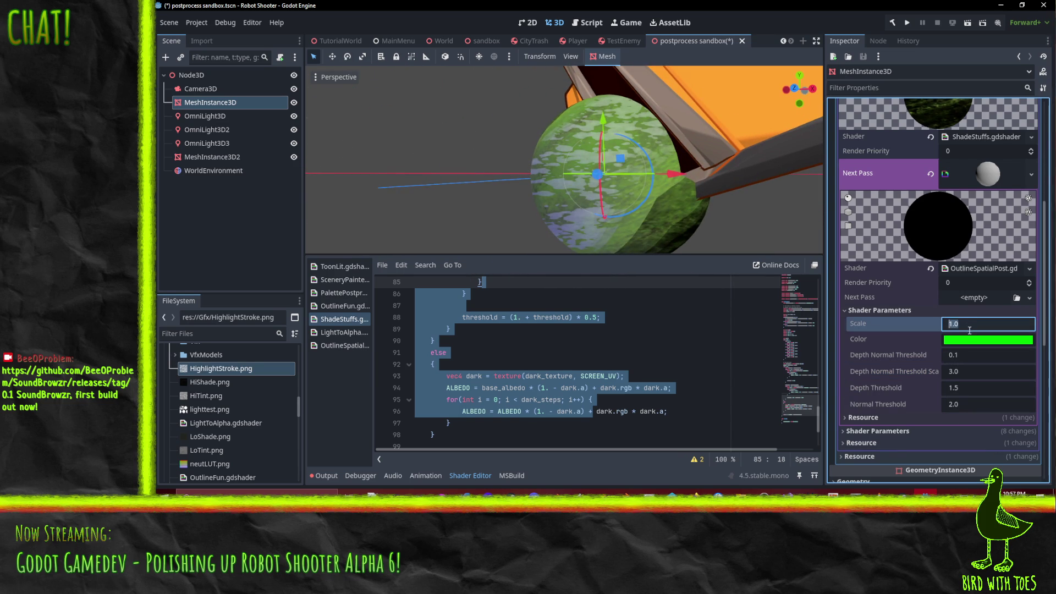
type("5")
key("Return")
left_click(980, 311)
left_click(985, 325)
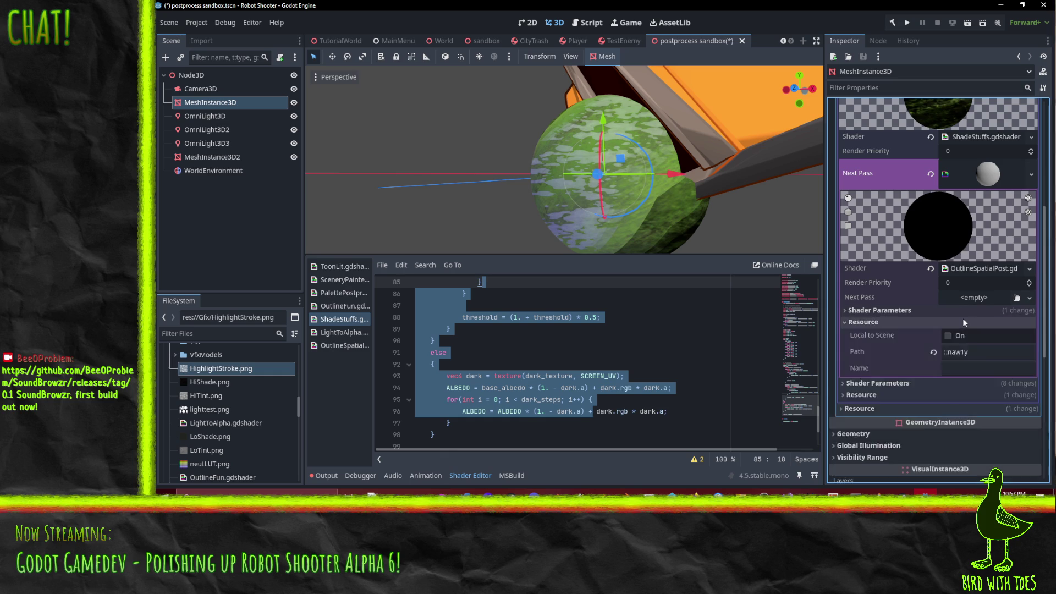
left_click(974, 311)
left_click(971, 326)
type("1")
key("Return")
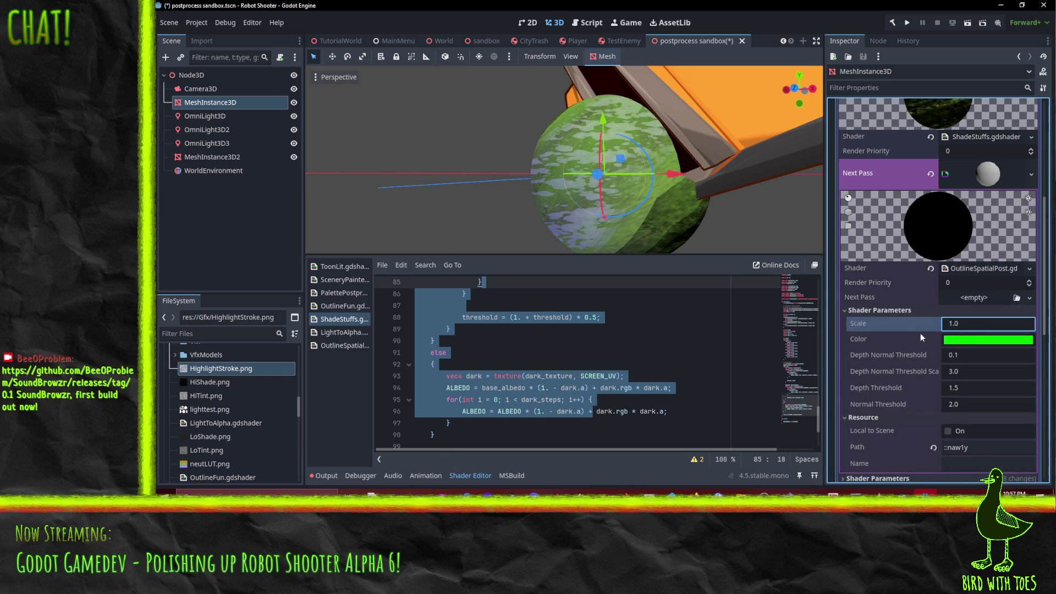
mouse_move(495, 165)
left_mouse_down()
mouse_move(517, 138)
mouse_move(551, 172)
mouse_move(530, 172)
left_mouse_up()
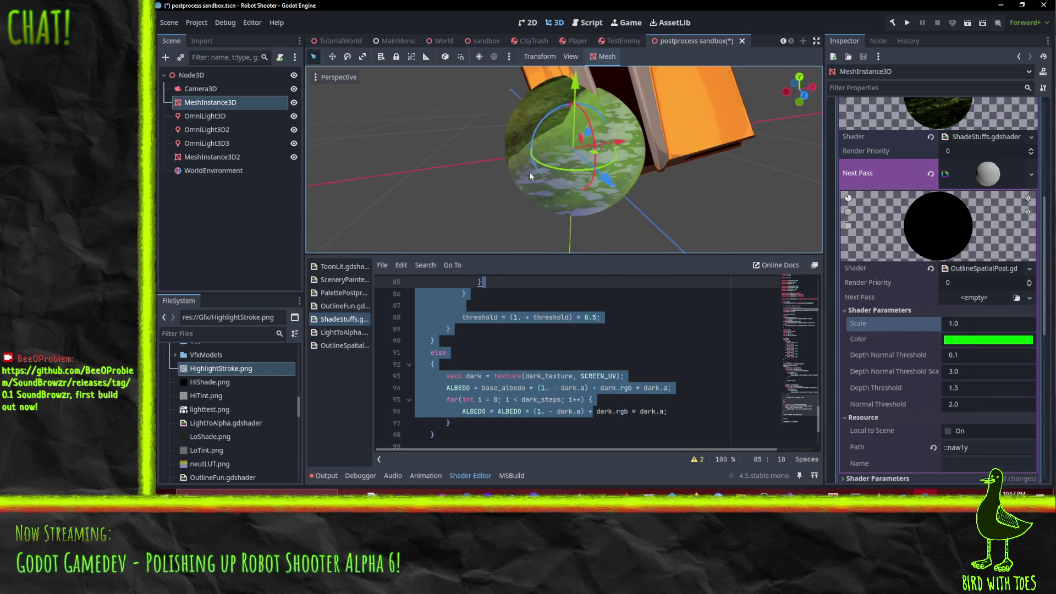
left_click(862, 419)
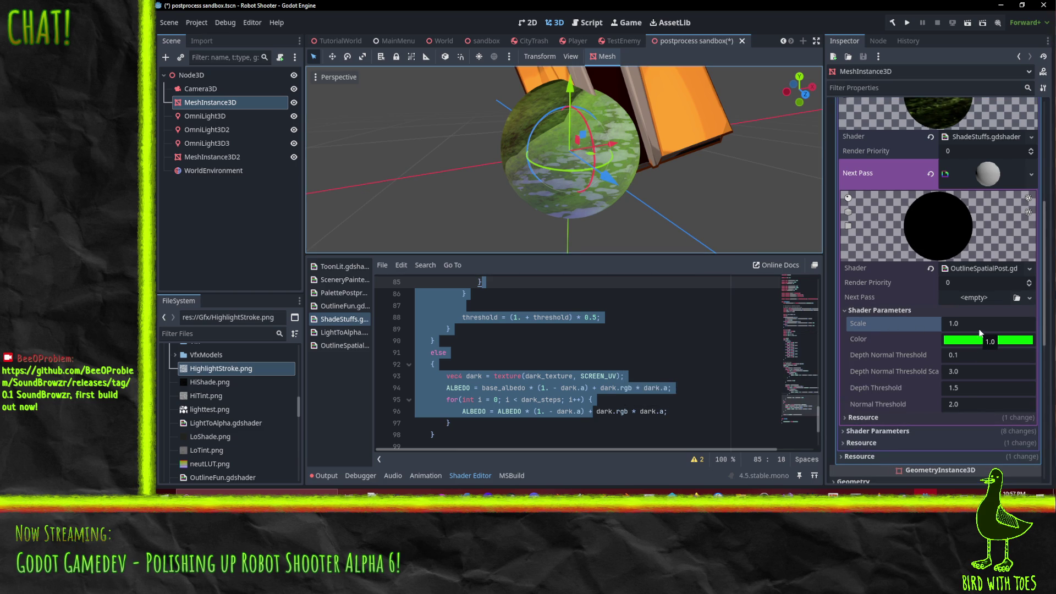
- Try Depth Normal Threshold values of 0.0 and 0.1
scroll(640, 180, "down", 2)
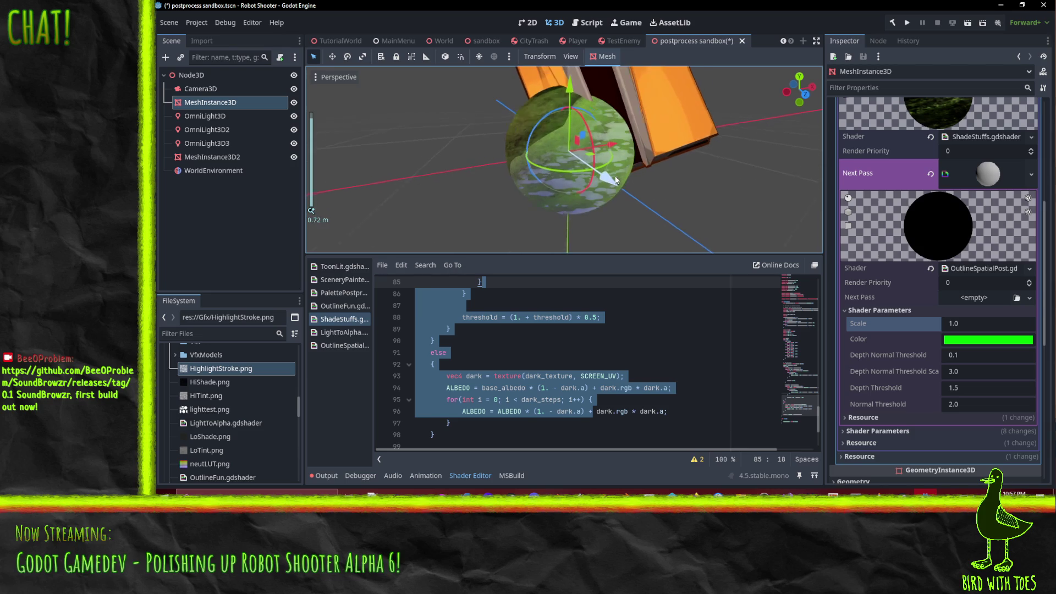
scroll(615, 176, "up", 1)
scroll(897, 318, "up", 2)
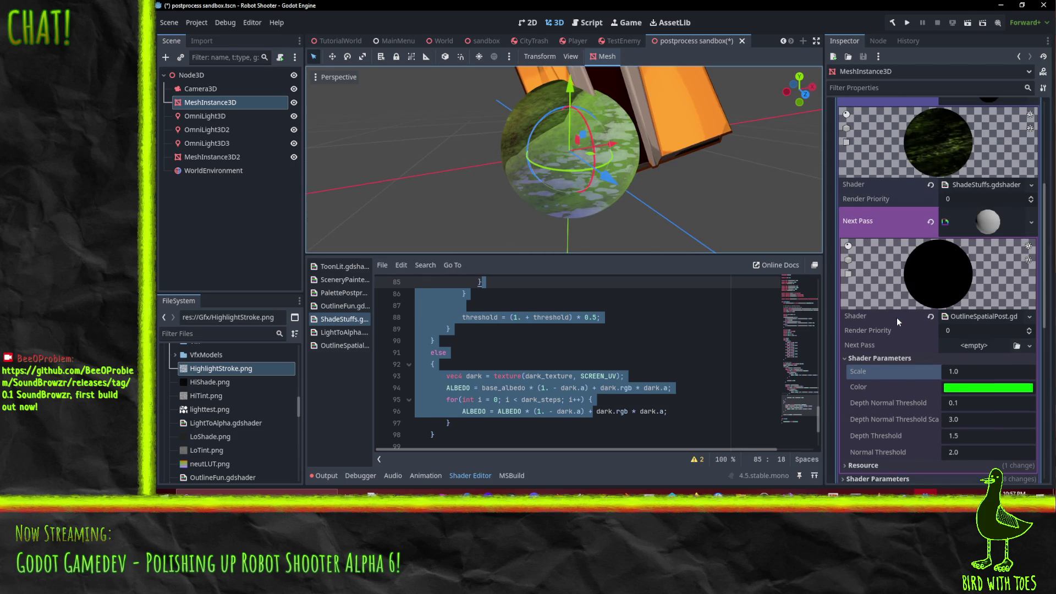
scroll(897, 318, "down", 4)
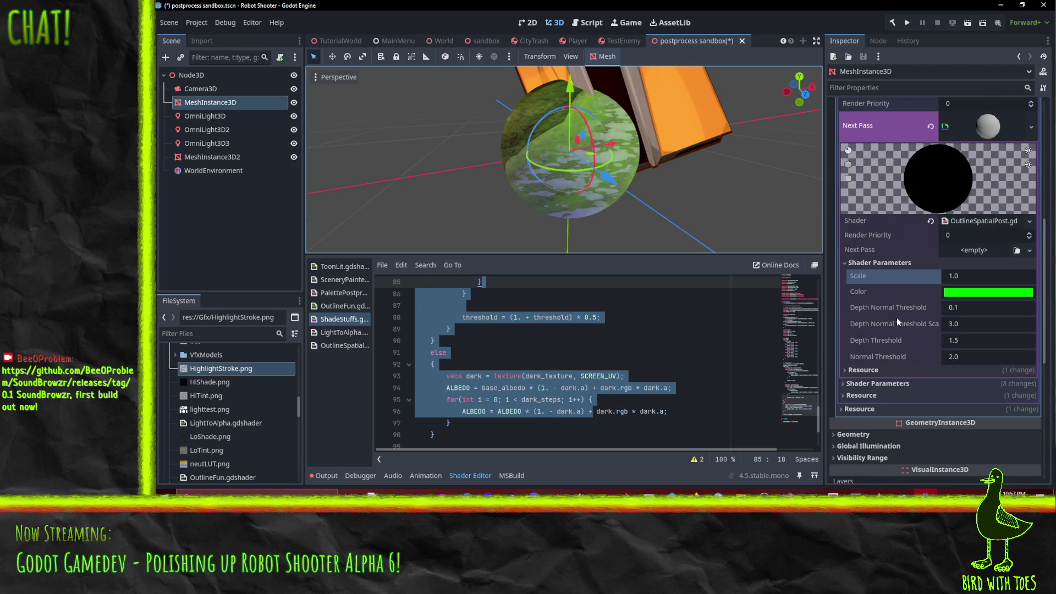
left_click(985, 307)
type("0.")
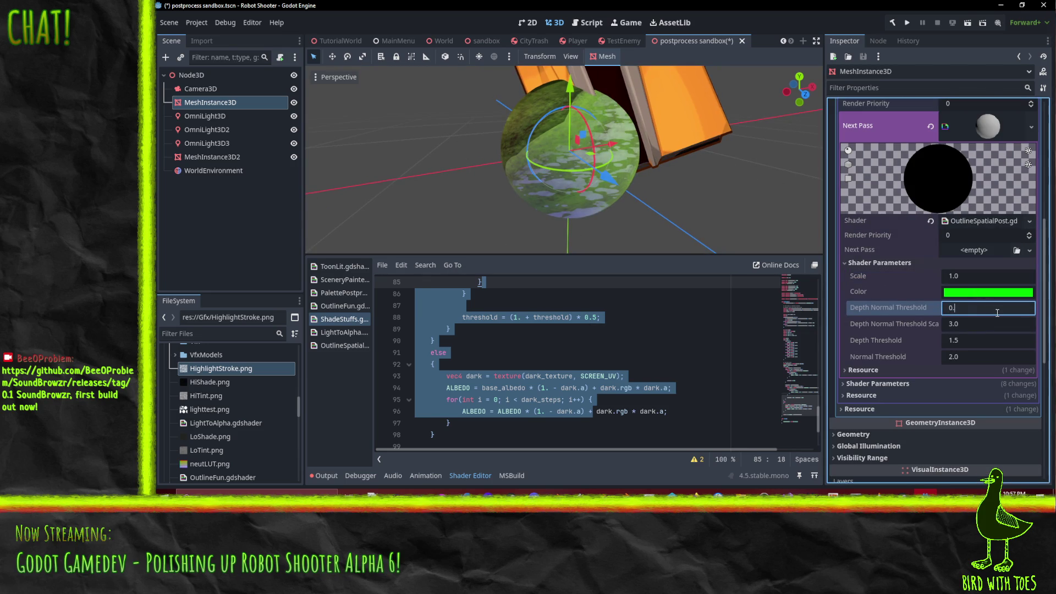
key("Return")
type("0.0")
key("Return")
type("0.1")
- Set Depth Normal Threshold Scale to 1.0 and Depth Threshold to 0.5
left_click(982, 326)
type("2.0")
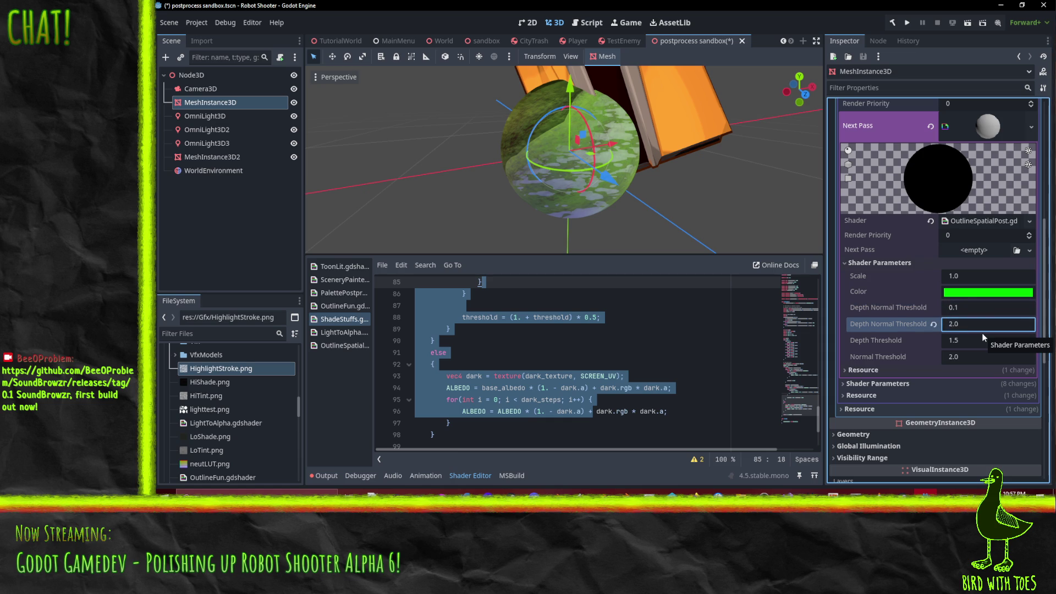
double_click(971, 325)
type("1.0")
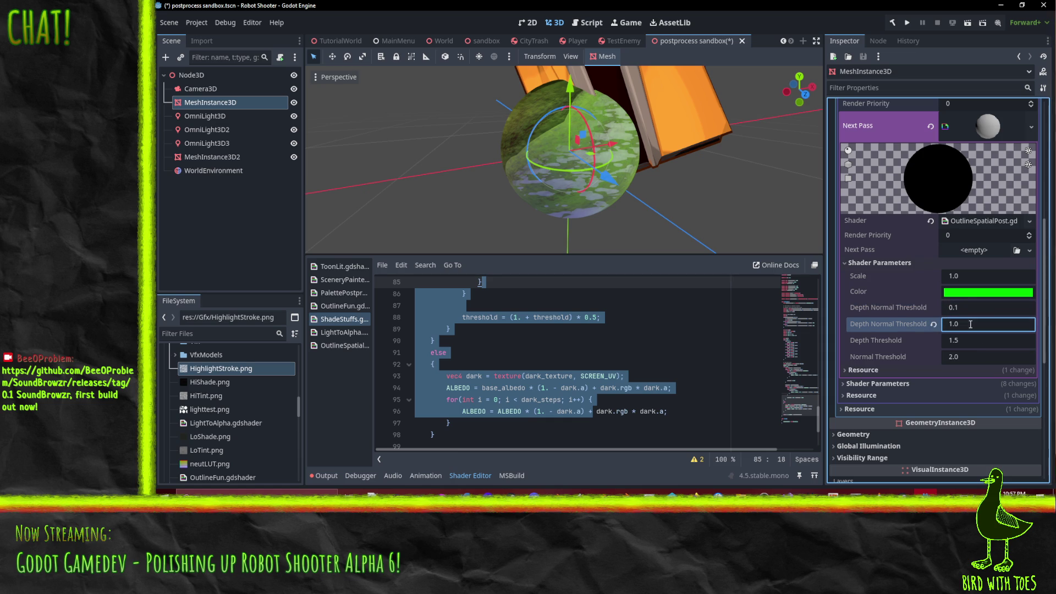
left_click(981, 343)
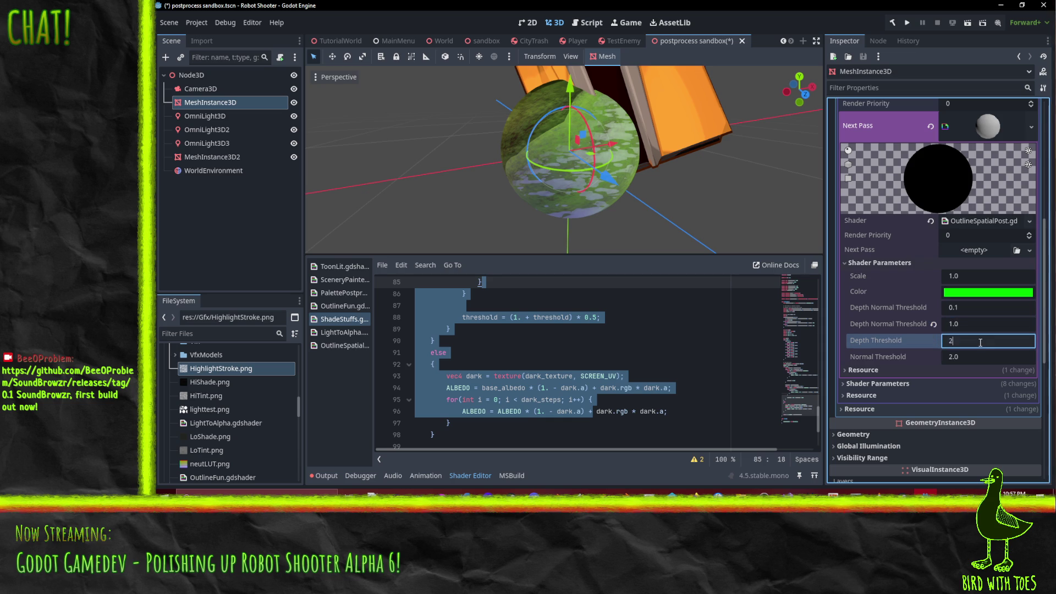
key("BackSpace")
type("0.5")
key("Return")
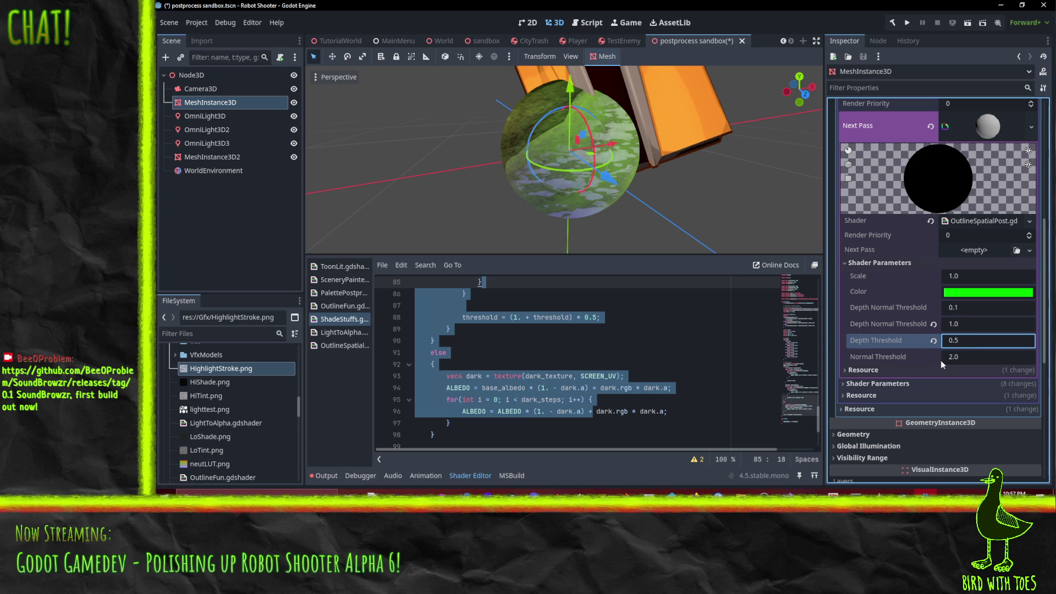
- Set Normal Threshold to 1.0 and orbit to check the green outline
left_click(941, 361)
type("1")
key("Return")
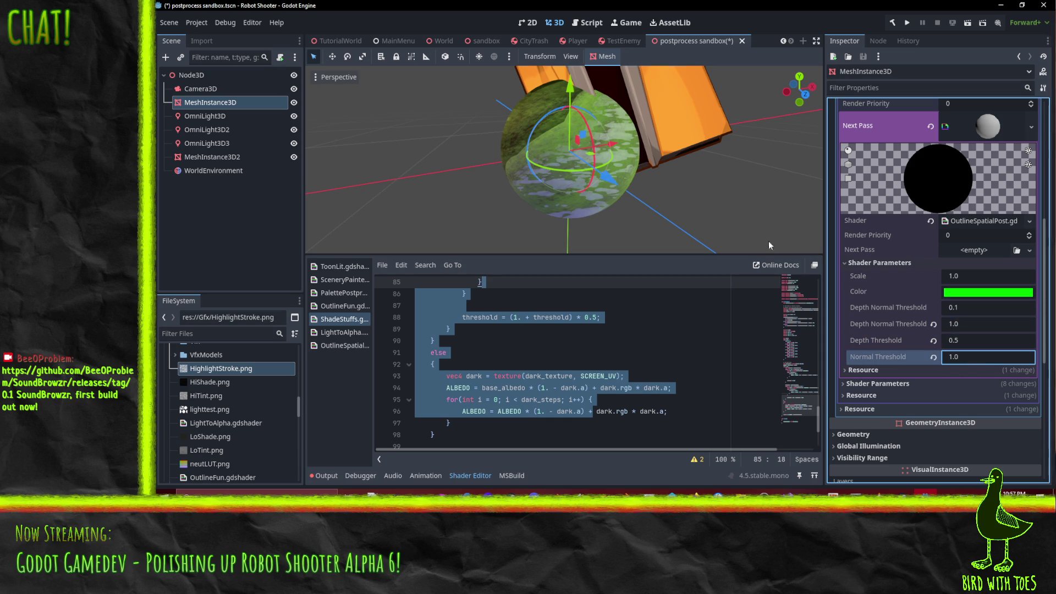
scroll(536, 133, "up", 5)
scroll(767, 81, "down", 5)
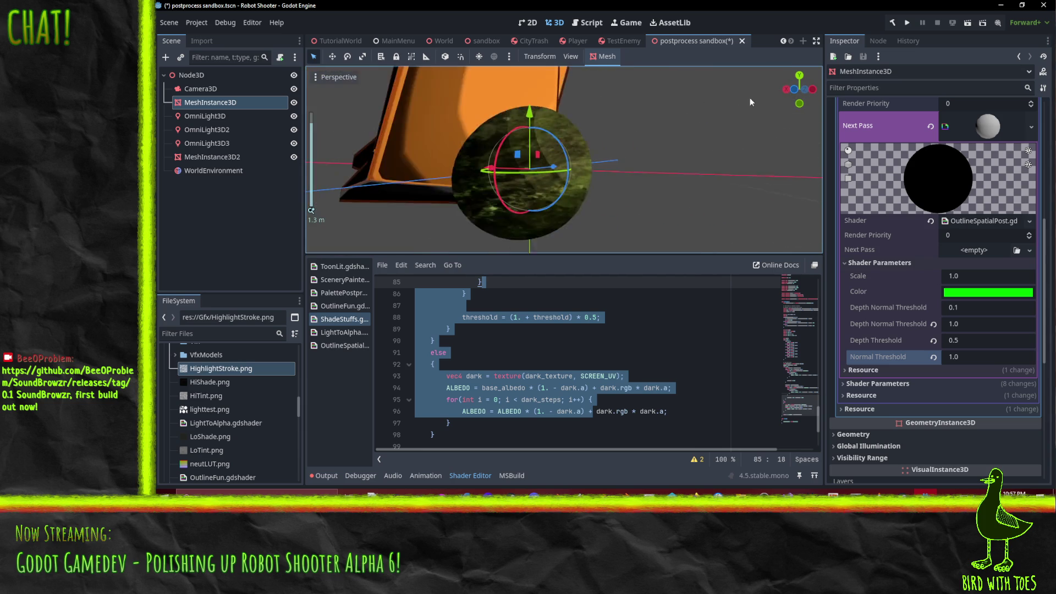
mouse_move(751, 100)
left_mouse_down()
mouse_move(668, 173)
mouse_move(489, 146)
mouse_move(405, 200)
mouse_move(529, 231)
left_mouse_up()
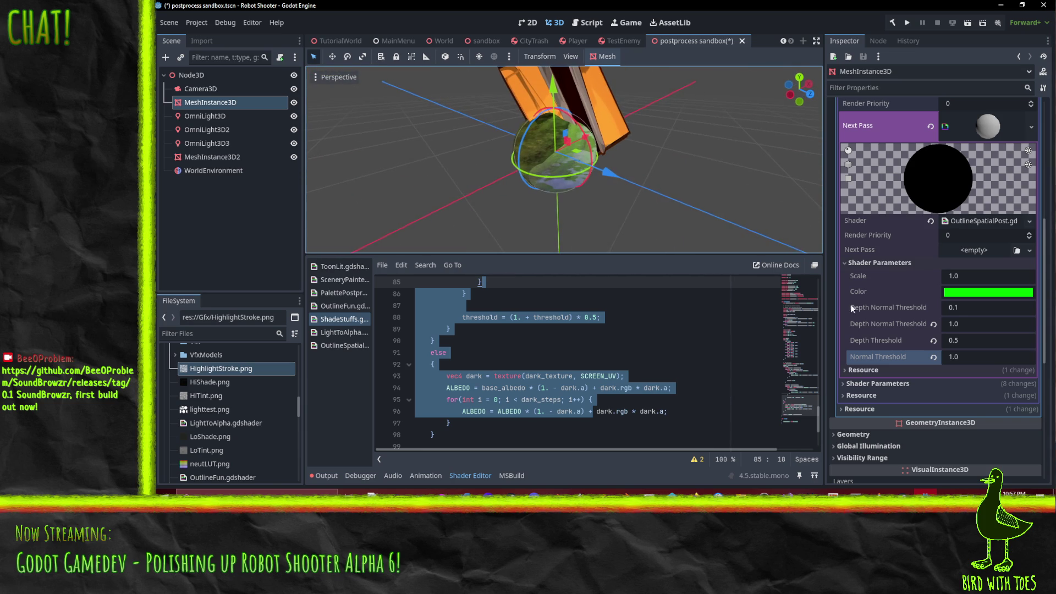
- Clear the next-pass shader and reassign OutlineSpatialPost.gdshader through Quick Load
left_click(930, 221)
mouse_move(626, 166)
left_mouse_down()
mouse_move(554, 177)
mouse_move(562, 163)
mouse_move(528, 182)
left_mouse_up()
scroll(935, 275, "up", 3)
left_click(1030, 317)
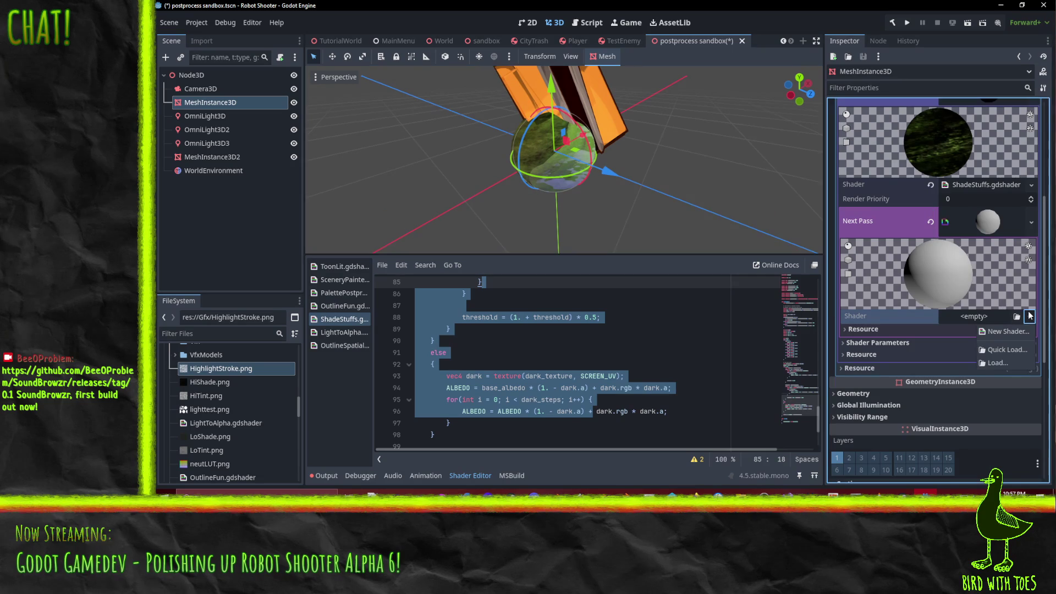
left_click(1008, 348)
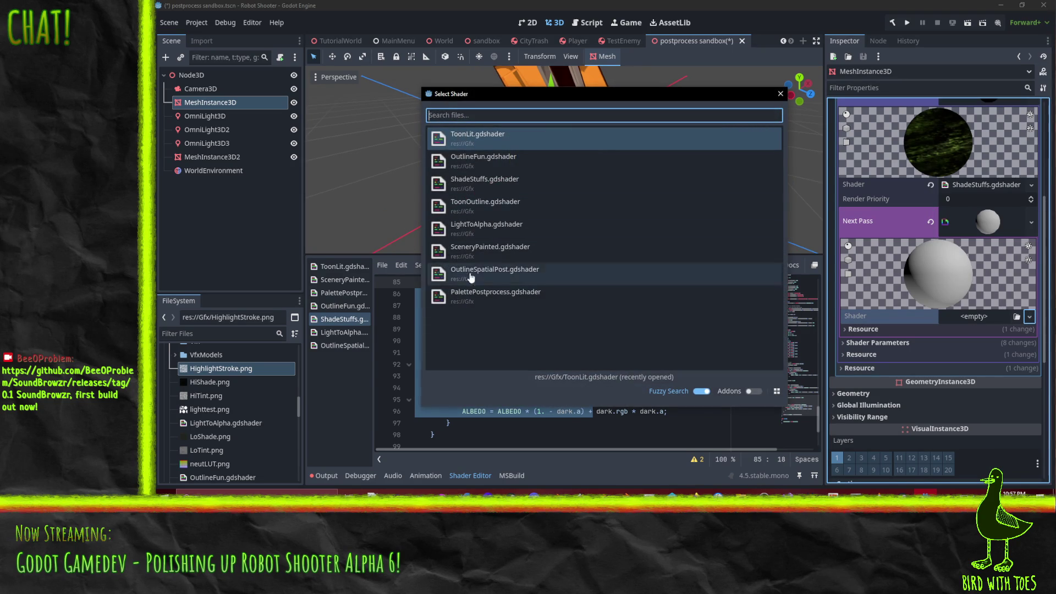
left_click(500, 275)
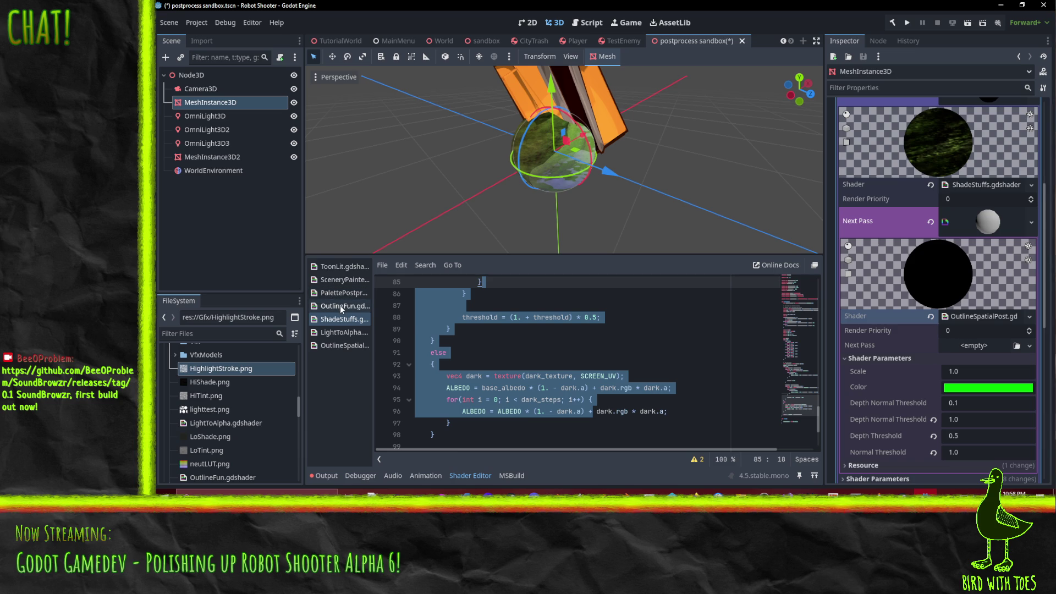
- Open OutlineSpatialPost's code and place the caret on the ALBEDO line 63
left_click(342, 346)
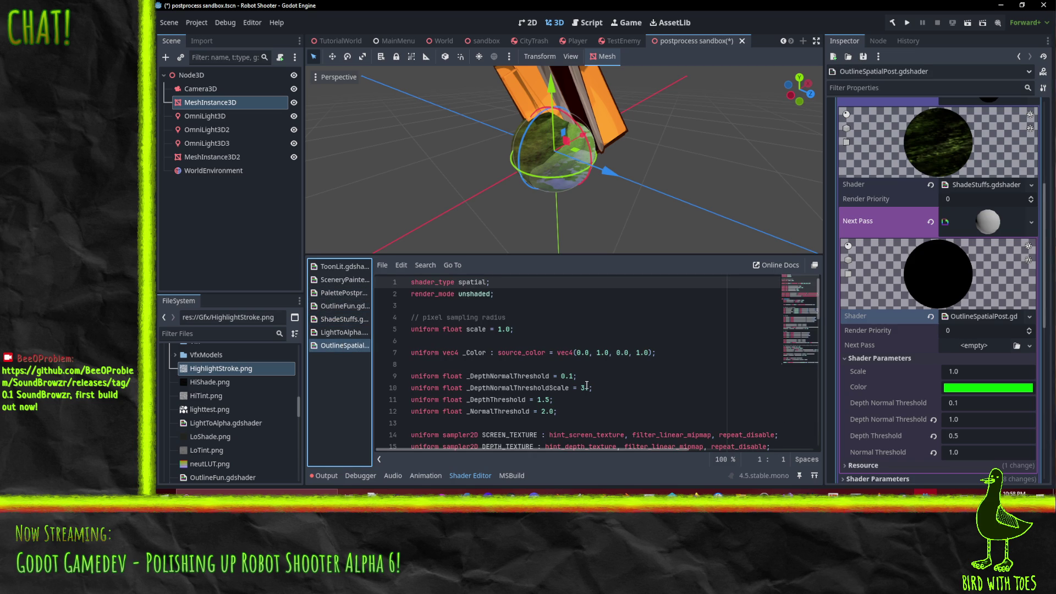
scroll(581, 371, "down", 15)
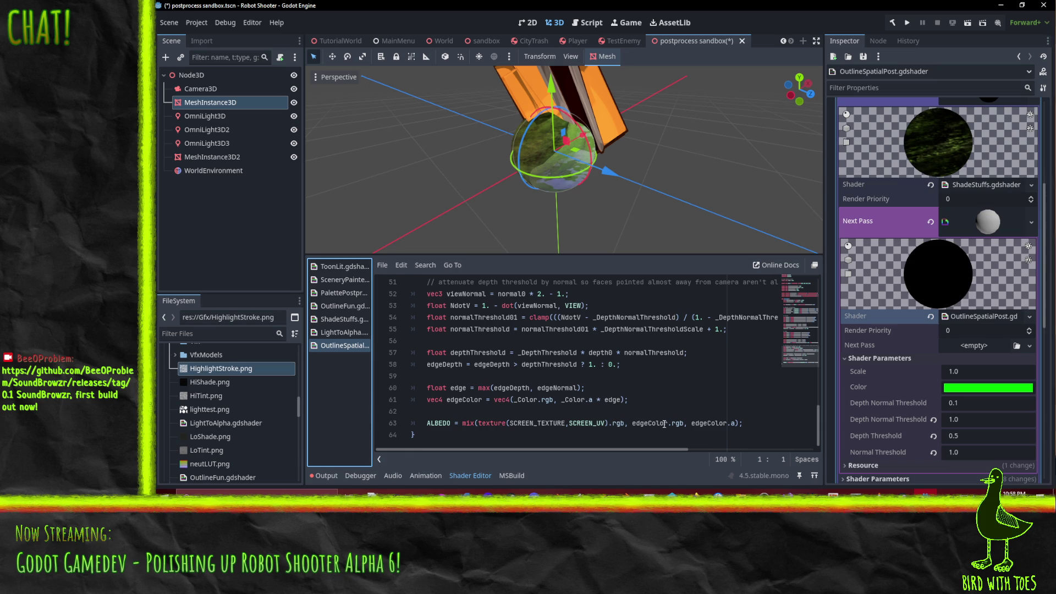
left_click(759, 423)
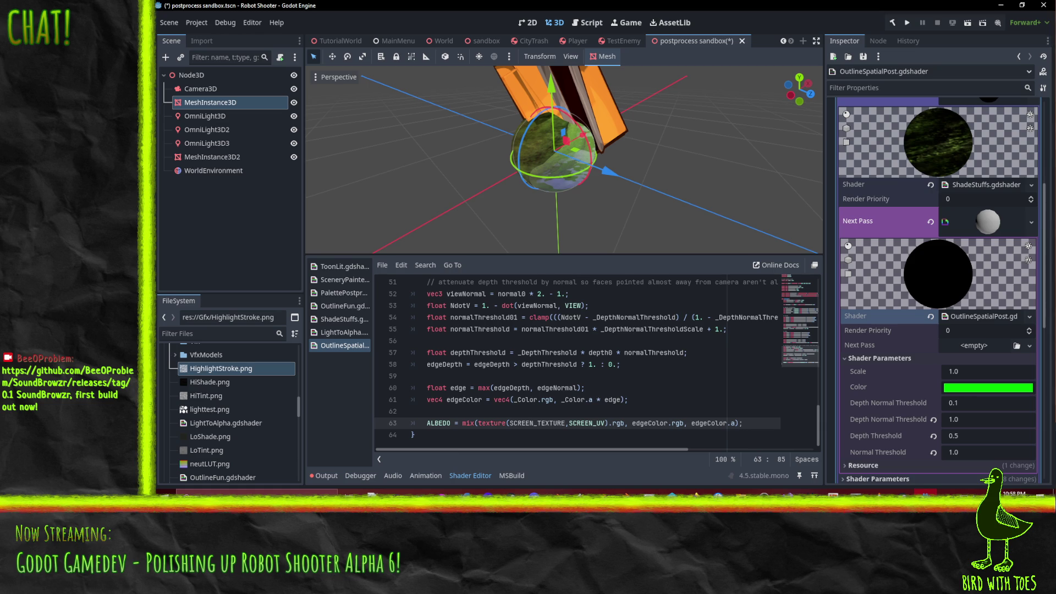
- Empty the sphere material's Next Pass slot and save the scene with Ctrl+S
left_click(700, 423)
left_click(931, 221)
mouse_move(696, 164)
left_mouse_down()
mouse_move(642, 147)
mouse_move(689, 150)
mouse_move(678, 123)
mouse_move(661, 184)
left_mouse_up()
scroll(677, 123, "down", 3)
key("ctrl+s")
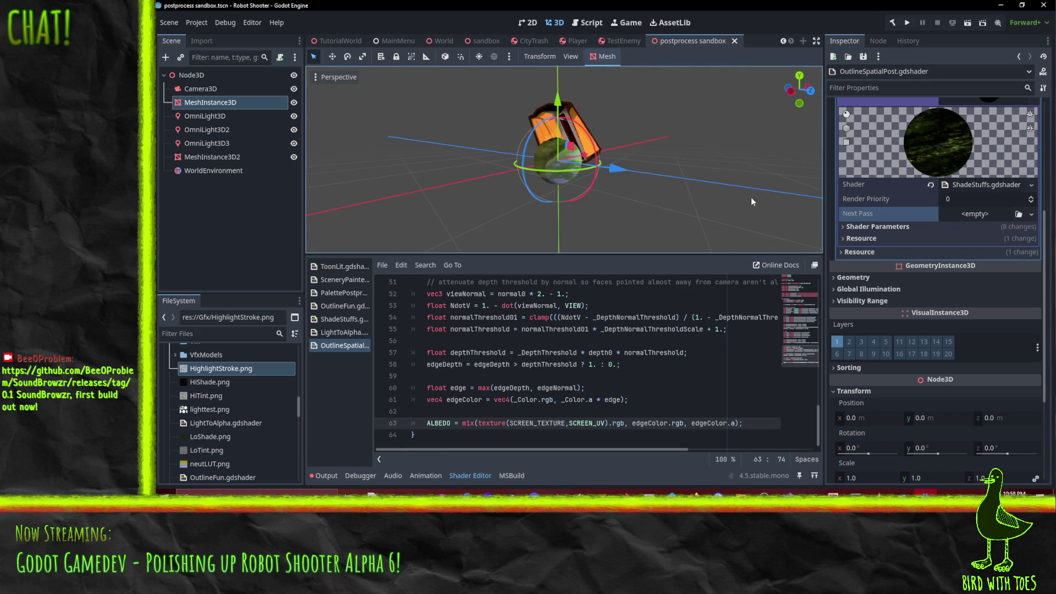
mouse_move(751, 197)
left_mouse_down()
mouse_move(721, 216)
mouse_move(448, 109)
mouse_move(588, 169)
left_mouse_up()
scroll(721, 217, "up", 3)
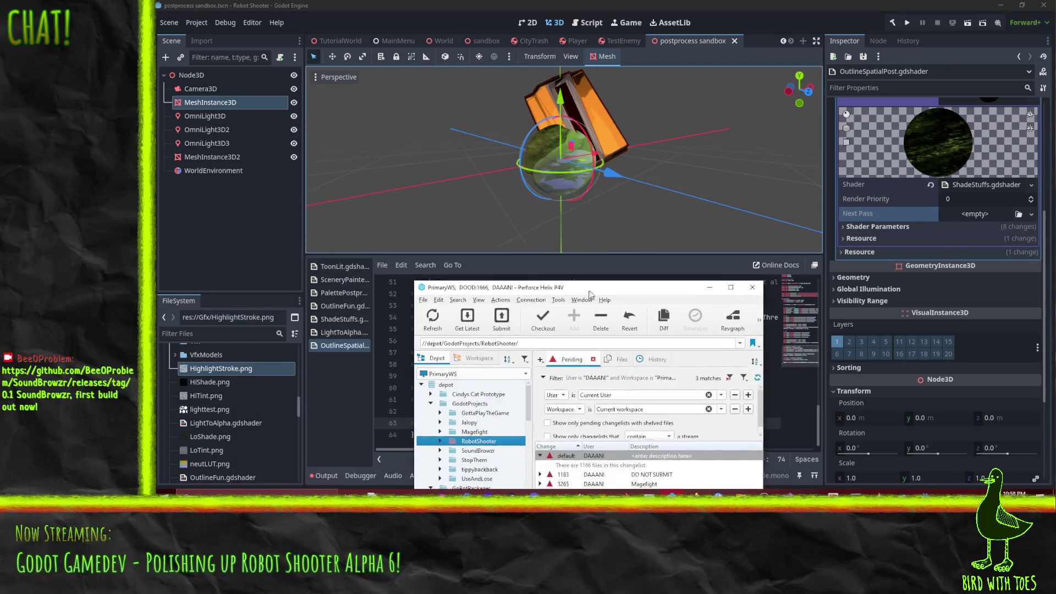
- Revert unchanged files in P4V's default changelist, leaving five modified files, then return to Godot
left_click(737, 165)
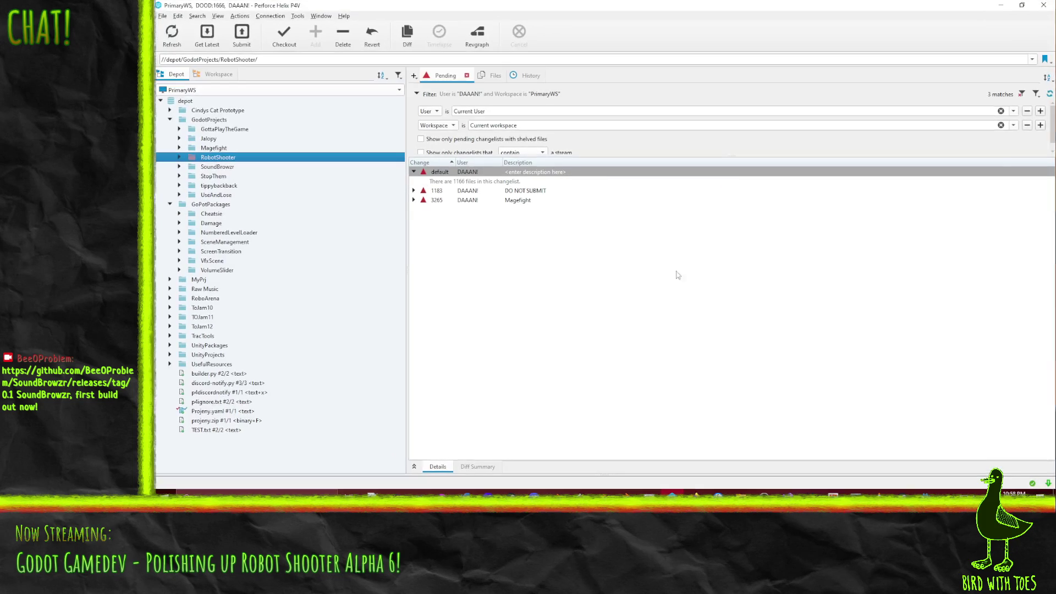
right_click(450, 172)
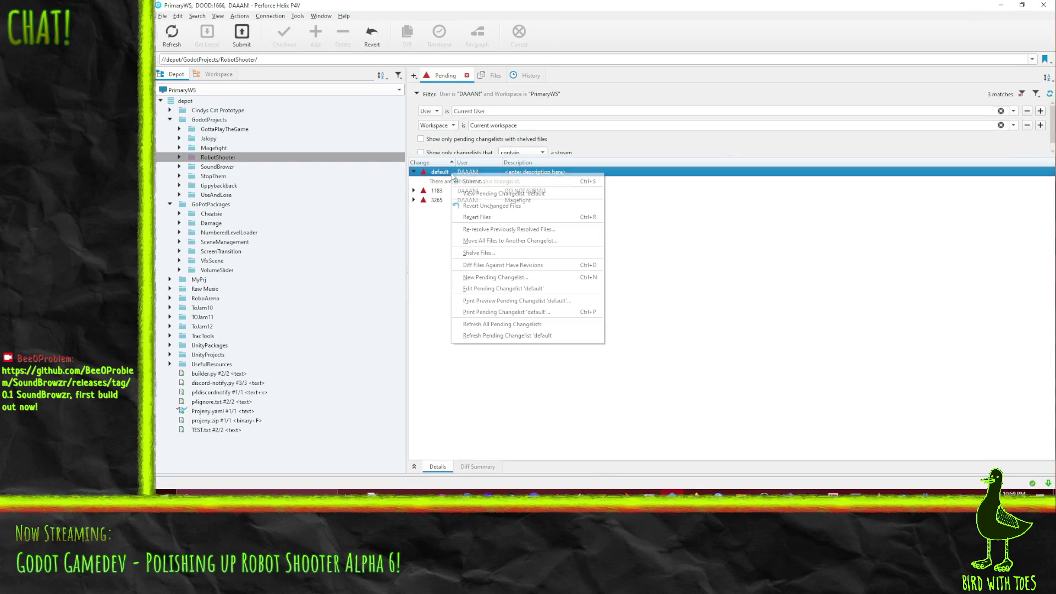
left_click(515, 212)
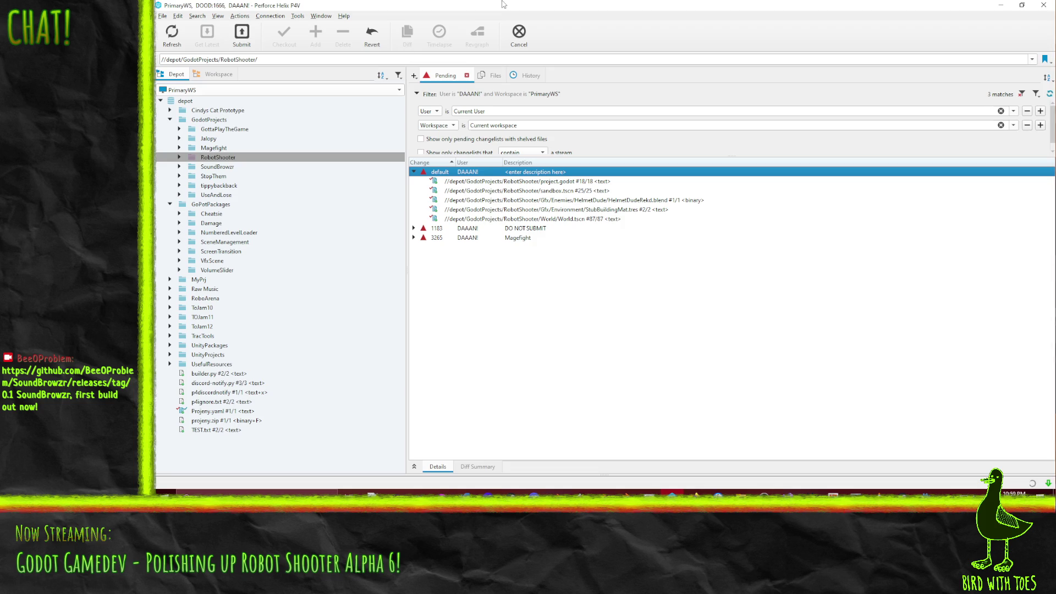
mouse_move(502, 4)
left_mouse_down()
mouse_move(605, 29)
mouse_move(825, 157)
mouse_move(836, 96)
mouse_move(674, 78)
left_mouse_up()
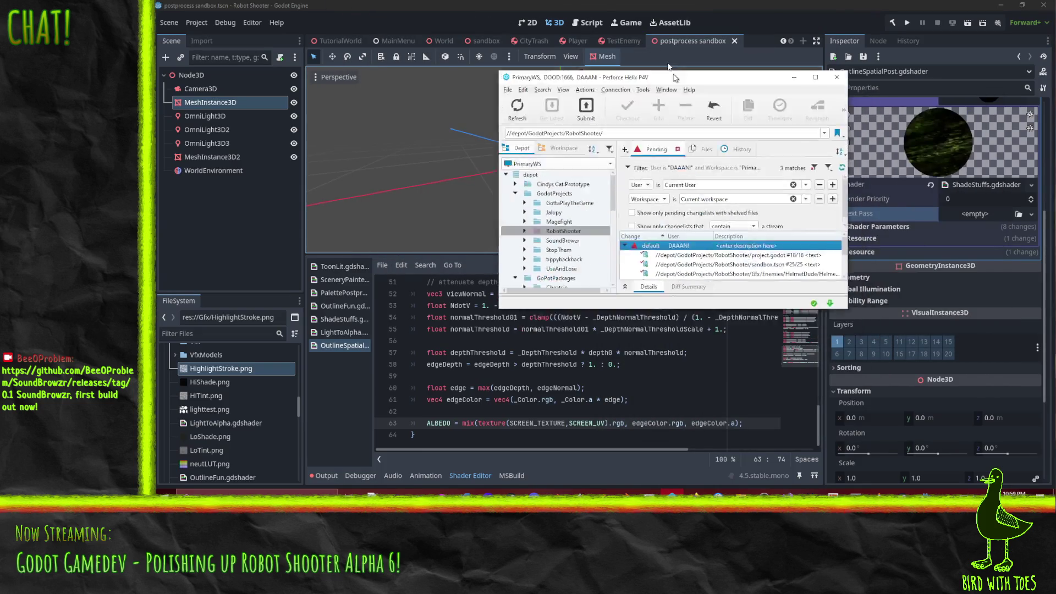
double_click(674, 78)
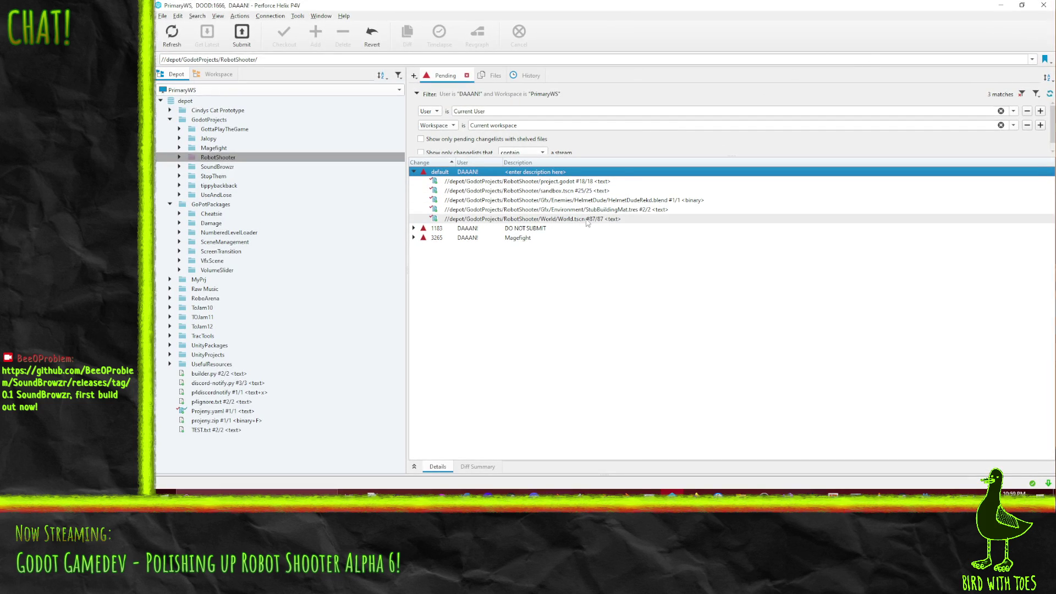
left_click(1001, 5)
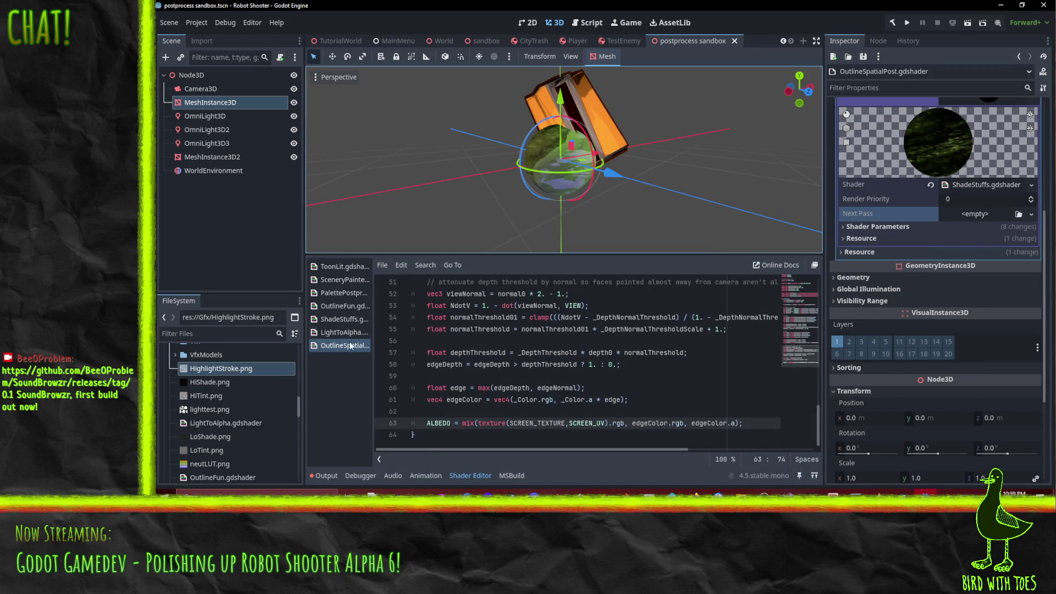
- Open the LightToAlpha shader and widen the open-shaders list to show full names
left_click(372, 301)
left_click(355, 338)
left_click(357, 345)
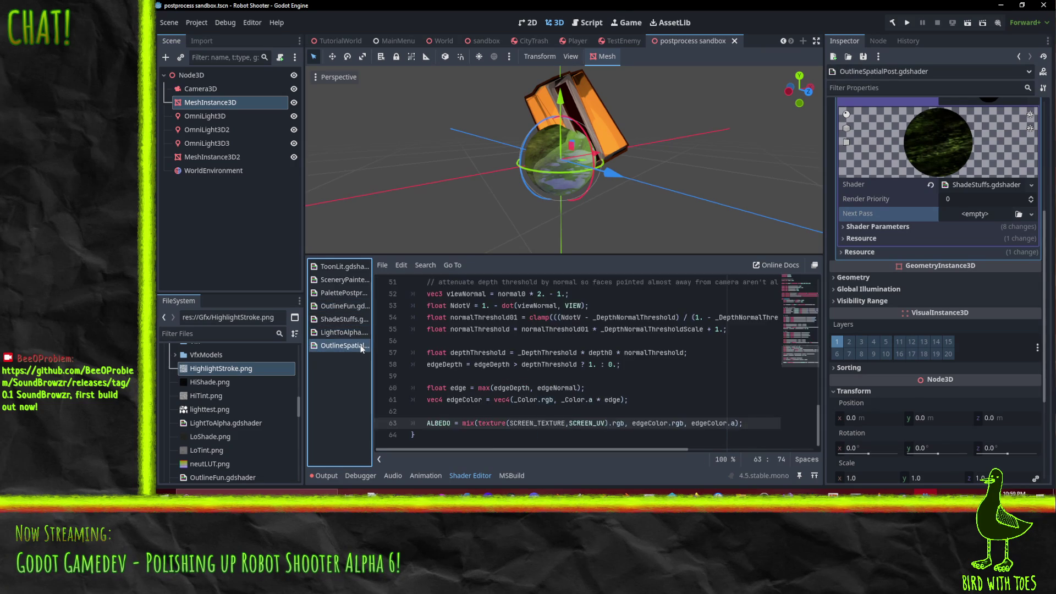
left_click(362, 338)
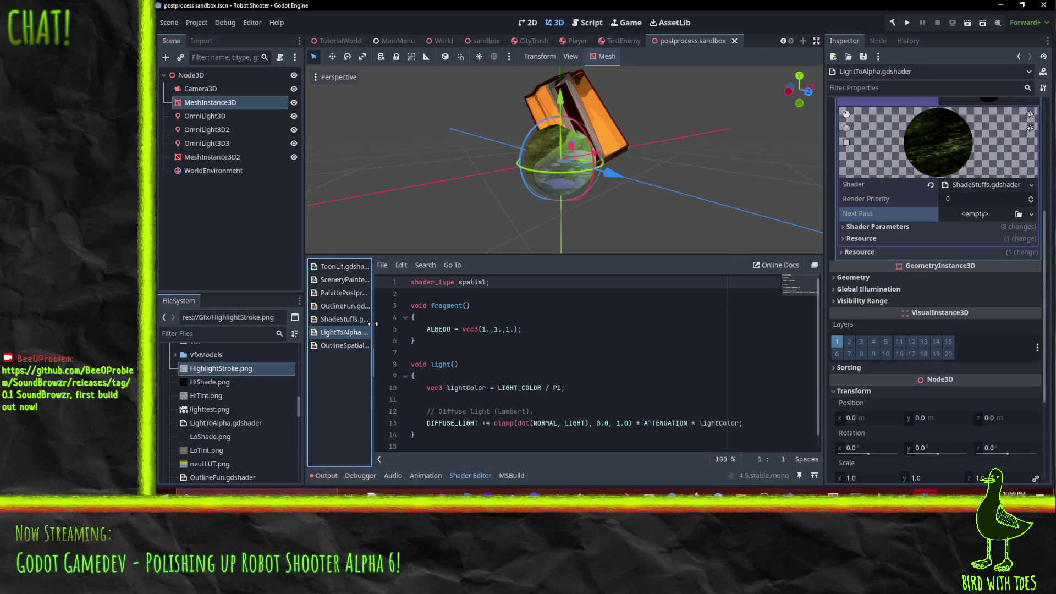
left_click_drag(373, 328, 423, 329)
- Reveal LightToAlpha.gdshader in the FileSystem dock via Show in FileSystem
left_click(358, 346)
left_click(364, 333)
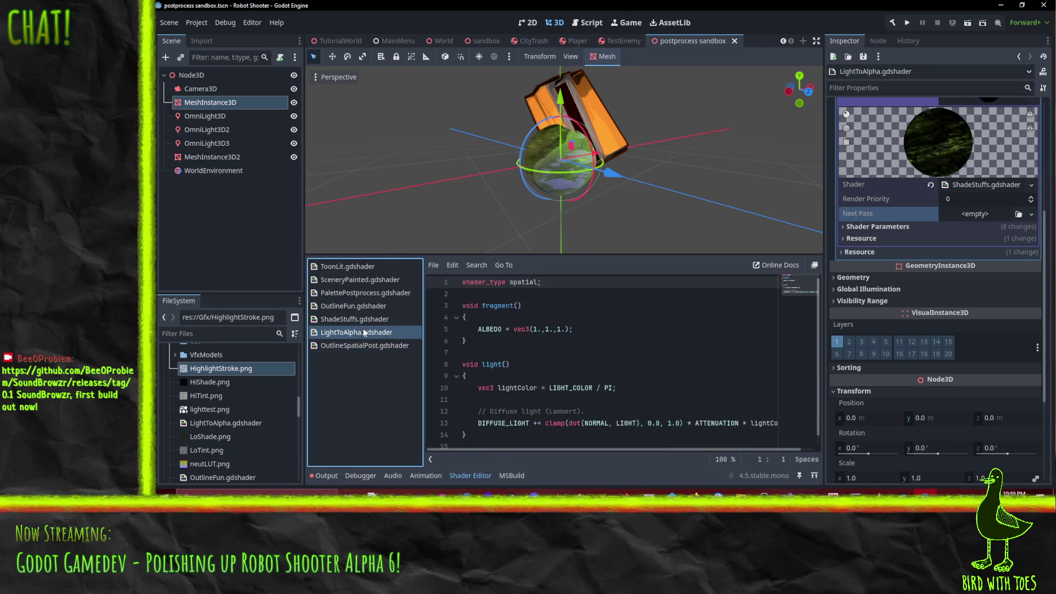
key("F2")
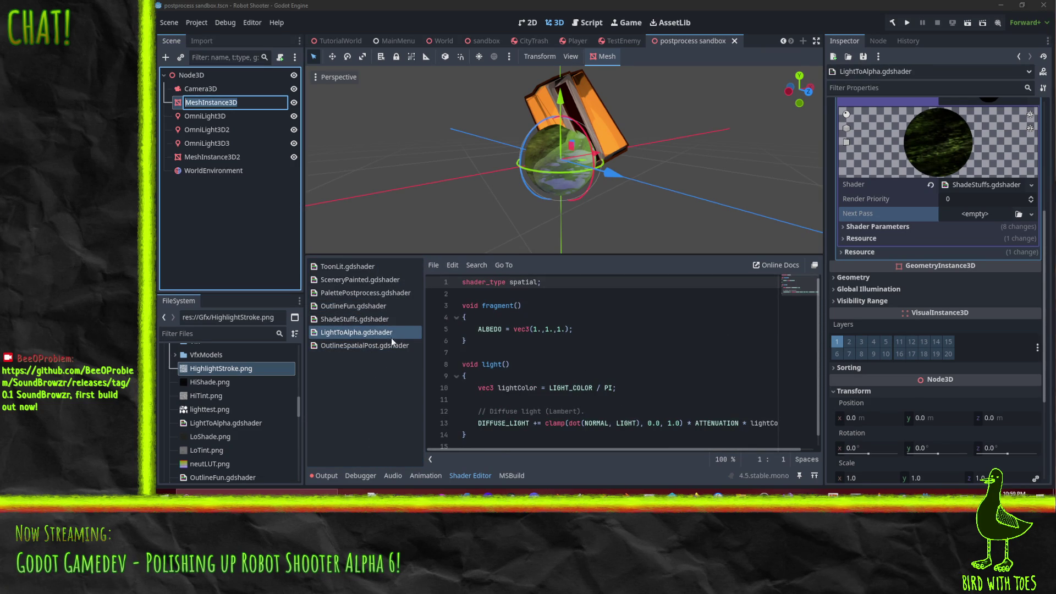
left_click(361, 340)
left_click(356, 337)
right_click(350, 335)
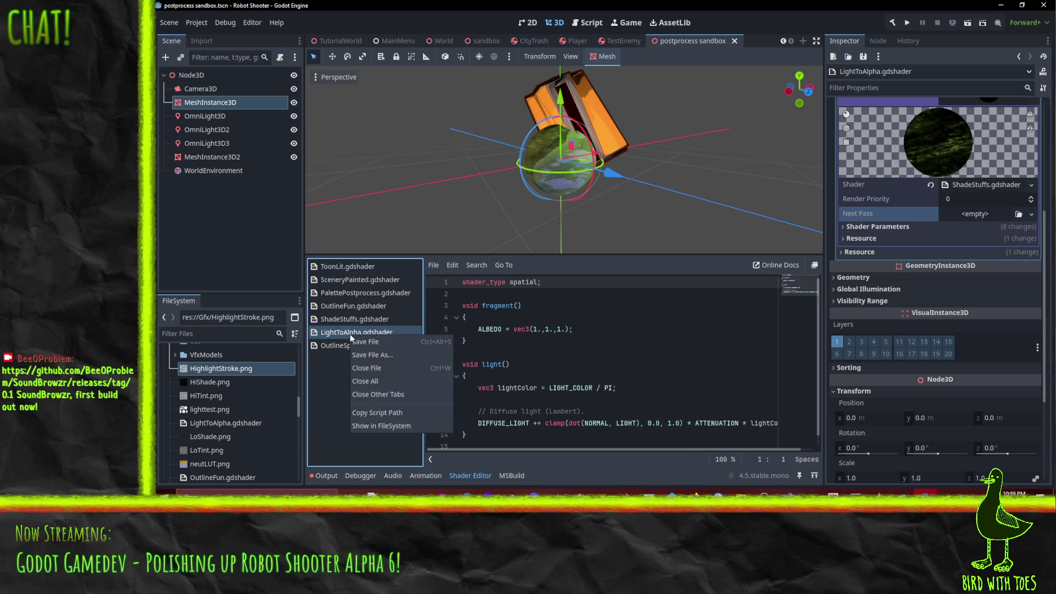
left_click(333, 339)
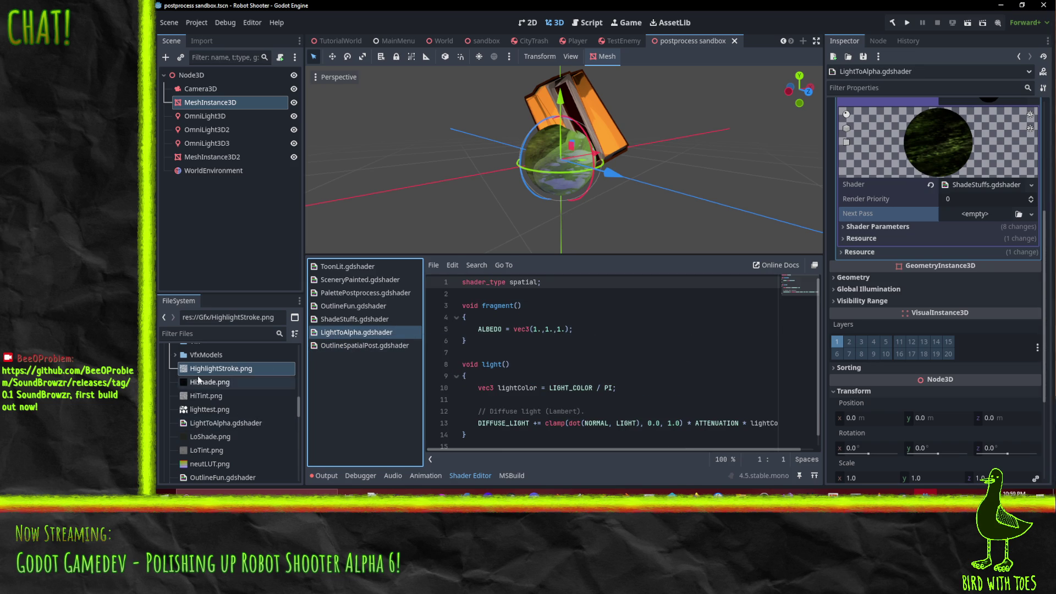
scroll(214, 371, "up", 2)
left_click(332, 324)
left_click(328, 333)
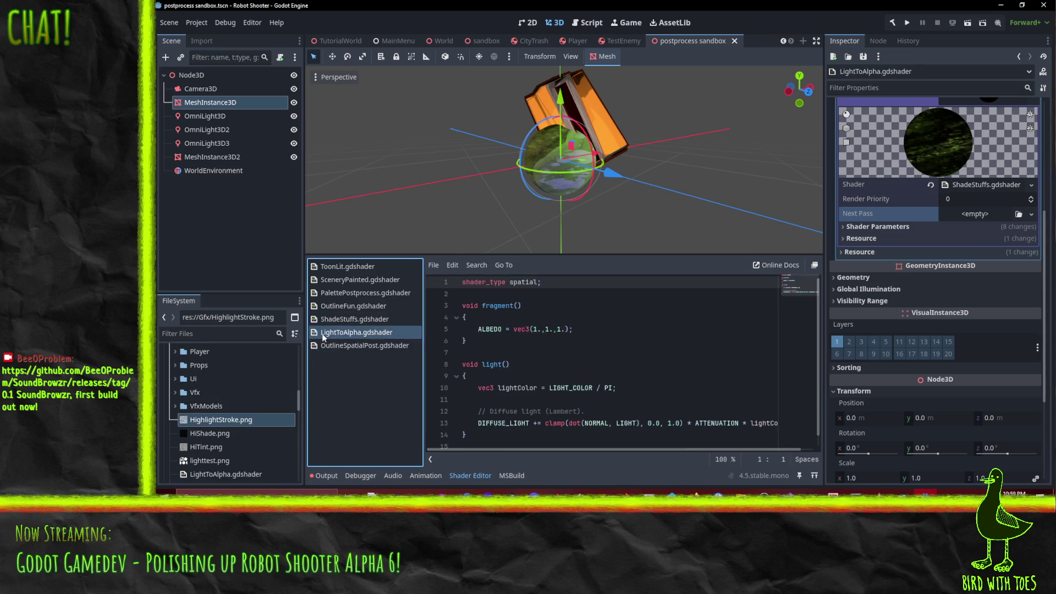
right_click(323, 336)
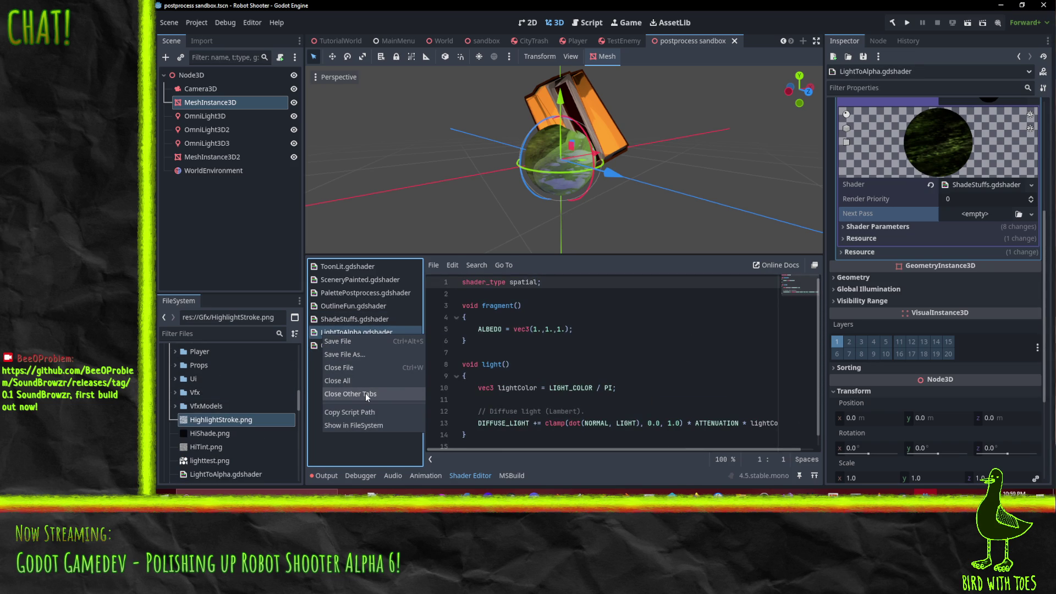
left_click(372, 425)
- Rename LightToAlpha.gdshader to 'BrushstrokePass1 LightAsColor.gdshader' in the FileSystem dock
key("F2")
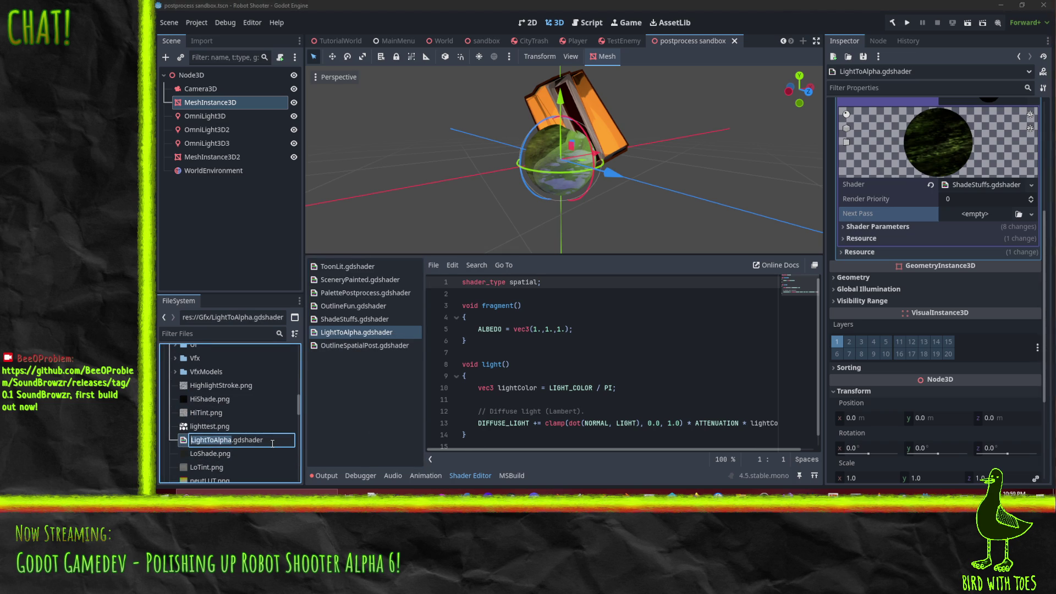
type("Light")
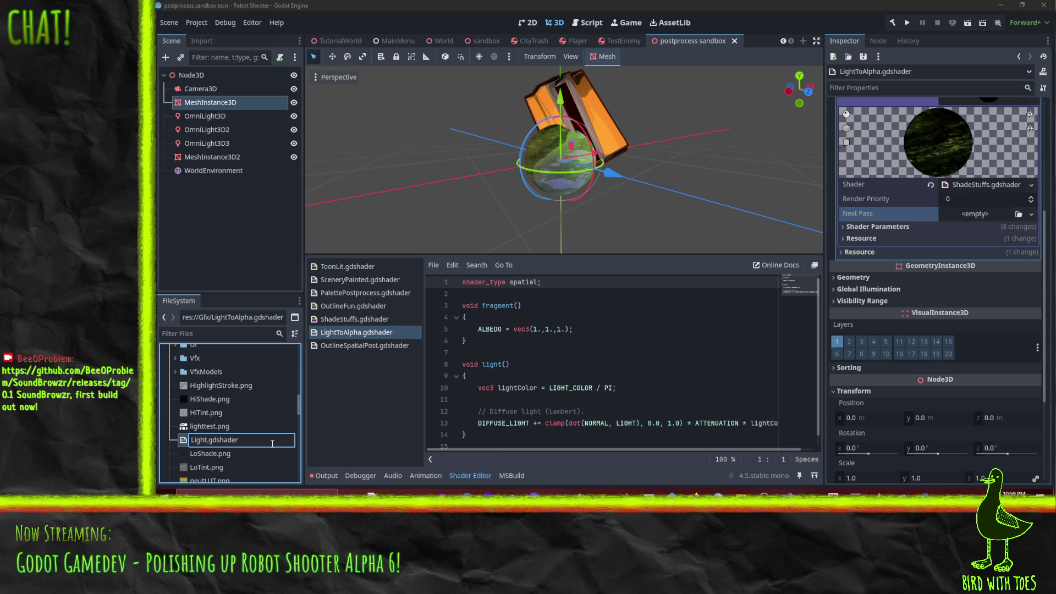
type("AsColor")
key("shift+Home")
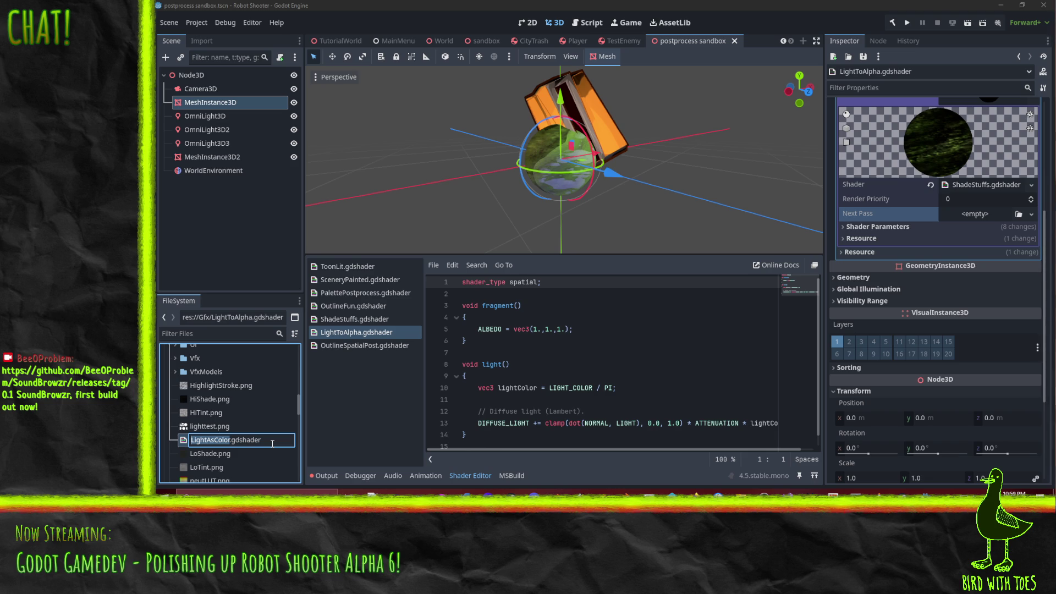
key("Left")
type("Brush")
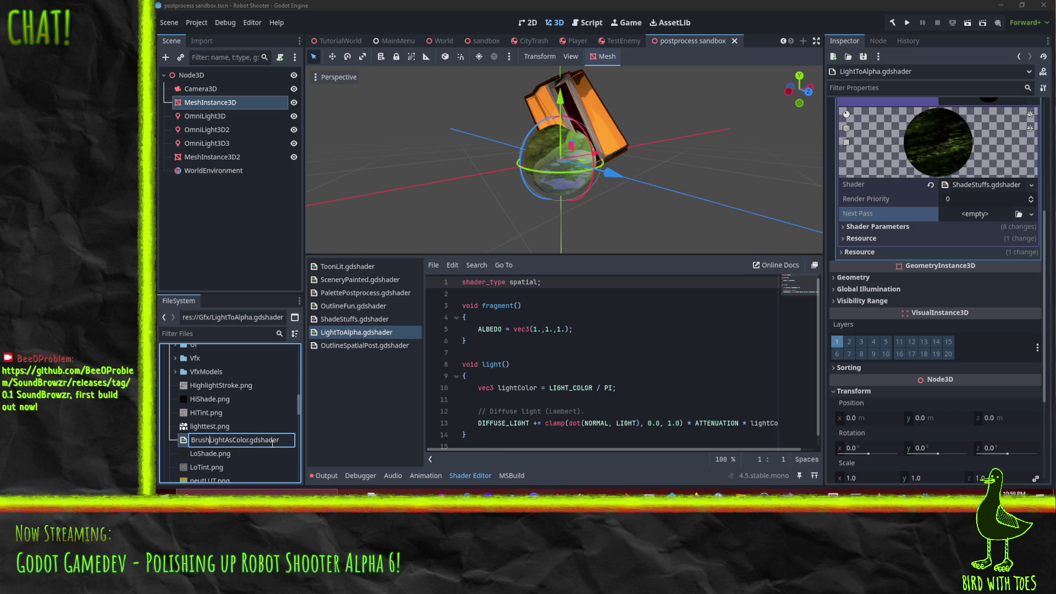
type("s")
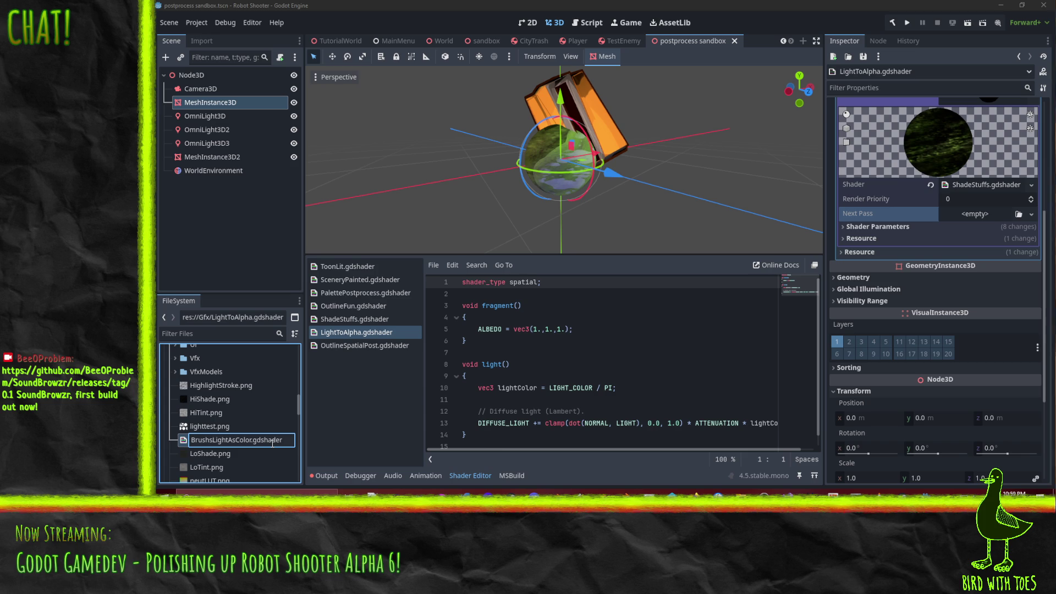
type("troke")
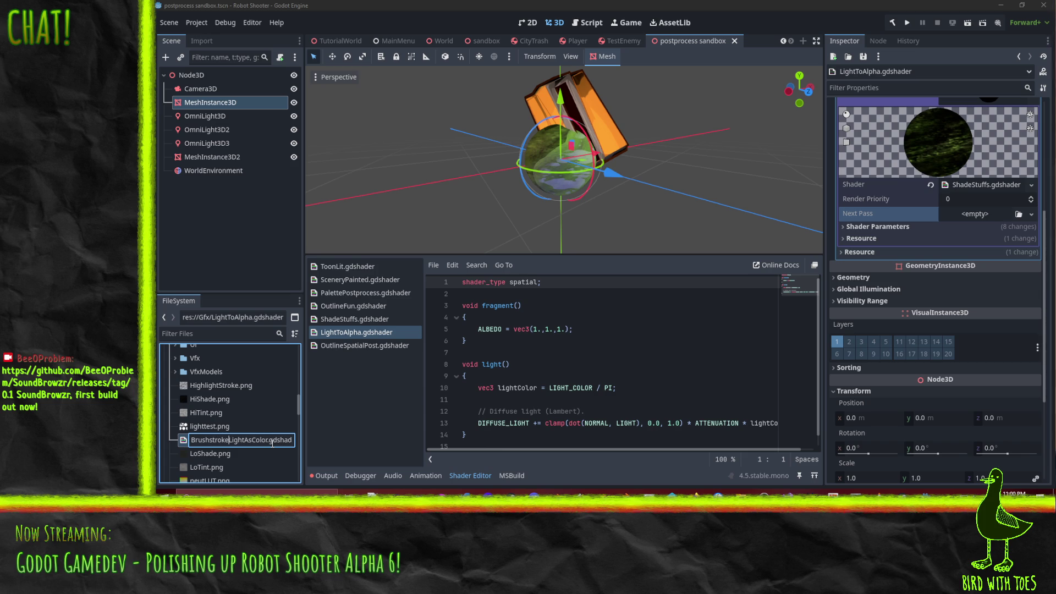
type("Pass1")
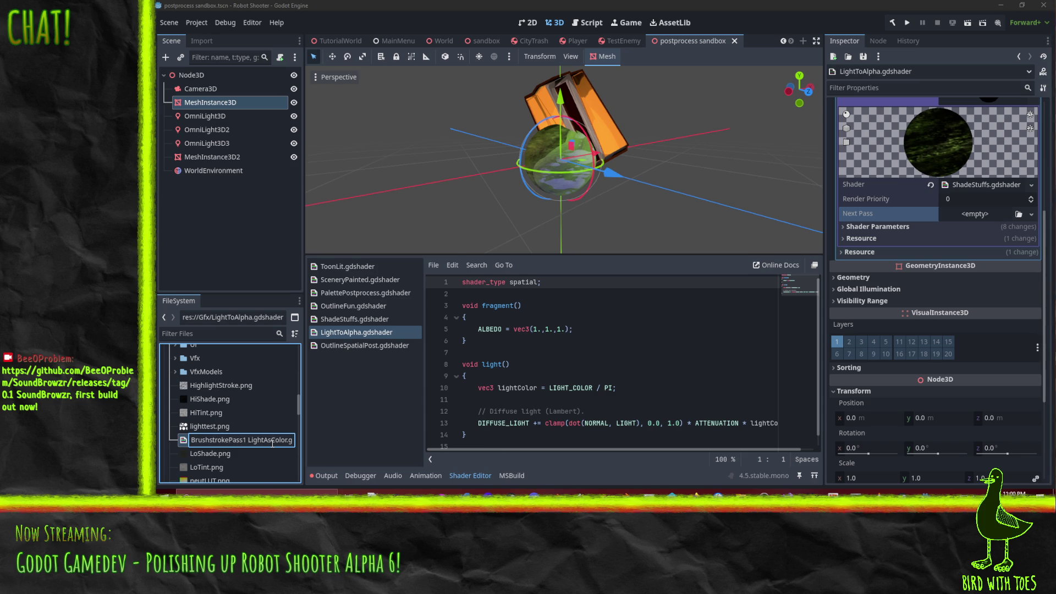
key("Return")
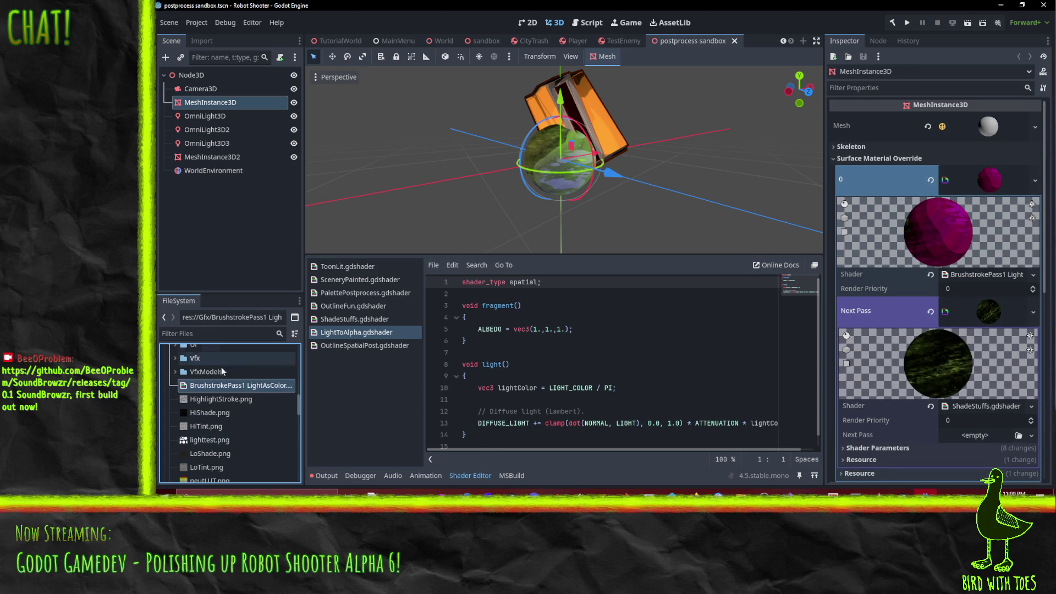
scroll(246, 399, "down", 1)
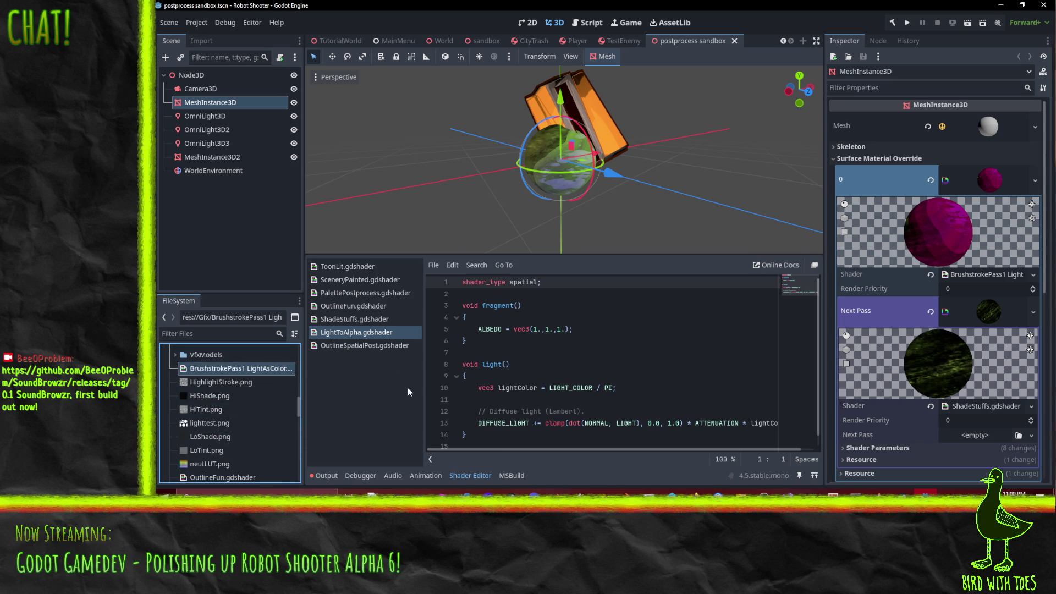
- Rename ShadeStuffs.gdshader to 'BrushstrokePass2 Brushes.gdshader' in the FileSystem dock
left_click(355, 319)
scroll(234, 468, "down", 5)
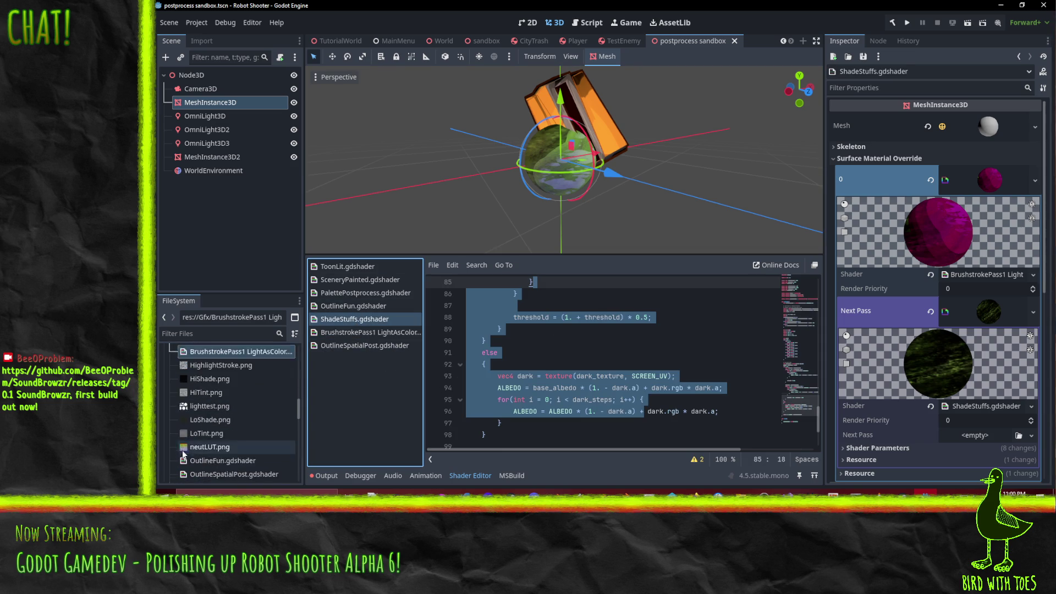
left_click(232, 465)
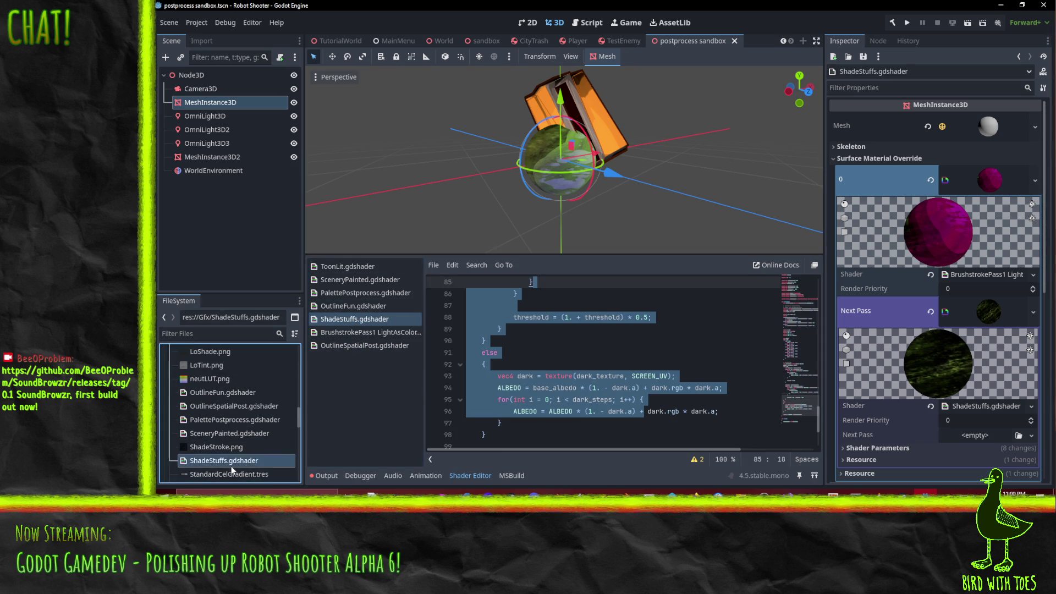
key("F2")
left_click(227, 461)
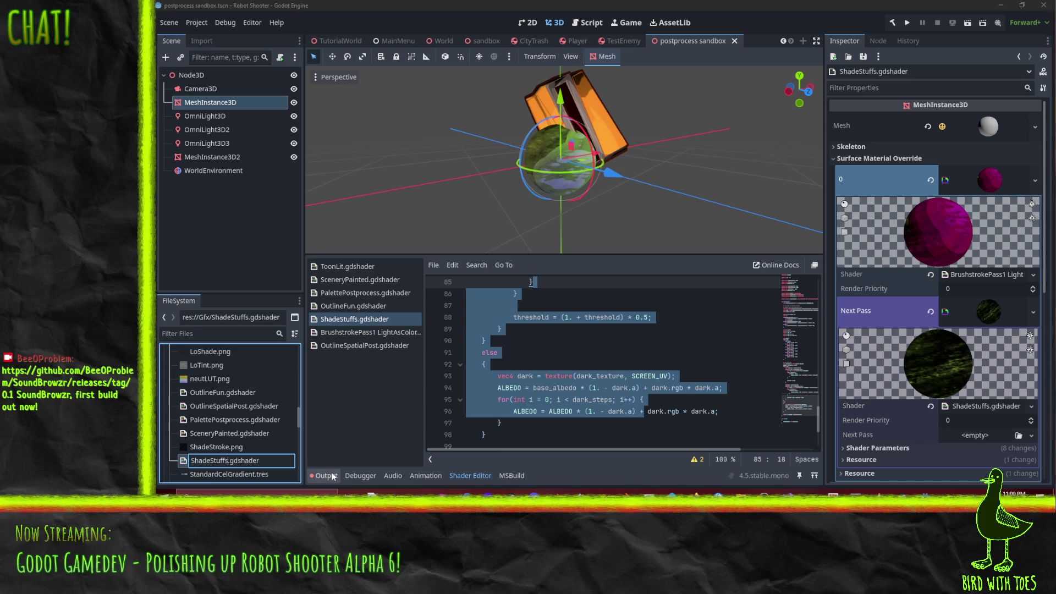
key("shift+Home")
type("Brush")
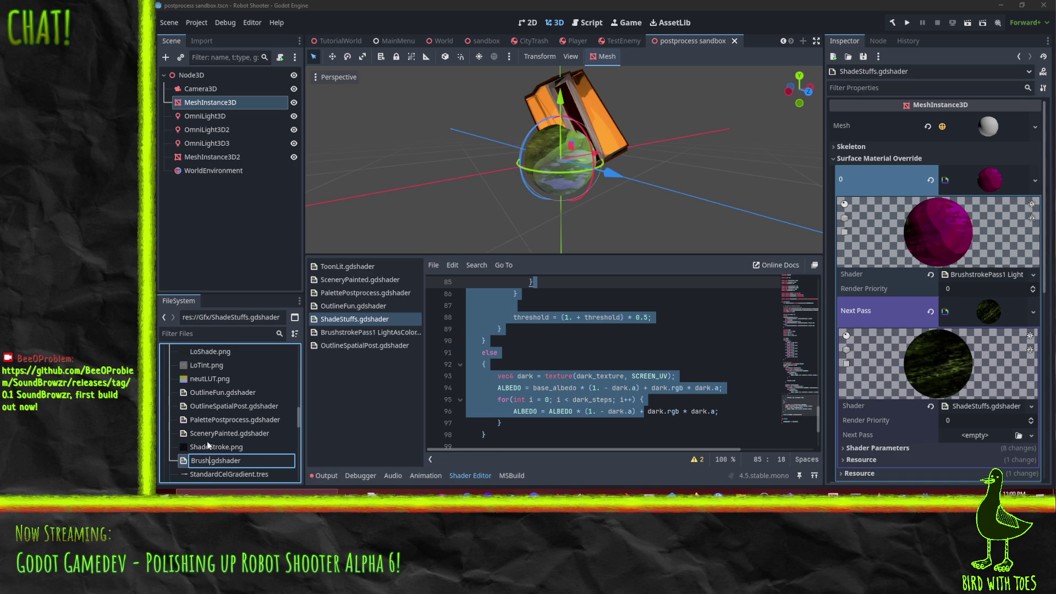
scroll(207, 441, "up", 5)
scroll(252, 432, "down", 5)
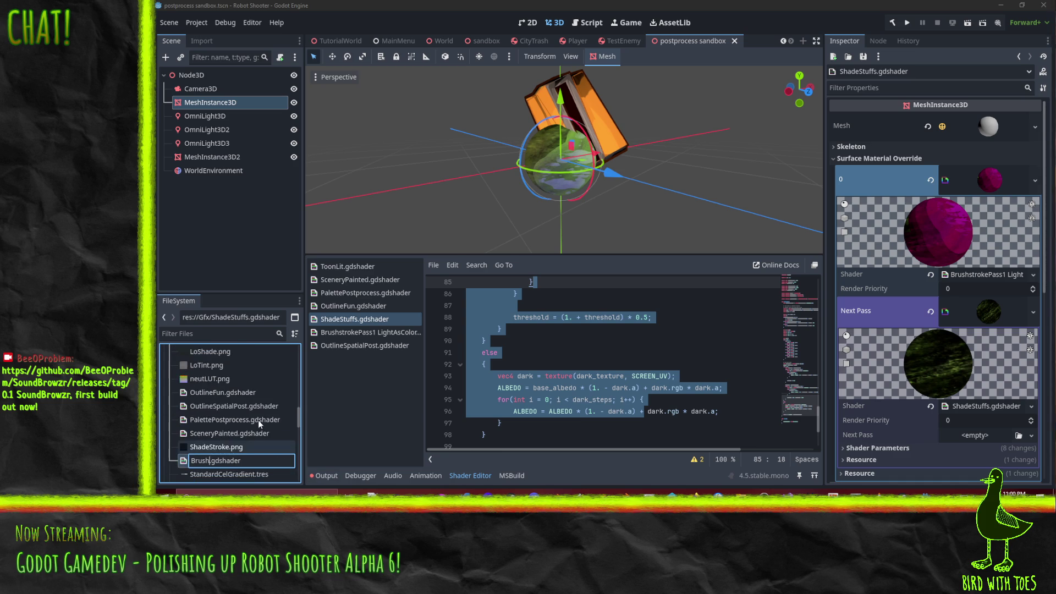
type("strokePass2")
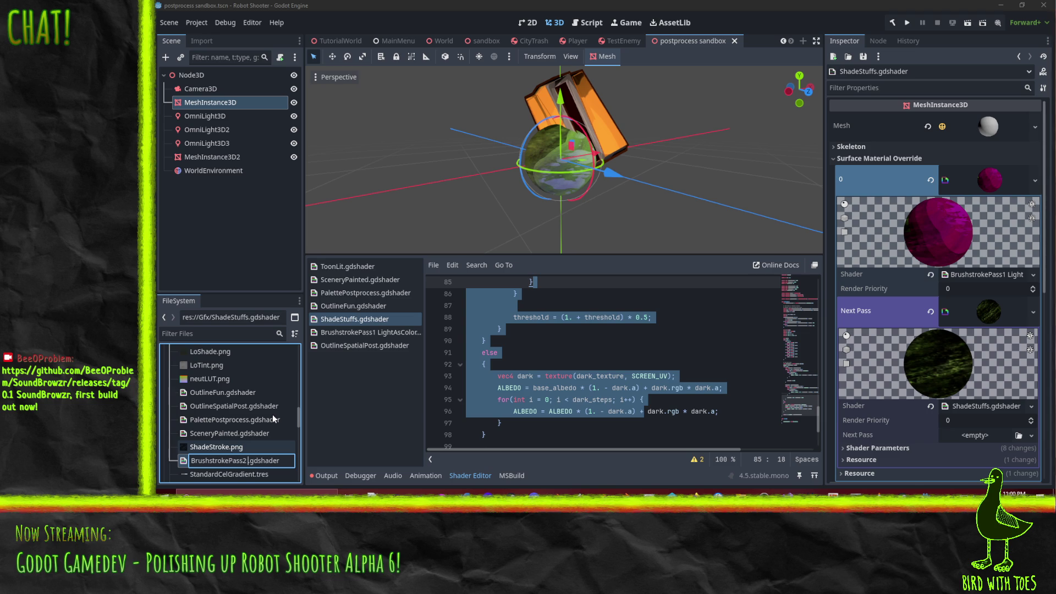
type(" Brushes")
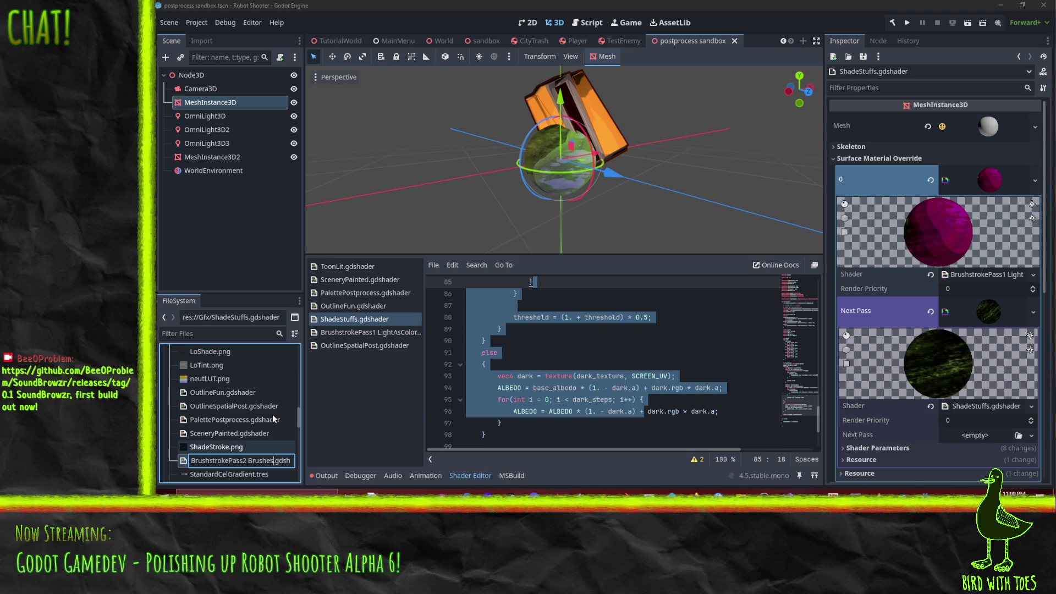
key("Return")
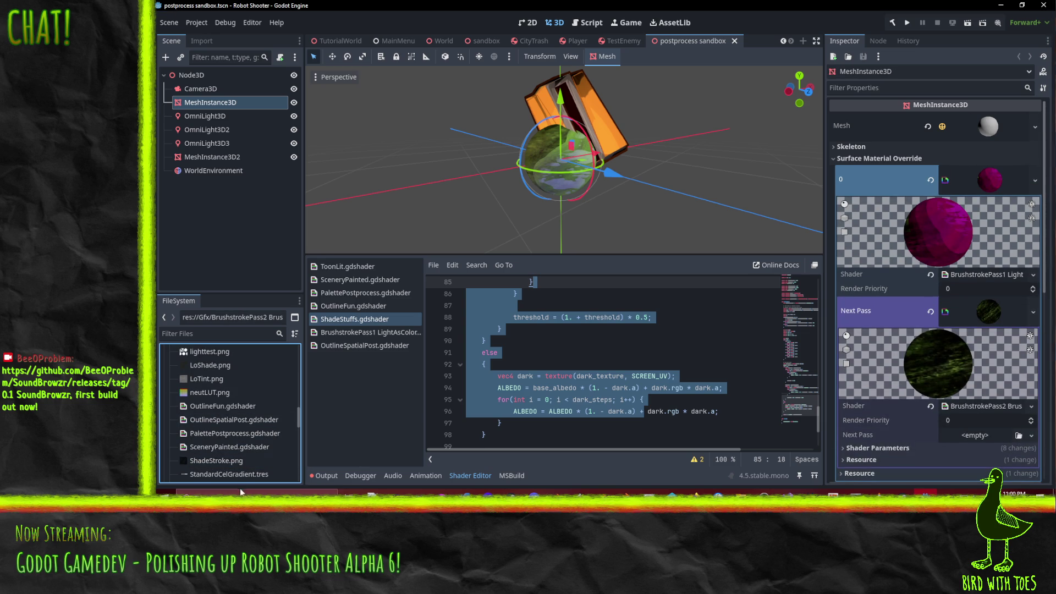
- Switch over to Perforce Helix P4V from the taskbar
scroll(242, 467, "up", 5)
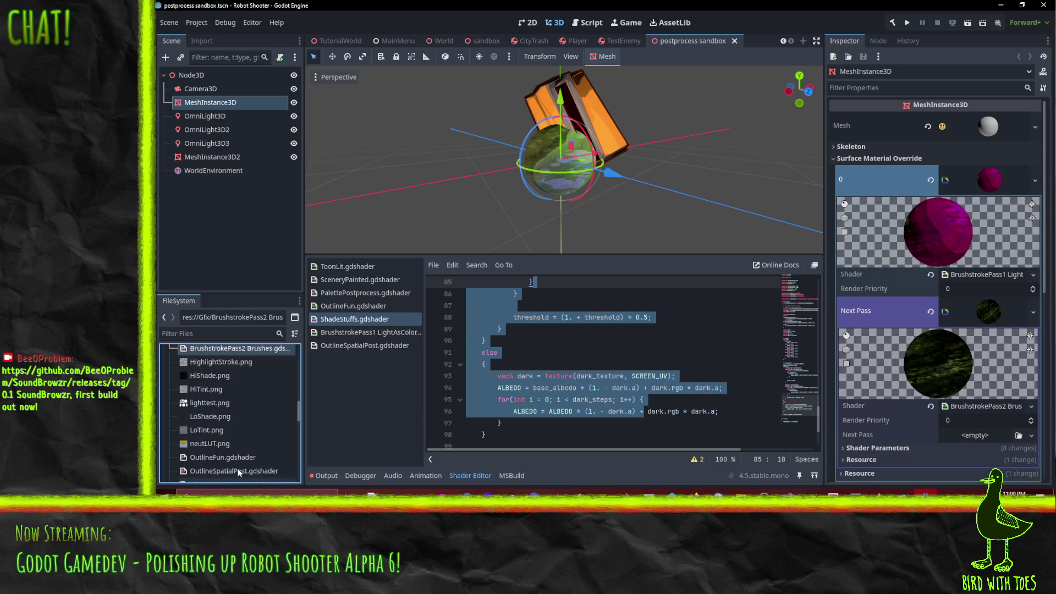
scroll(238, 465, "up", 1)
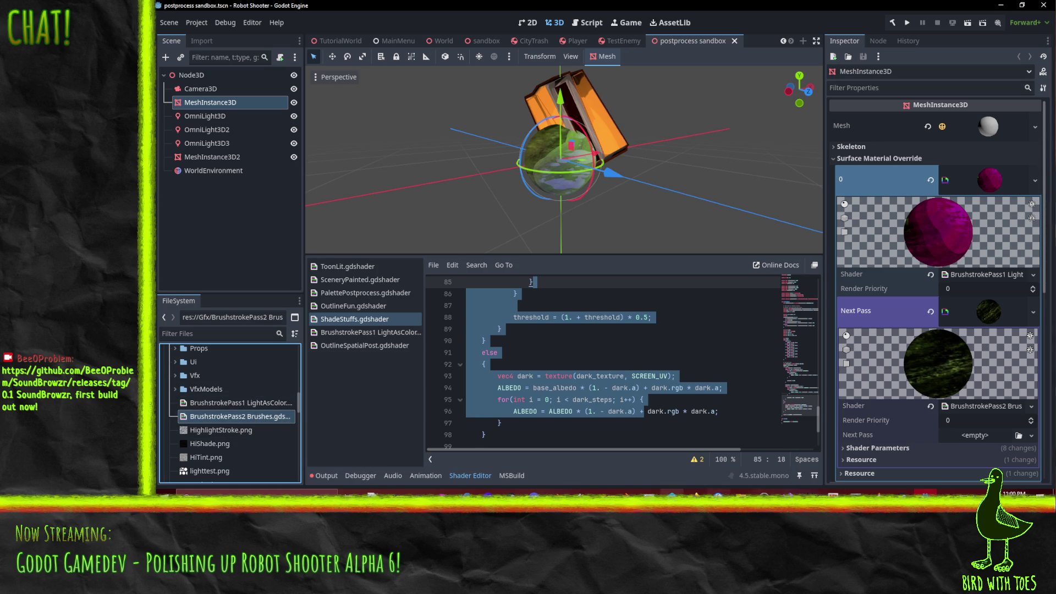
left_click(650, 493)
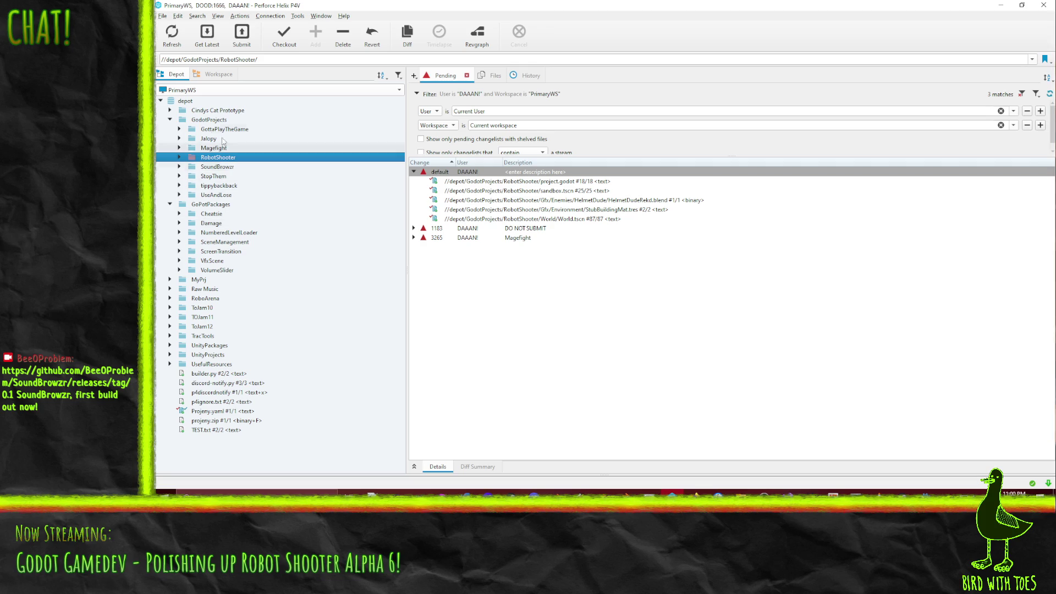
- Switch to the local workspace tree and collapse the Enemies folder to reach Gfx
double_click(209, 158)
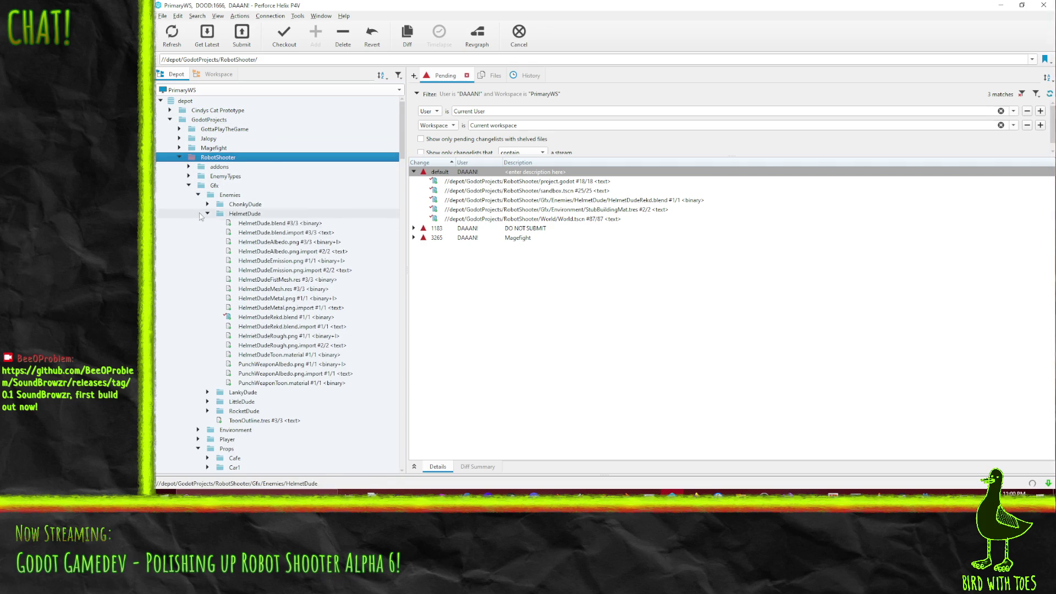
left_click(264, 232)
left_click(219, 75)
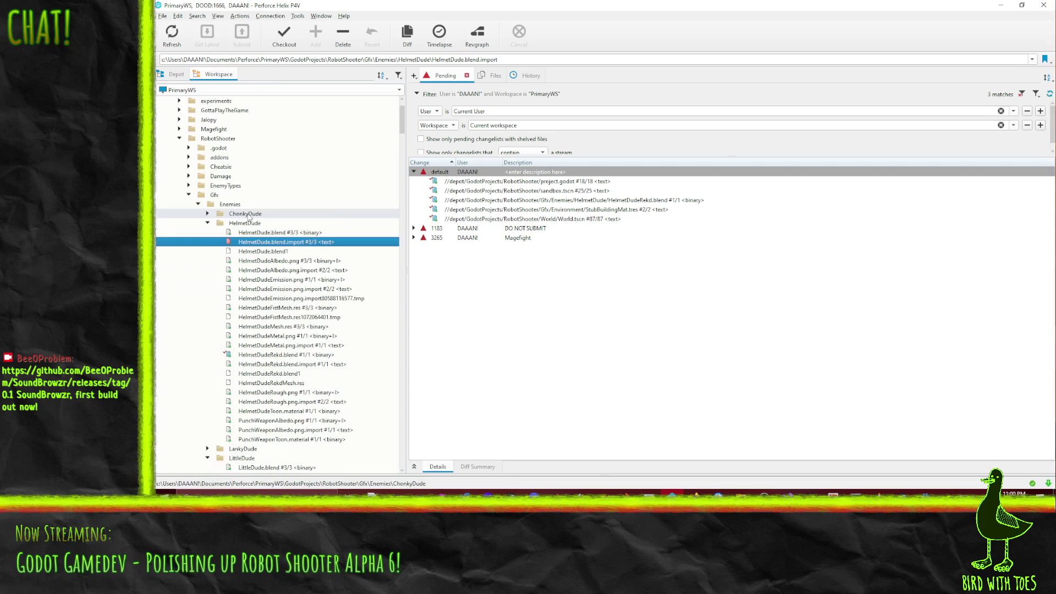
left_click(199, 205)
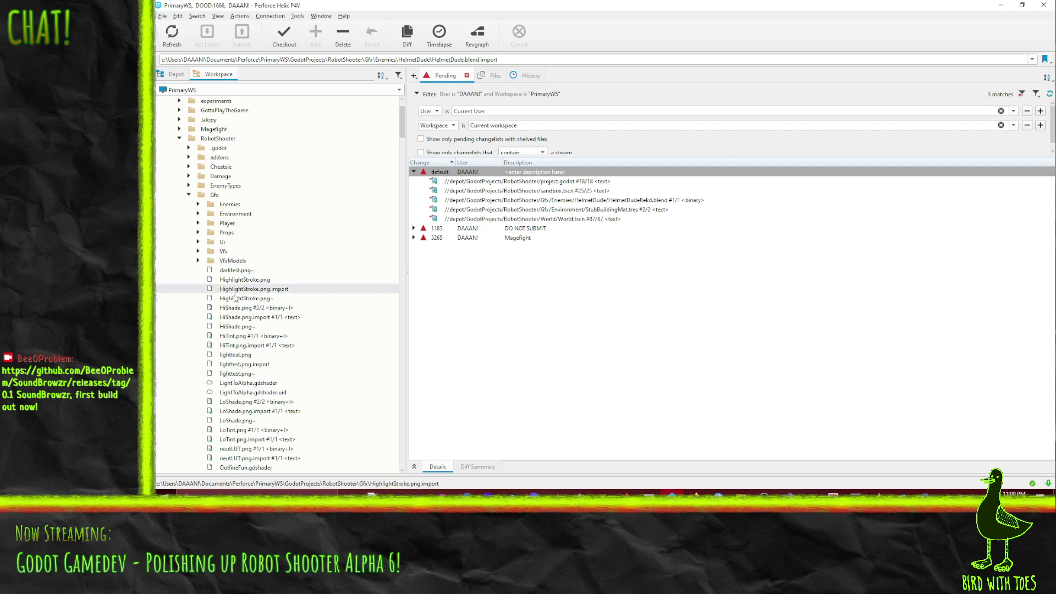
scroll(235, 299, "down", 3)
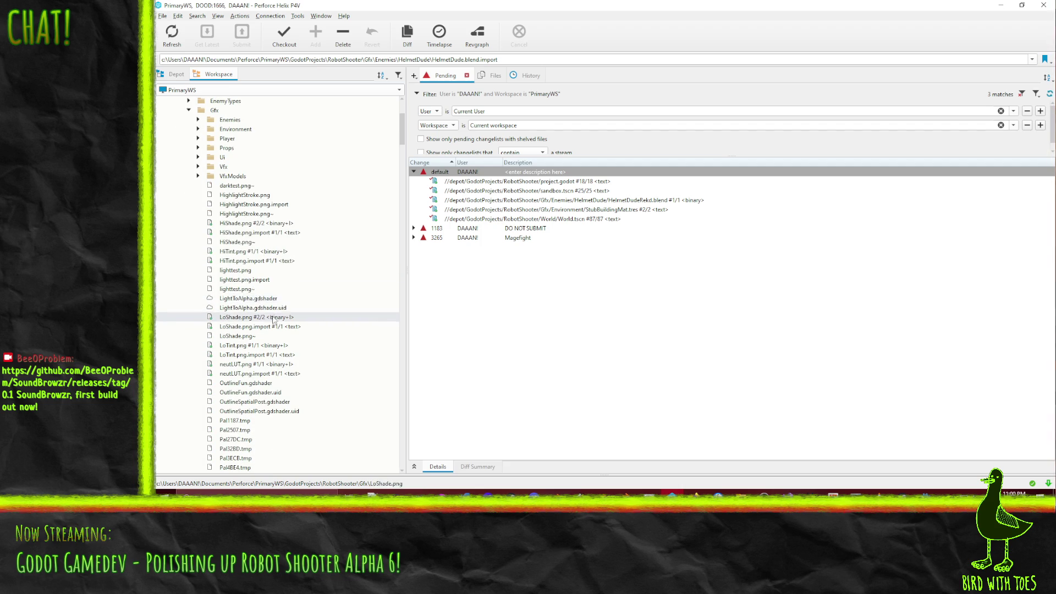
- Select the BrushstrokePass1 LightAsColor and BrushstrokePass2 Brushes .gdshader and .uid files
left_click(257, 206)
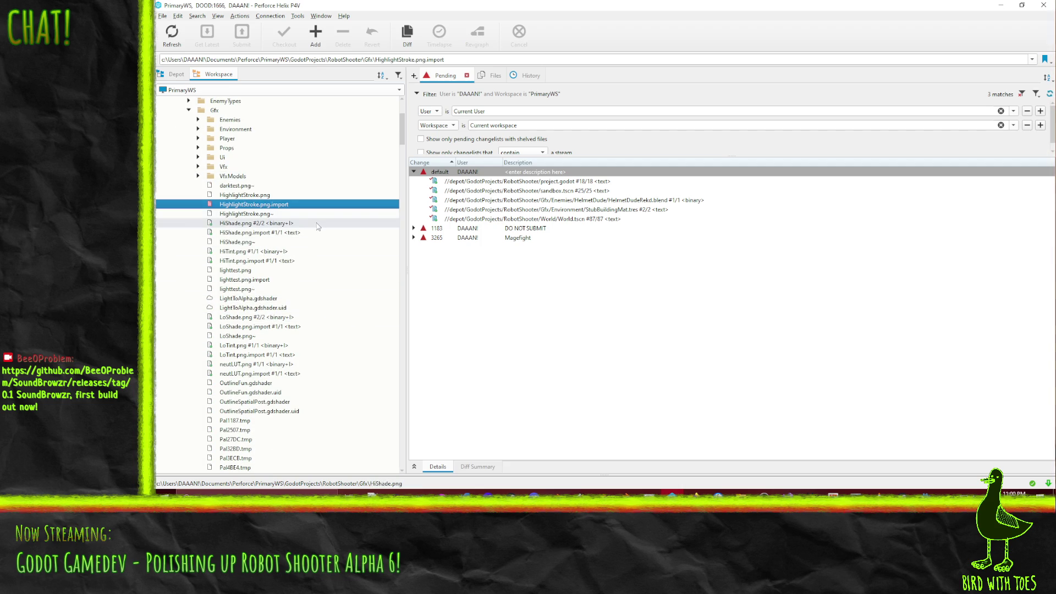
left_click(258, 185)
left_click(259, 195, "shift")
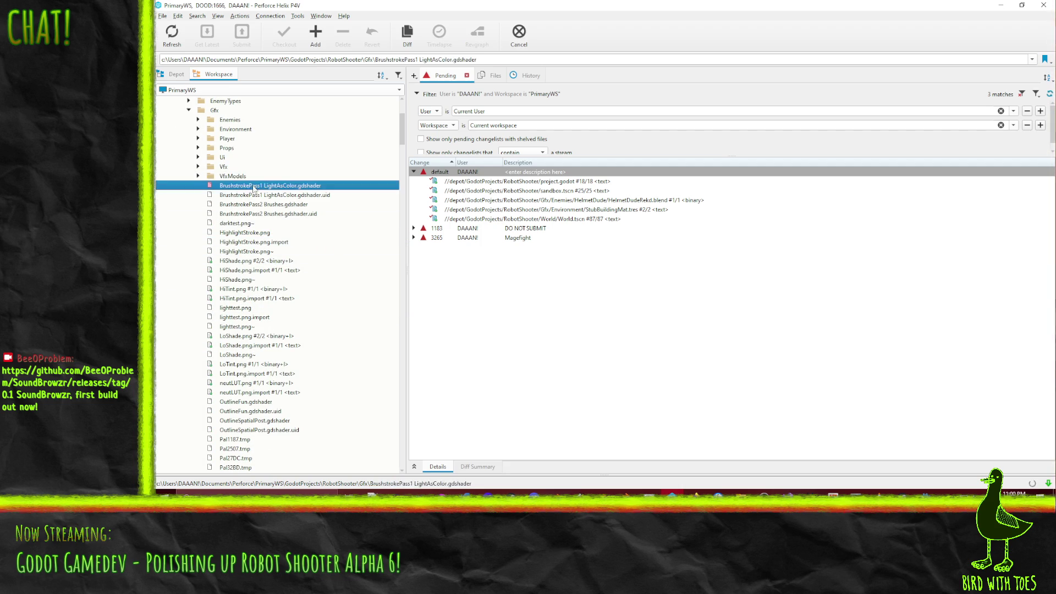
left_click(271, 213, "ctrl")
left_click(272, 204, "ctrl")
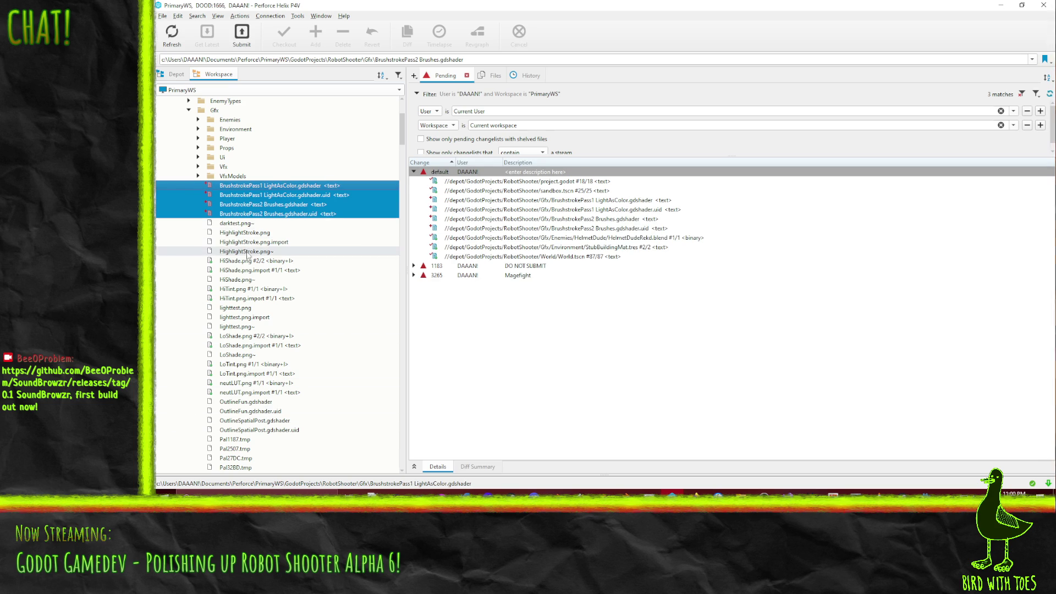
- Select HighlightStroke.png and its .import file in the Gfx folder
scroll(315, 305, "down", 1)
scroll(315, 306, "down", 1)
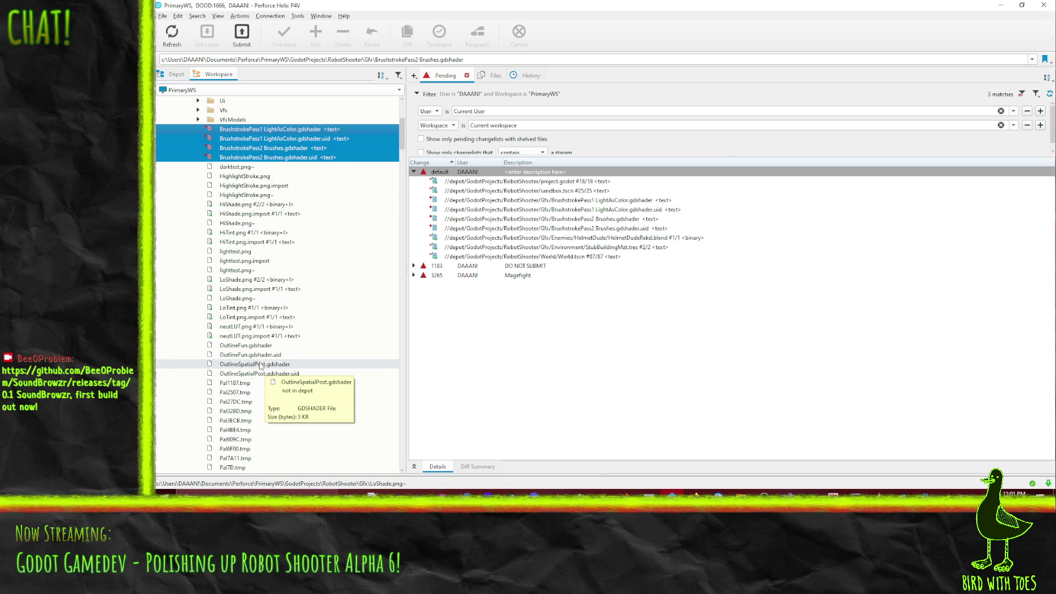
left_click(296, 375)
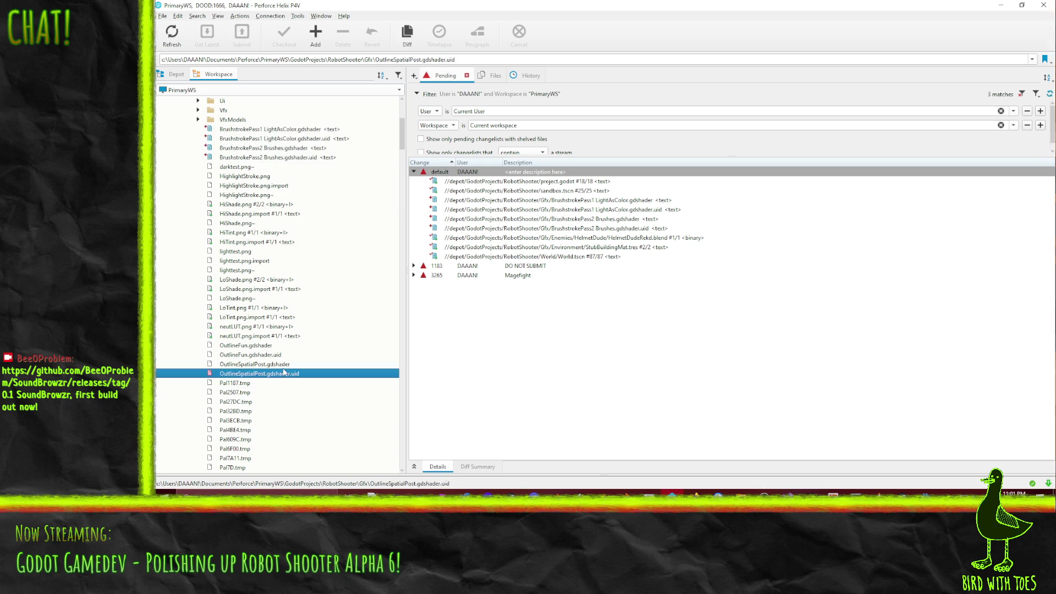
left_click(332, 365)
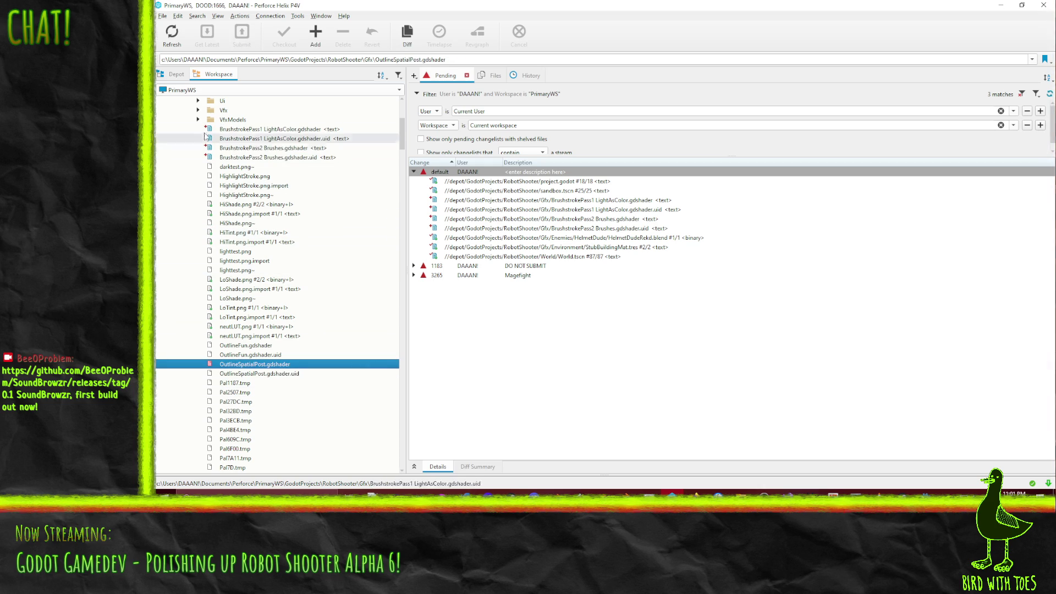
left_click(243, 176)
left_click(242, 185, "shift")
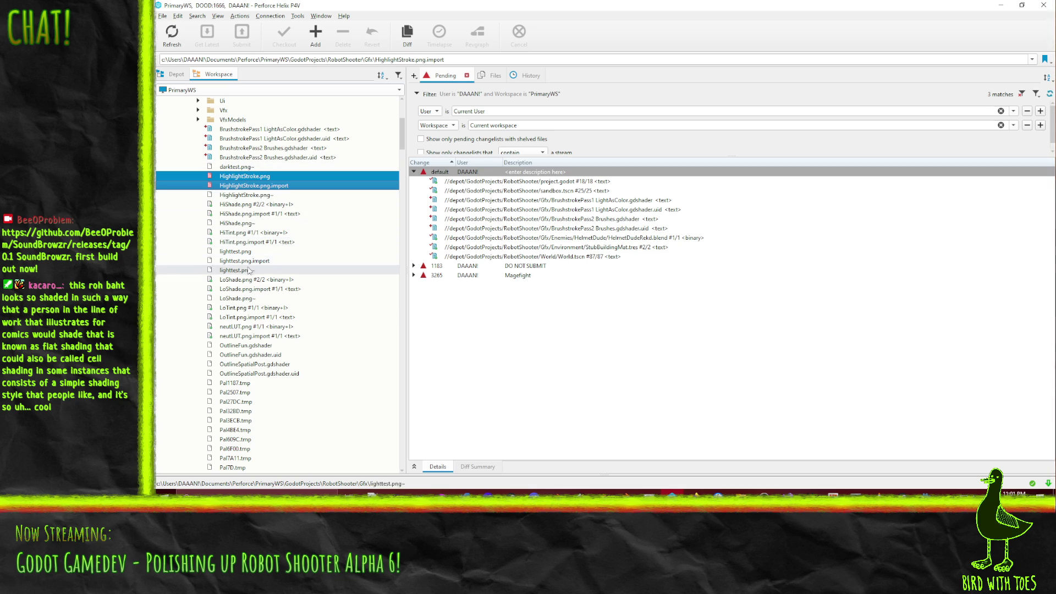
- Add ShadeStroke.png and HighlightStroke.png with their .import files to the default changelist
scroll(259, 310, "down", 1)
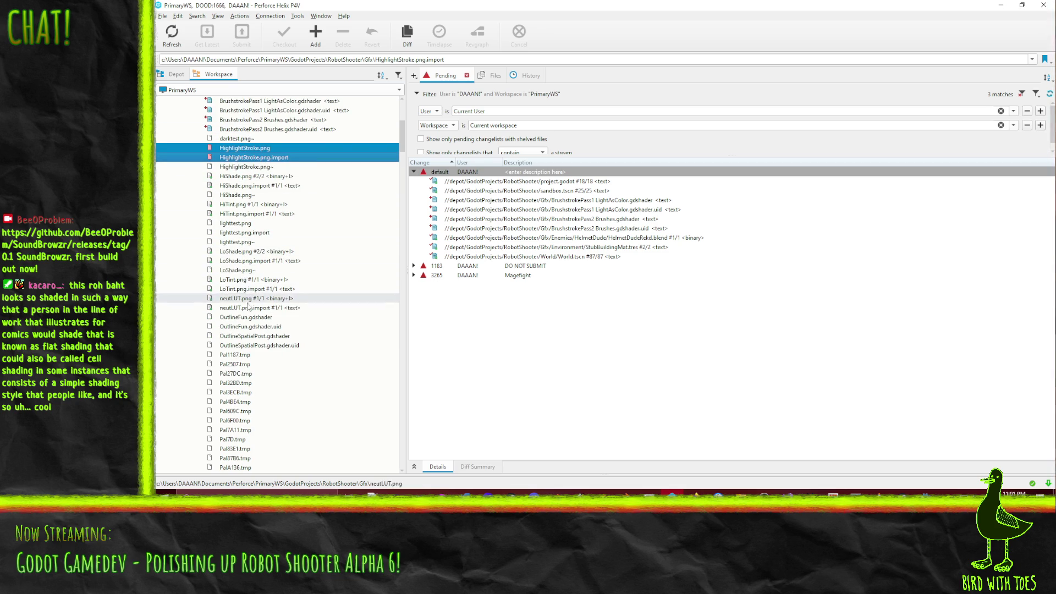
scroll(261, 329, "up", 2)
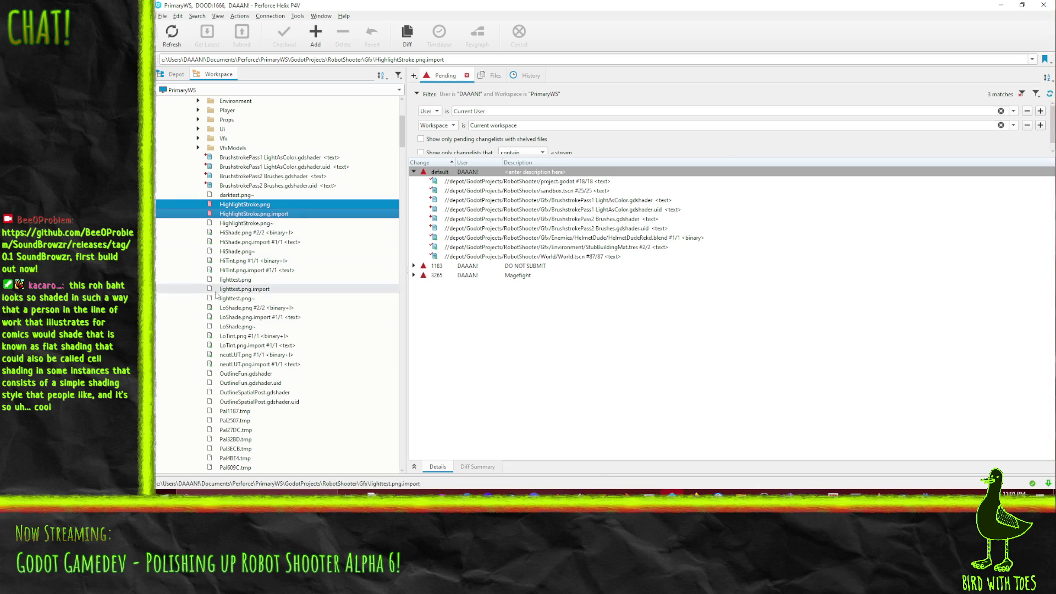
scroll(297, 297, "down", 15)
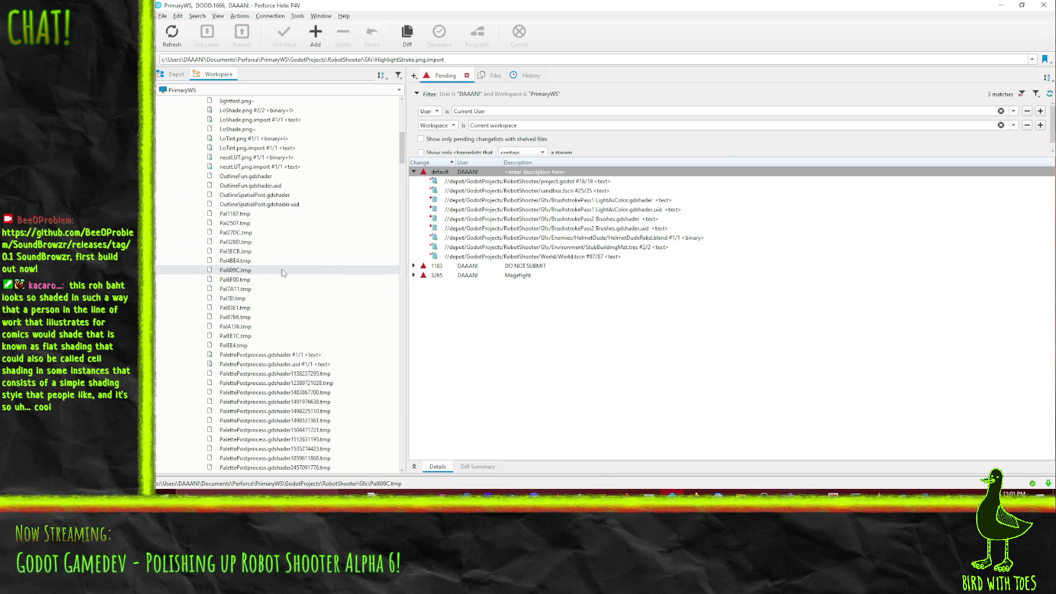
scroll(284, 283, "down", 15)
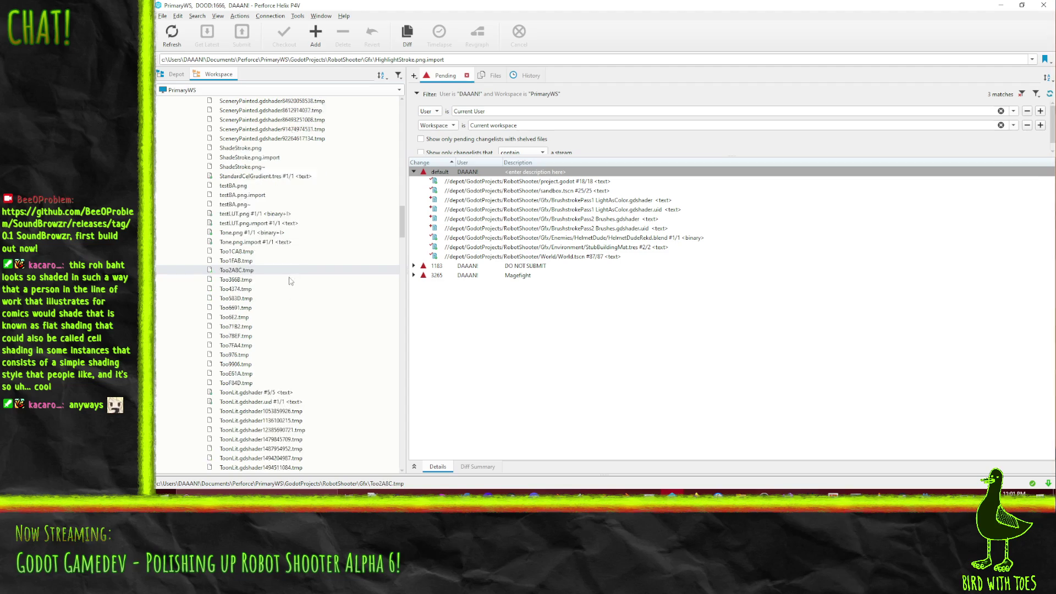
scroll(286, 284, "up", 20)
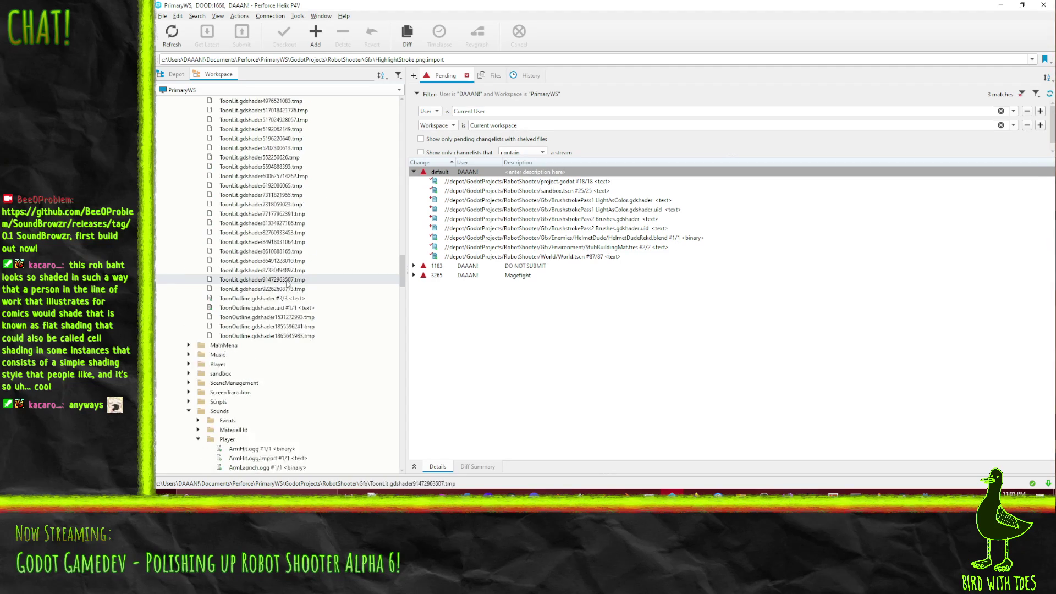
scroll(325, 290, "up", 1)
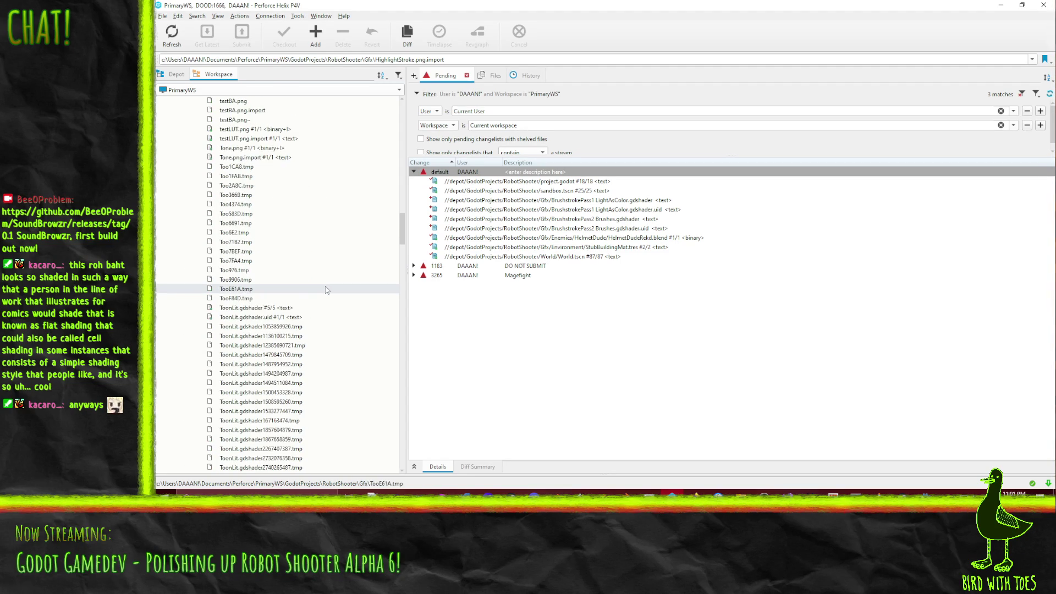
scroll(327, 290, "up", 4)
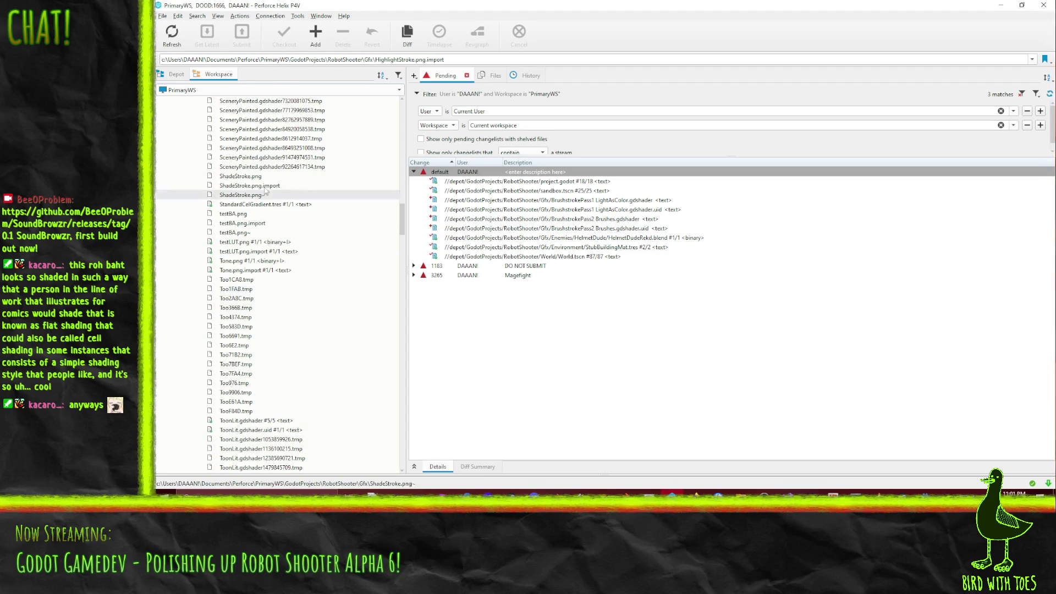
left_click_drag(253, 176, 253, 185)
scroll(297, 214, "up", 5)
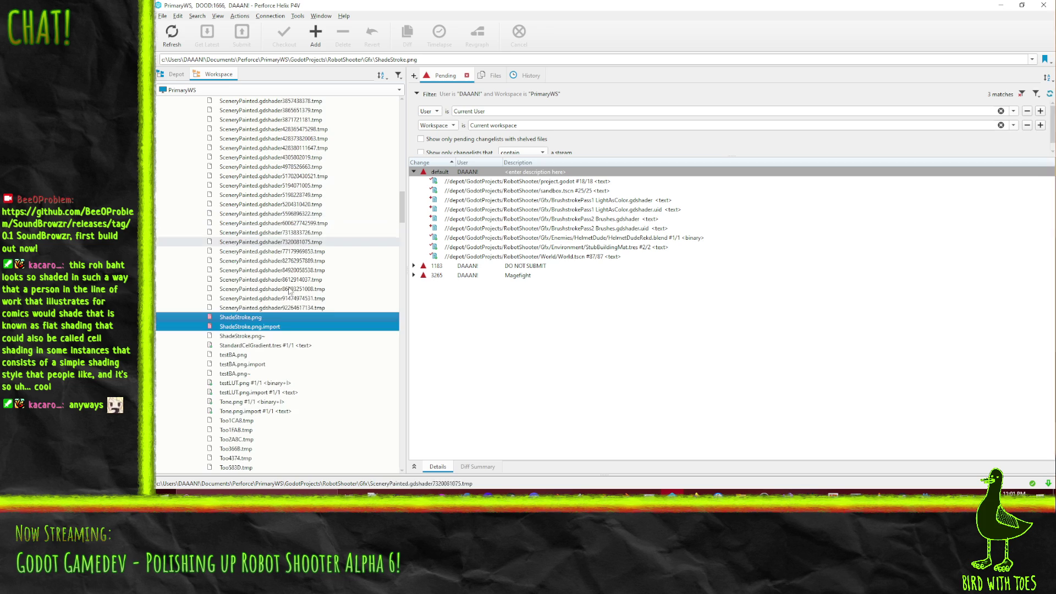
left_click_drag(444, 175, 444, 176)
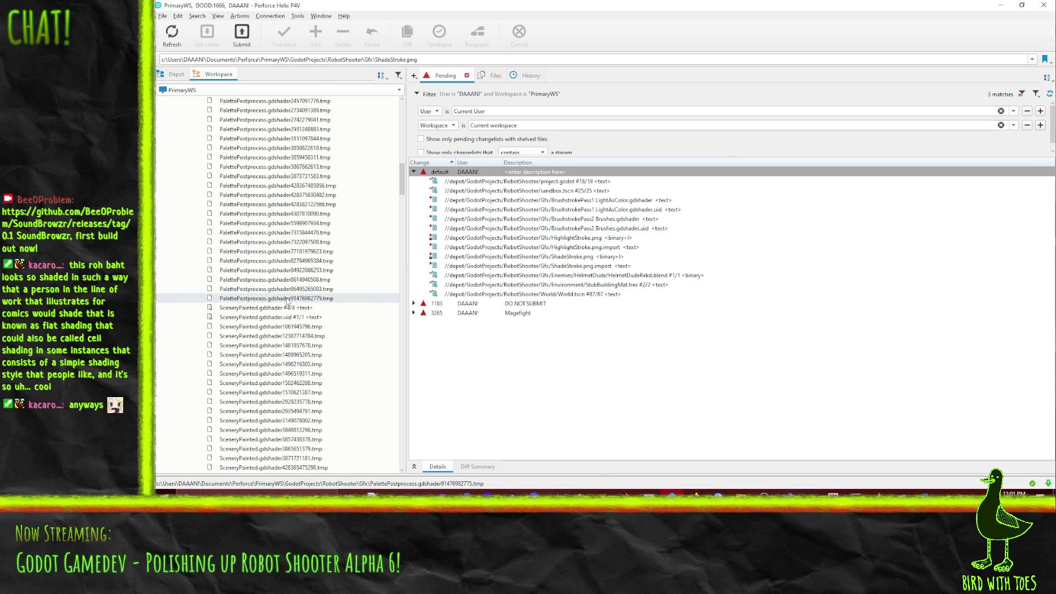
scroll(286, 302, "up", 10)
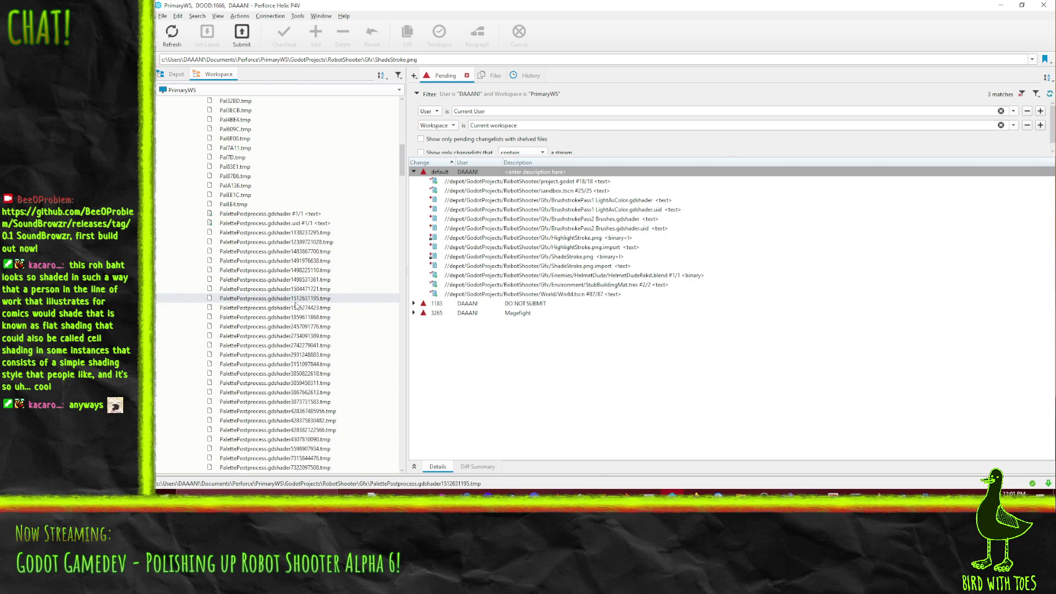
scroll(296, 306, "up", 10)
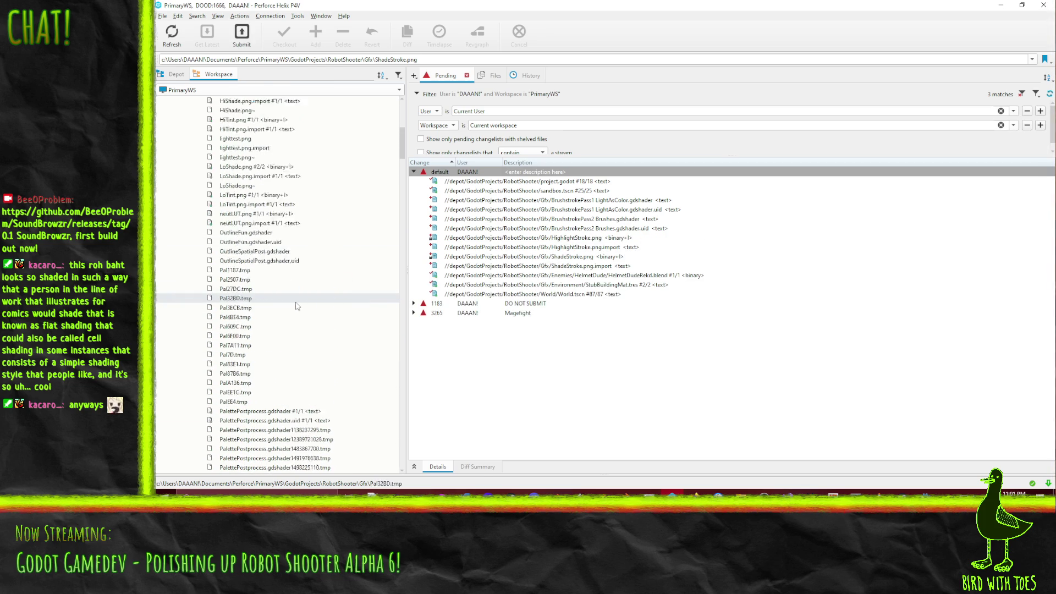
- In the Depot view, diff HelmetDudeRekd.blend against the have revision and decline the binary diff
left_click(168, 76)
right_click(456, 171)
right_click(498, 191)
key("Escape")
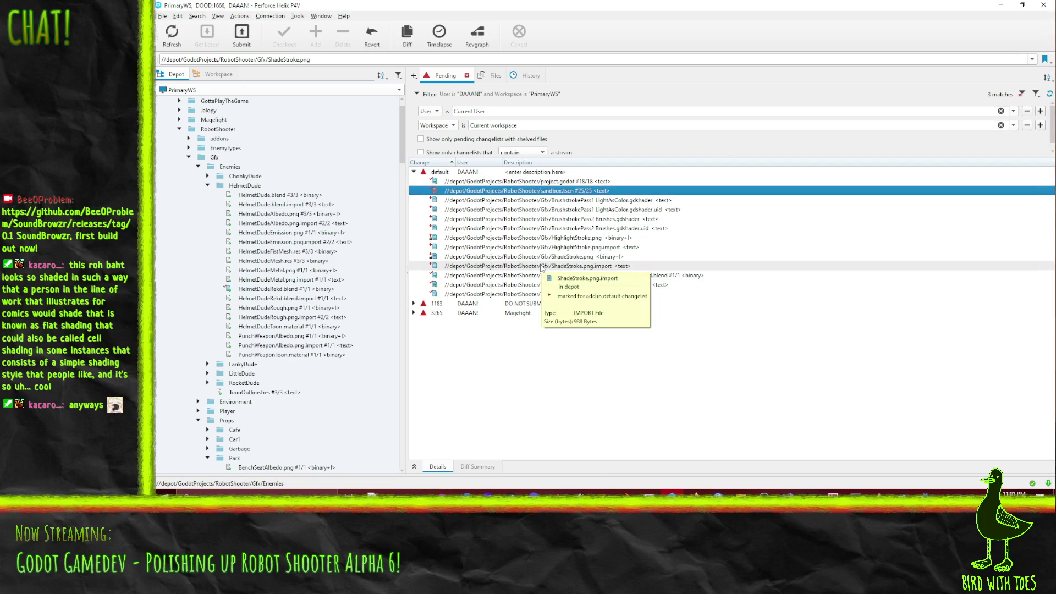
right_click(491, 277)
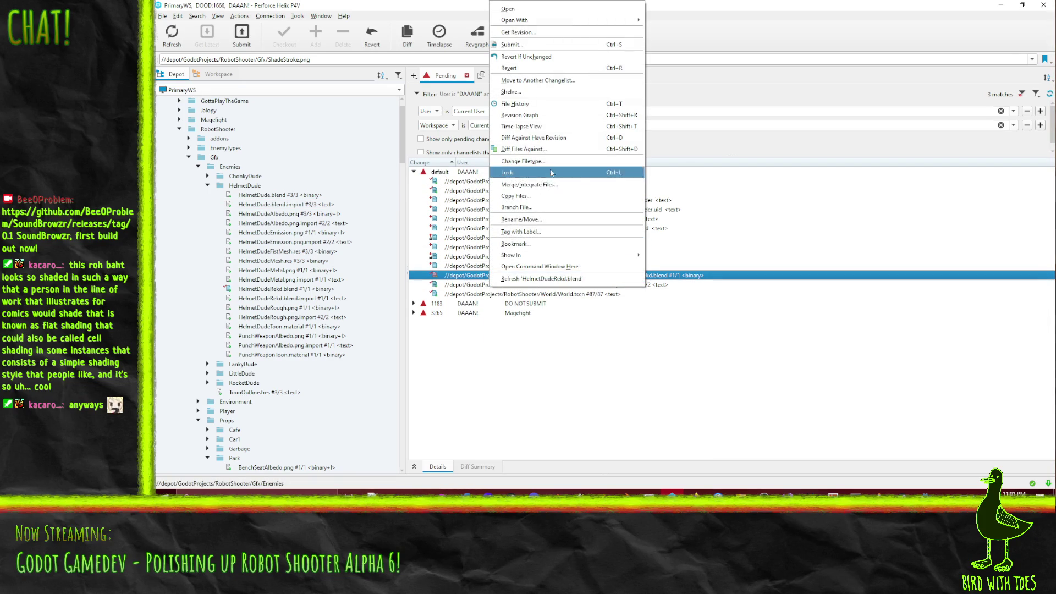
left_click(528, 137)
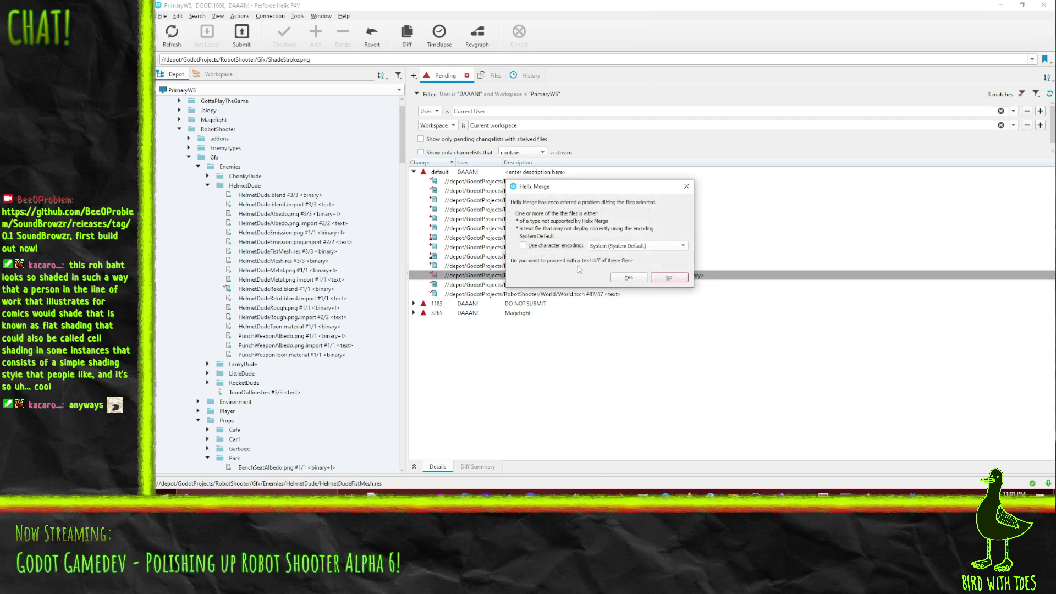
left_click(670, 277)
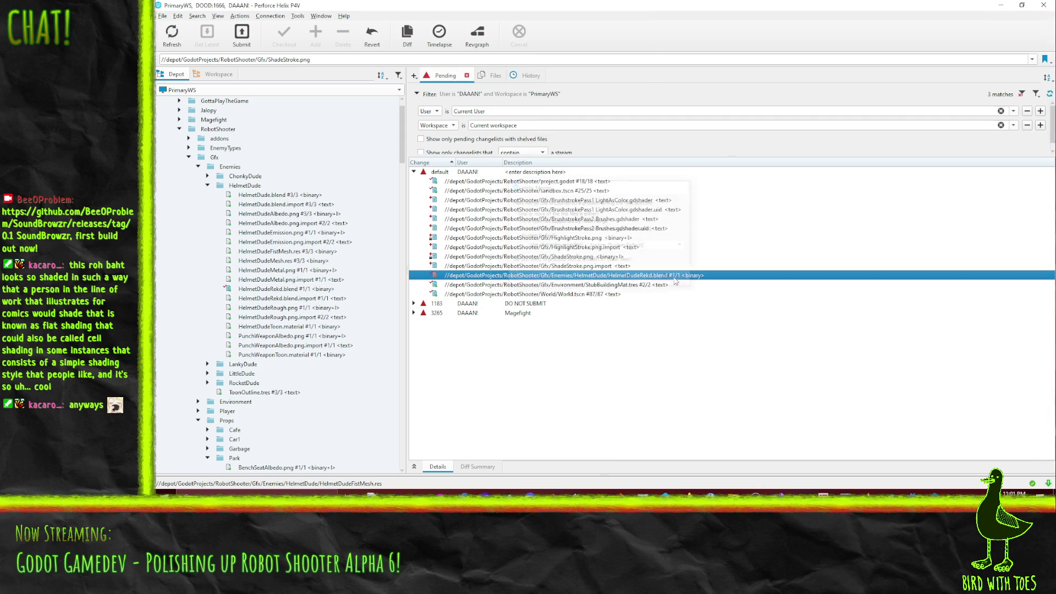
- Submit the pending files from ShadeStroke.png.import through BrushstrokePass1 LightAsColor, starting the description
left_click(533, 284)
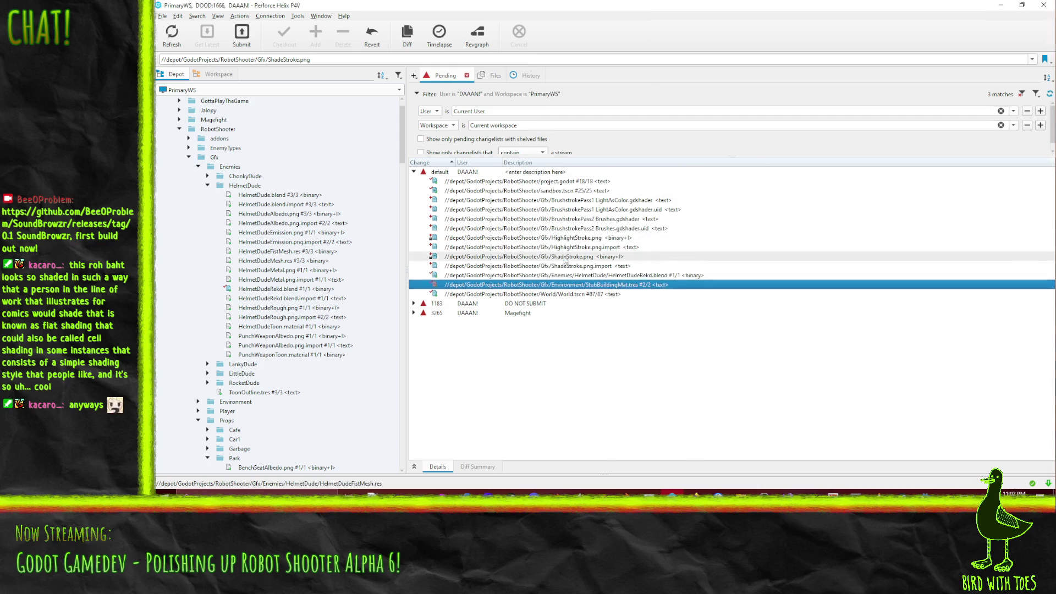
left_click(565, 266)
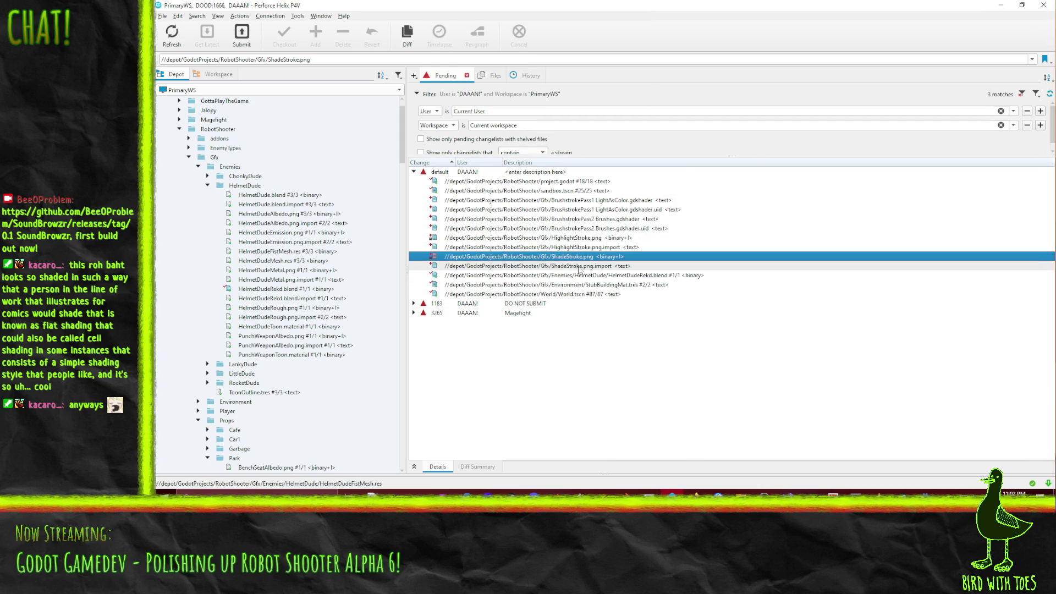
left_click(513, 200, "shift")
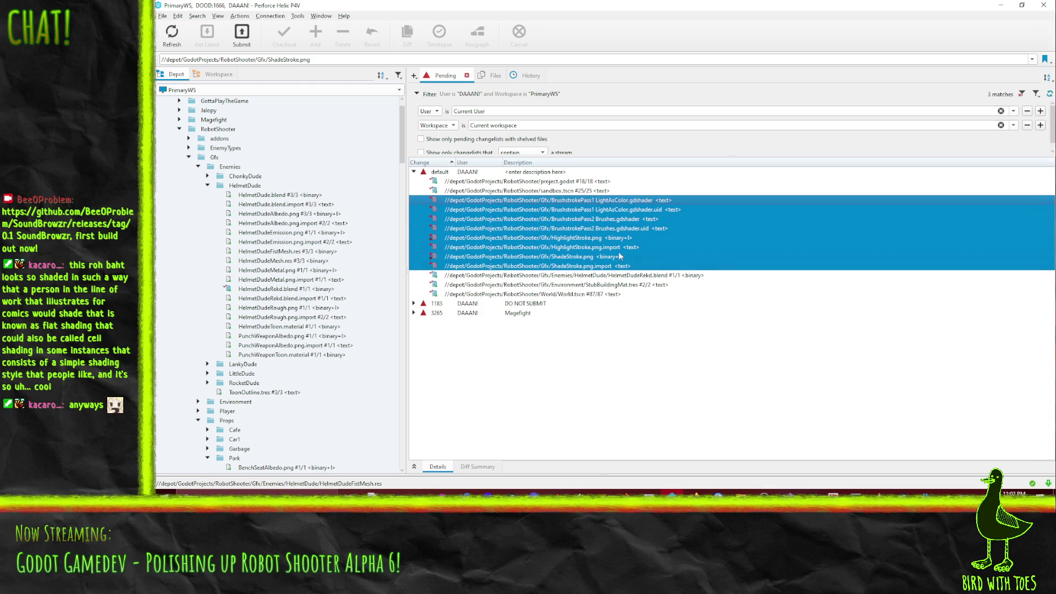
right_click(539, 225)
left_click(567, 266)
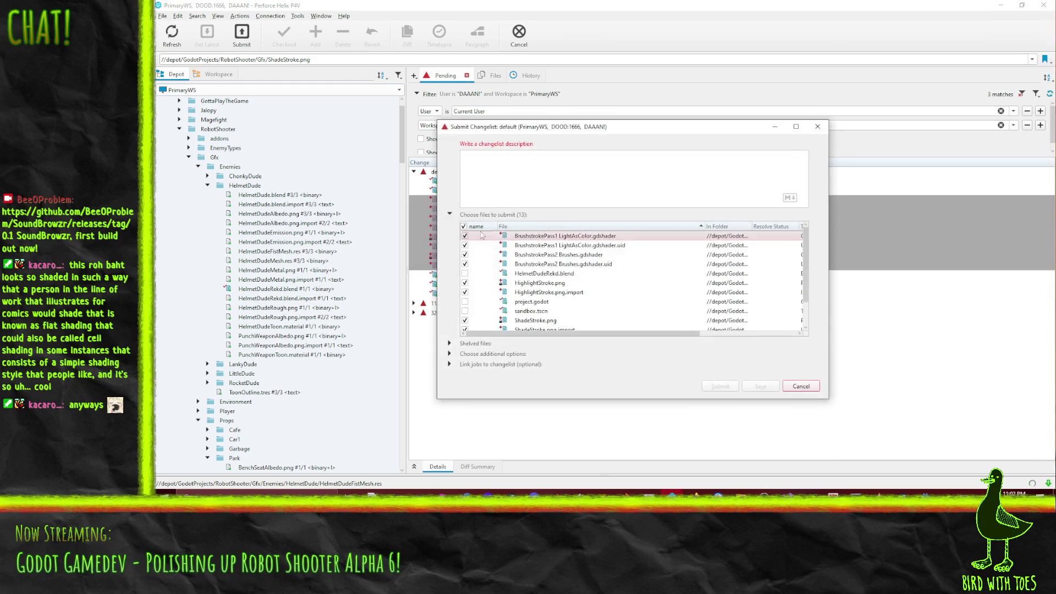
type("Robot Shoot")
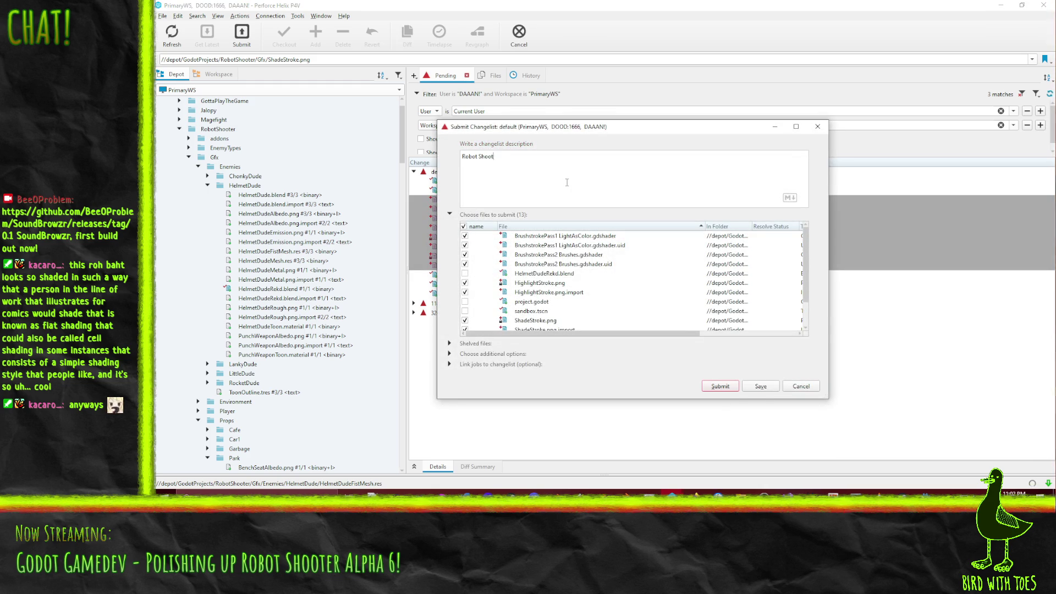
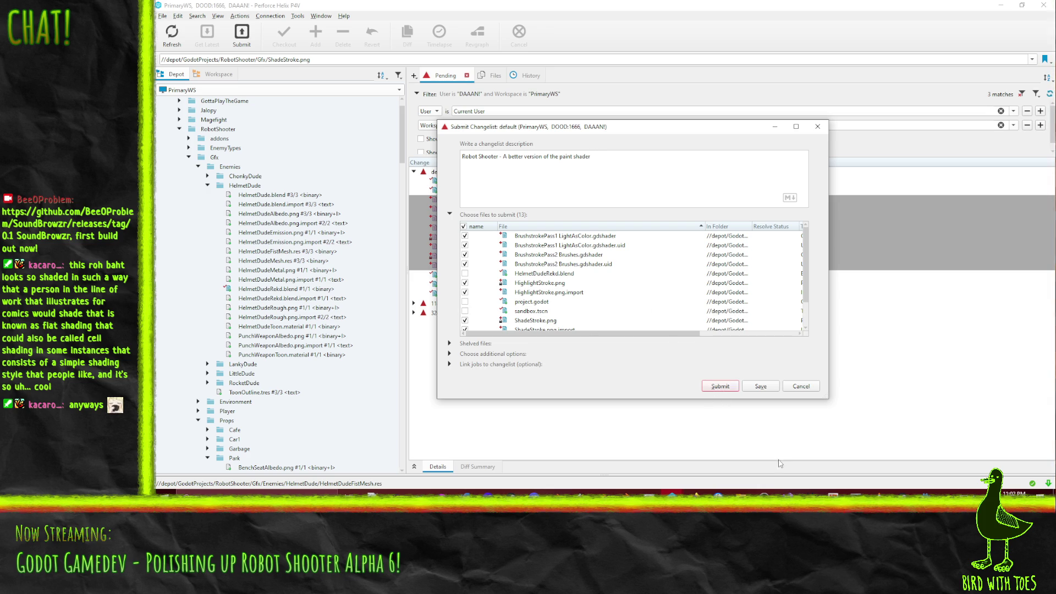
- Submit the paint-shader changelist in P4V and return to the Godot editor
left_click(724, 389)
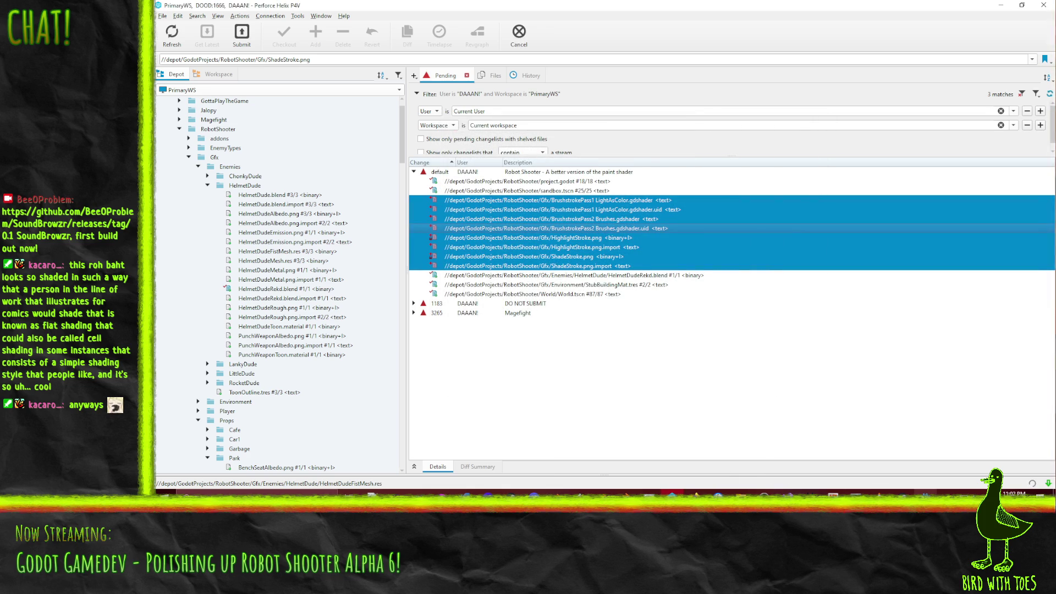
key("alt+Tab")
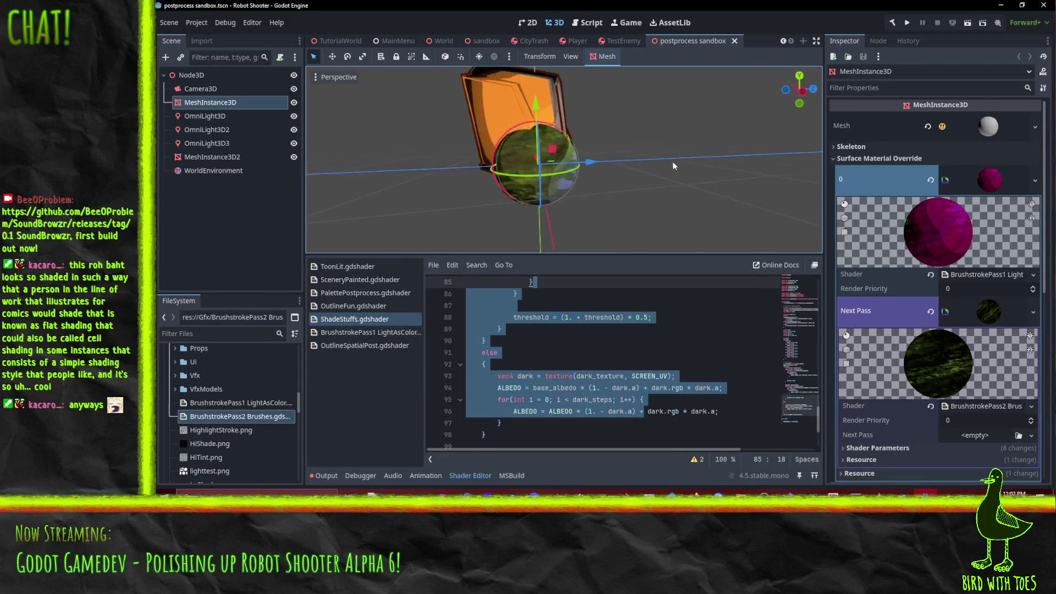
- Expand the Next Pass Shader Parameters and begin editing Dark Threshold, changing 0.6 to .3
mouse_move(673, 161)
left_mouse_down()
mouse_move(714, 92)
mouse_move(613, 207)
mouse_move(537, 194)
mouse_move(612, 184)
left_mouse_up()
scroll(628, 183, "up", 5)
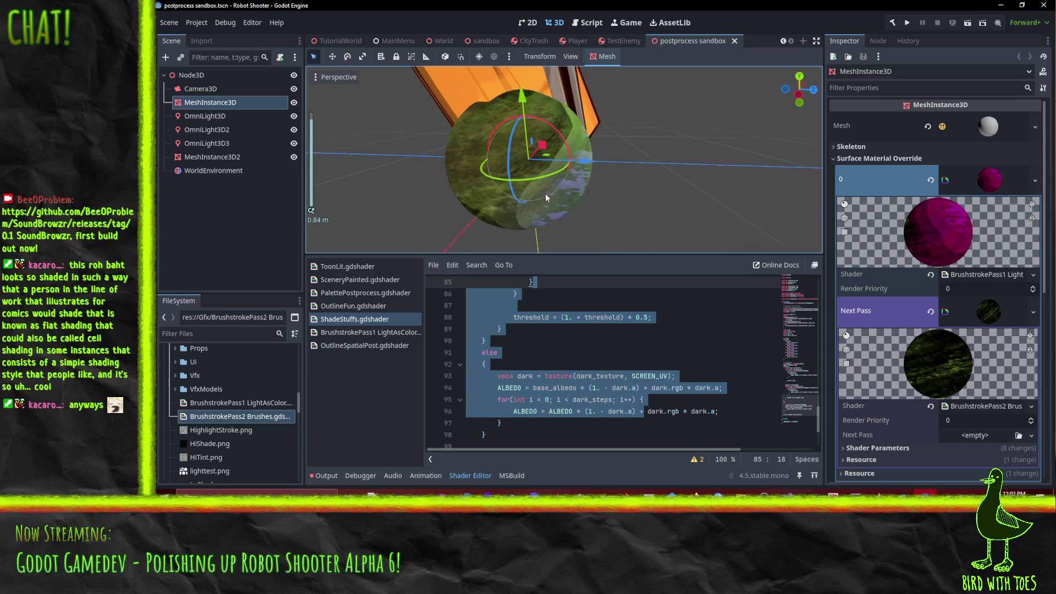
mouse_move(546, 193)
left_mouse_down()
mouse_move(638, 141)
mouse_move(532, 182)
mouse_move(577, 164)
mouse_move(389, 196)
mouse_move(479, 194)
left_mouse_up()
scroll(638, 141, "down", 3)
scroll(553, 165, "down", 2)
scroll(557, 176, "up", 4)
scroll(528, 171, "down", 1)
scroll(519, 181, "down", 2)
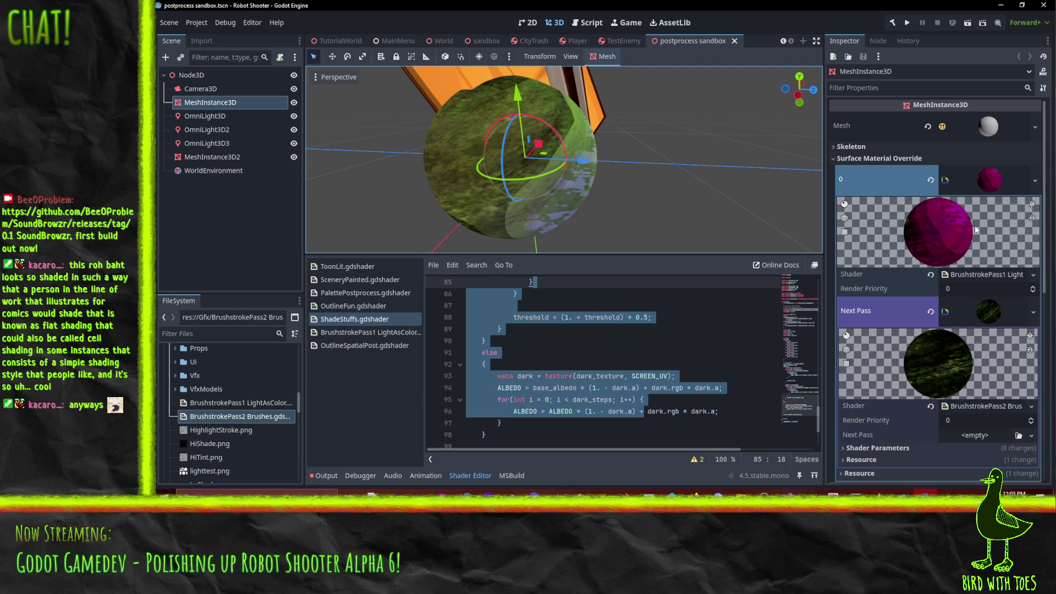
scroll(971, 341, "down", 2)
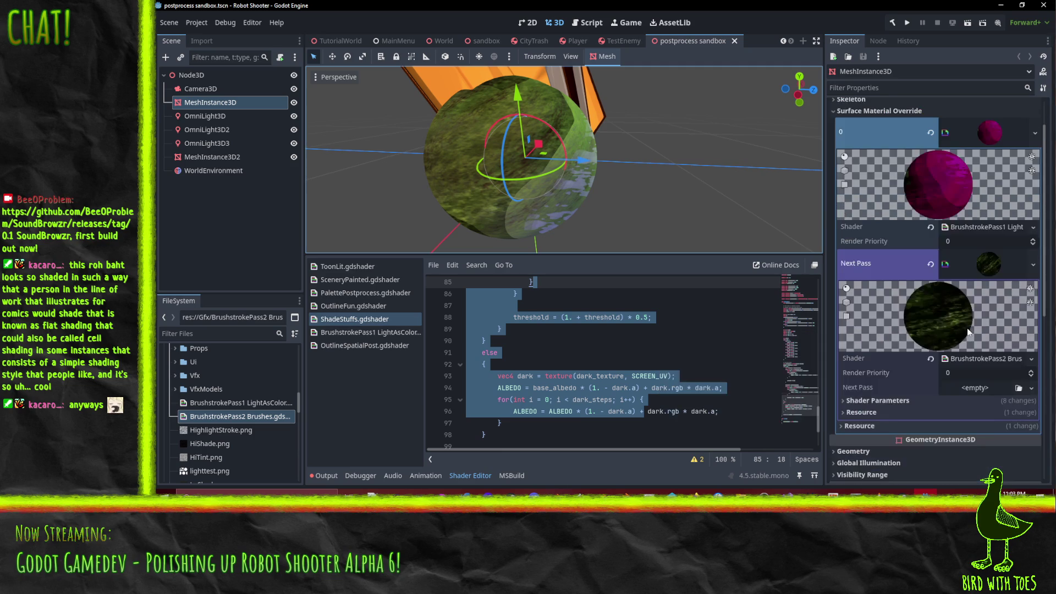
scroll(949, 298, "down", 2)
left_click(876, 353)
scroll(892, 344, "down", 4)
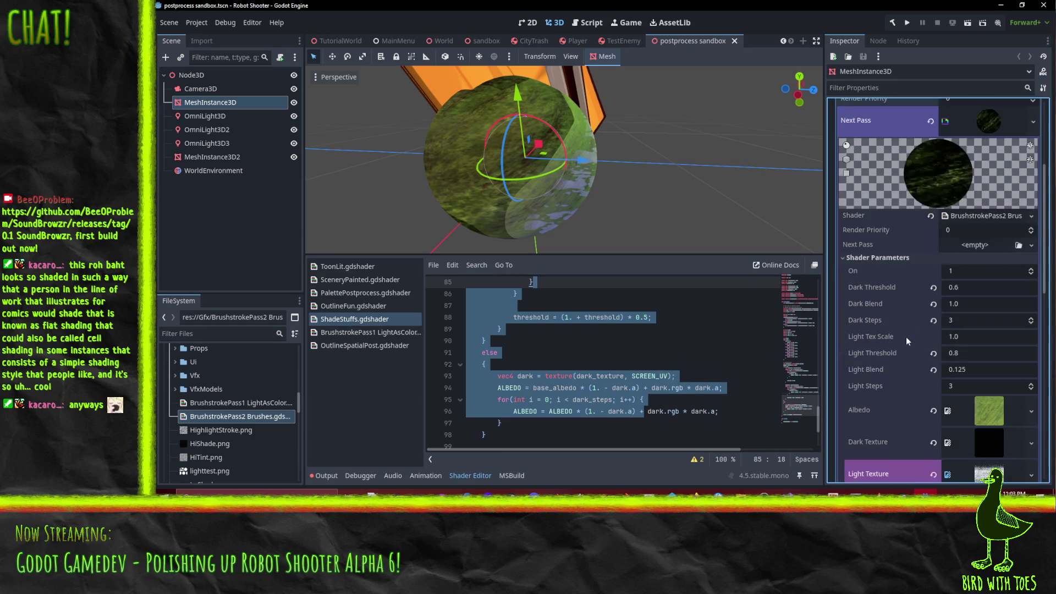
left_click(979, 289)
type(".3")
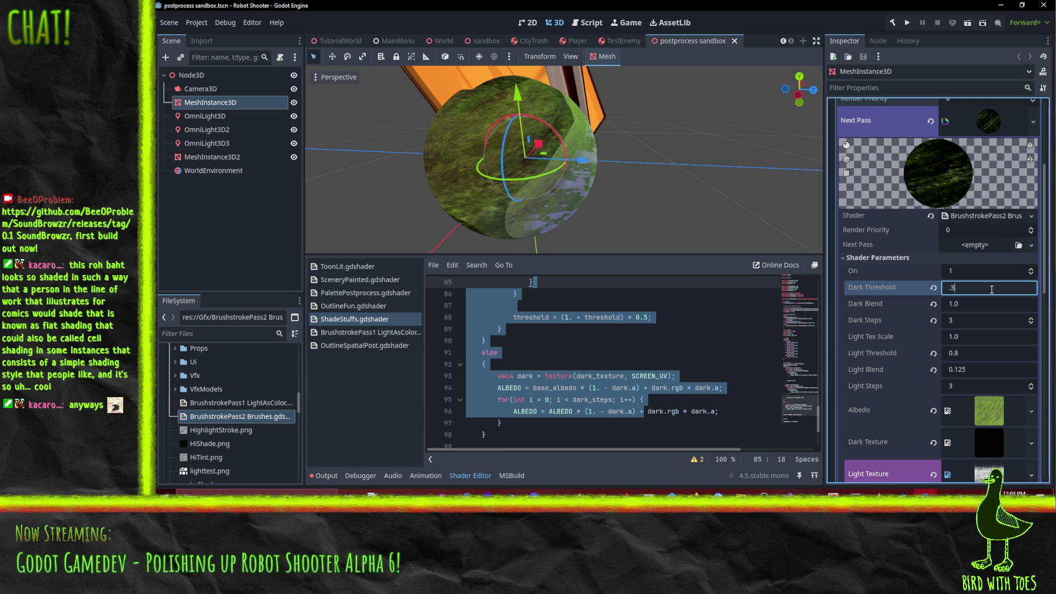
- Commit Dark Threshold 0.3, inspect the sphere's new shading, and save the scene
key("Return")
mouse_move(451, 181)
left_mouse_down()
mouse_move(568, 115)
mouse_move(510, 147)
mouse_move(503, 163)
mouse_move(534, 185)
mouse_move(615, 164)
mouse_move(625, 179)
left_mouse_up()
scroll(533, 130, "down", 3)
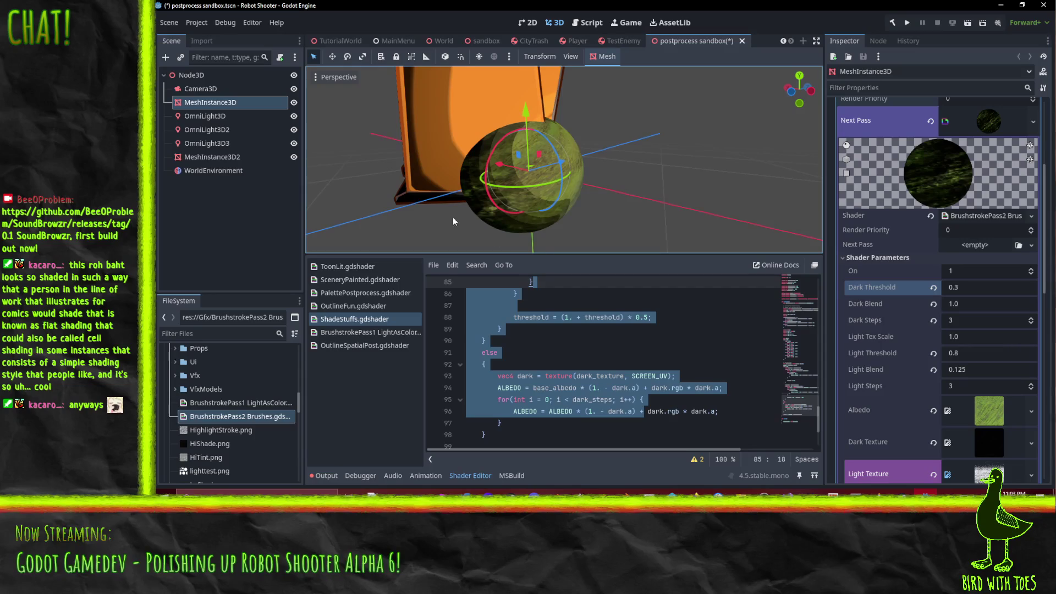
mouse_move(573, 130)
left_mouse_down()
mouse_move(520, 156)
mouse_move(483, 132)
mouse_move(518, 110)
left_mouse_up()
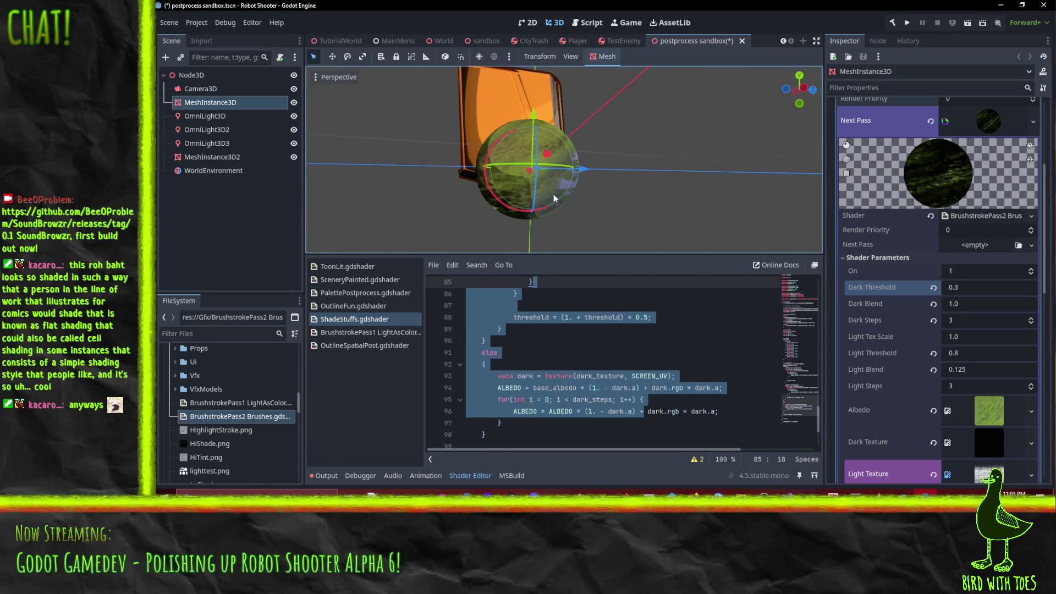
left_click_drag(595, 215, 618, 219)
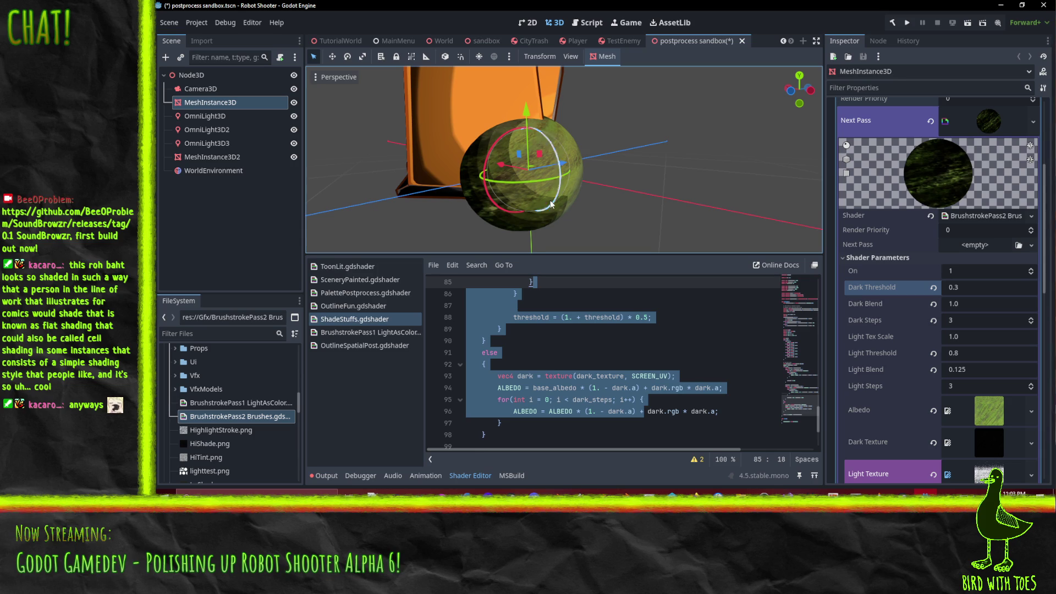
mouse_move(584, 196)
left_mouse_down()
mouse_move(579, 238)
mouse_move(533, 235)
left_mouse_up()
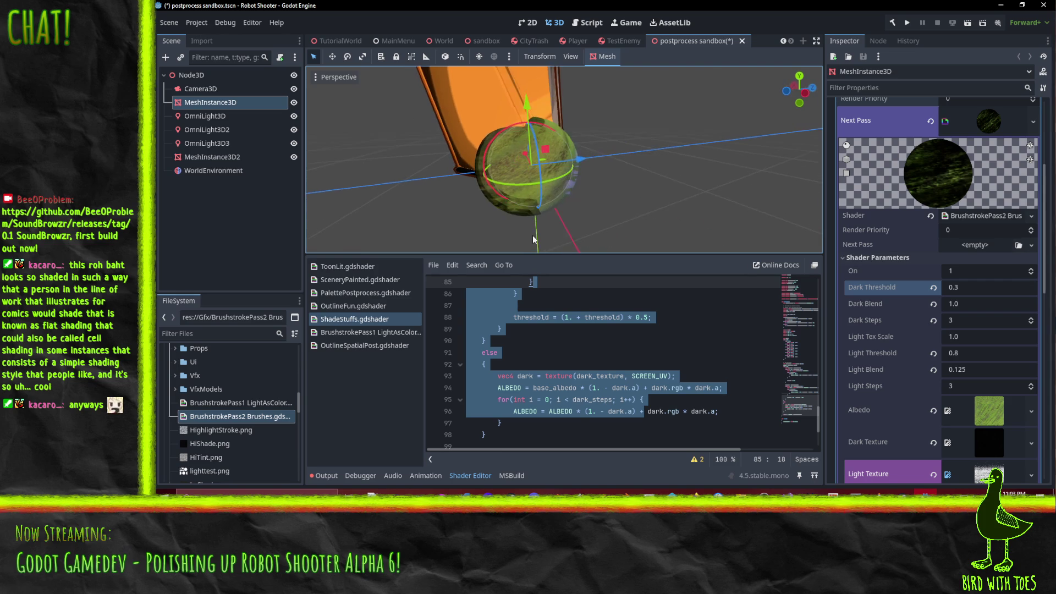
mouse_move(611, 197)
left_mouse_down()
mouse_move(510, 187)
mouse_move(423, 153)
mouse_move(416, 111)
mouse_move(583, 163)
left_mouse_up()
key("ctrl+s")
- Set Dark Blend to 0.75, Dark Steps to 4 and Dark Threshold to 0.4
mouse_move(722, 137)
left_mouse_down()
mouse_move(645, 157)
mouse_move(607, 190)
mouse_move(500, 92)
mouse_move(594, 140)
mouse_move(552, 197)
left_mouse_up()
mouse_move(609, 143)
left_mouse_down()
mouse_move(689, 190)
mouse_move(796, 130)
mouse_move(731, 147)
mouse_move(748, 165)
left_mouse_up()
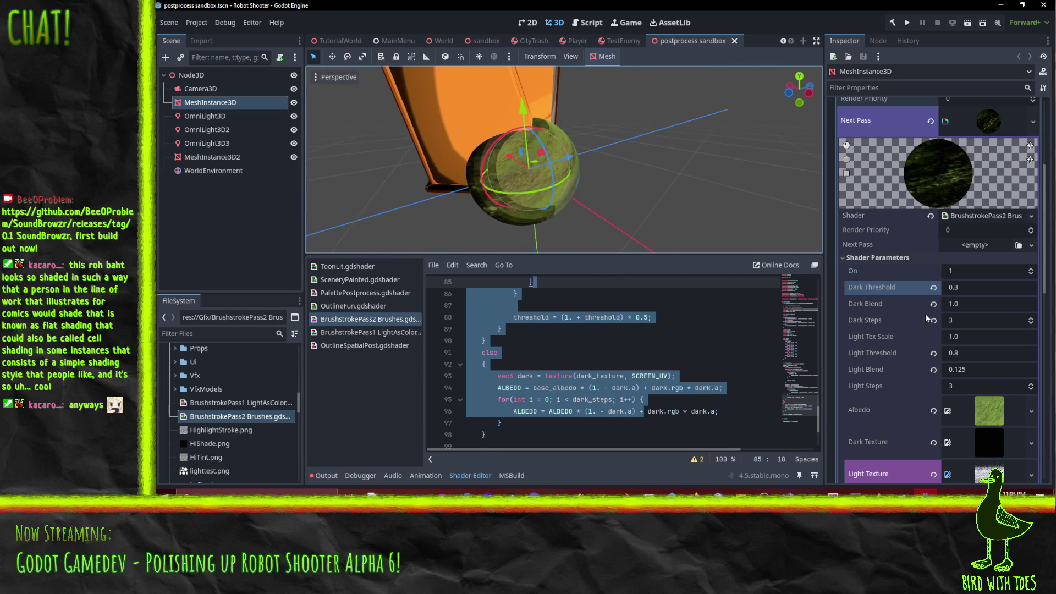
left_click(976, 304)
type(".5")
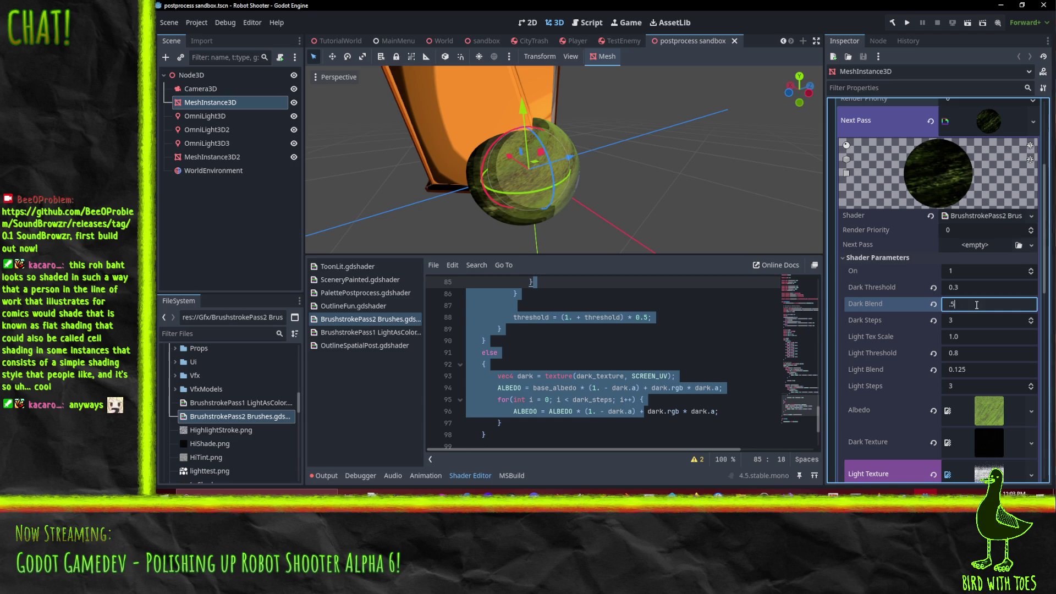
key("Return")
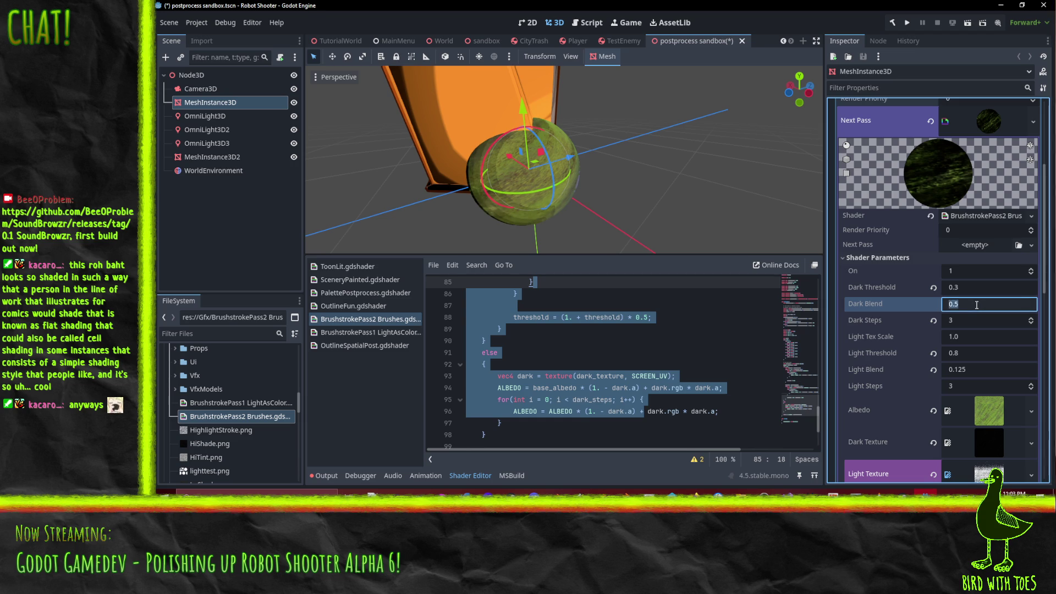
type("0.75")
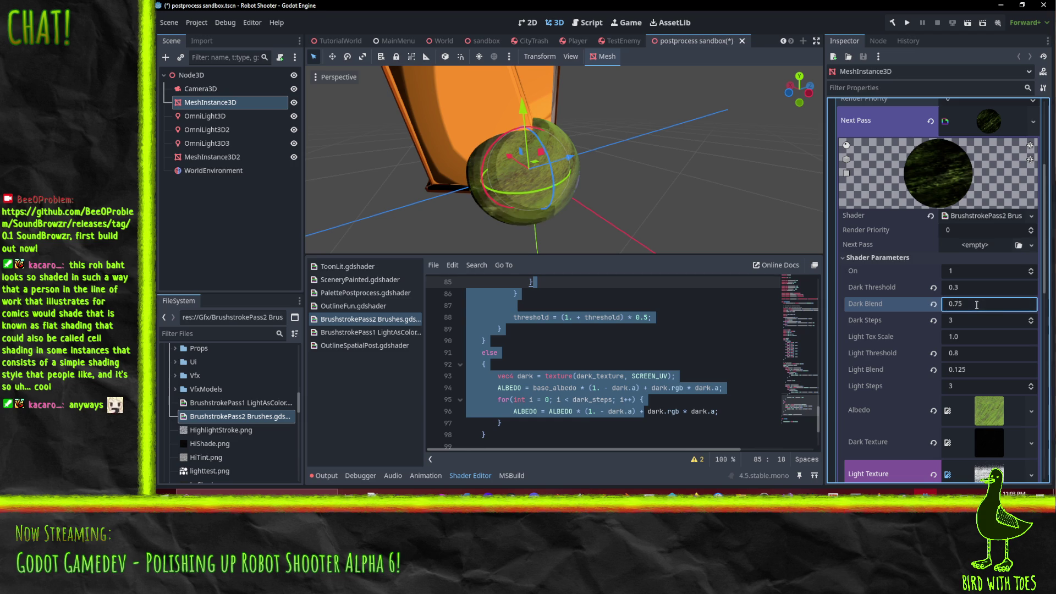
left_click(1032, 318)
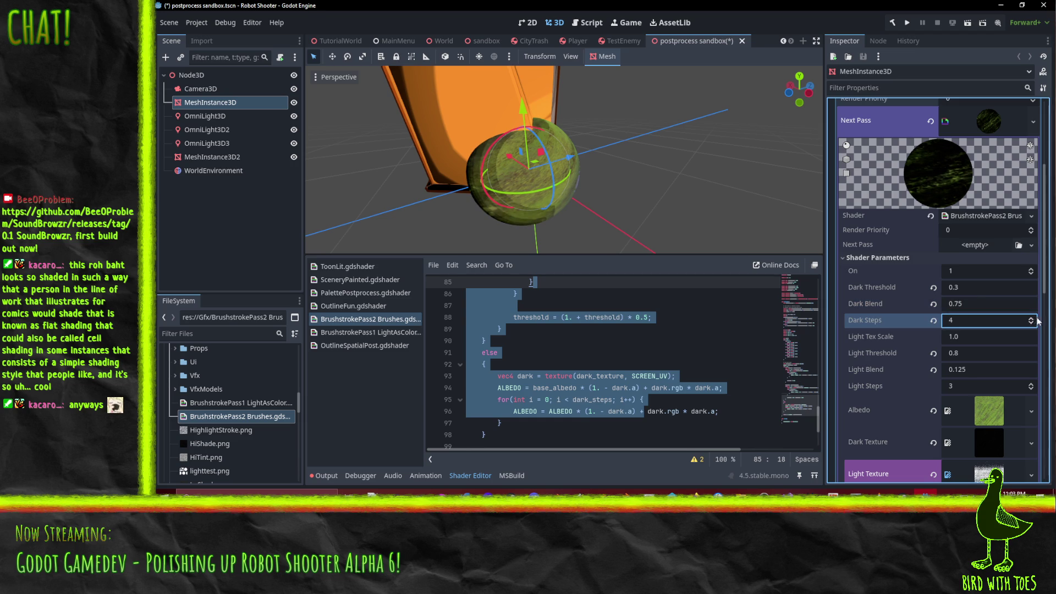
left_click(992, 287)
type("0.4")
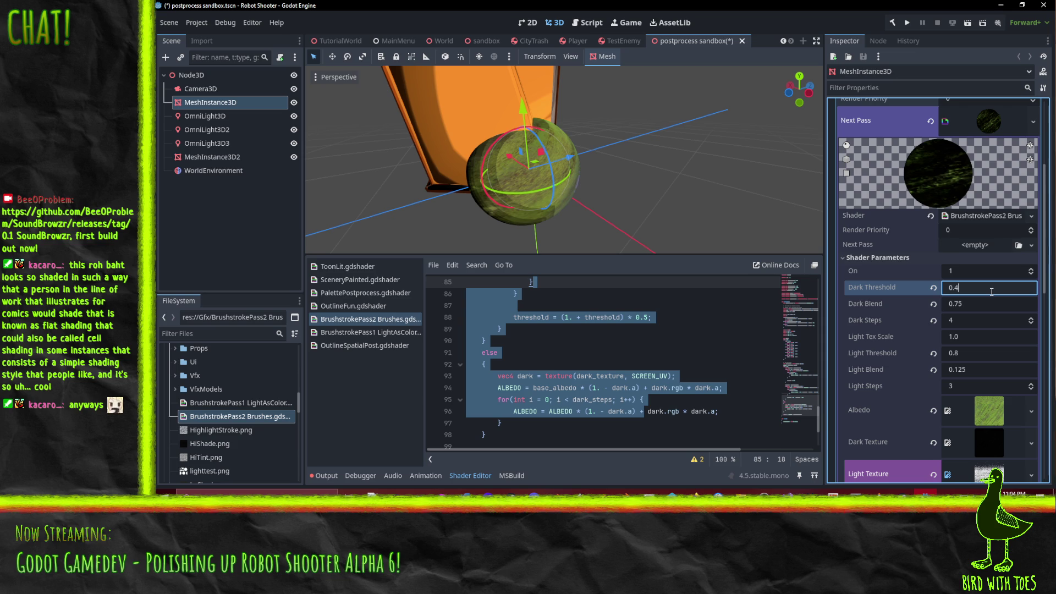
key("Return")
mouse_move(633, 165)
left_mouse_down()
mouse_move(565, 88)
mouse_move(620, 234)
mouse_move(609, 234)
mouse_move(528, 68)
mouse_move(441, 75)
mouse_move(458, 121)
mouse_move(604, 163)
mouse_move(480, 110)
mouse_move(364, 233)
mouse_move(811, 202)
mouse_move(696, 206)
mouse_move(642, 234)
mouse_move(632, 76)
mouse_move(647, 88)
mouse_move(569, 102)
mouse_move(577, 123)
left_mouse_up()
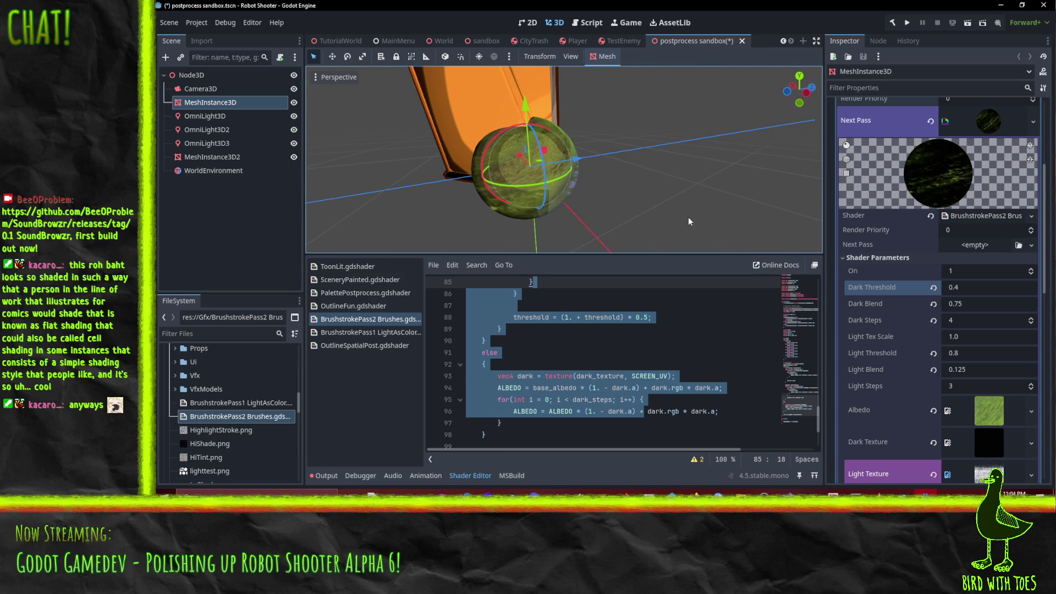
- Add a shader TODO about each level's stroke being rotated and offset a "random" amount
left_click(601, 388)
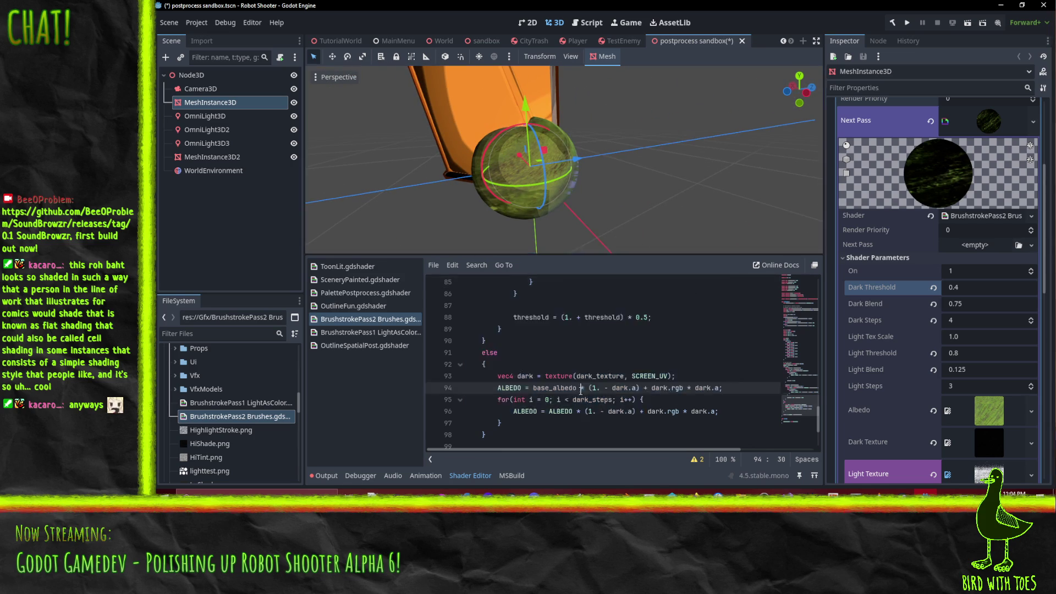
scroll(593, 393, "up", 9)
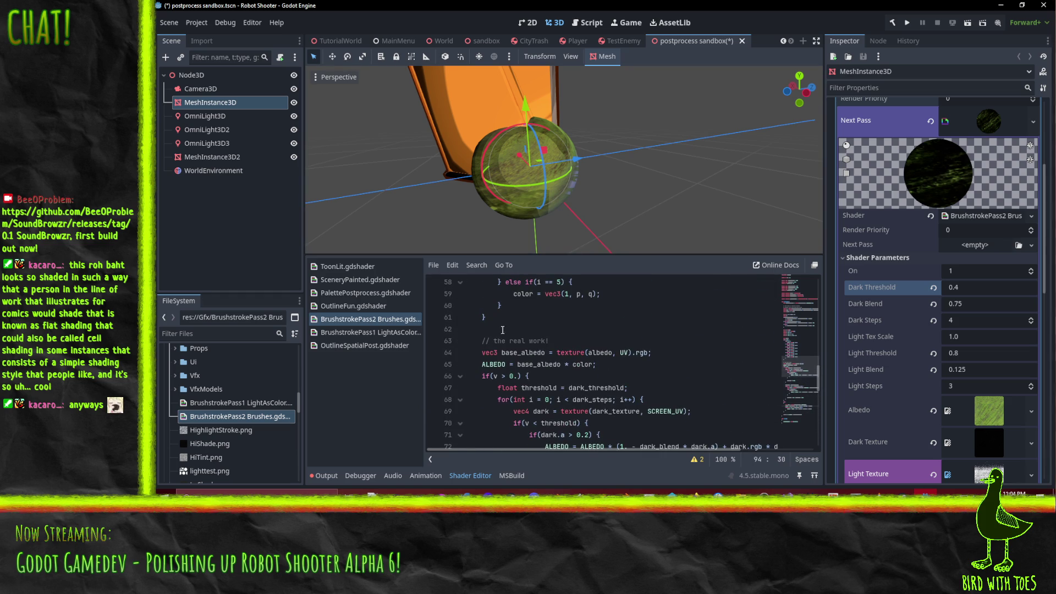
left_click(502, 329)
key("Return")
type("/ TODO")
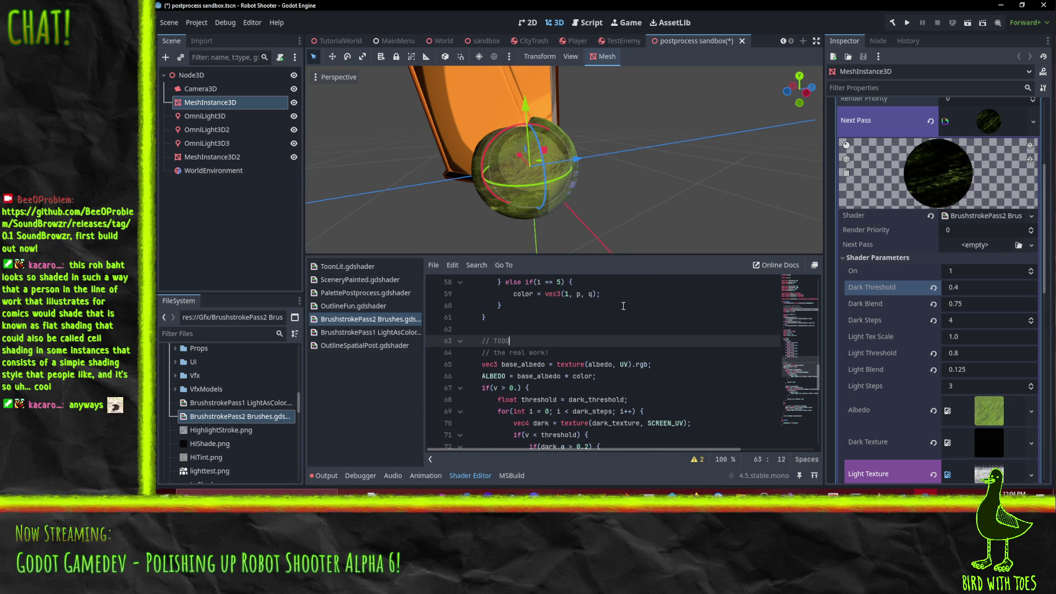
type(": have bru")
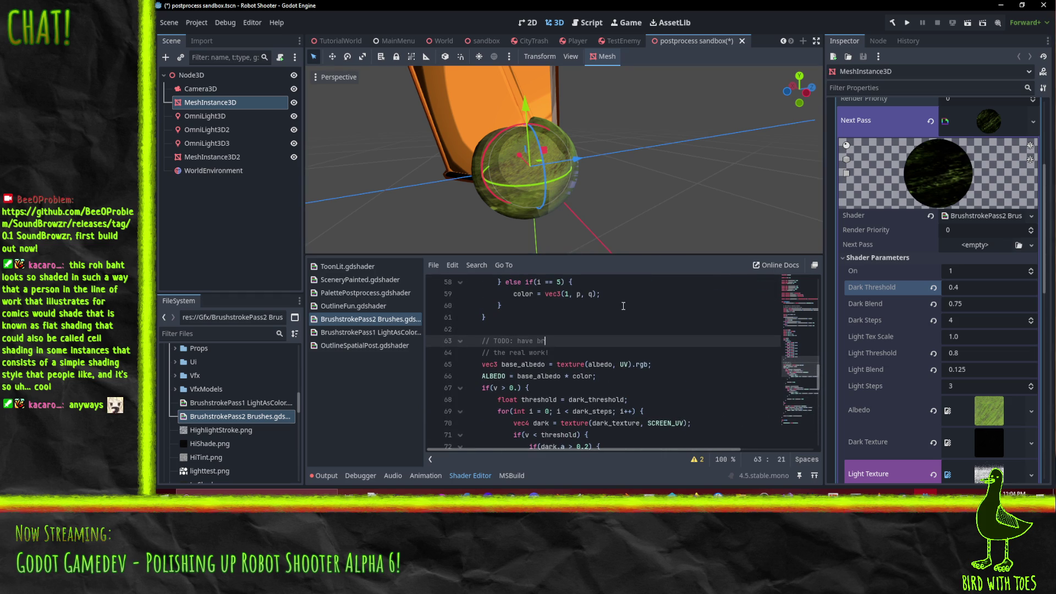
key("BackSpace")
key("BackSpace")
key("BackSpace")
type("each le")
type("vel")
key("BackSpace")
type("stroke ")
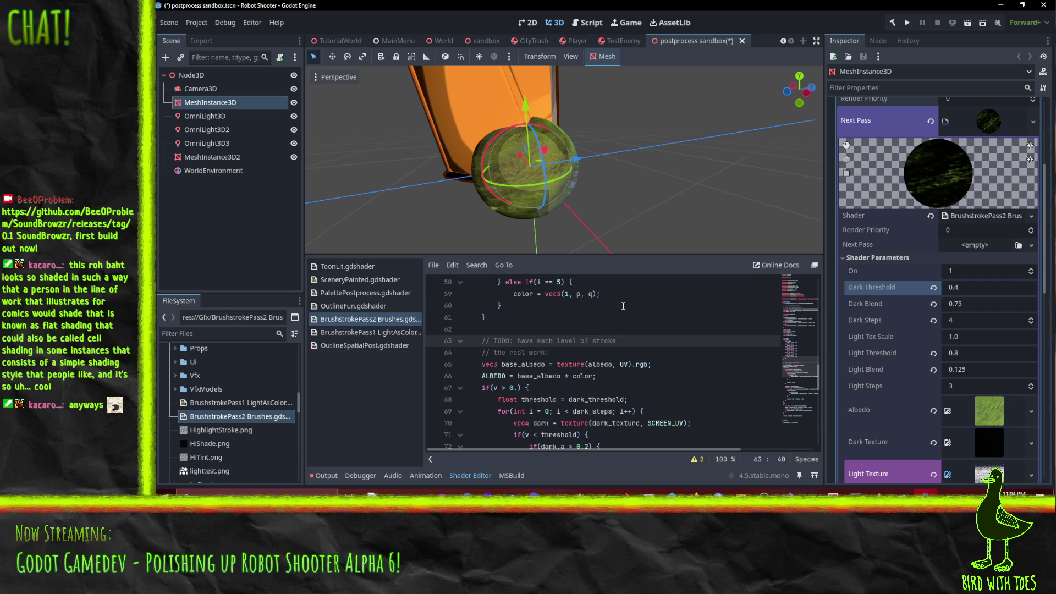
type("rotated ")
type("a \"random\"")
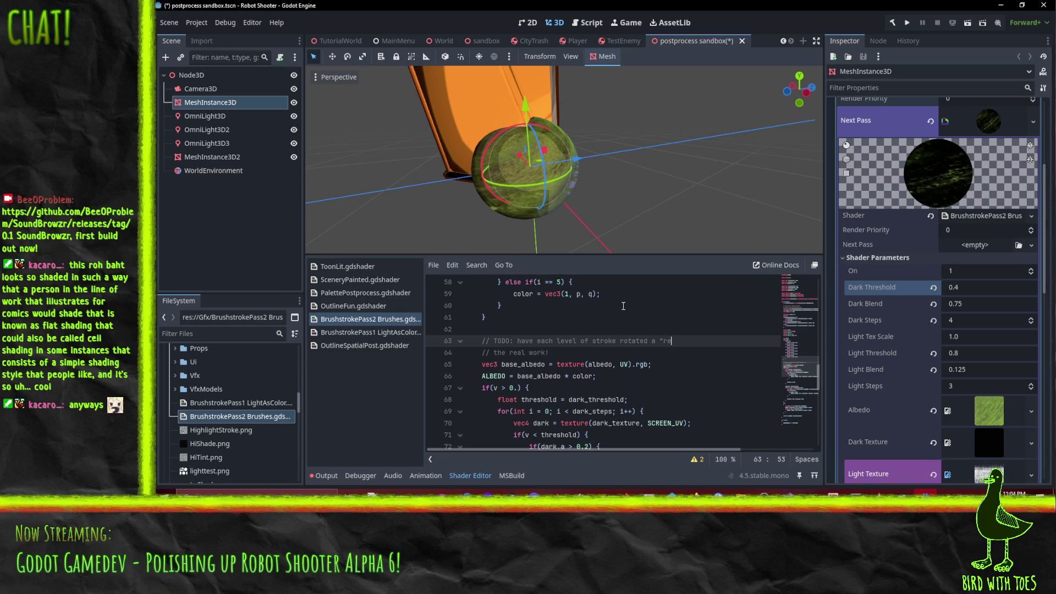
type(" amount")
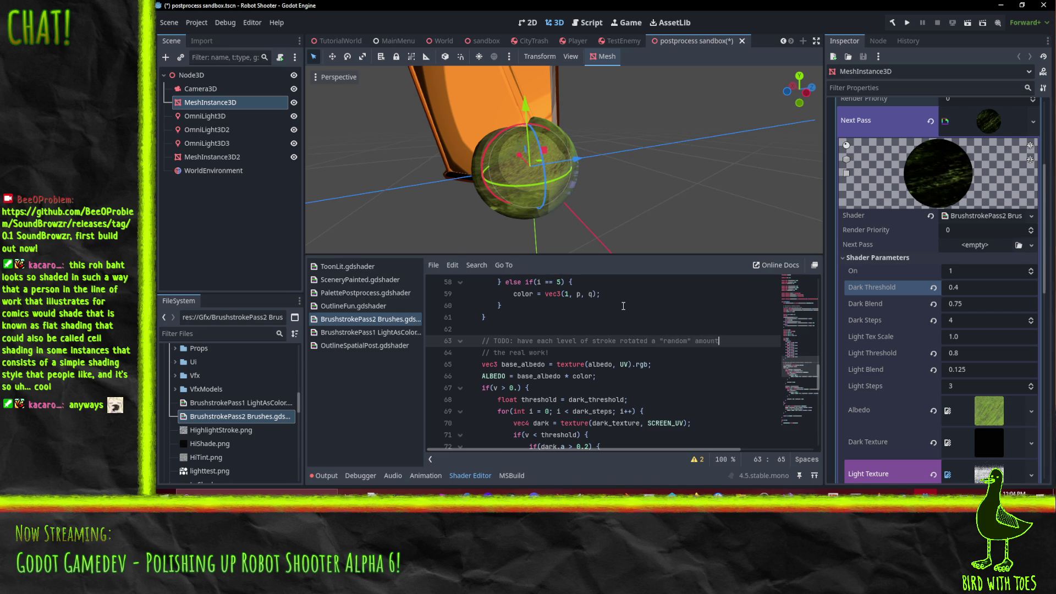
key("Return")
type("//")
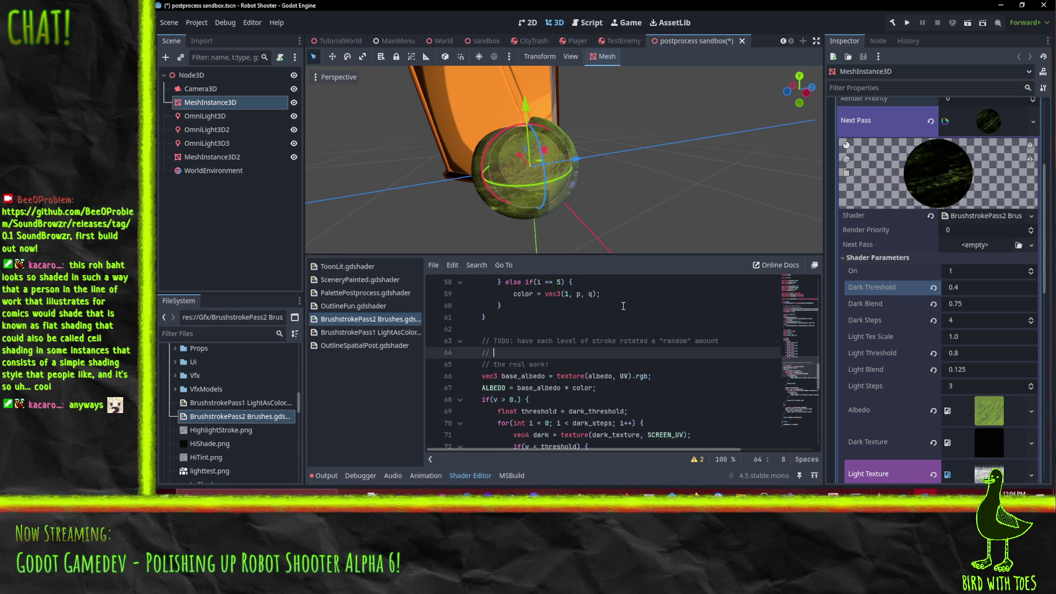
left_click(648, 340)
type("and offse")
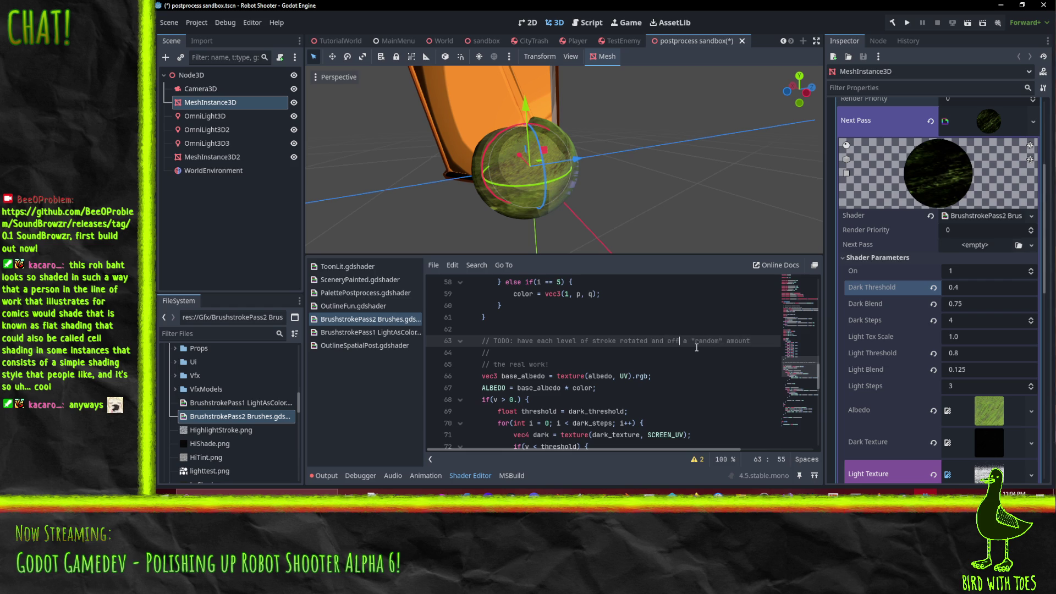
type("t")
key("Down")
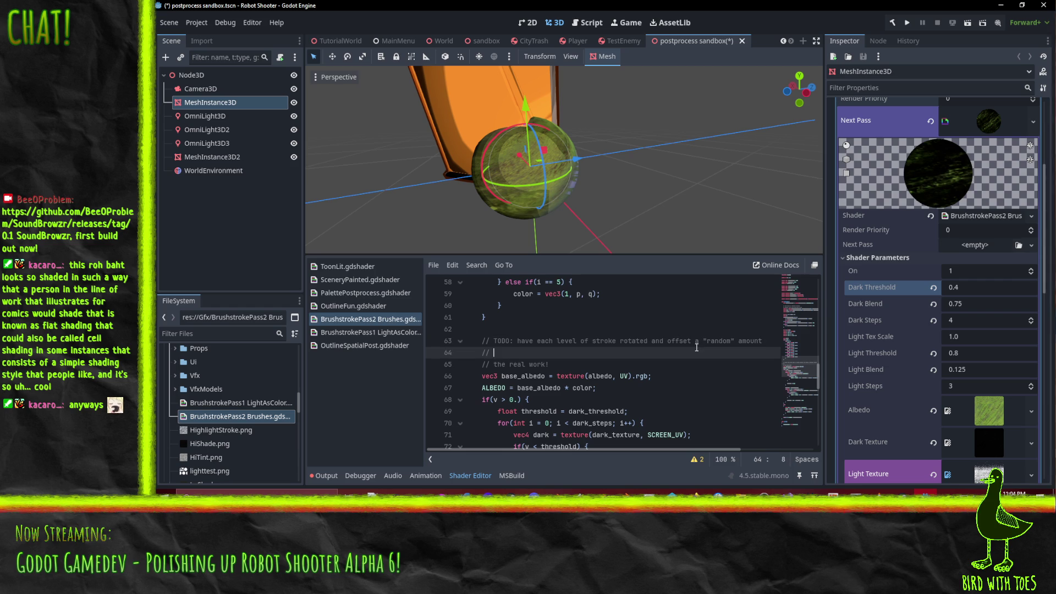
type("TODO:")
- Write a second TODO: brush alpha should affect threshold so light/dark level transitions are less harsh
mouse_move(511, 147)
left_mouse_down()
mouse_move(635, 107)
mouse_move(612, 113)
mouse_move(578, 149)
left_mouse_up()
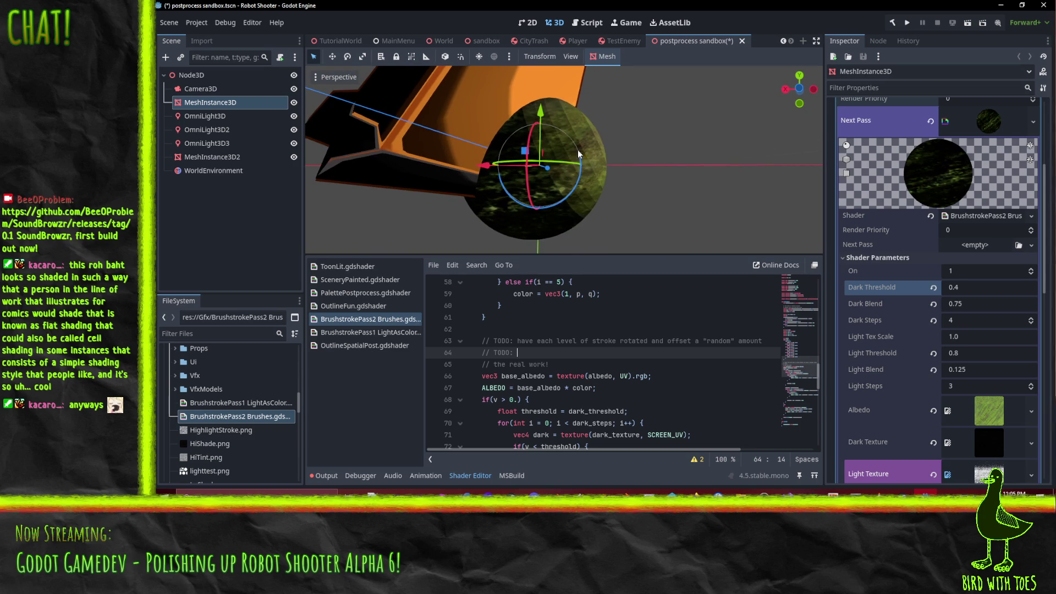
mouse_move(641, 210)
left_mouse_down()
mouse_move(598, 217)
mouse_move(605, 199)
mouse_move(566, 205)
mouse_move(587, 181)
mouse_move(537, 182)
mouse_move(557, 167)
mouse_move(550, 187)
left_mouse_up()
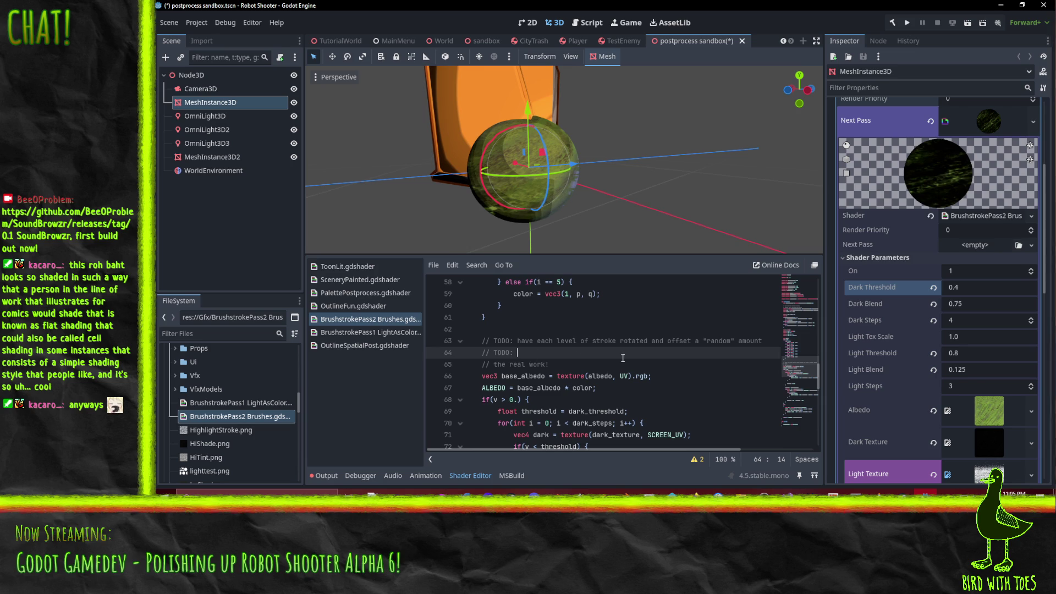
type("have brush ")
type("alpha affect threshold")
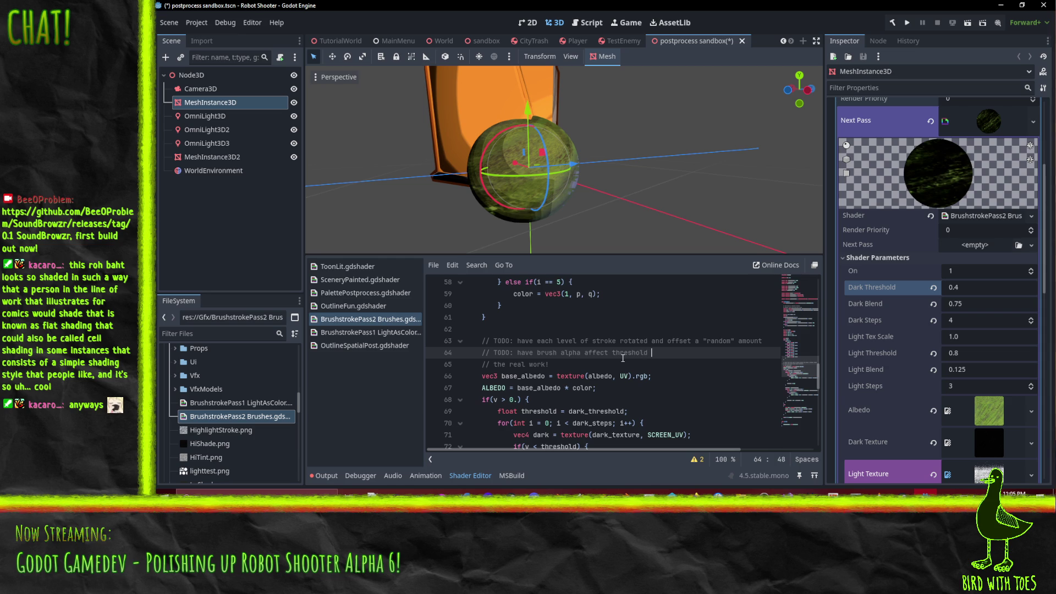
type(" to make transi")
type("tion eb")
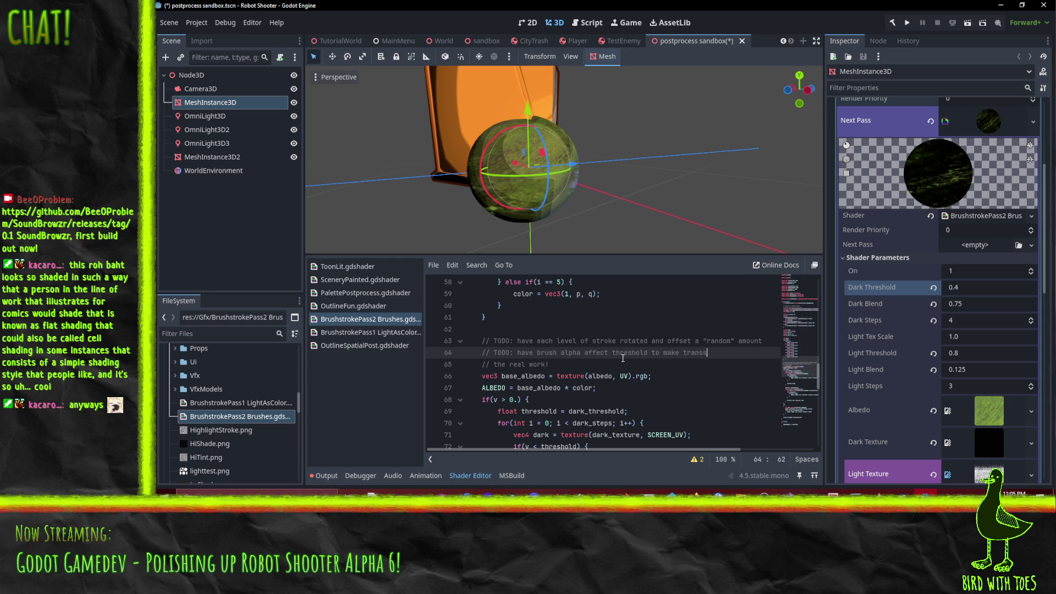
key("BackSpace")
key("BackSpace")
type("bet")
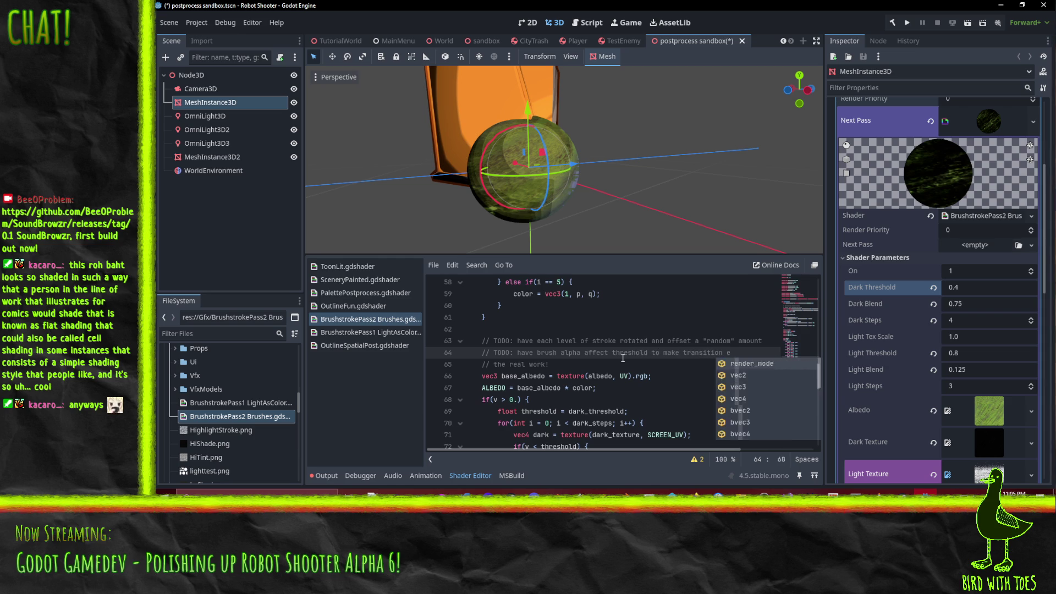
type("ween ligh")
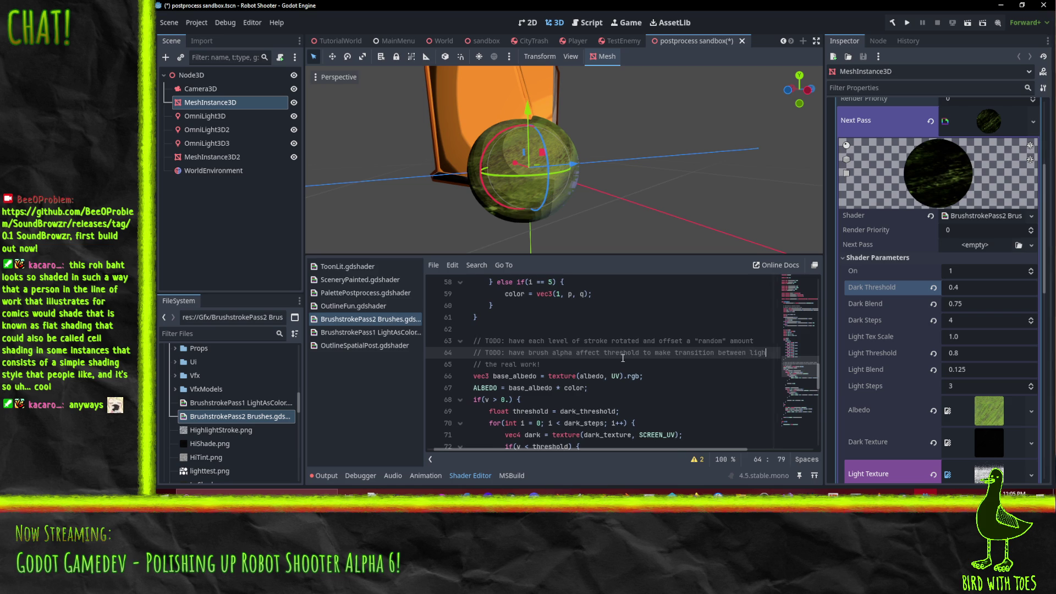
type("t/dark level slesh a")
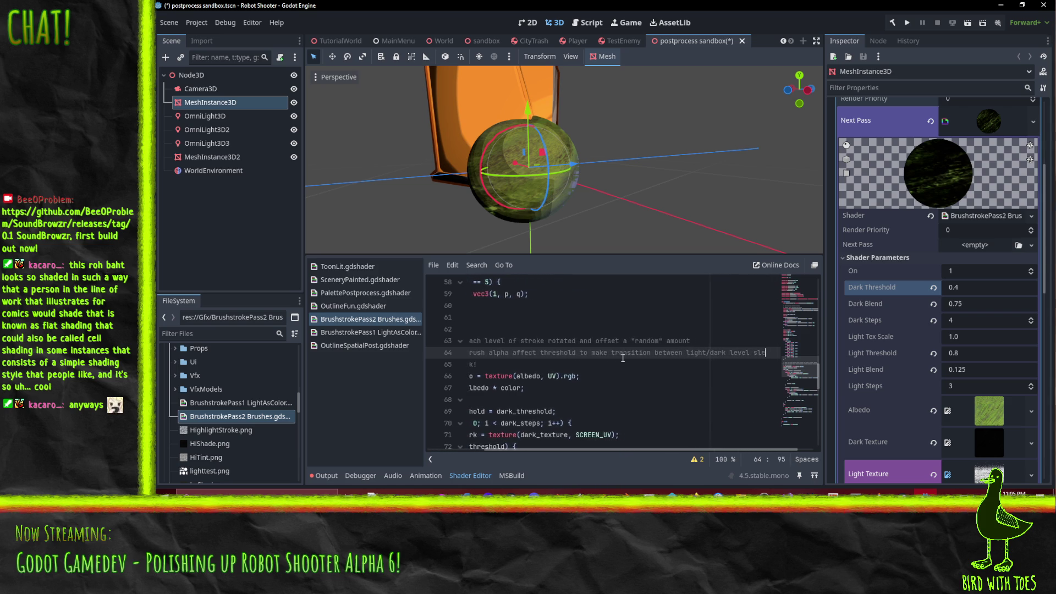
key("BackSpace")
key("BackSpace")
key("BackSpace")
type("less ha")
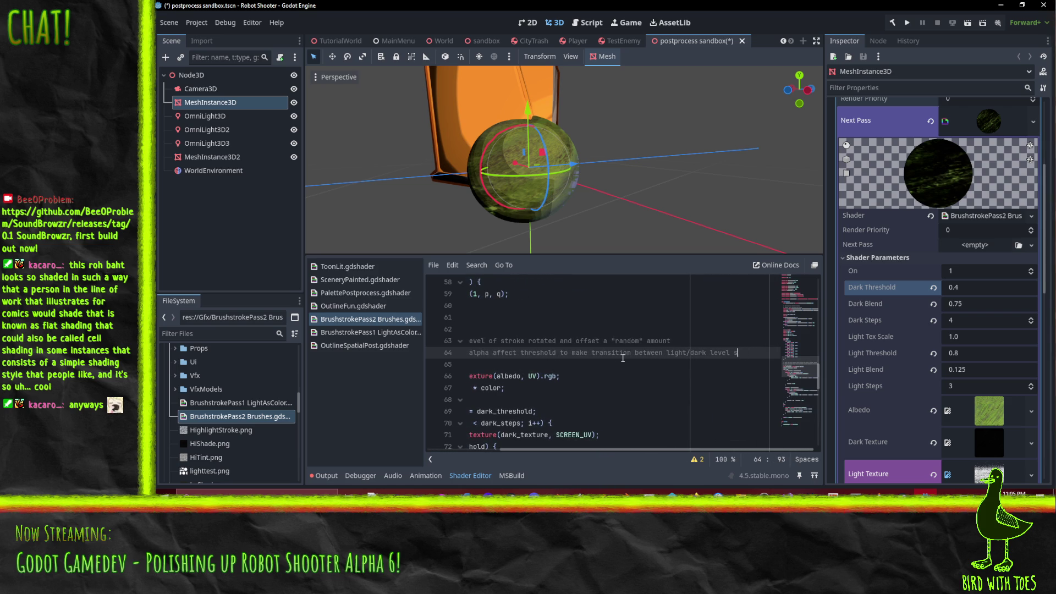
type("rsh")
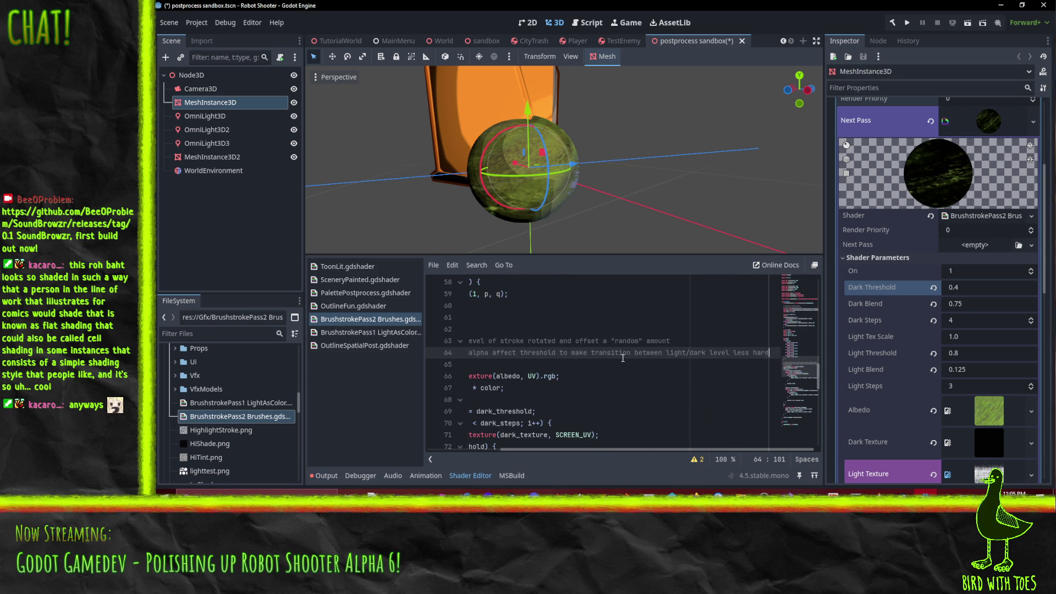
- Save with Ctrl+S, dismiss the locked-shader write error, and switch to Perforce
key("Home")
key("ctrl+s")
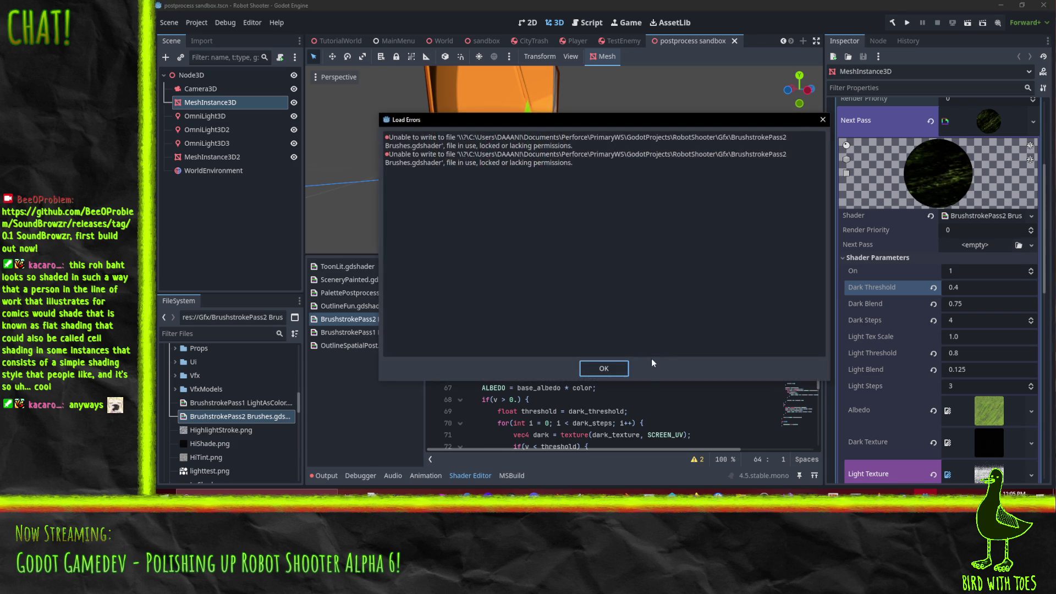
left_click(619, 373)
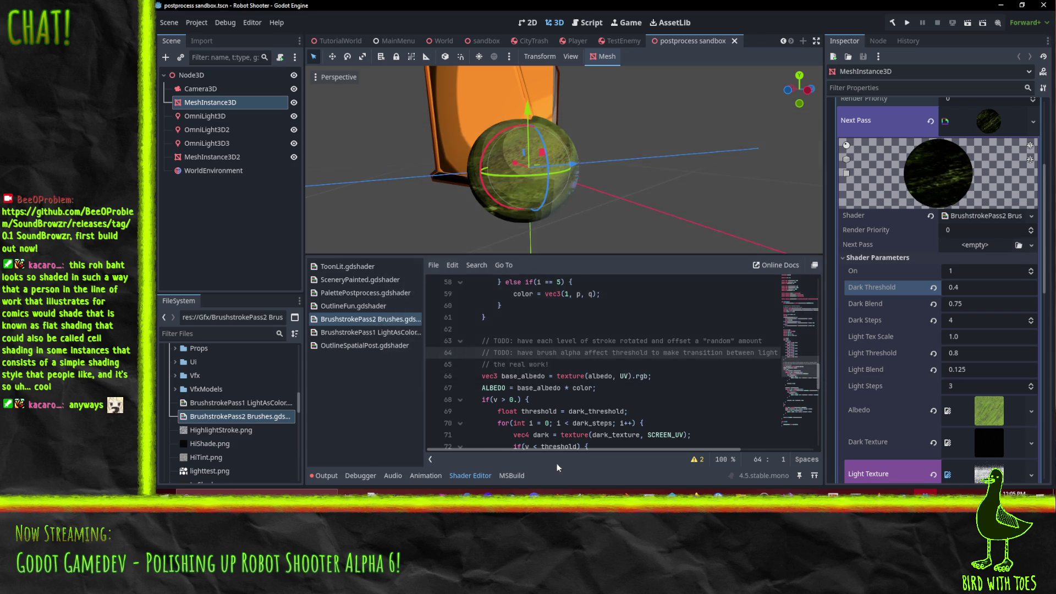
left_click(673, 491)
scroll(290, 220, "up", 15)
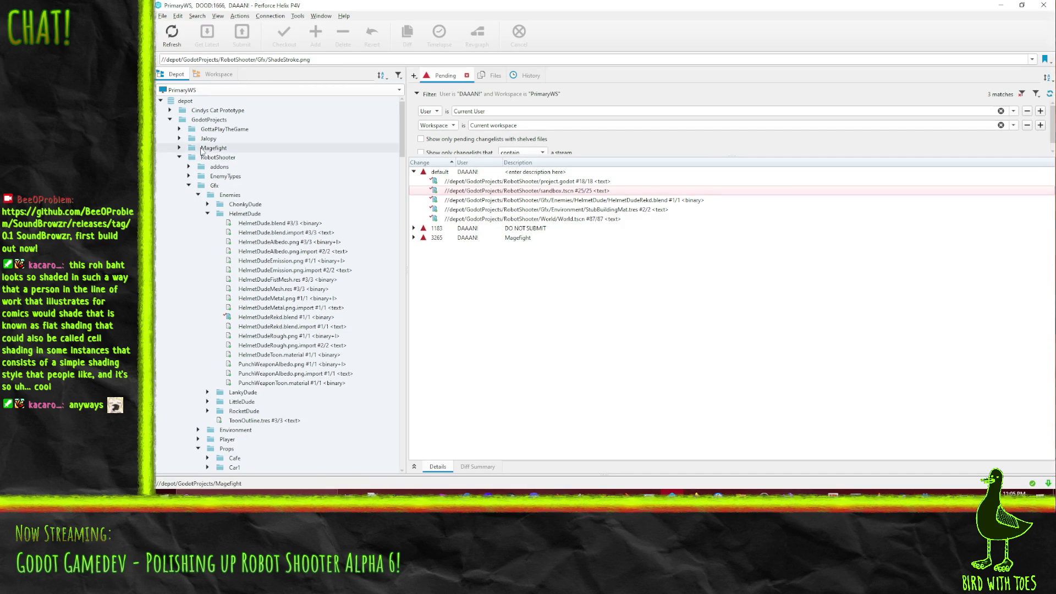
- Select the RobotShooter depot folder in P4V, then bring the browser forward
left_click(217, 158)
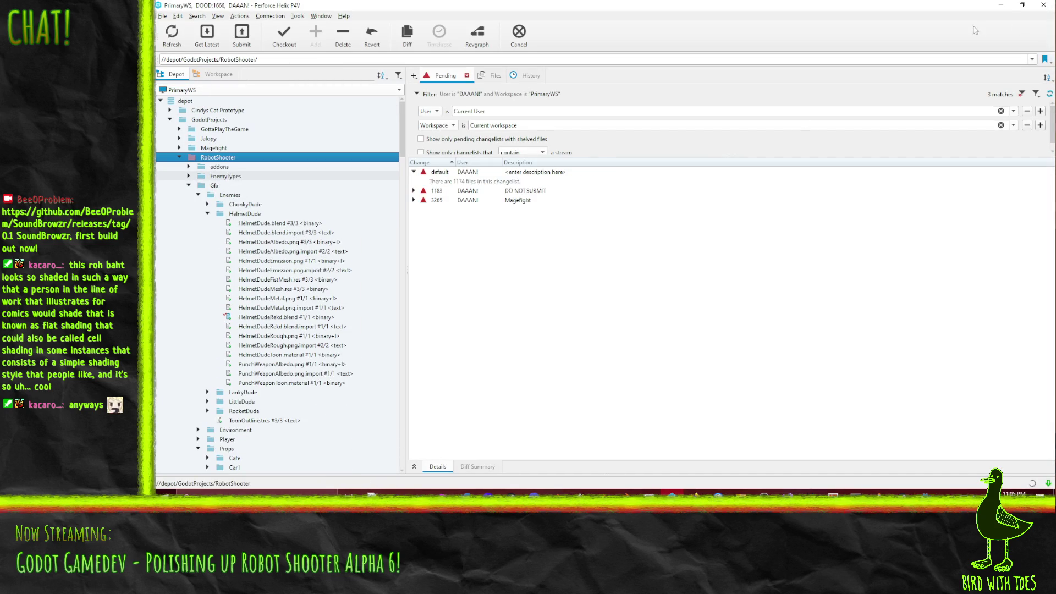
key("alt+Tab")
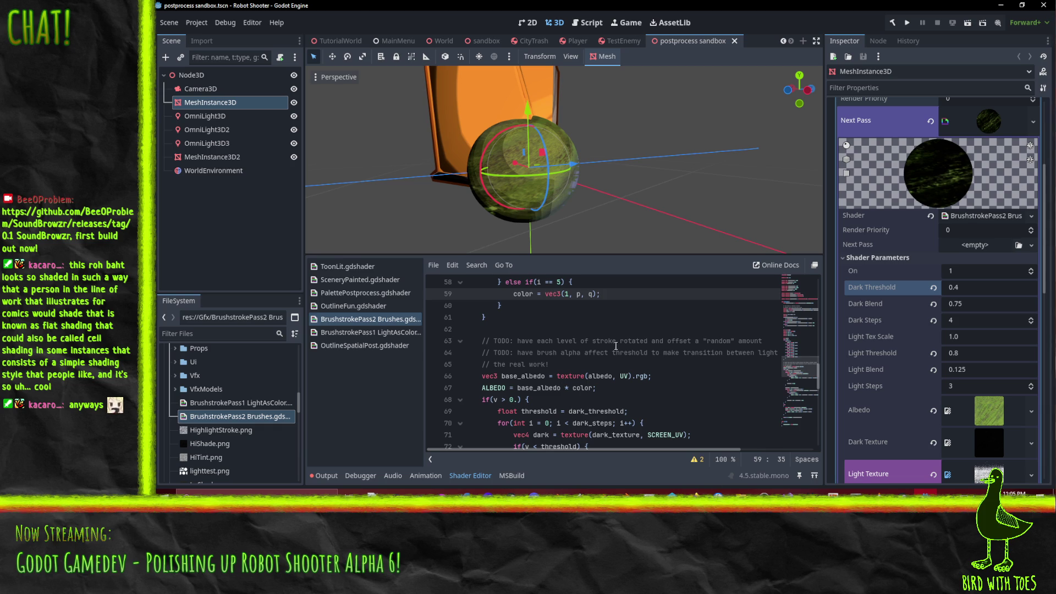
key("alt+Tab")
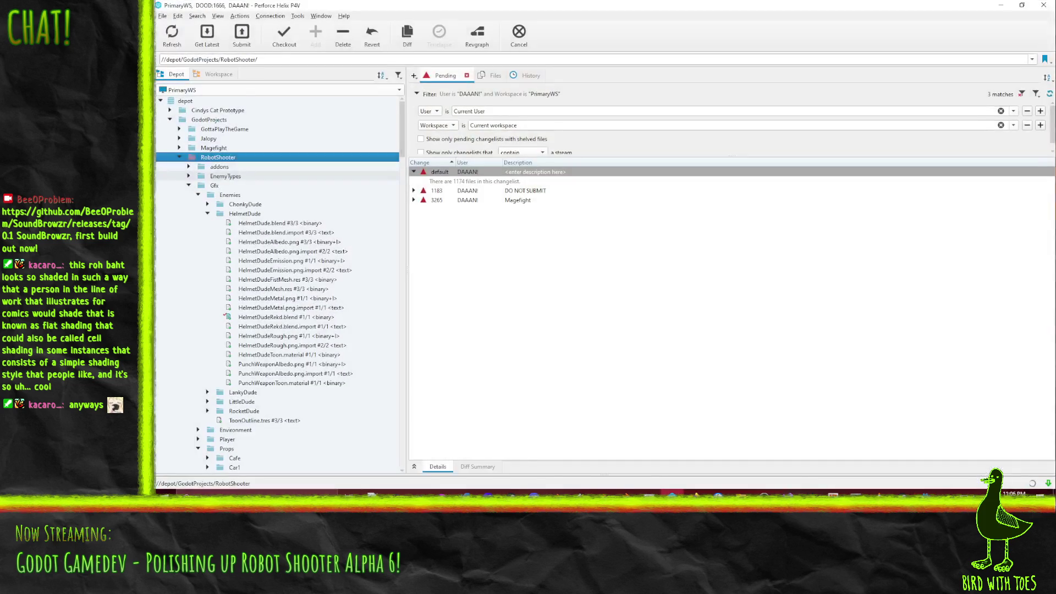
left_click(628, 431)
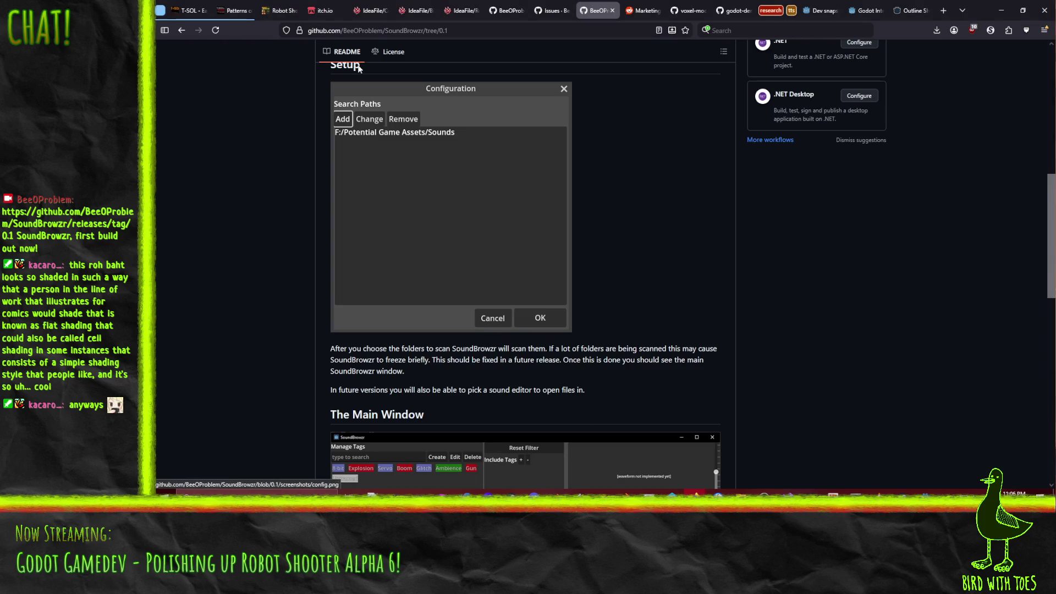
- Comment "Just doing anti-aliasing because I'm" on ticket #568, fix the spelling, and save
left_click(455, 6)
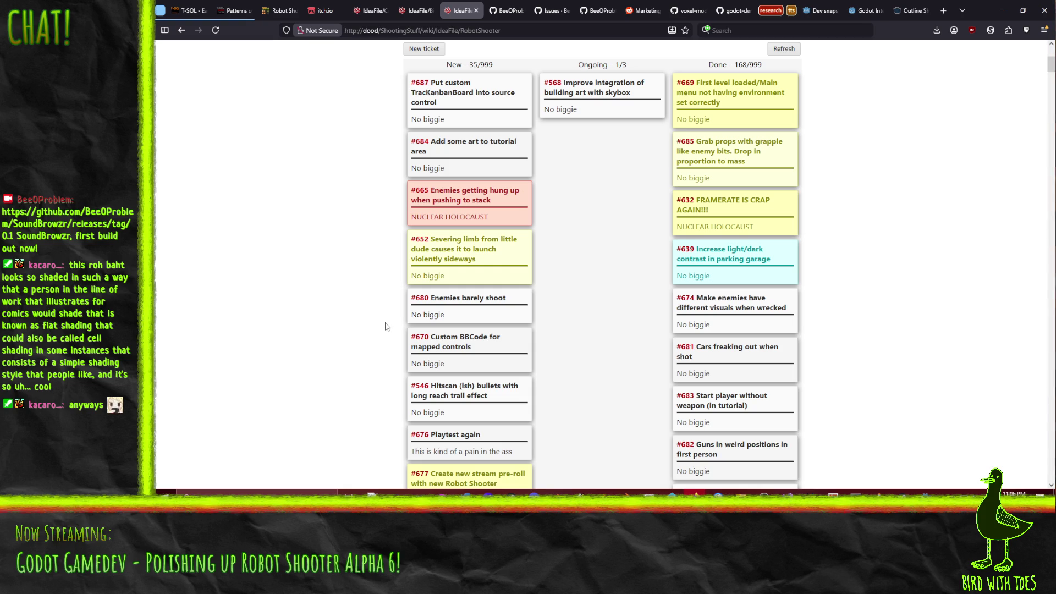
scroll(578, 291, "up", 4)
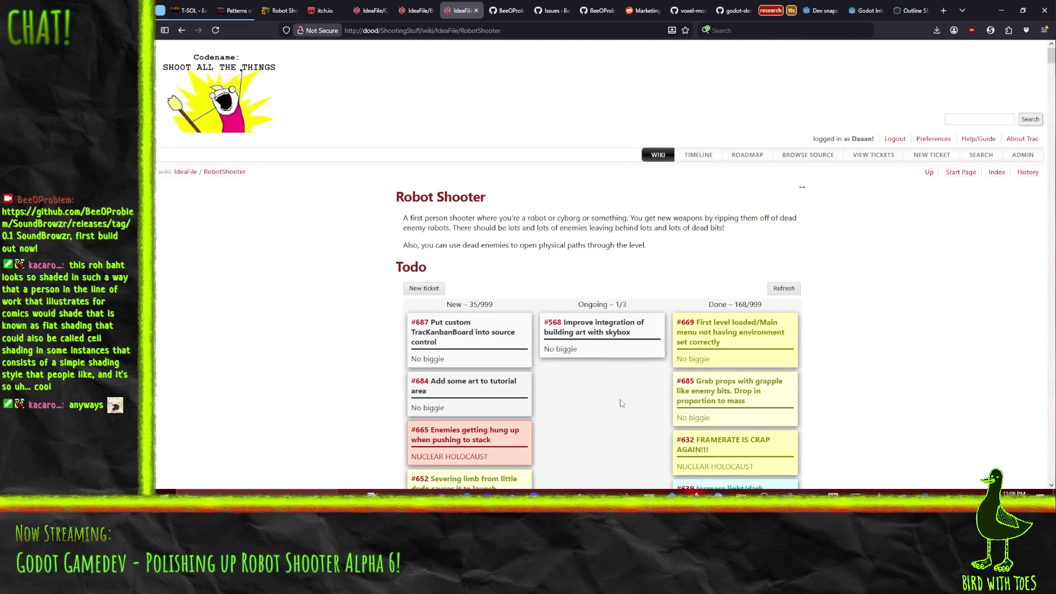
scroll(620, 401, "down", 3)
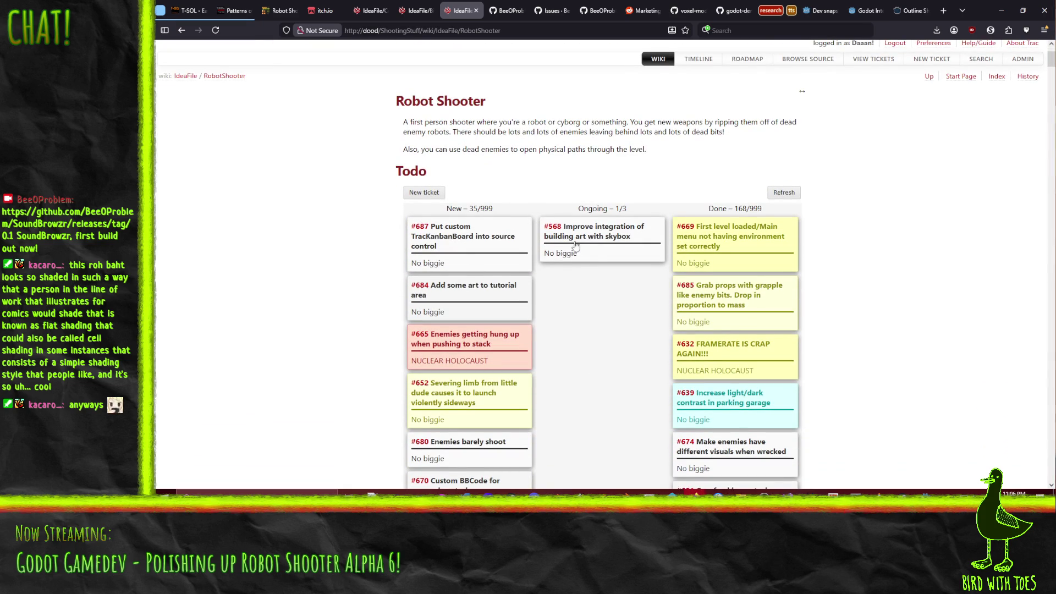
left_click(576, 246)
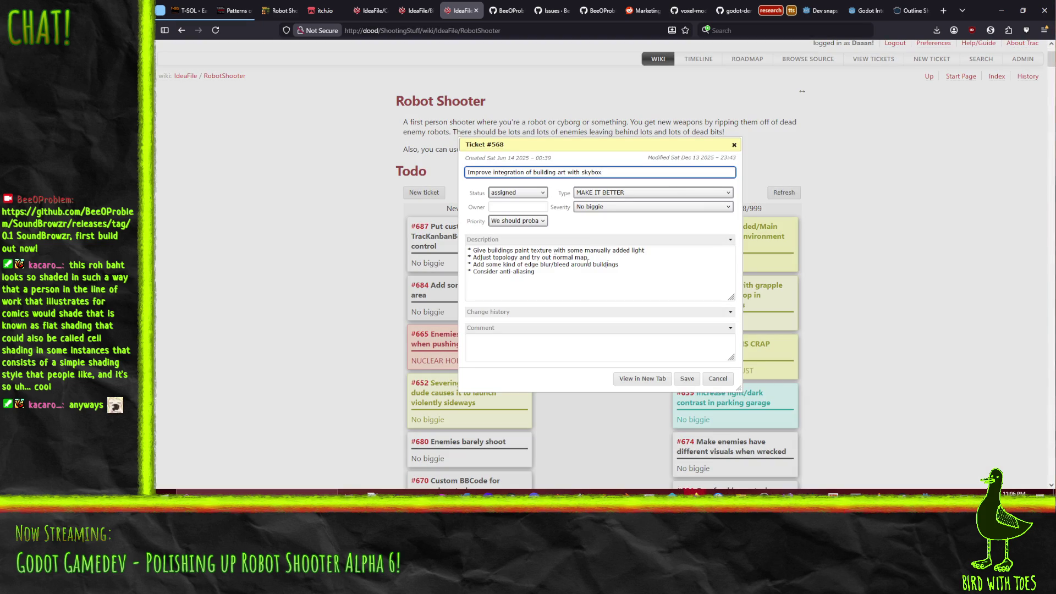
left_click(613, 263)
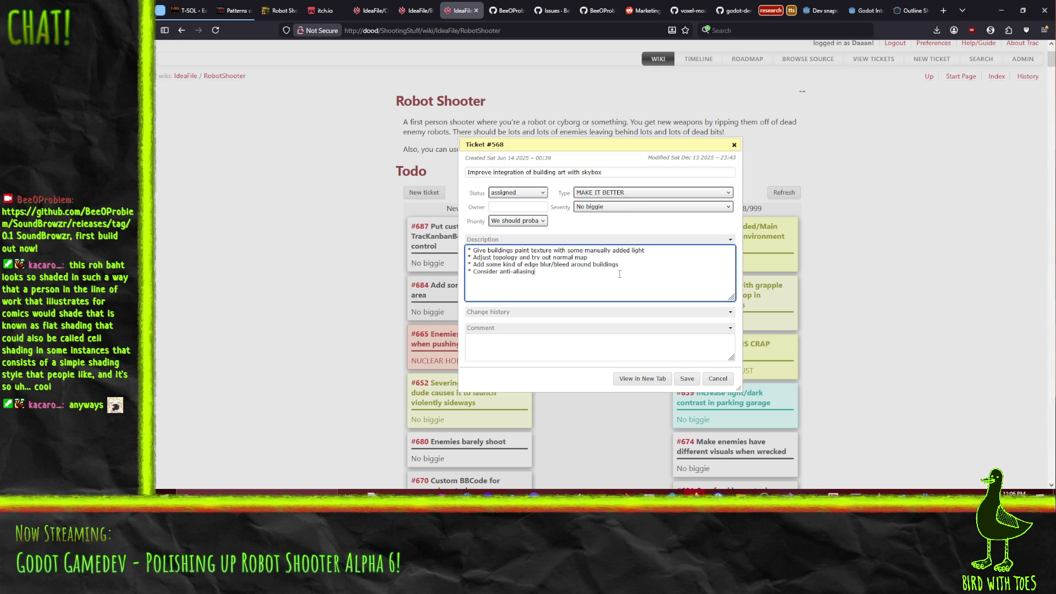
left_click(578, 337)
type("Jus")
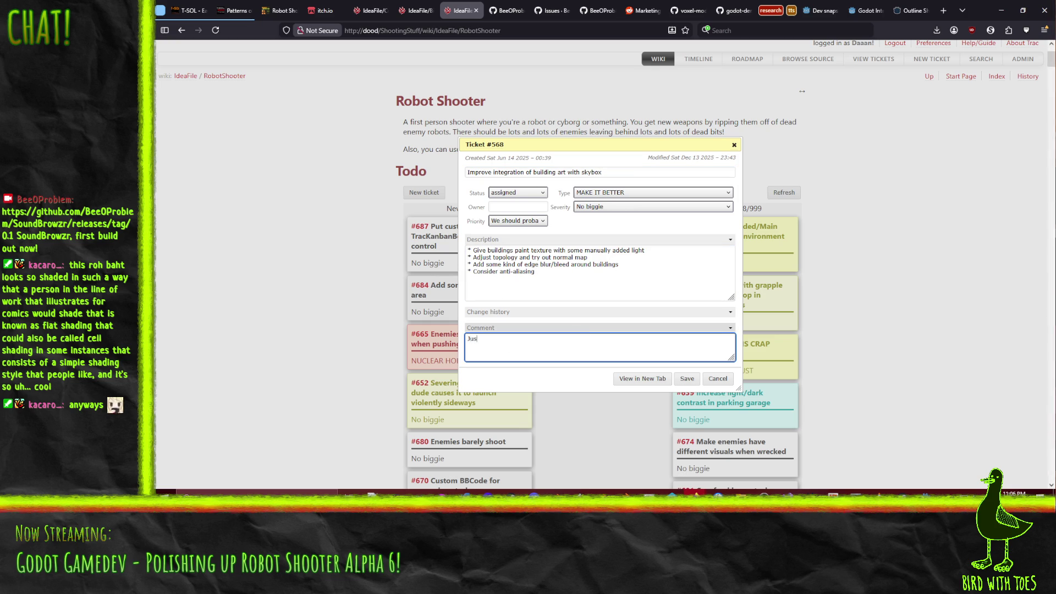
type("t doing anti-ali")
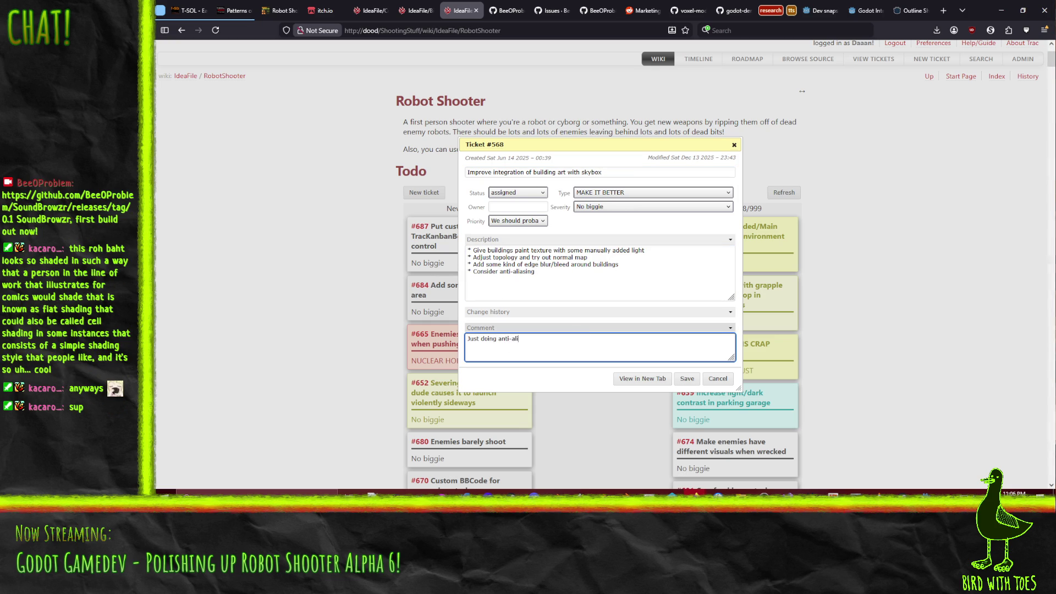
type("asing becuase I'm lazy")
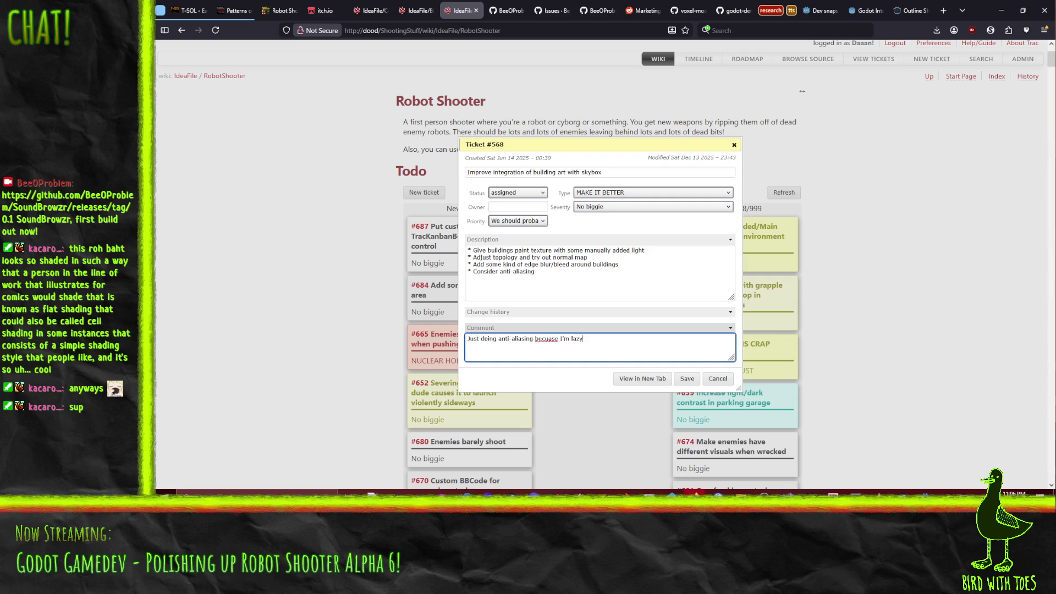
right_click(548, 338)
left_click(572, 91)
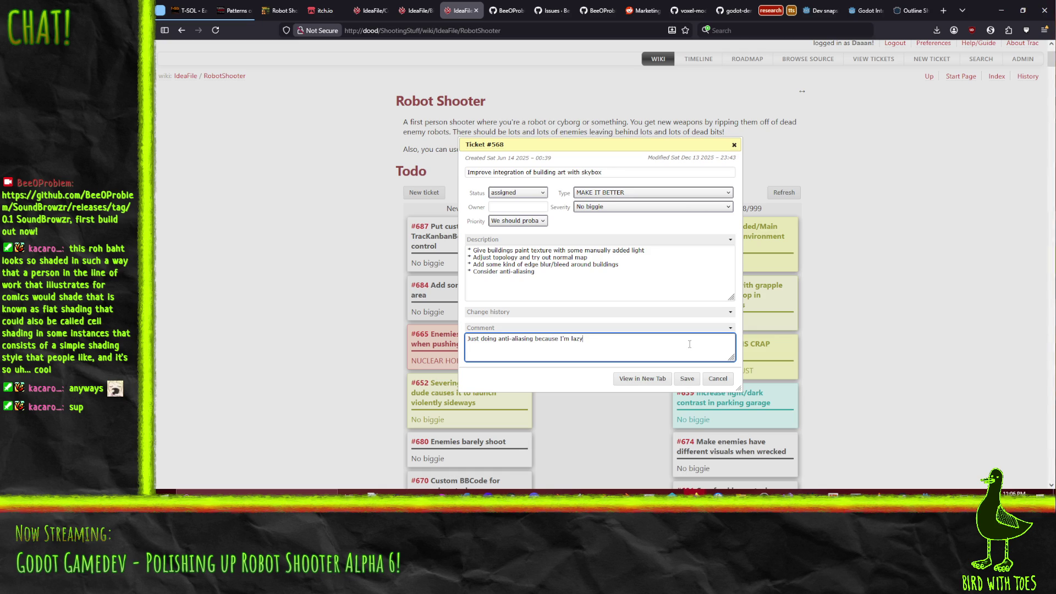
left_click(682, 379)
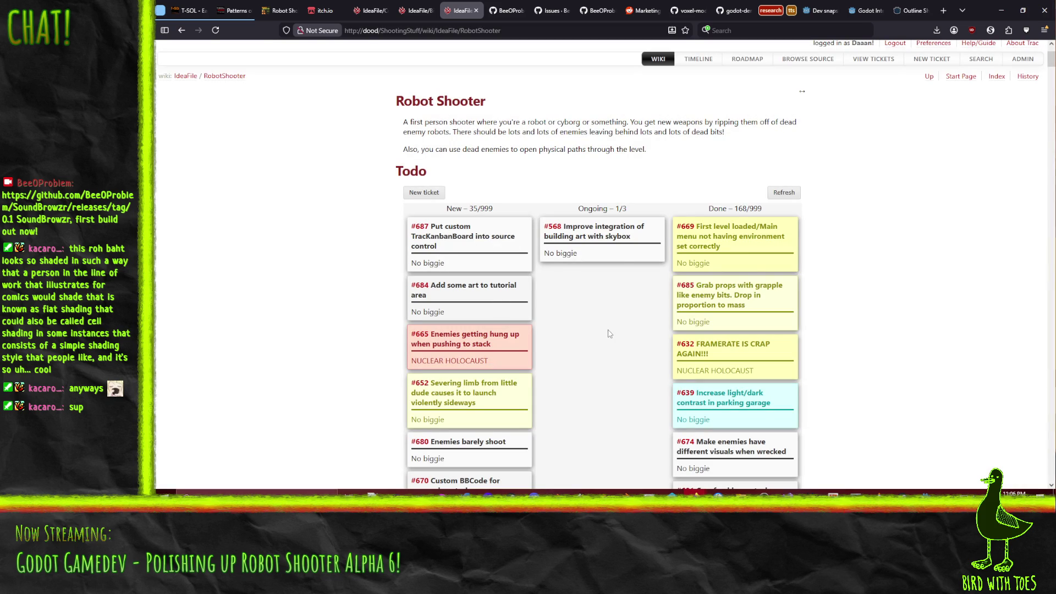
- Drag #568 toward Done, then move #684 'Add some art to tutorial area' into Ongoing
left_click_drag(619, 259, 750, 237)
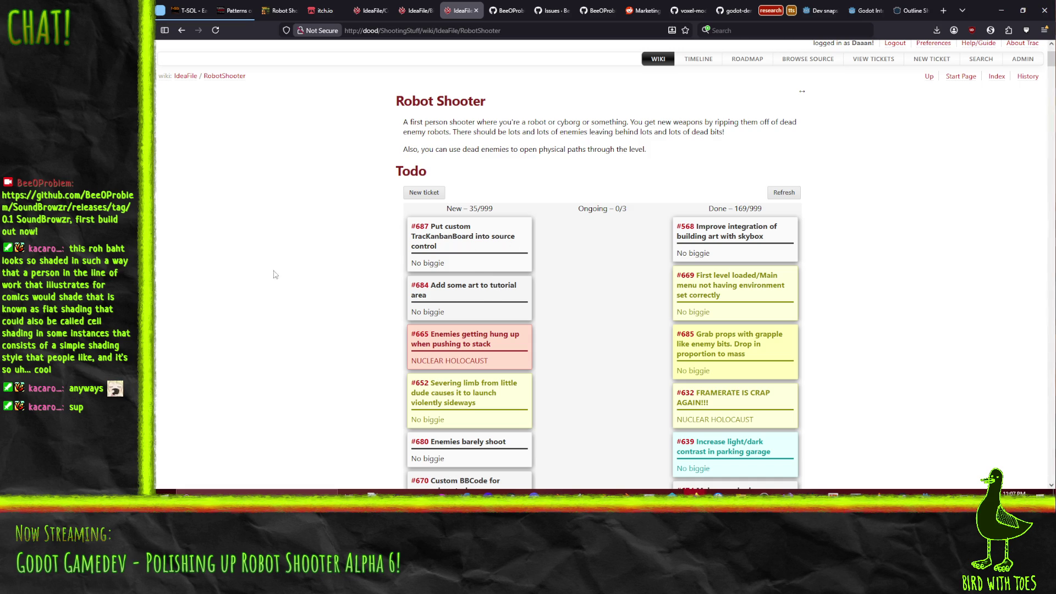
scroll(455, 264, "down", 2)
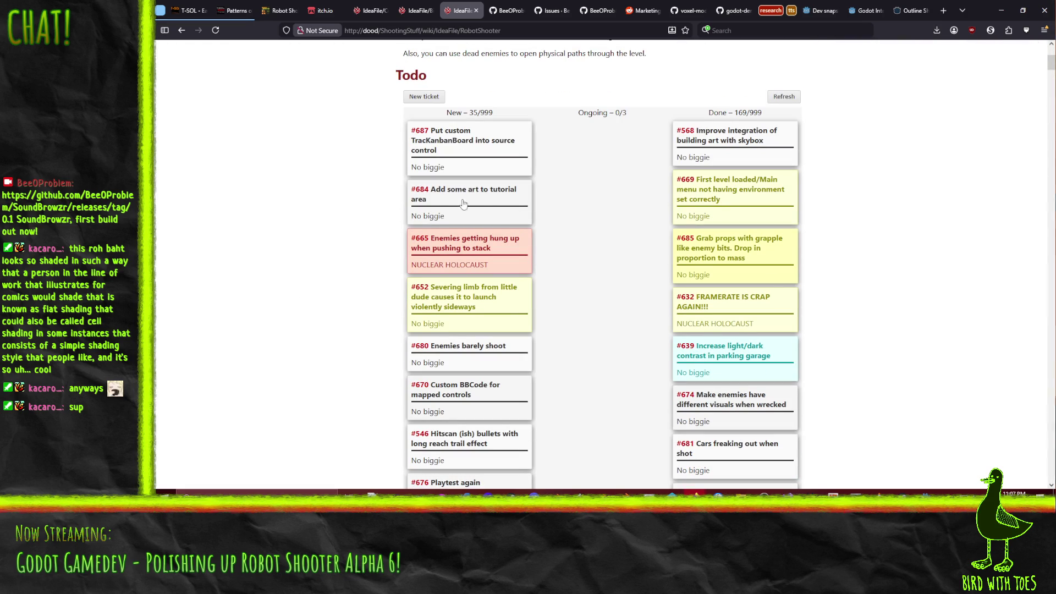
mouse_move(438, 206)
left_mouse_down()
mouse_move(582, 171)
mouse_move(595, 156)
left_mouse_up()
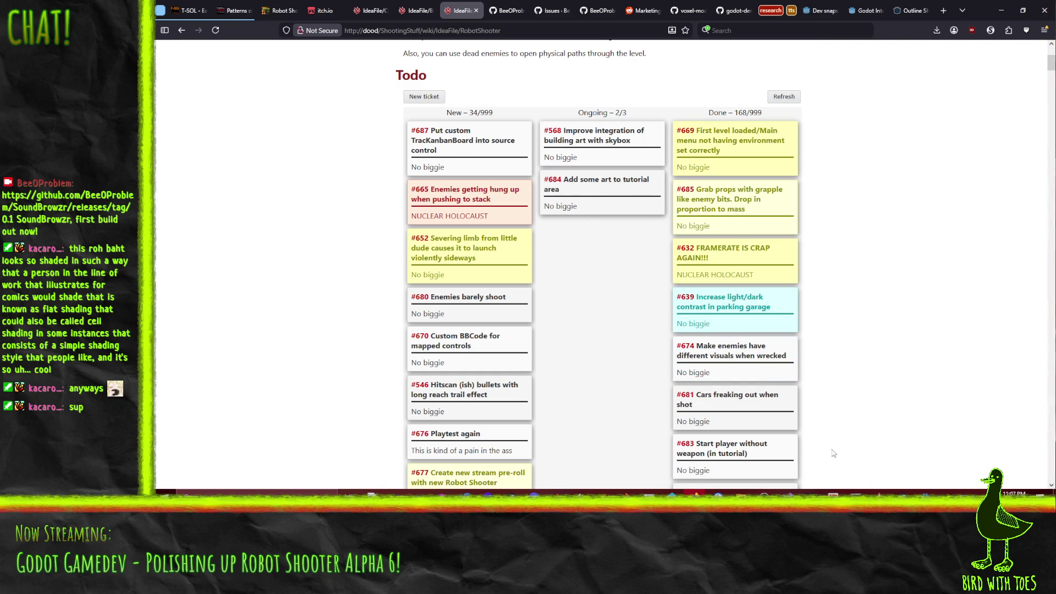
- Return to Godot and close the postprocess sandbox scene
mouse_move(926, 494)
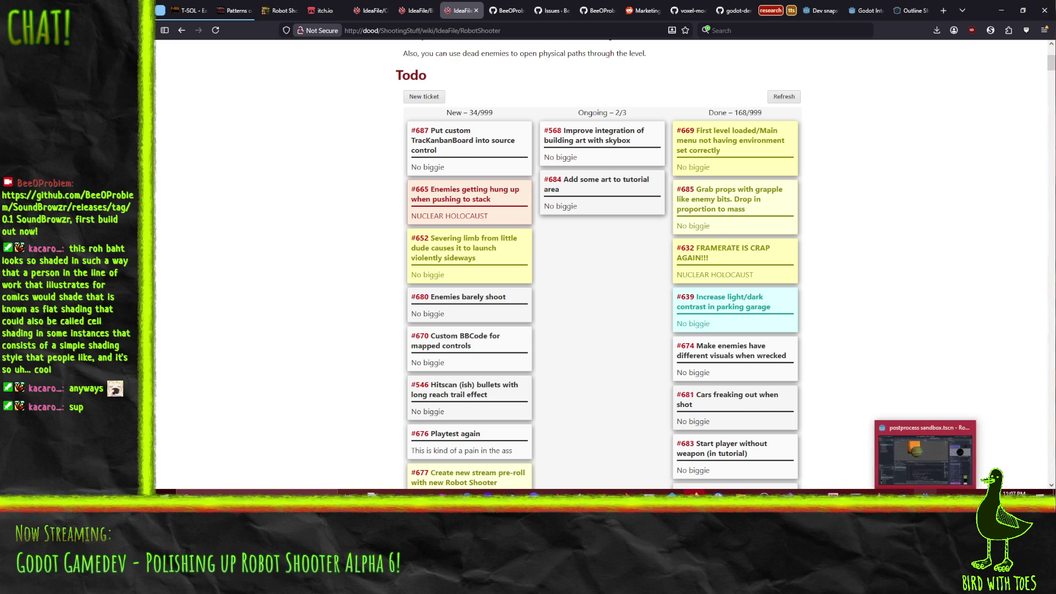
left_click(921, 470)
left_click_drag(326, 93, 537, 160)
scroll(467, 138, "down", 3)
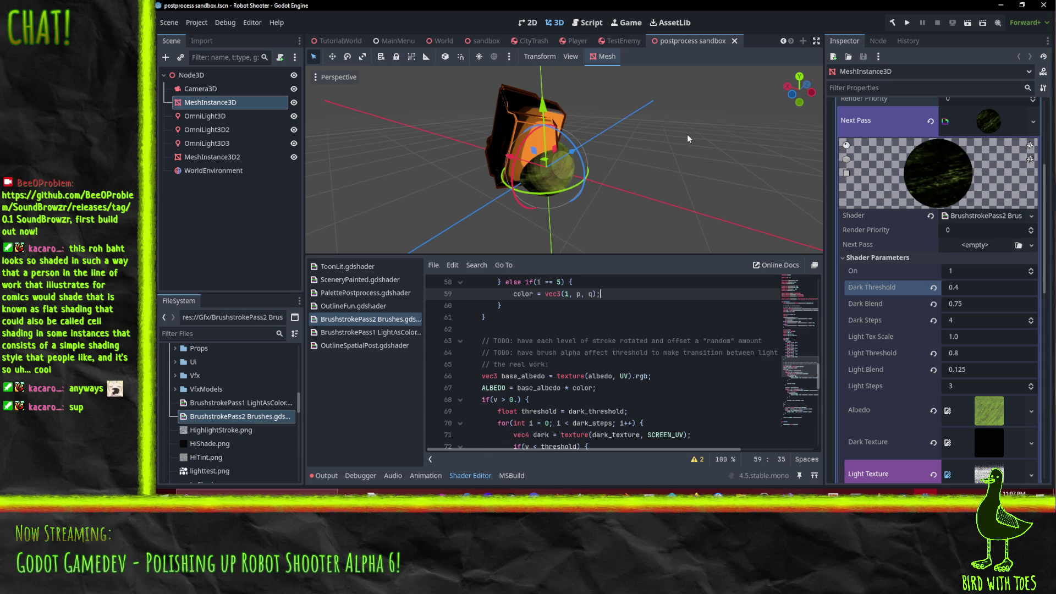
left_click(734, 42)
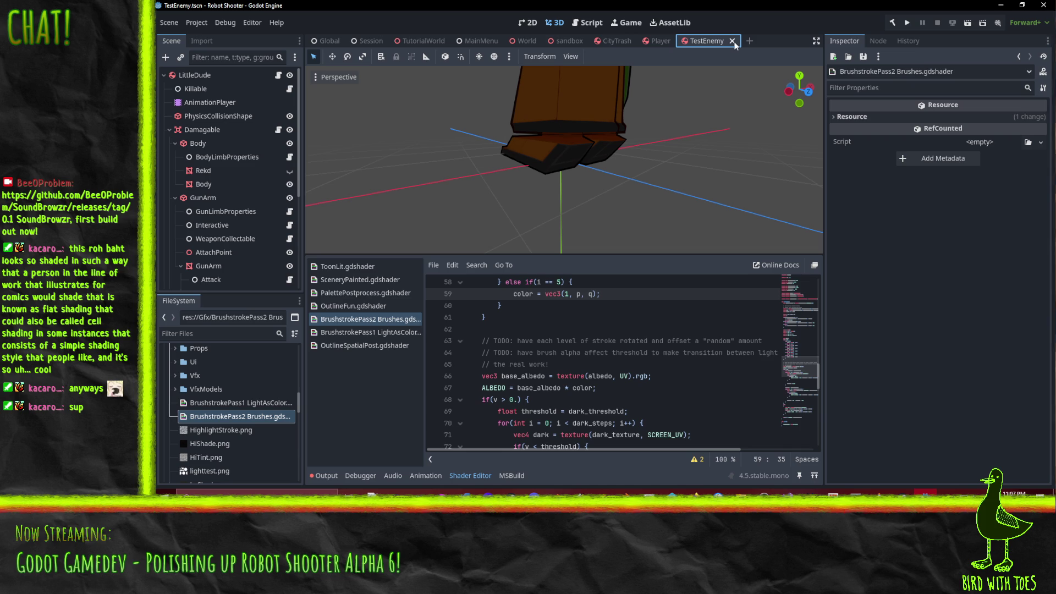
- Collapse the RobotShooterInspectors and Player folders in the FileSystem dock
scroll(229, 437, "up", 5)
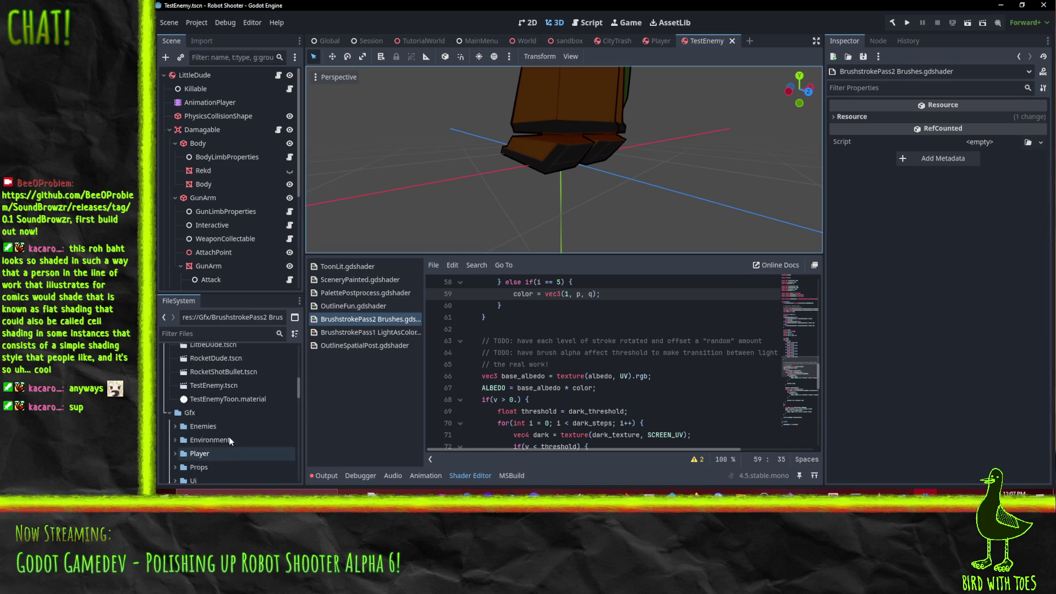
scroll(228, 437, "up", 5)
left_click(167, 426)
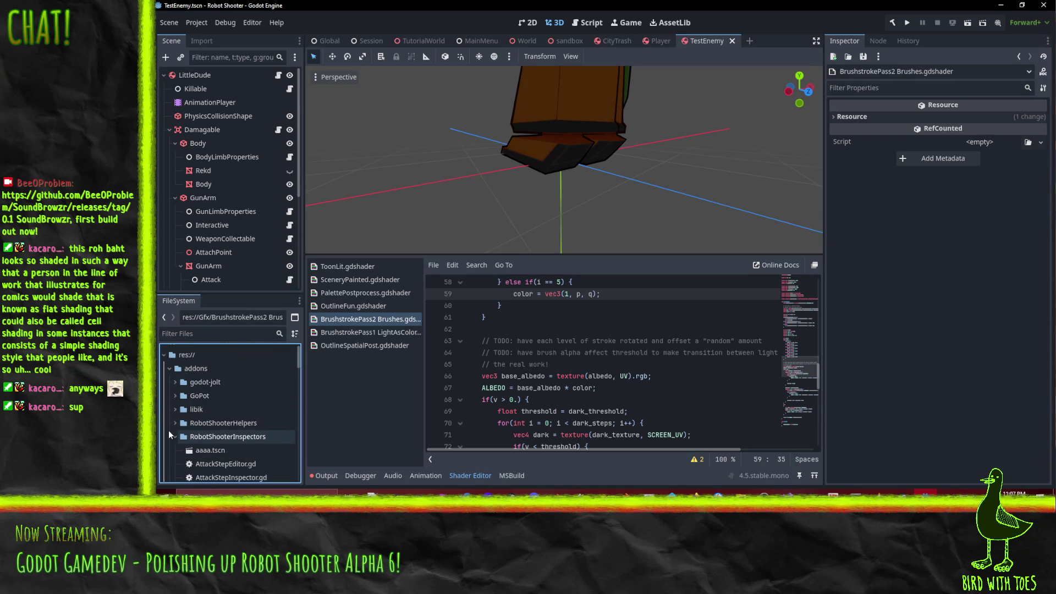
left_click(173, 437)
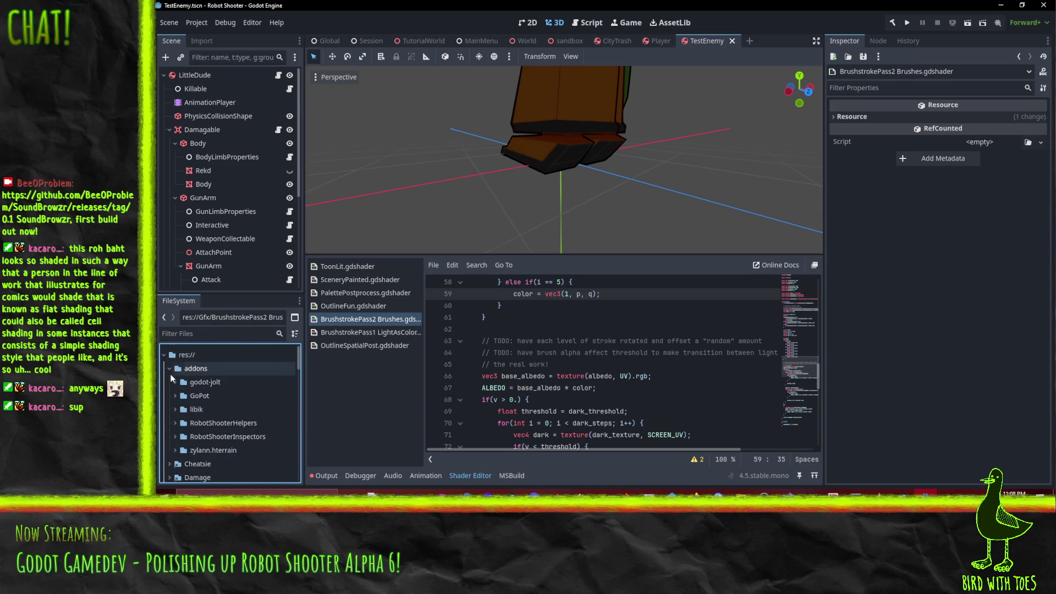
scroll(172, 379, "down", 5)
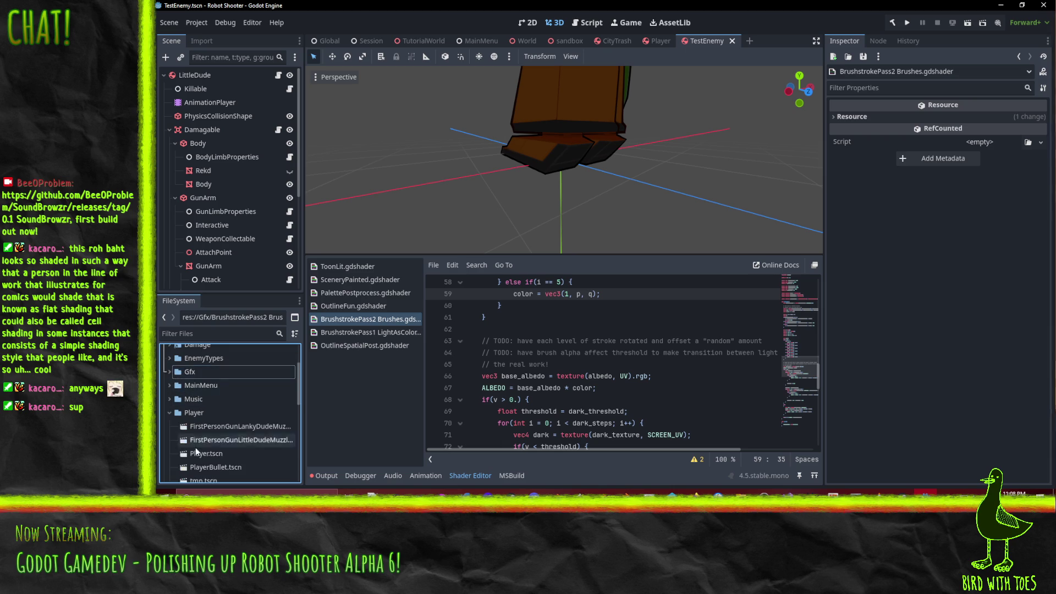
double_click(193, 413)
scroll(204, 407, "up", 1)
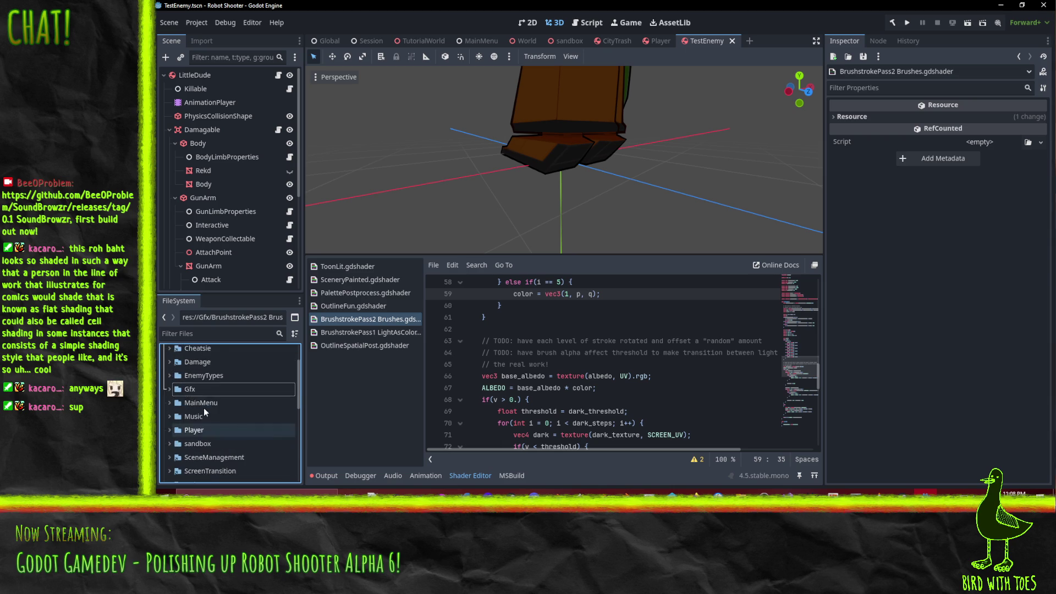
left_click(187, 417)
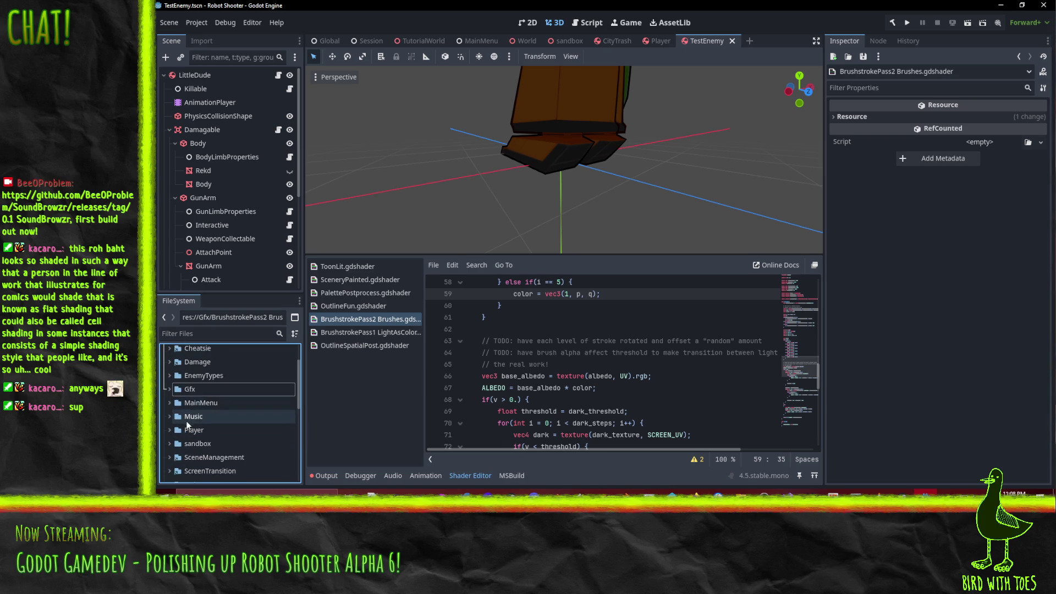
scroll(188, 425, "down", 4)
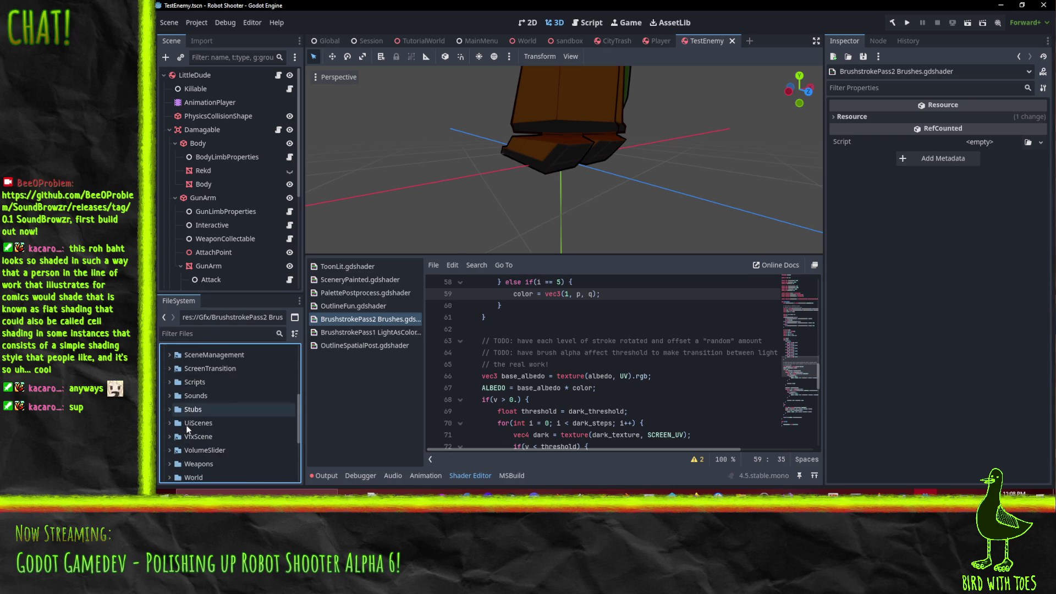
- Expand World > TutorialWorld and open TutorialWorld.tscn
left_click(168, 427)
scroll(173, 437, "down", 3)
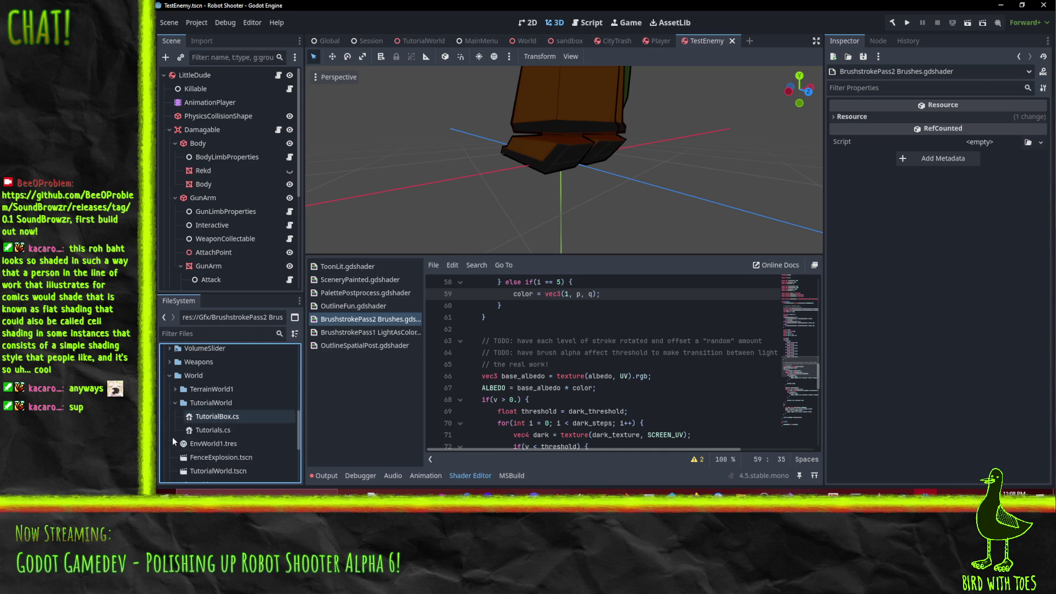
scroll(220, 417, "down", 1)
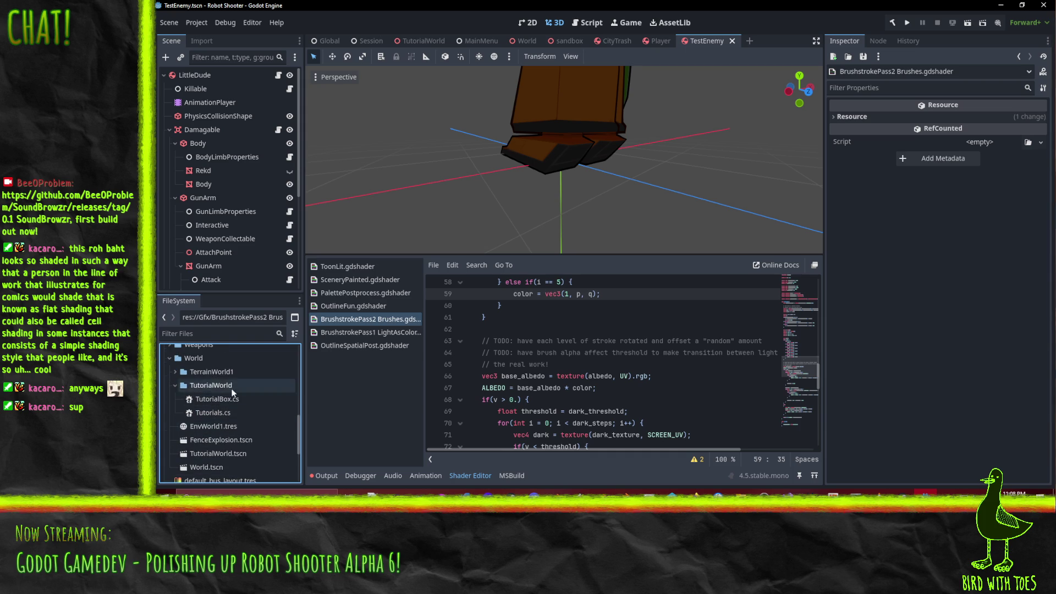
left_click(234, 431)
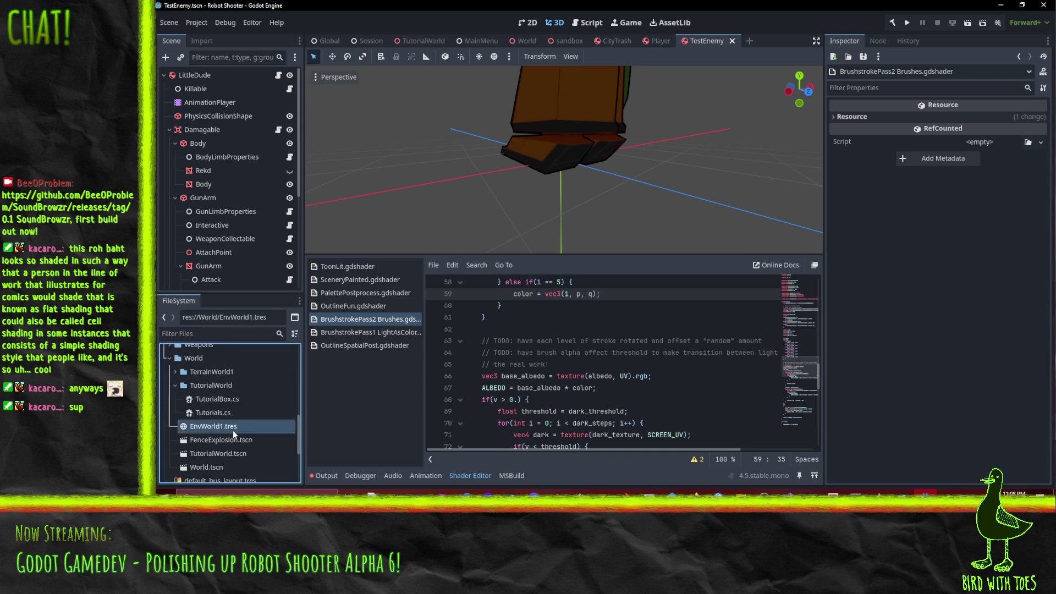
left_click(193, 389)
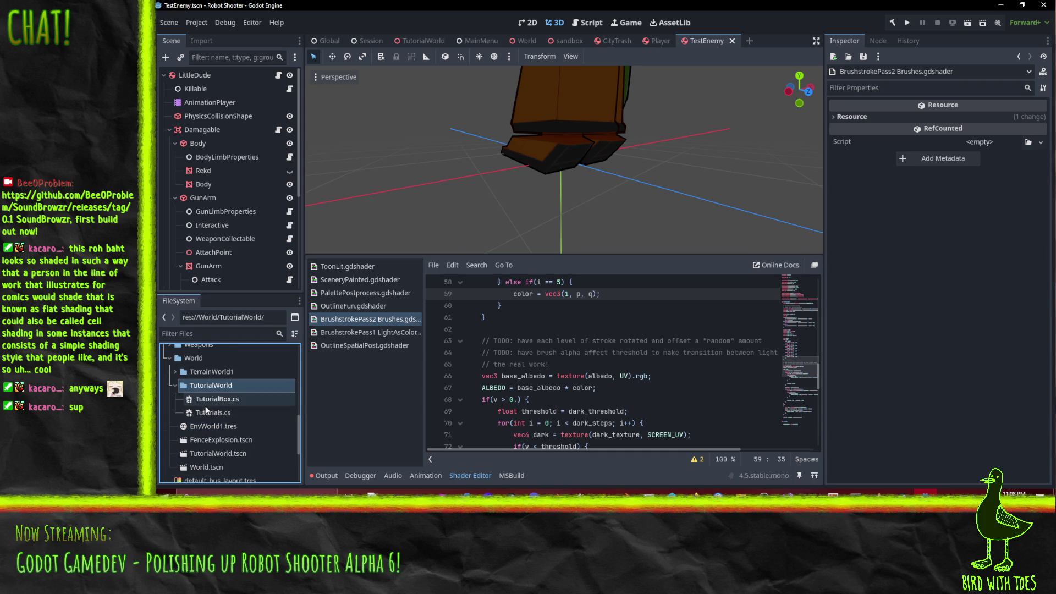
double_click(216, 454)
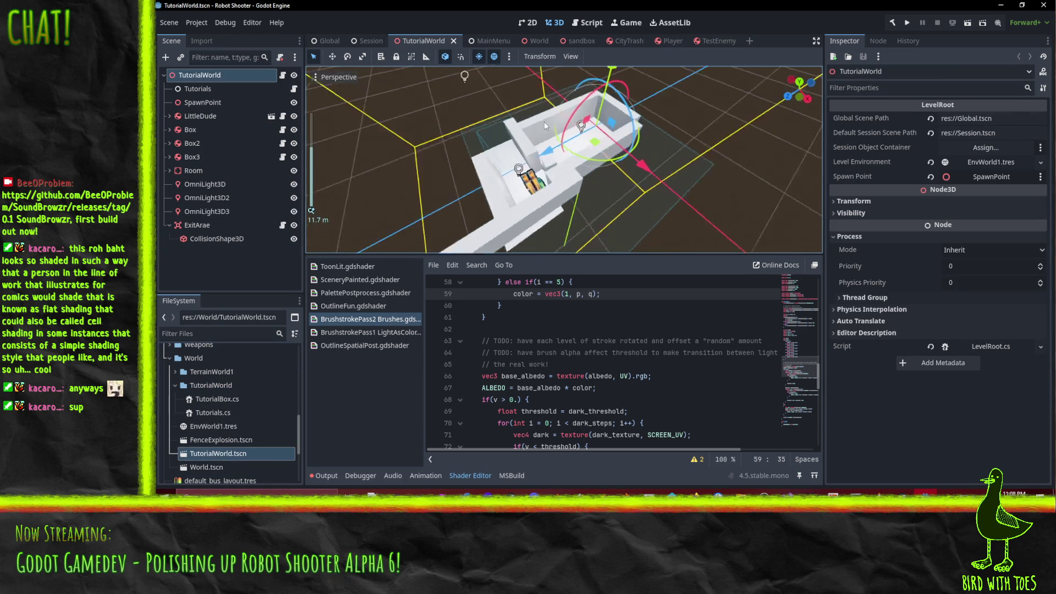
- Orbit around the TutorialWorld level to view it from other angles
mouse_move(544, 125)
left_mouse_down()
mouse_move(667, 88)
mouse_move(334, 162)
mouse_move(519, 164)
mouse_move(459, 140)
mouse_move(509, 120)
mouse_move(592, 174)
mouse_move(580, 181)
left_mouse_up()
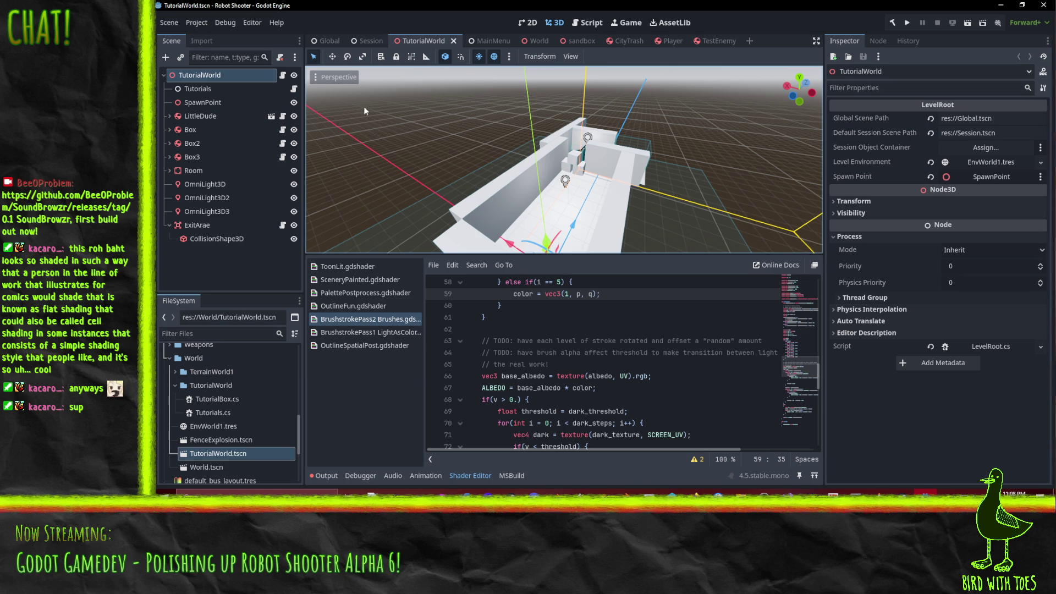
left_click_drag(365, 106, 479, 193)
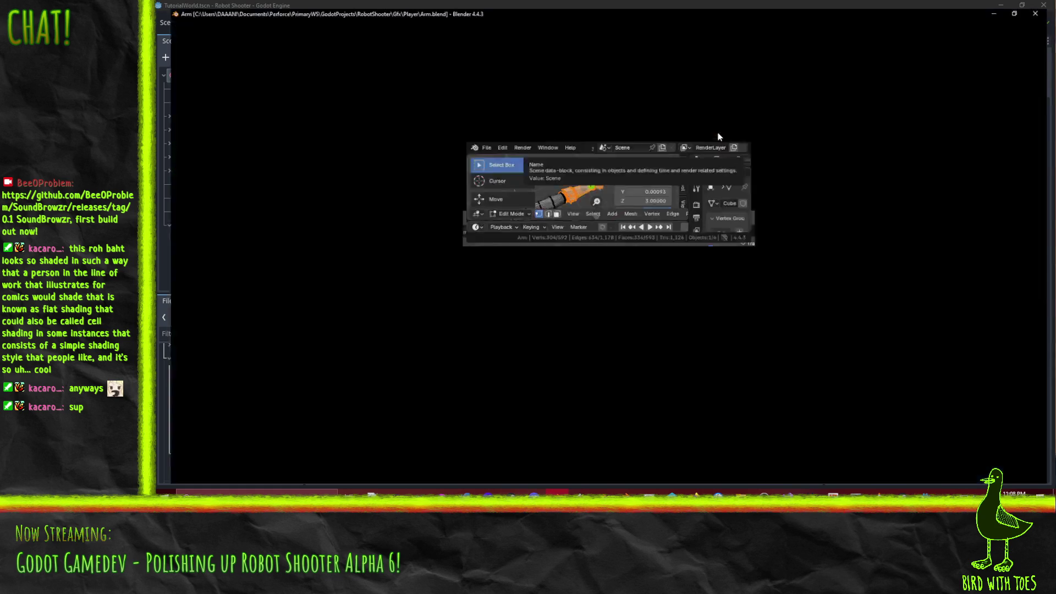
- Start a new General Blender file with the default cube
left_click_drag(368, 244, 449, 227)
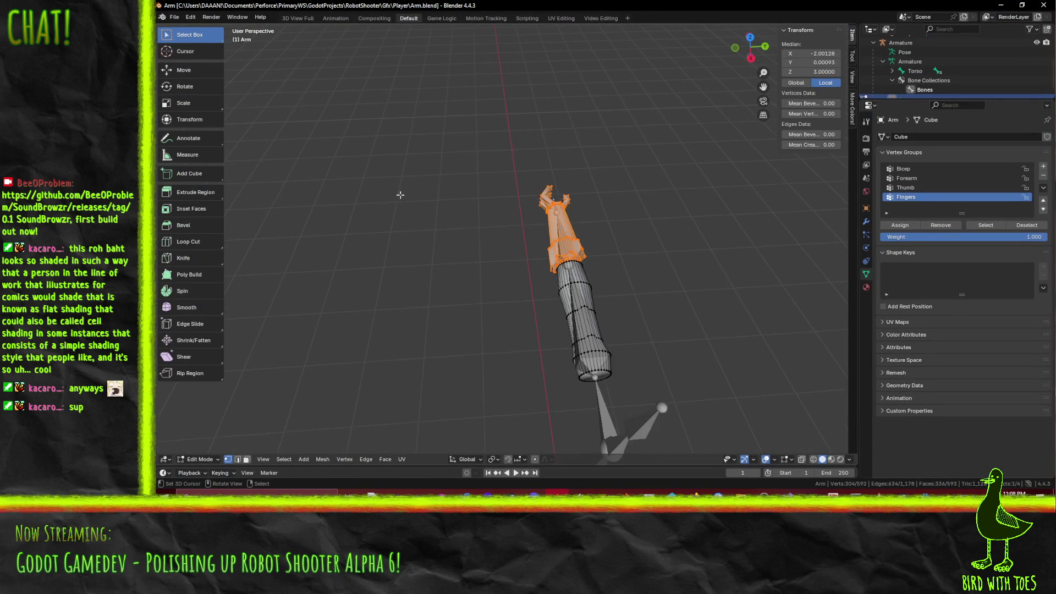
left_click_drag(400, 194, 490, 204)
left_click(174, 17)
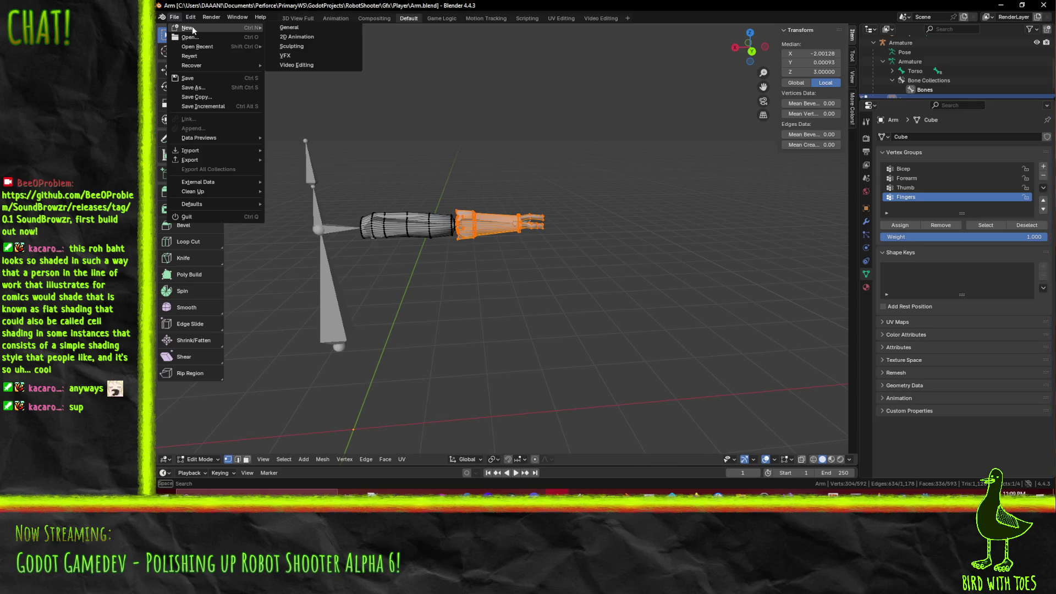
left_click(312, 28)
- Un-maximize Blender and bring the Godot TutorialWorld editor back to the front
left_click_drag(420, 208, 529, 238)
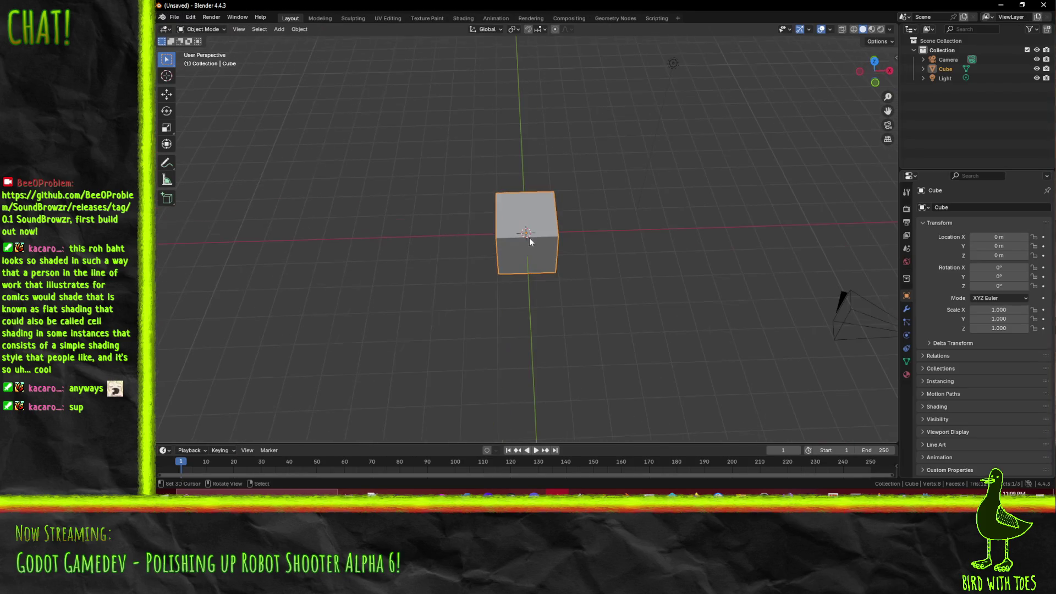
mouse_move(767, 3)
left_mouse_down()
mouse_move(880, 182)
mouse_move(885, 280)
left_mouse_up()
left_click(803, 113)
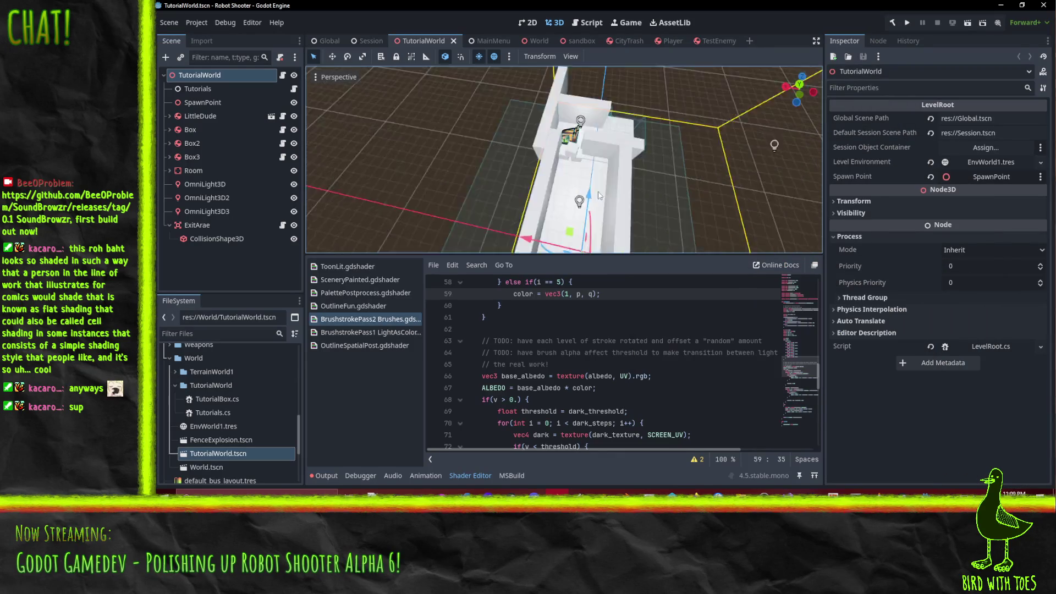
- Switch Godot's 3D view to top-down, enlarge the viewport and check the output log
left_click(799, 86)
scroll(594, 191, "down", 2)
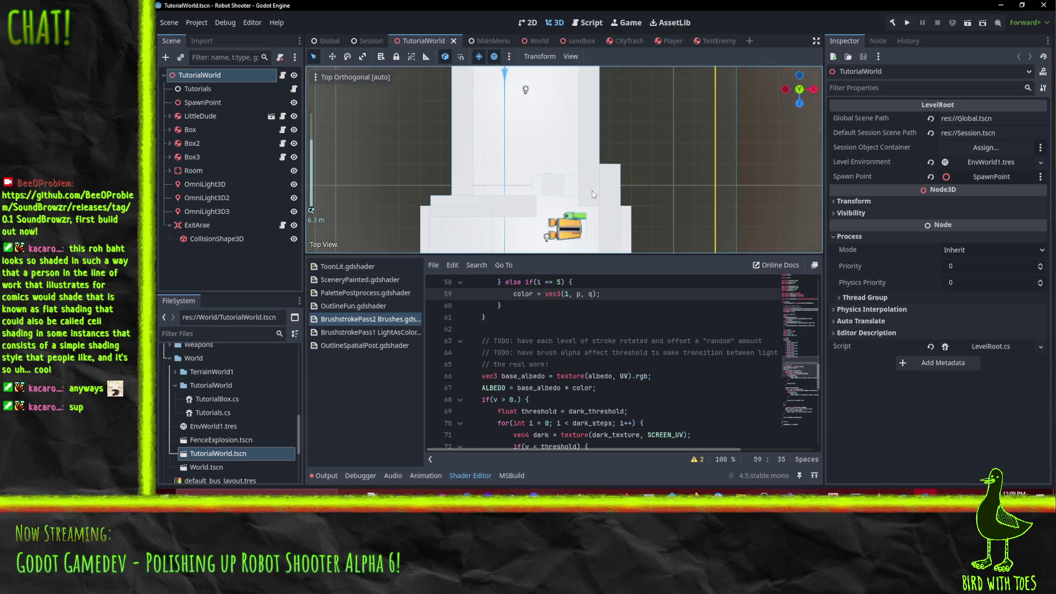
scroll(483, 194, "up", 1)
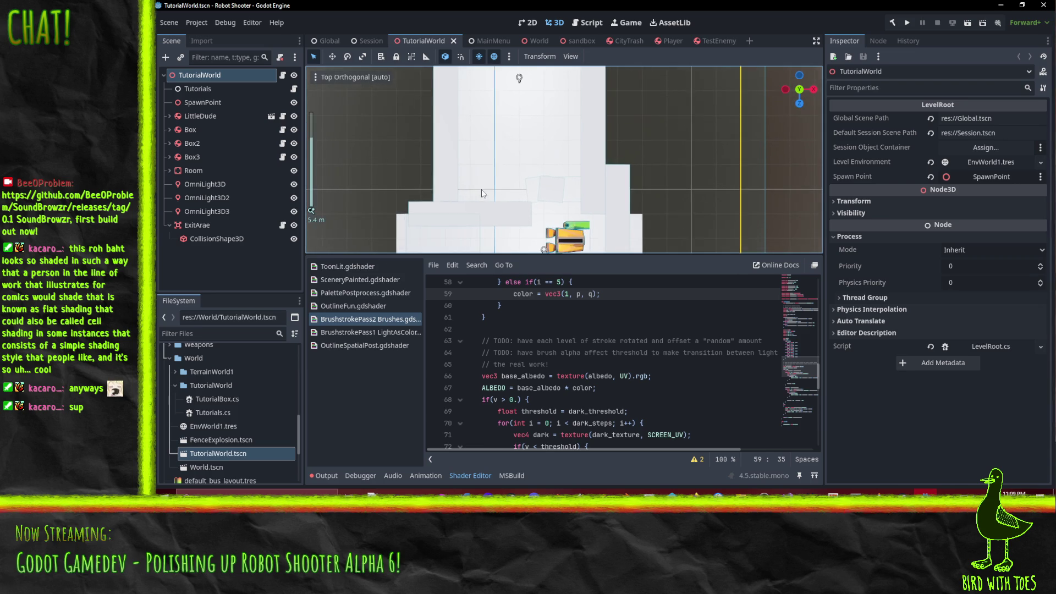
scroll(483, 194, "up", 2)
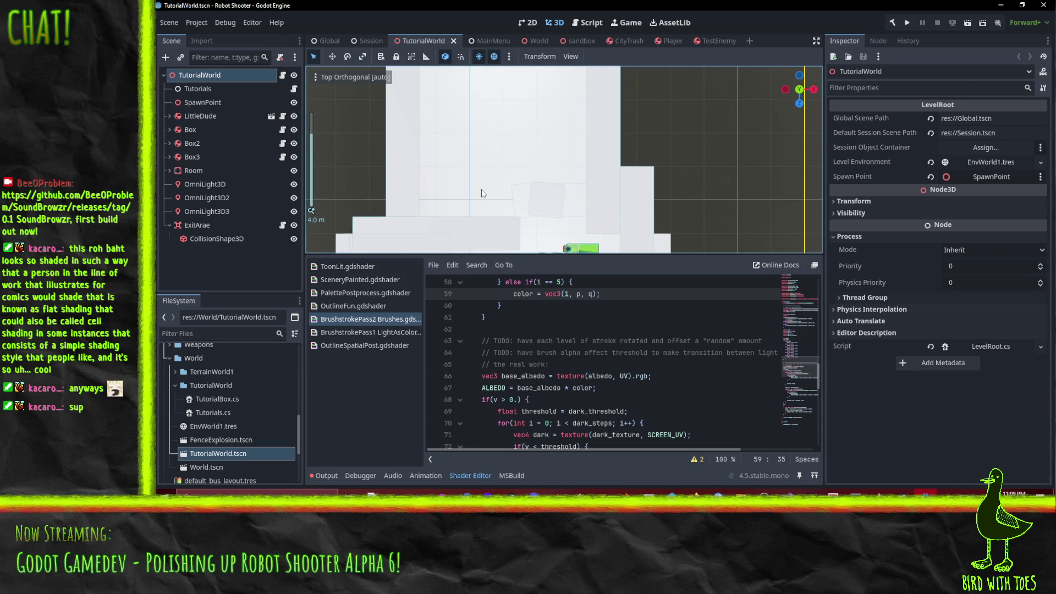
left_click_drag(481, 258, 482, 325)
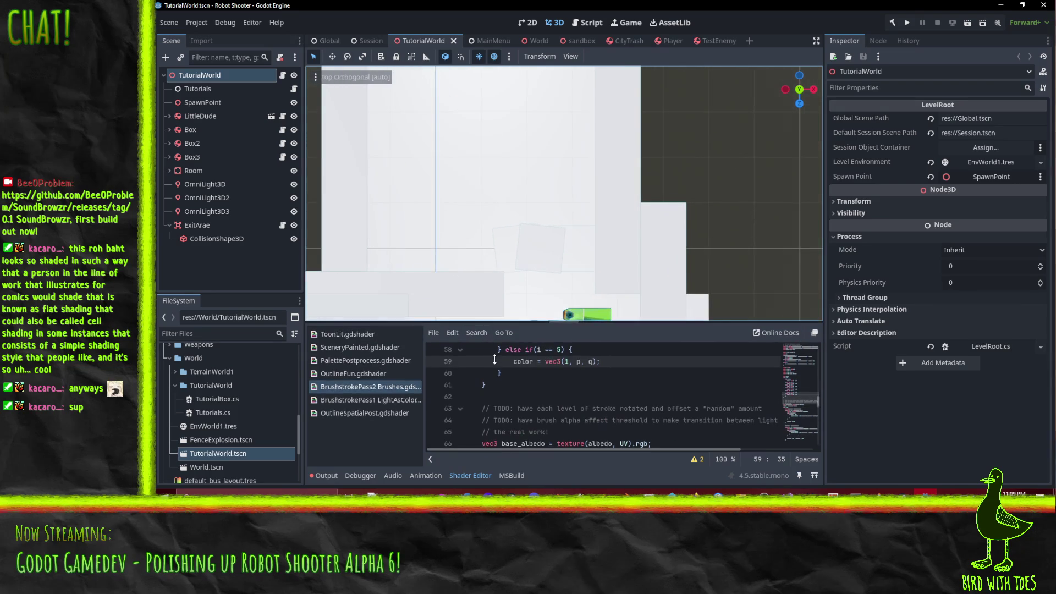
left_click(362, 476)
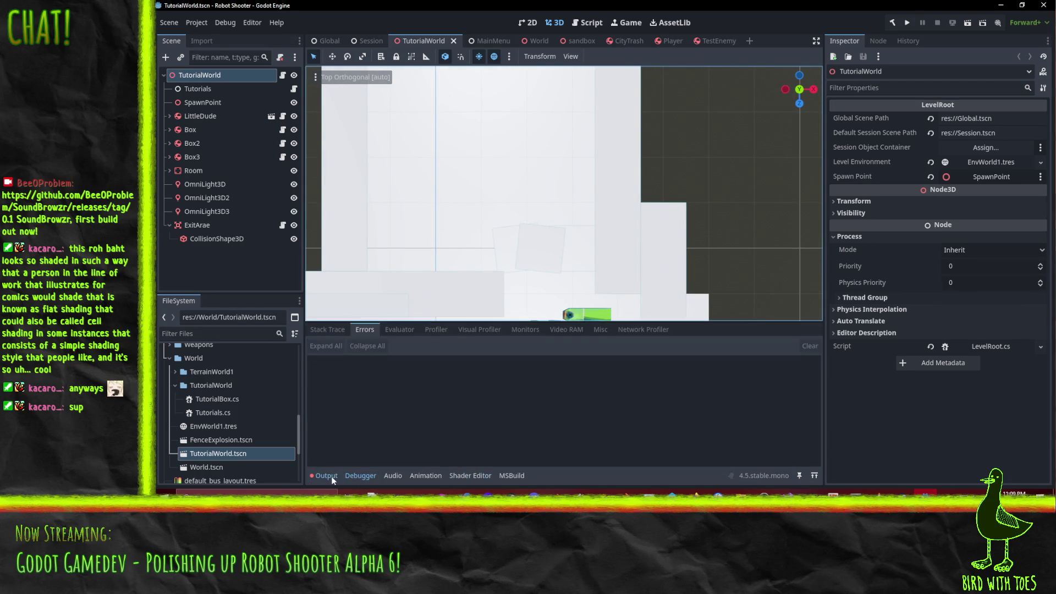
left_click(326, 476)
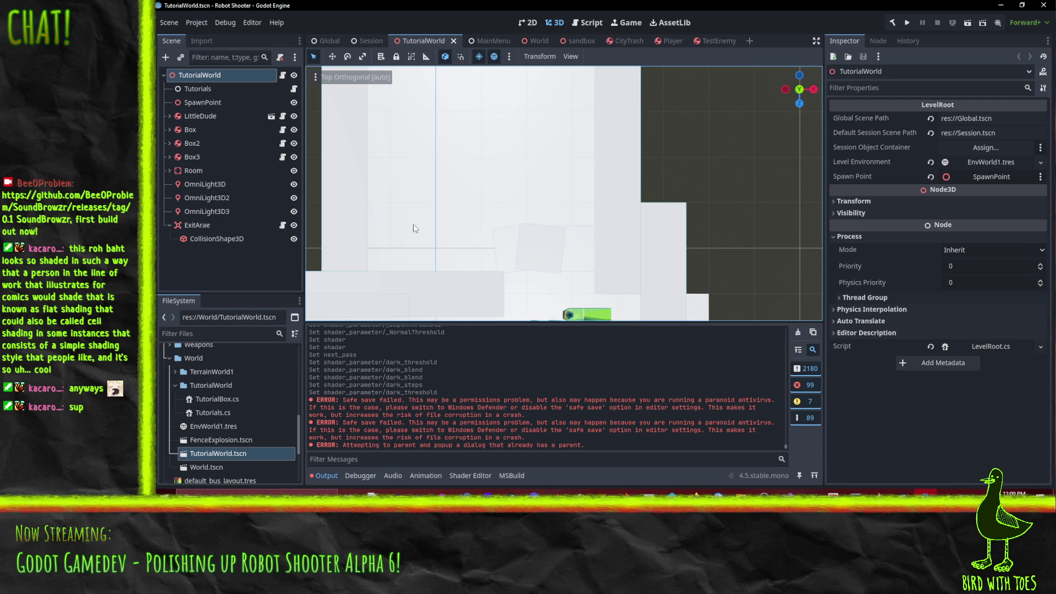
- Inspect the box mesh size of wall piece MeshInstance3D5, then bring Blender forward
scroll(553, 220, "down", 5)
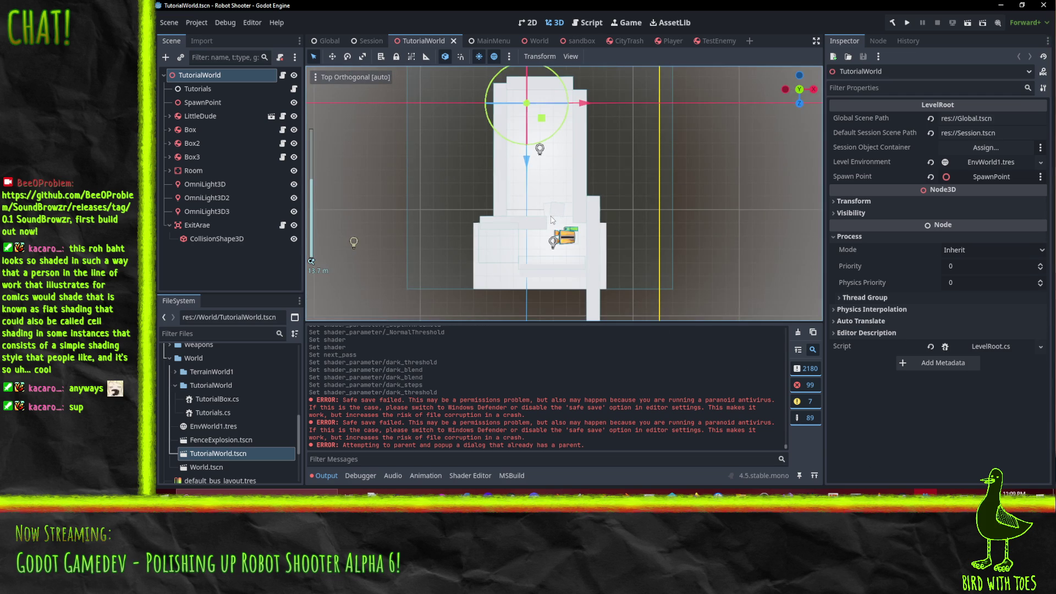
scroll(553, 220, "up", 5)
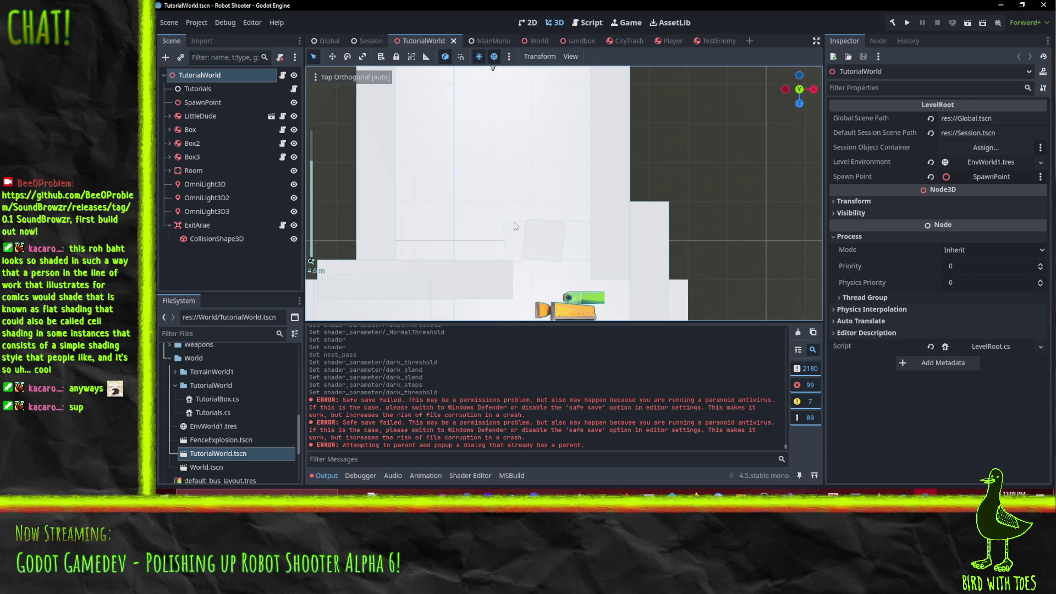
scroll(516, 226, "left", 3)
left_click(482, 209)
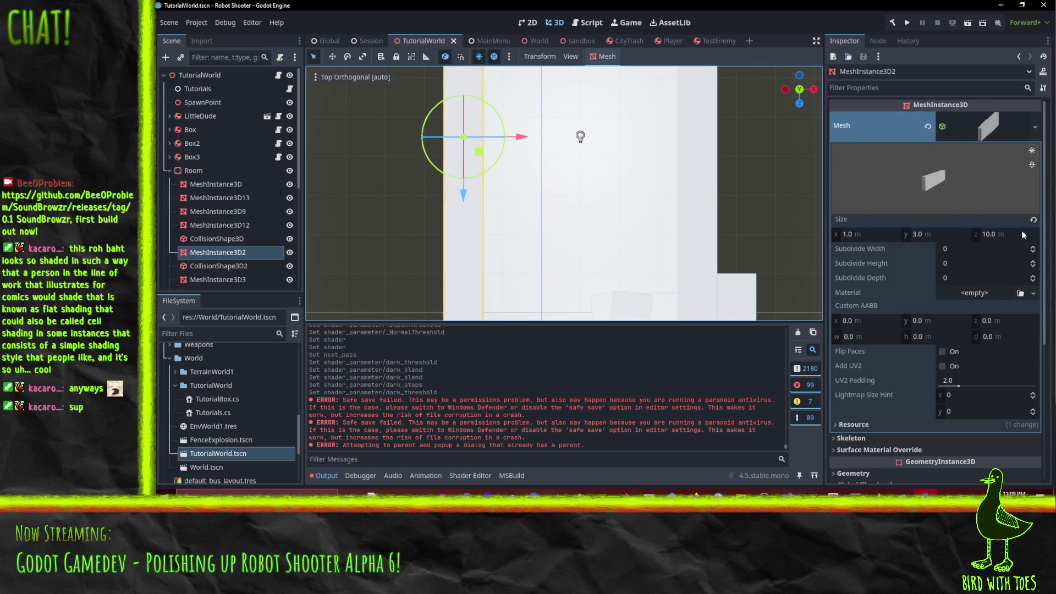
scroll(620, 198, "up", 5)
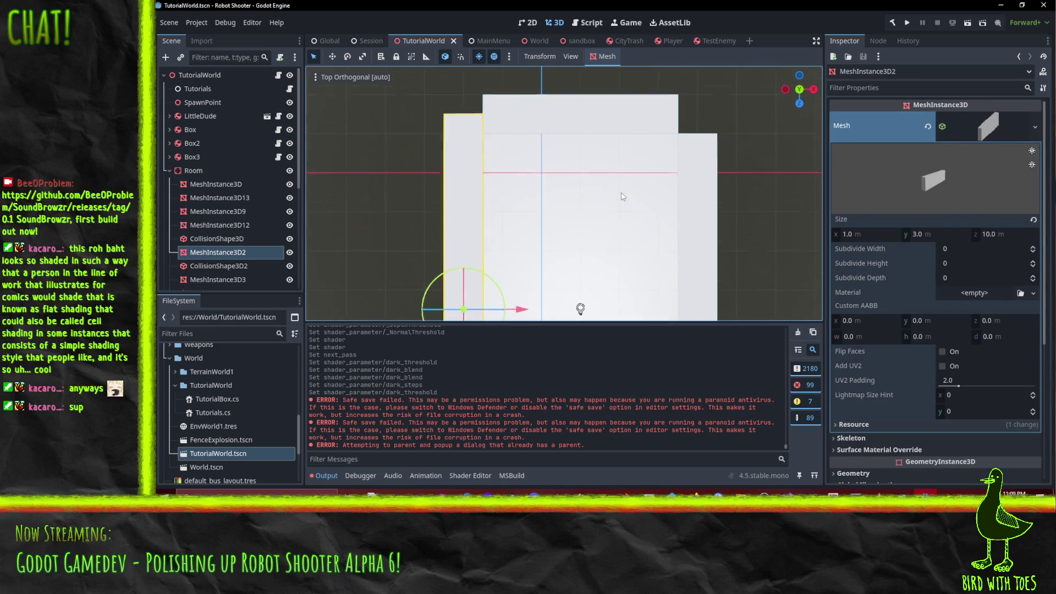
left_click(614, 132)
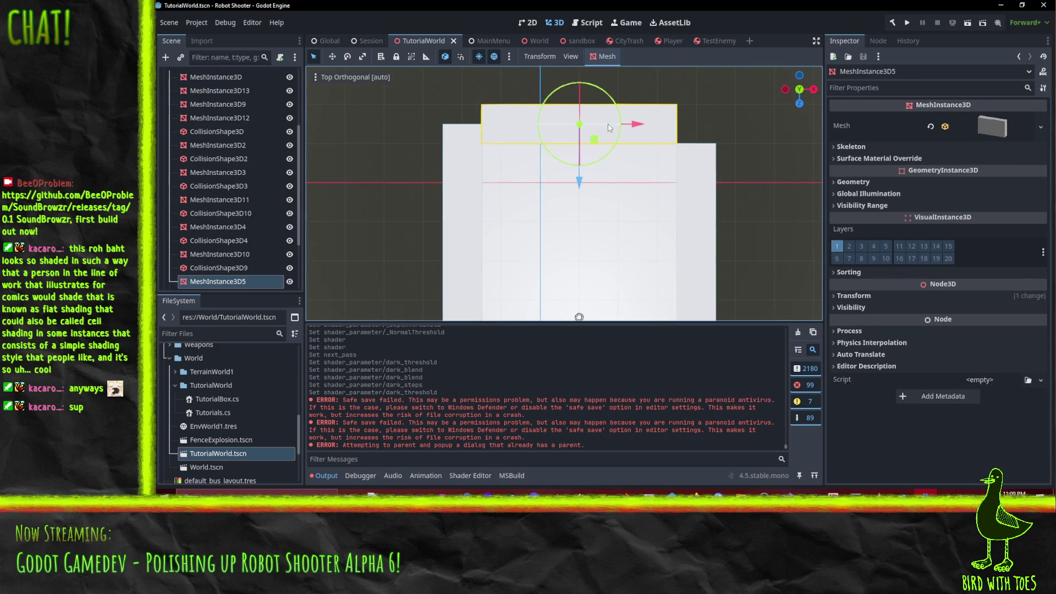
left_click(1005, 130)
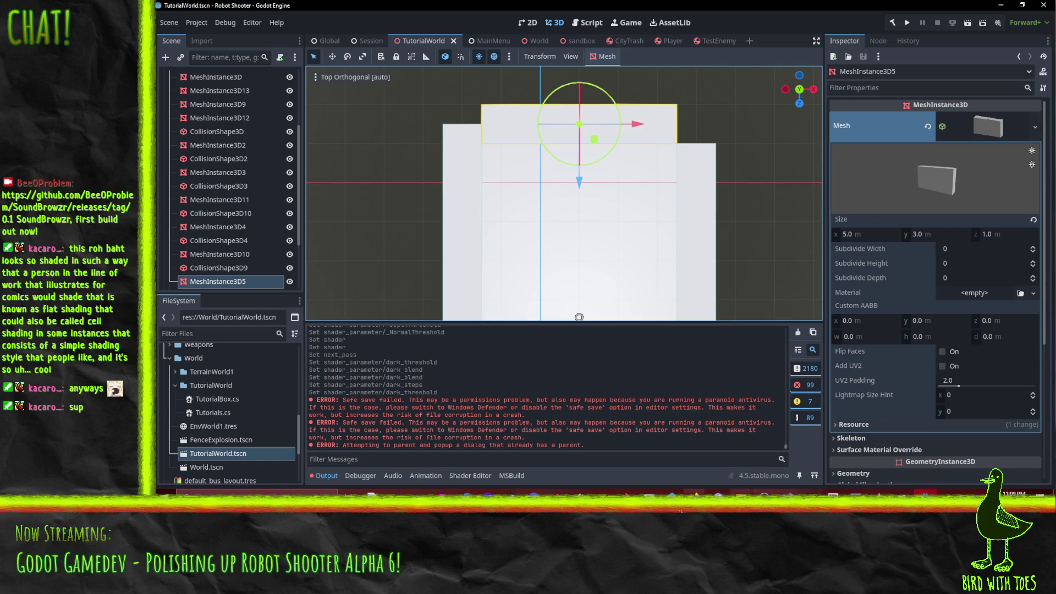
left_click(556, 492)
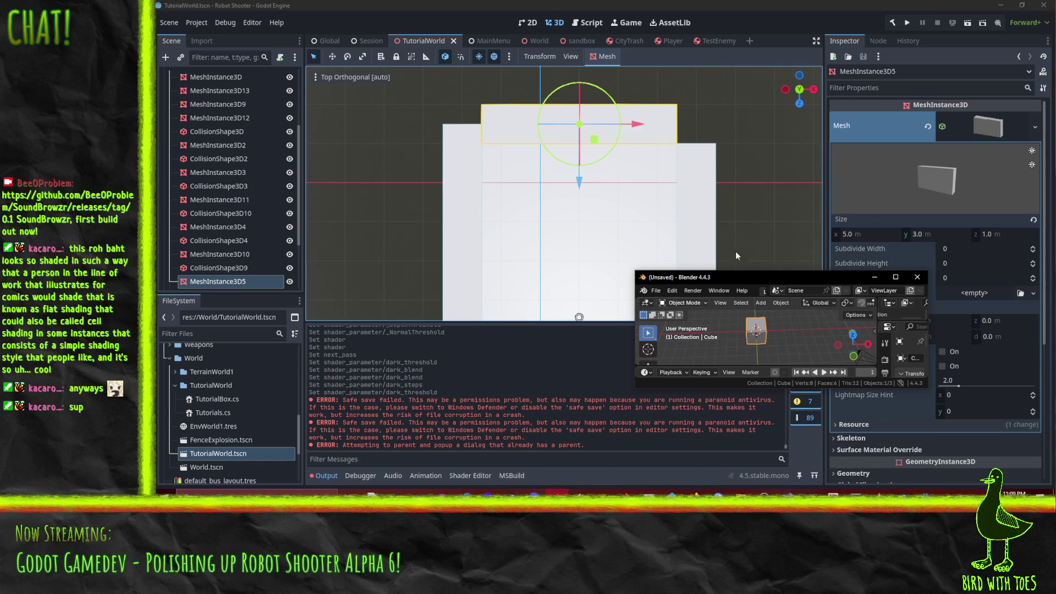
- Maximize Blender, try lowering the cube 1 m, then undo it back to the origin
left_click(895, 277)
key("KP_1")
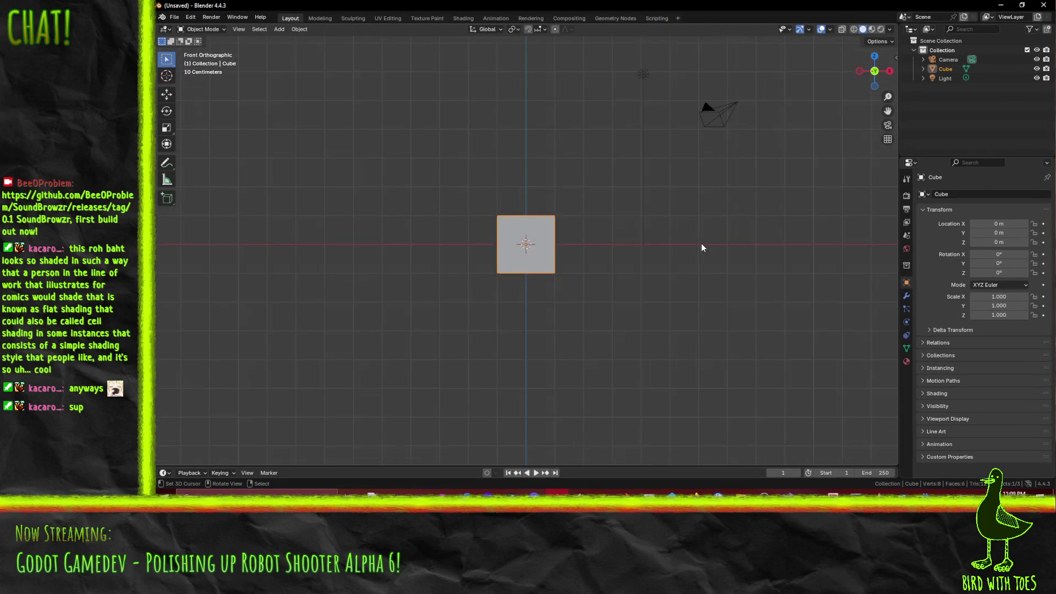
key("g")
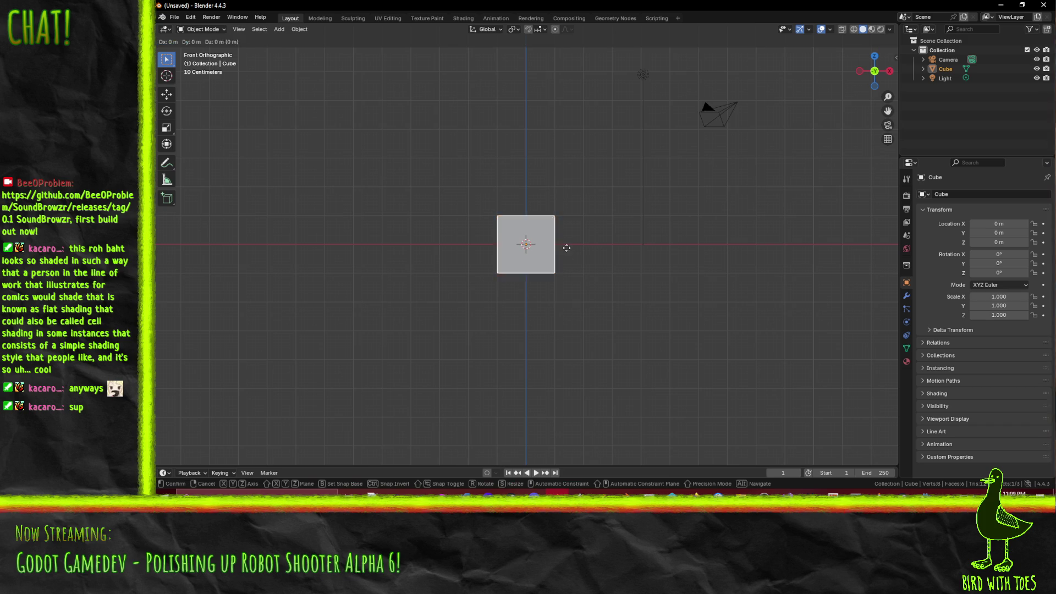
left_click(566, 276)
mouse_move(489, 293)
left_mouse_down()
mouse_move(572, 329)
mouse_move(540, 295)
left_mouse_up()
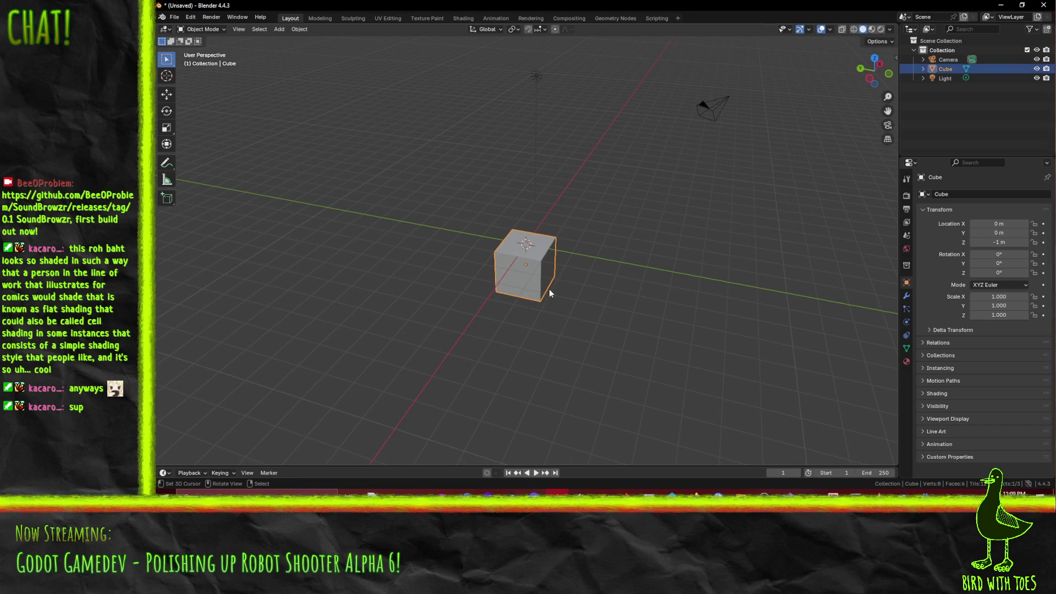
key("KP_5")
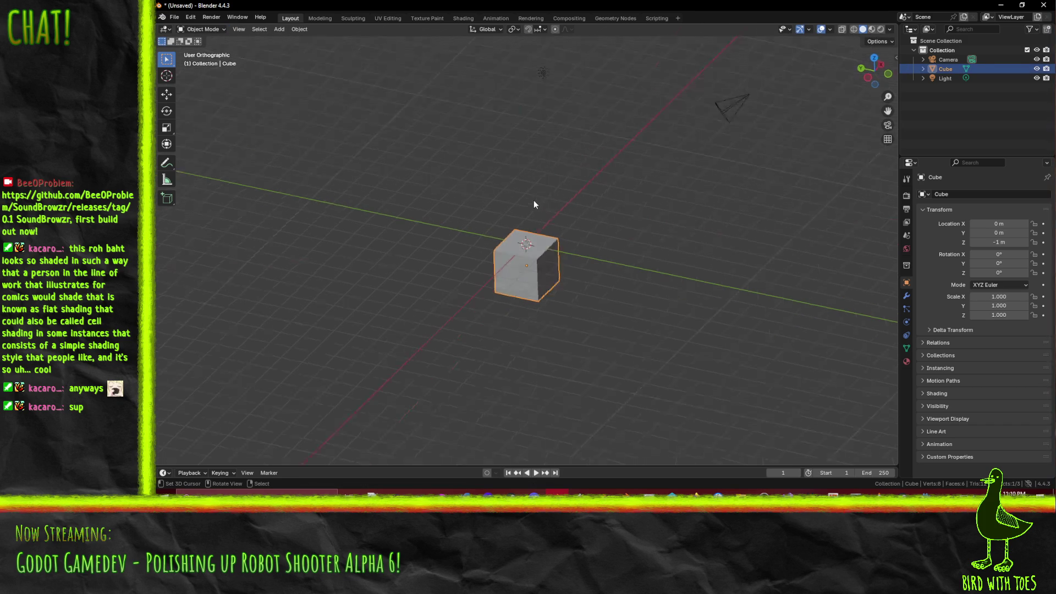
key("KP_1")
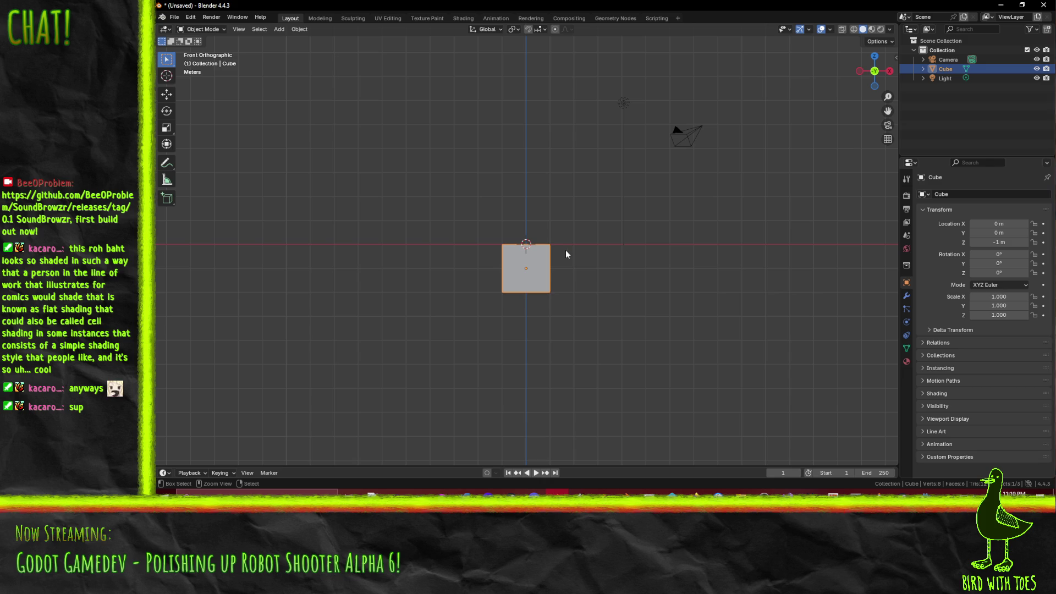
key("ctrl+z")
- Enter Edit Mode in front view with wireframe shading and the transform panel shown
key("Tab")
mouse_move(578, 325)
left_mouse_down()
mouse_move(425, 248)
mouse_move(638, 309)
left_mouse_up()
key("KP_1")
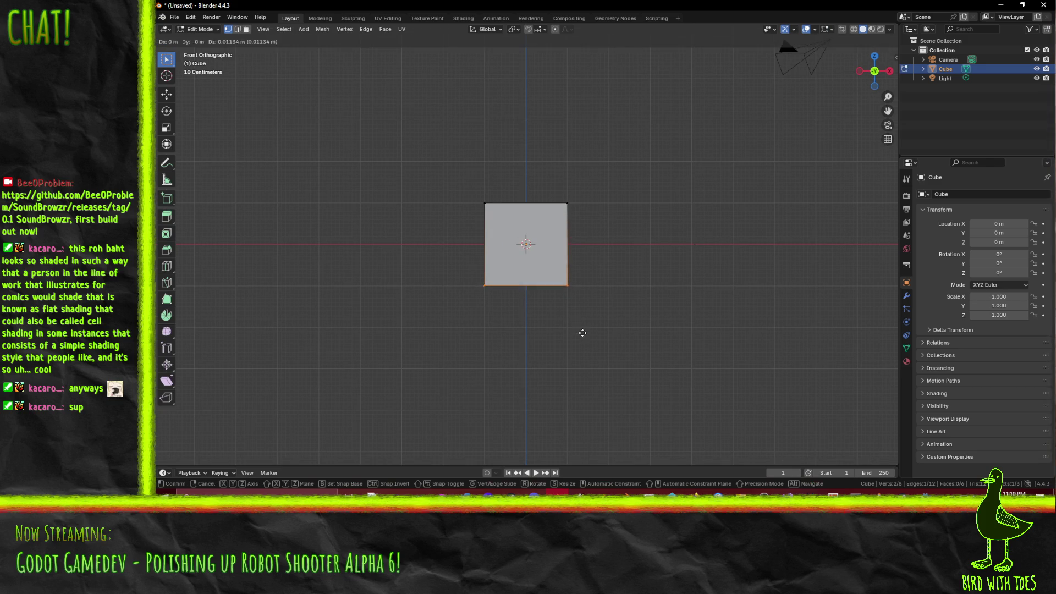
key("z")
left_click(434, 295)
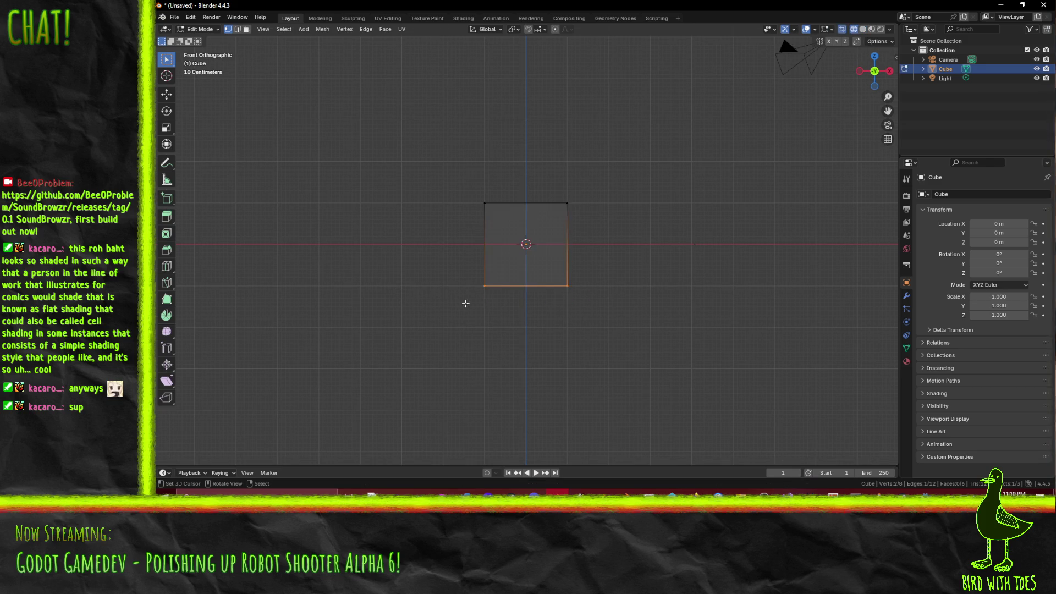
key("z")
left_click(430, 302)
key("n")
- Raise the cube's bottom vertices to halve the box height
left_click_drag(422, 267, 581, 291)
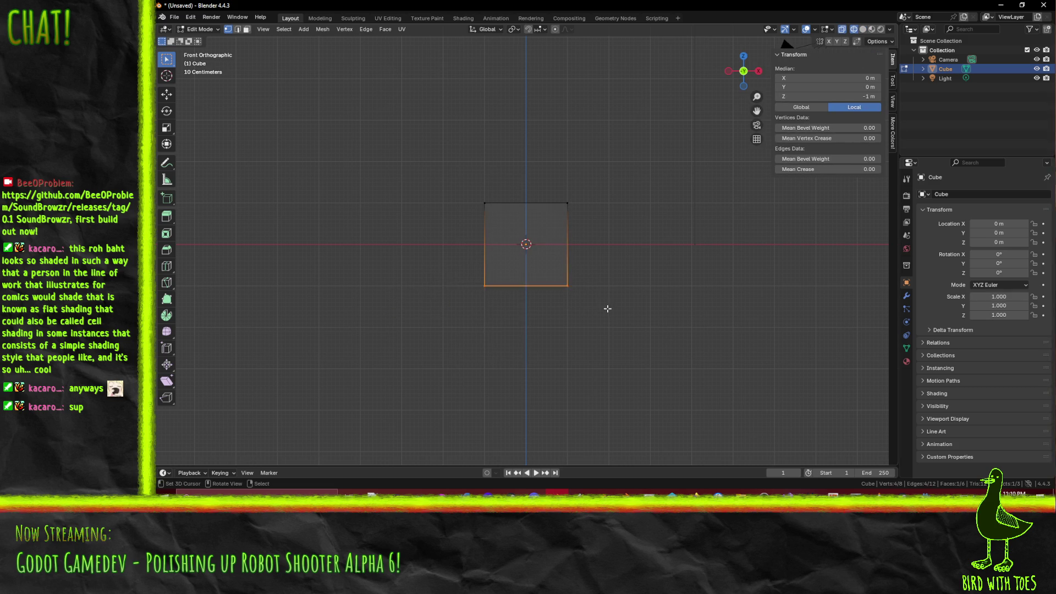
key("g")
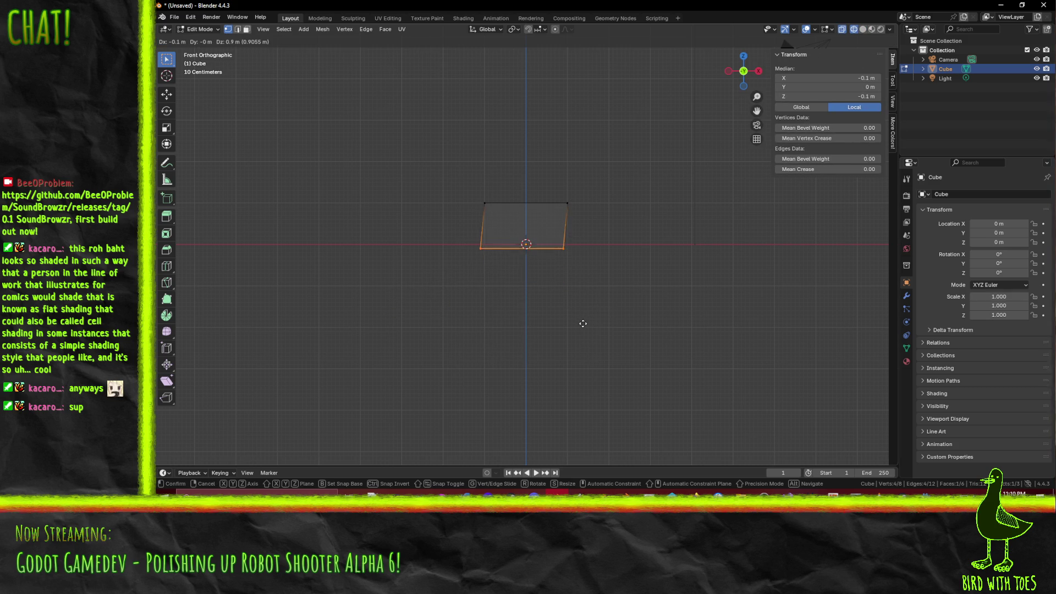
left_click(588, 321)
left_click(620, 327)
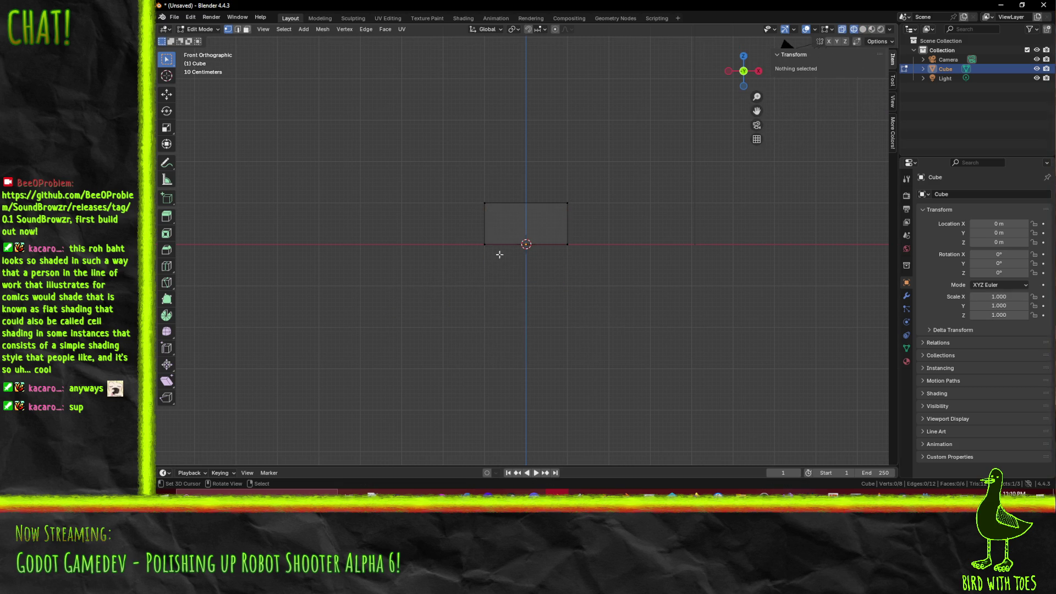
mouse_move(499, 255)
left_mouse_down()
mouse_move(492, 281)
mouse_move(514, 281)
left_mouse_up()
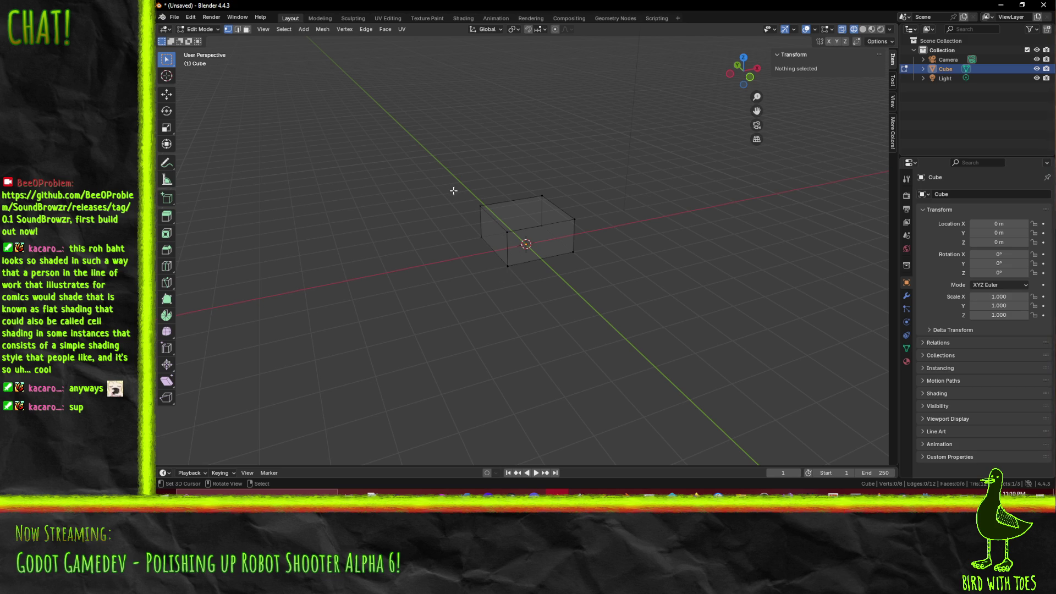
- Lower the whole flattened mesh by 1 m with G Z -1
key("a")
key("KP_1")
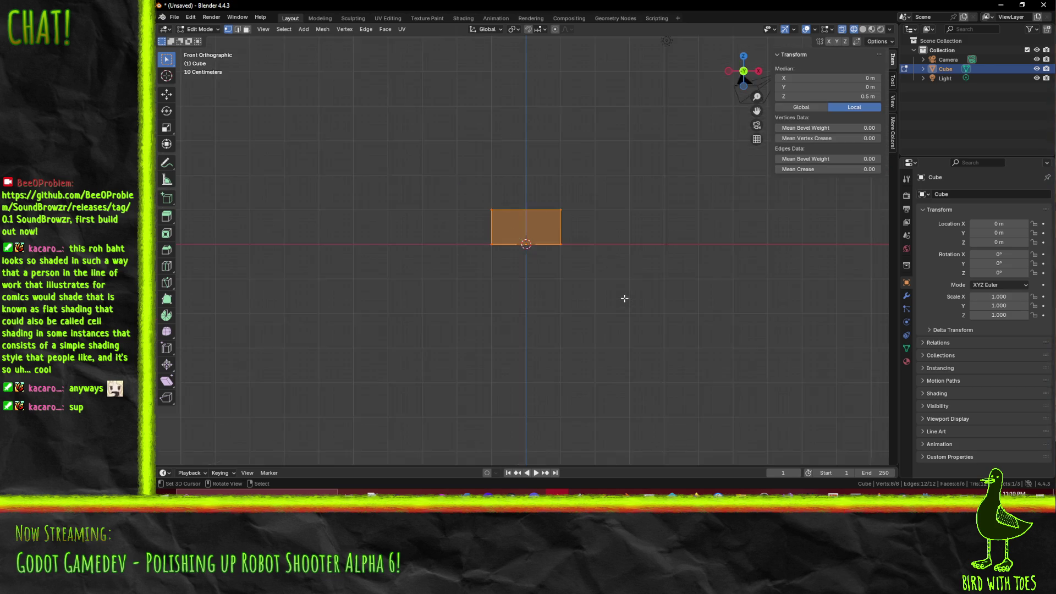
key("KP_1")
type("g")
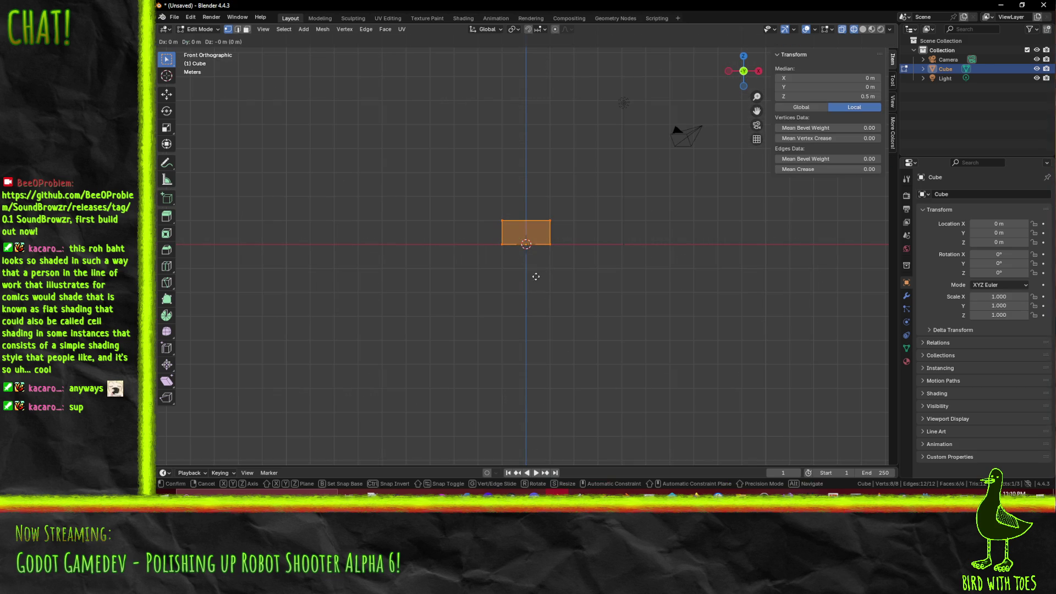
type("z-1")
key("Return")
- Move the box's left end face 1 m along X to widen it
left_click_drag(536, 287, 507, 255)
left_click(506, 255)
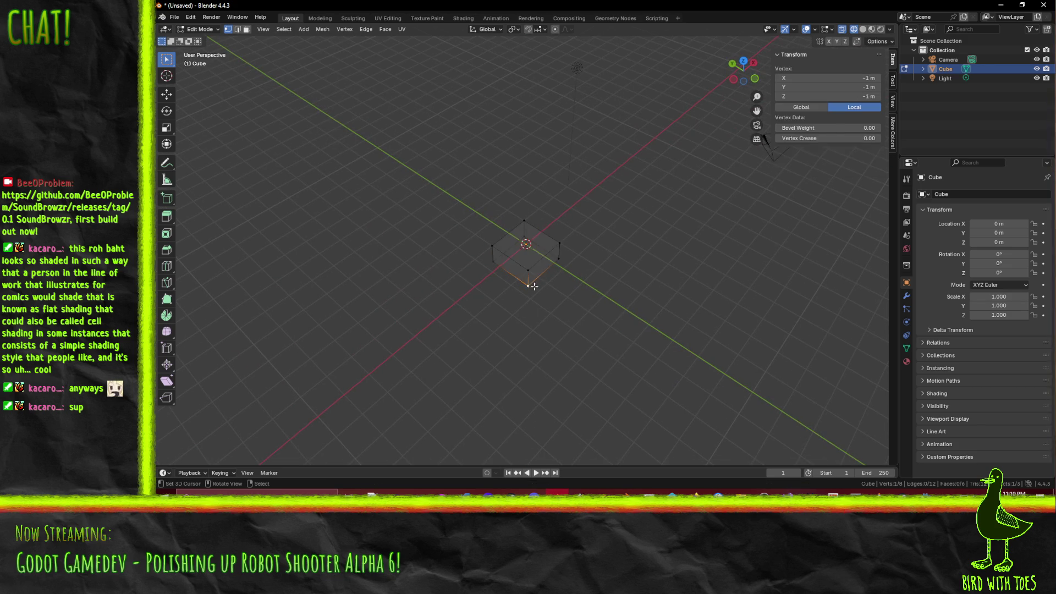
left_click(506, 255, "shift")
left_click(492, 267, "shift")
key("KP_7")
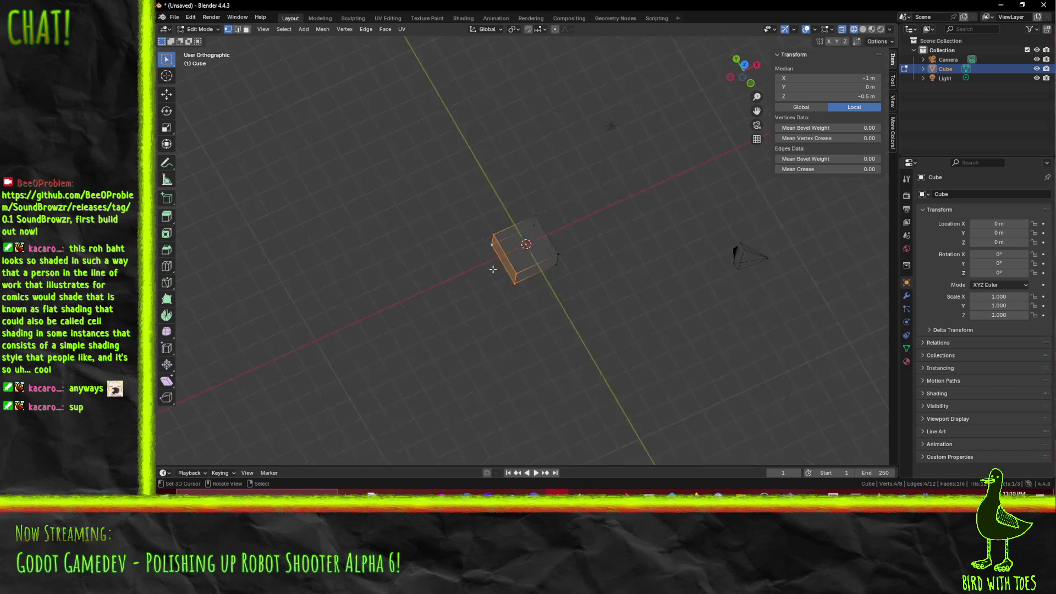
key("g")
key("x")
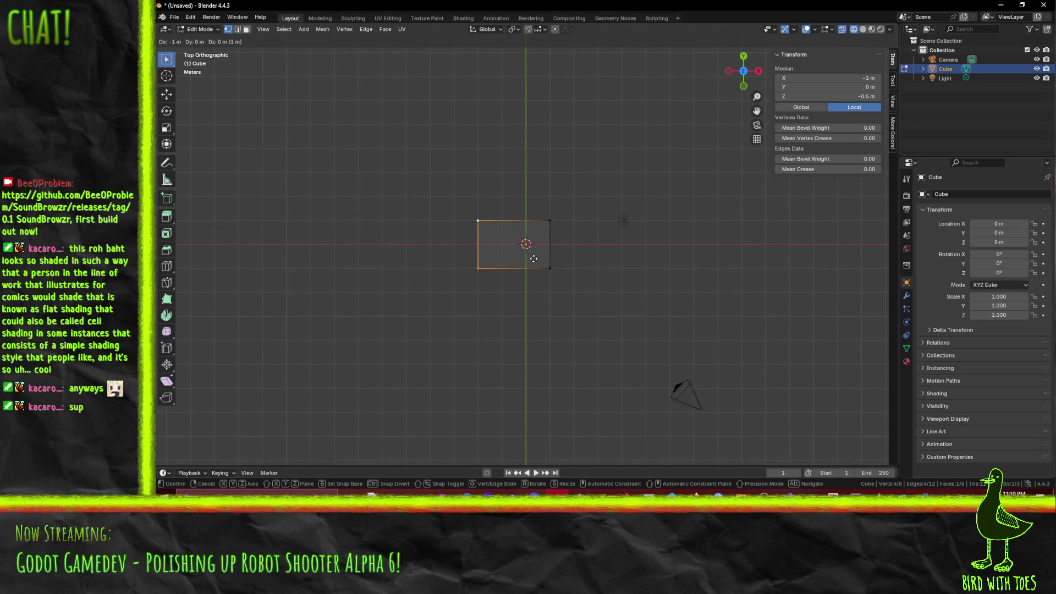
left_click(539, 216)
key("alt+a")
- Push the box's right end 1 m further out along X
key("n")
left_click_drag(531, 196, 576, 269)
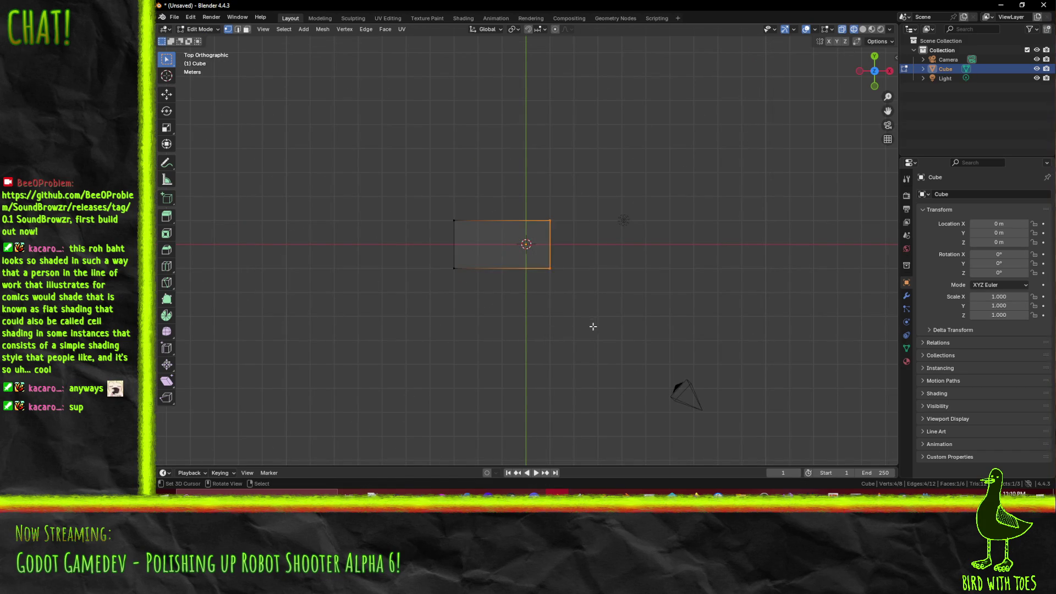
key("g")
left_click(606, 322)
key("alt+a")
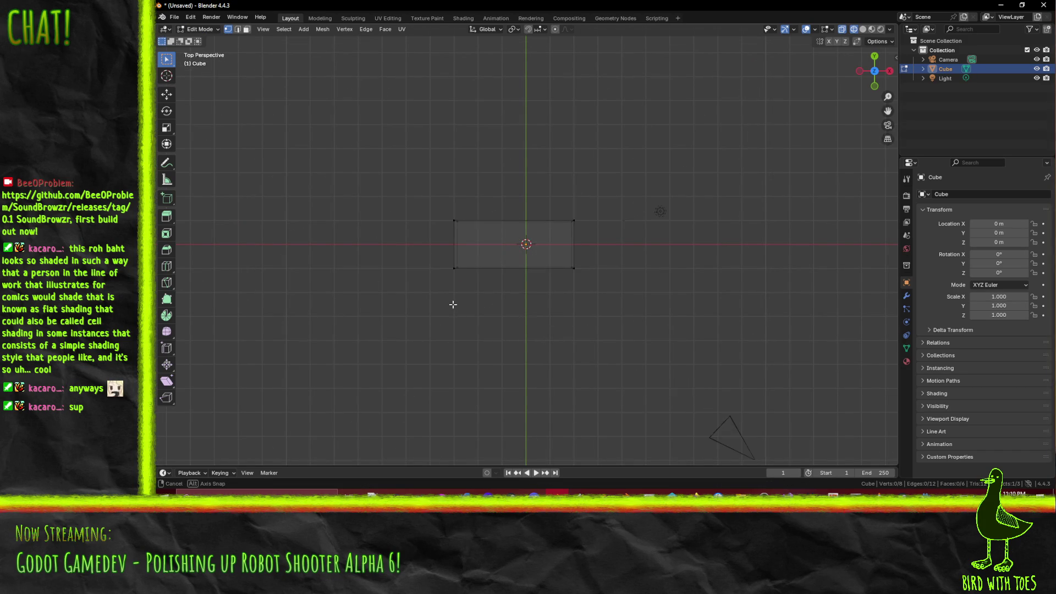
- Push the far side outward to make the slab much deeper, then select its end and bottom faces
mouse_move(452, 304)
left_mouse_down()
mouse_move(474, 283)
mouse_move(568, 254)
mouse_move(574, 268)
mouse_move(523, 308)
left_mouse_up()
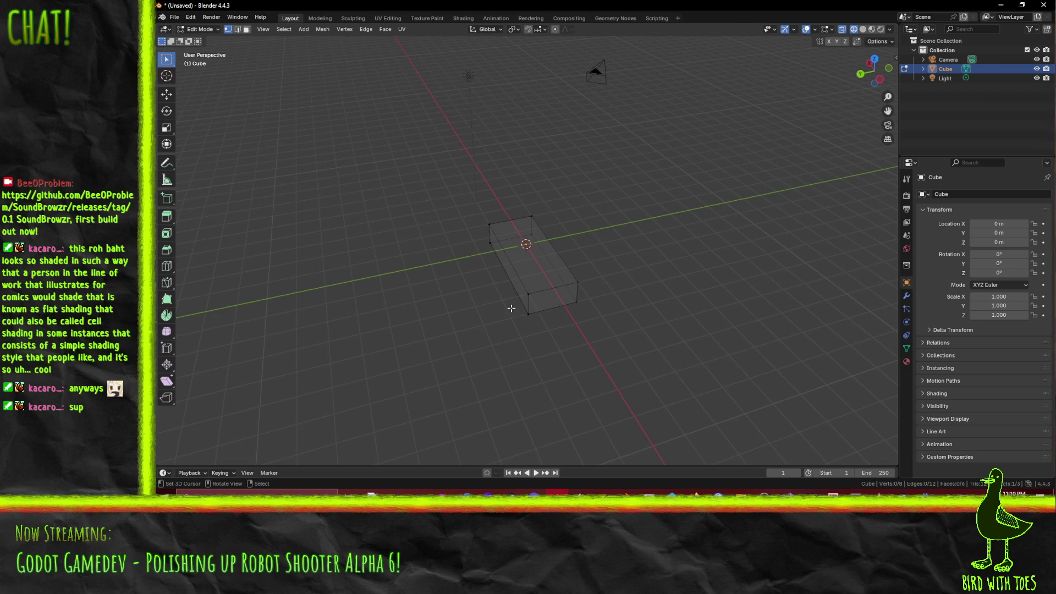
left_click(532, 308, "shift")
left_click(489, 224, "shift")
key("KP_7")
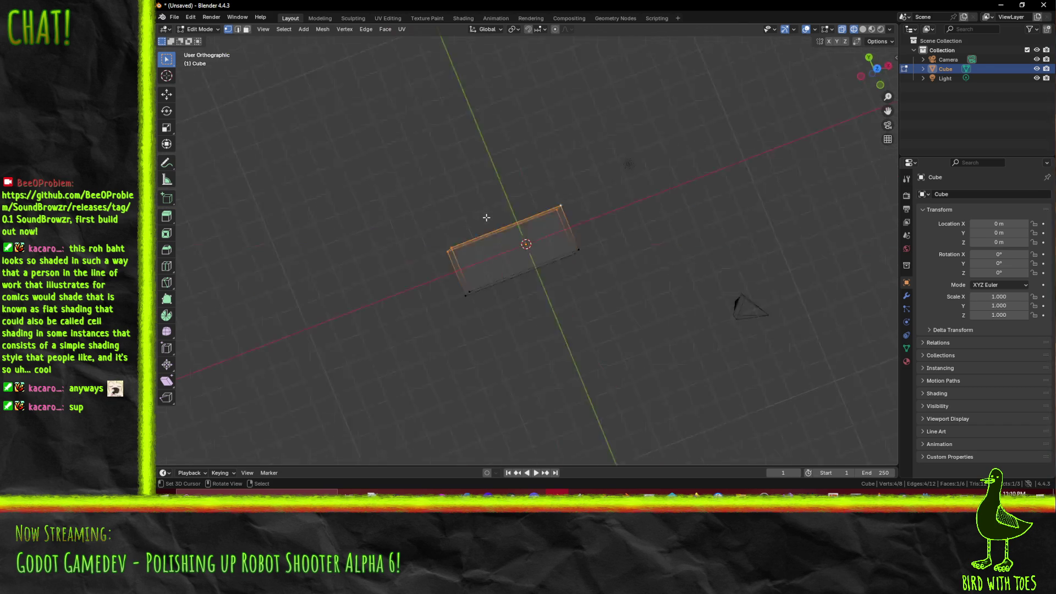
key("g")
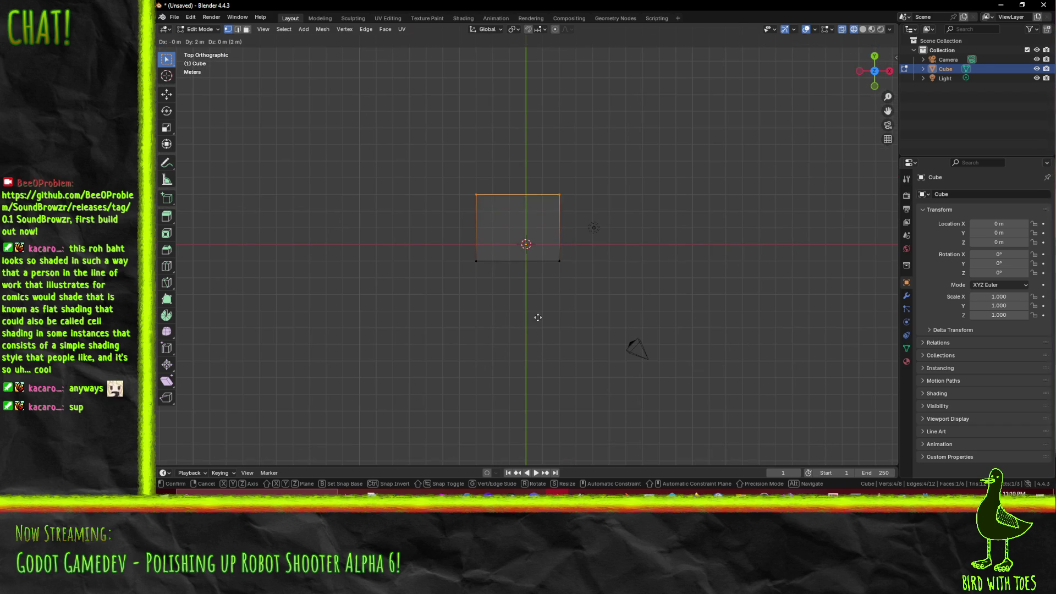
left_click(540, 265)
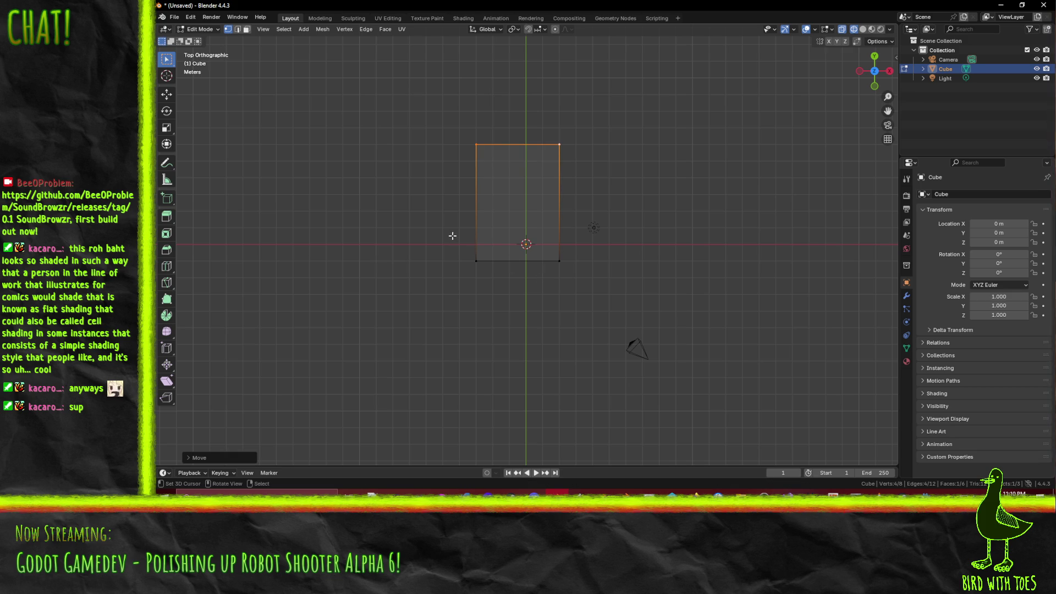
left_click(578, 267)
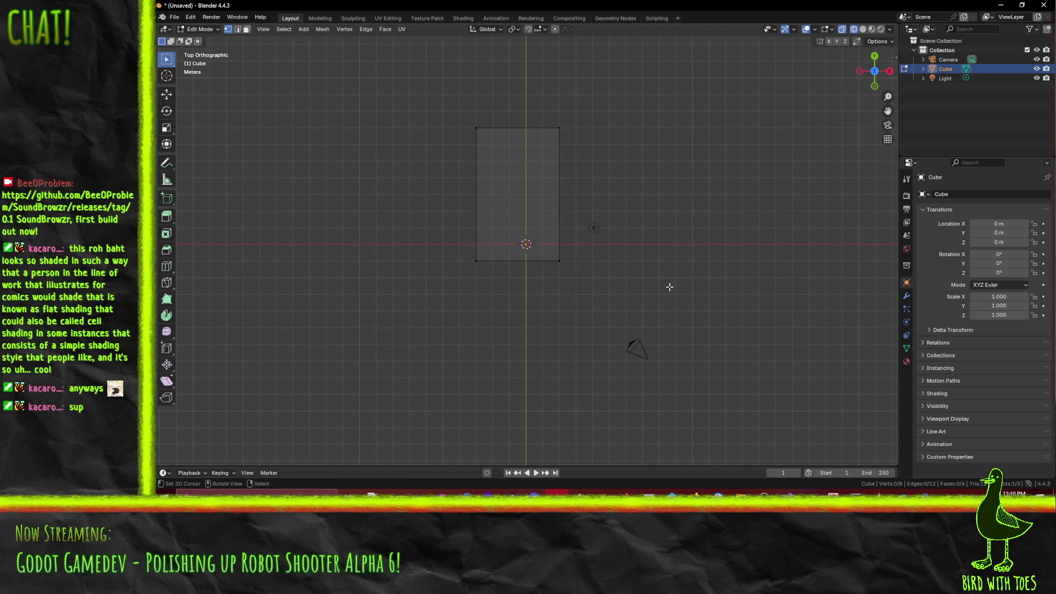
mouse_move(579, 267)
left_mouse_down()
mouse_move(561, 215)
mouse_move(585, 214)
mouse_move(566, 275)
left_mouse_up()
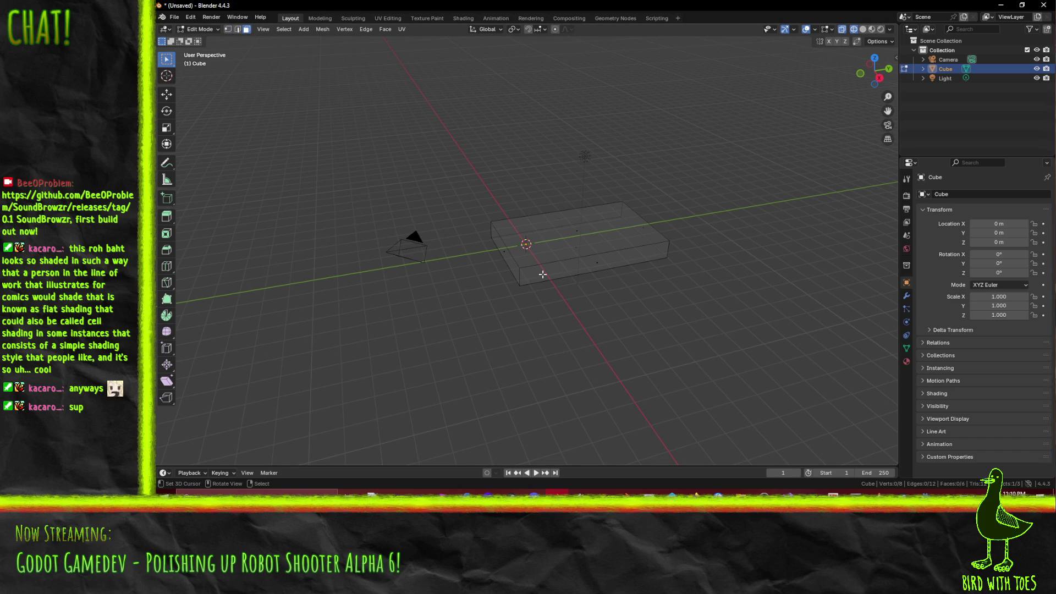
left_click(512, 264)
left_click(567, 271, "shift")
- Delete the top, end and front faces, leaving a single flat floor face
left_click(571, 222, "shift")
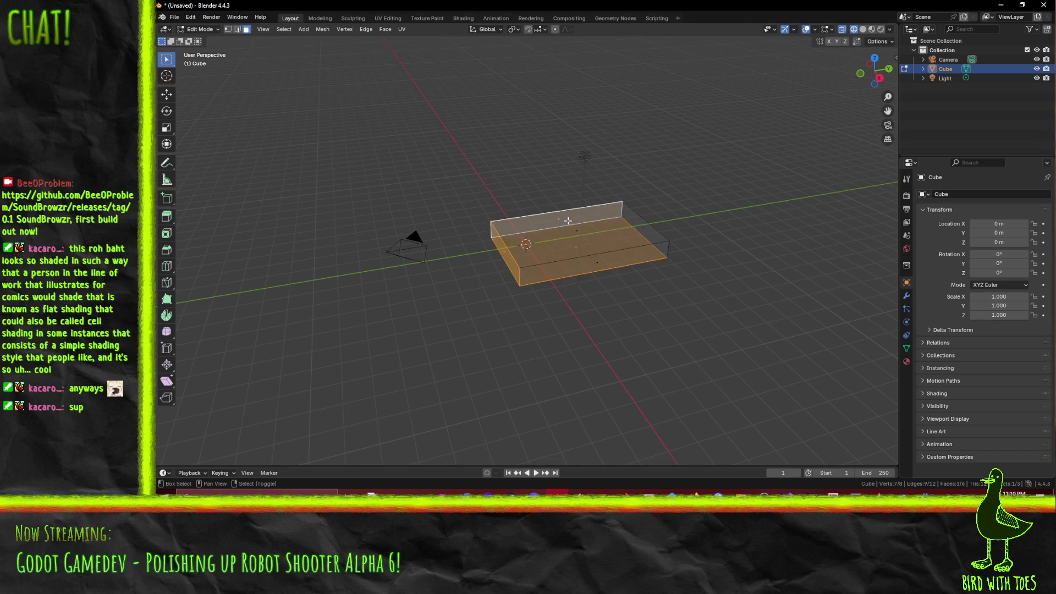
left_click(640, 222, "shift")
left_click(595, 265, "shift")
key("x")
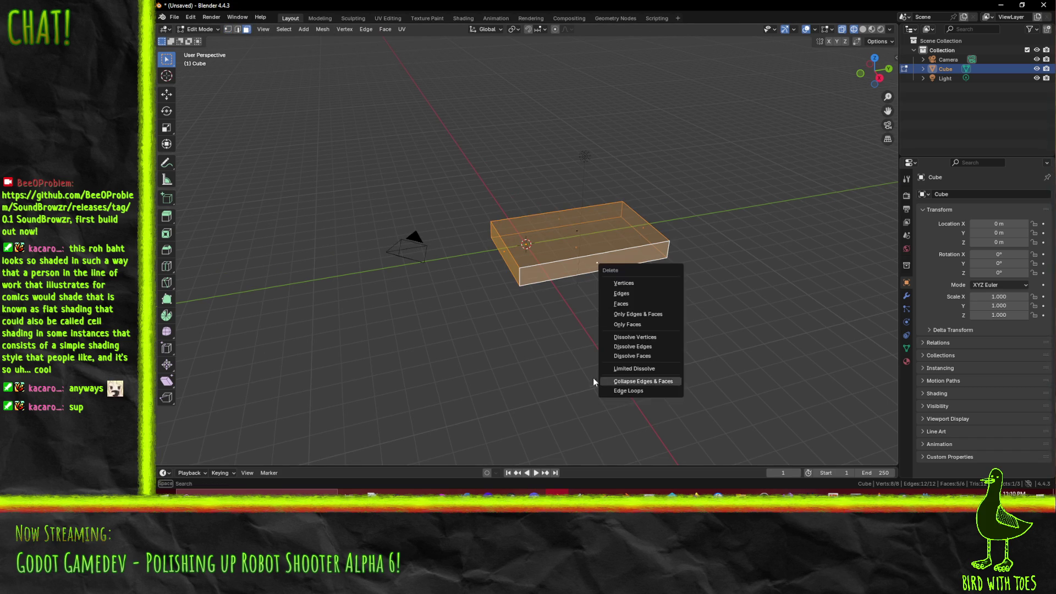
left_click(634, 305)
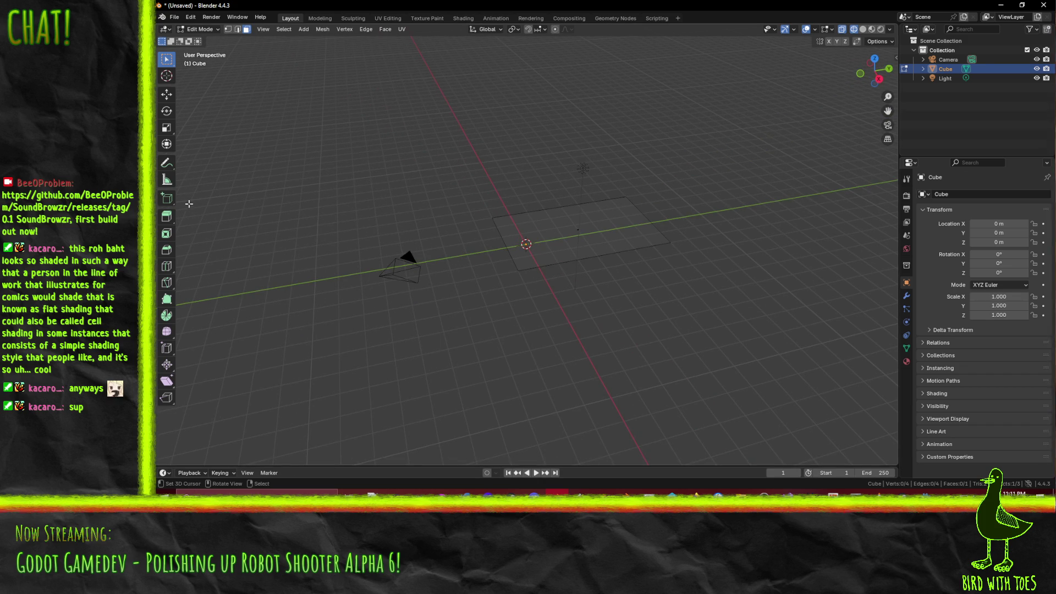
- Switch to edge select and select the plane's four outline edges
left_click(238, 29)
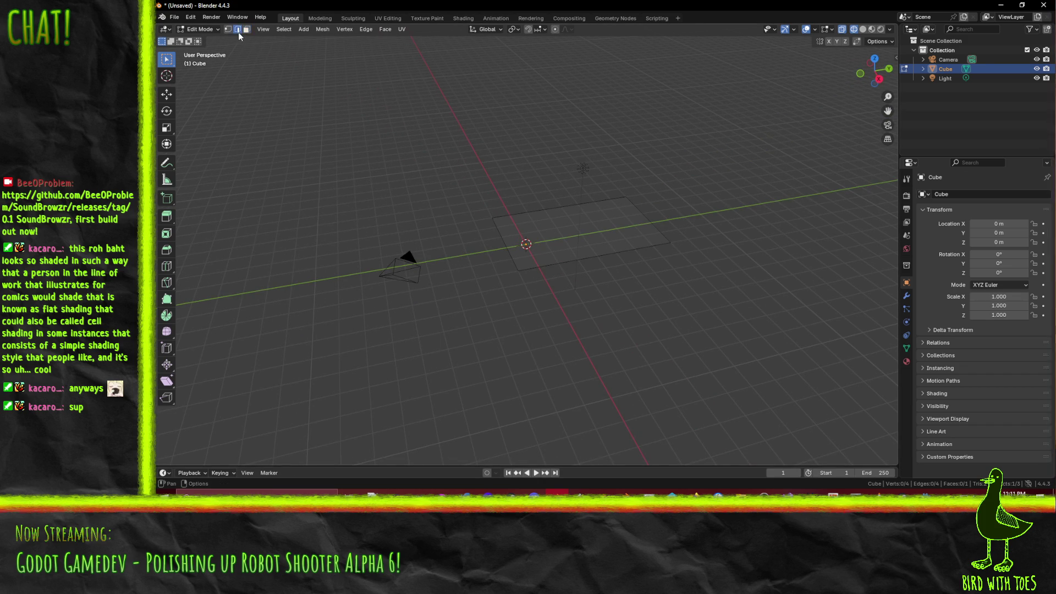
left_click(558, 207)
key("a")
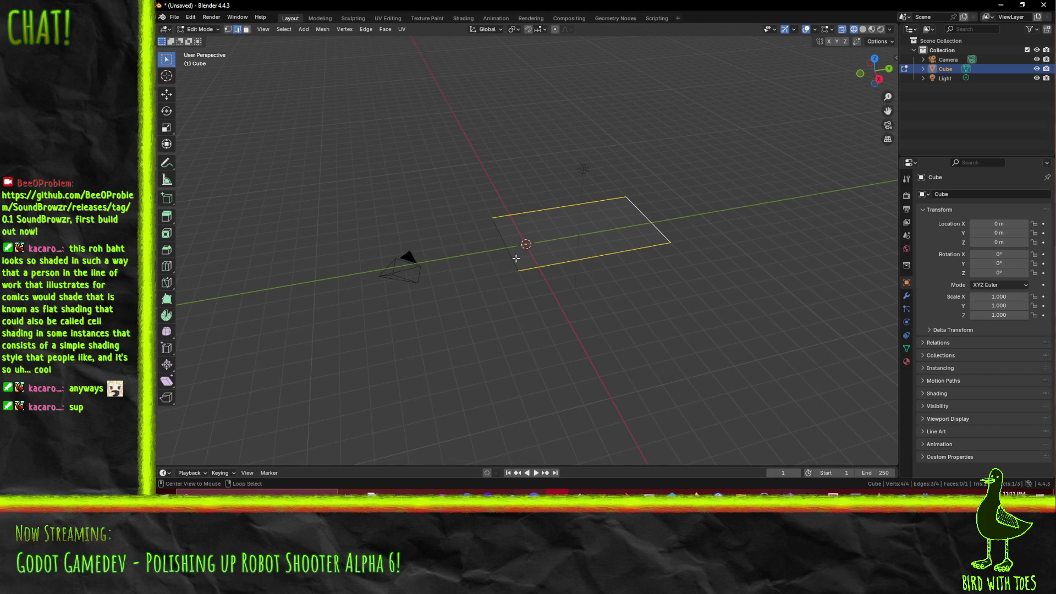
key("alt+a")
left_click_drag(568, 255, 611, 263)
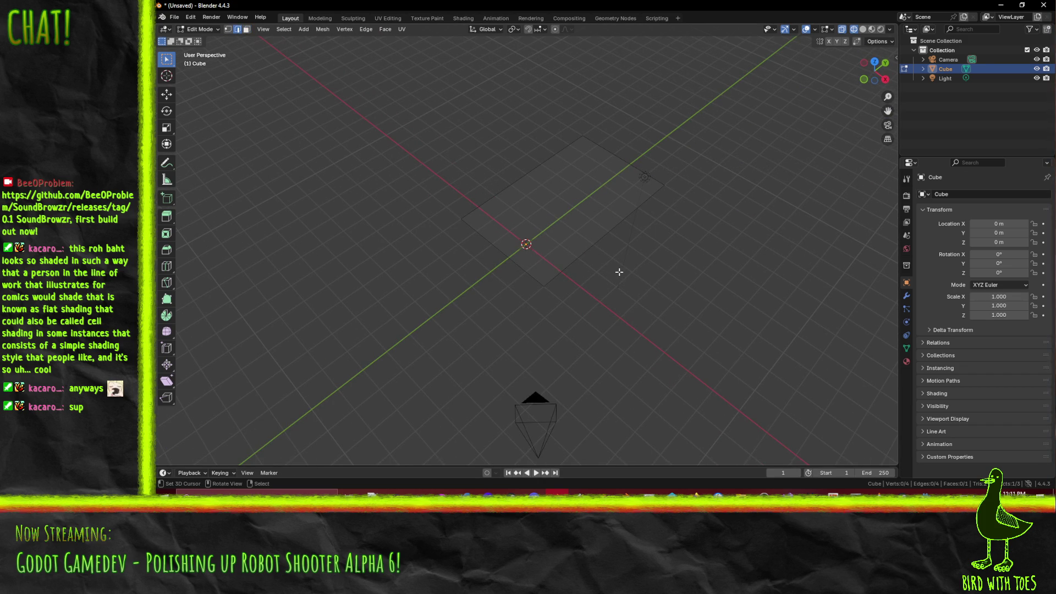
left_click(584, 259)
left_click(512, 258, "shift")
left_click(542, 165, "shift")
left_click(620, 158, "shift")
- Subdivide the plane twice into a 4×4 grid of 16 faces
key("F3")
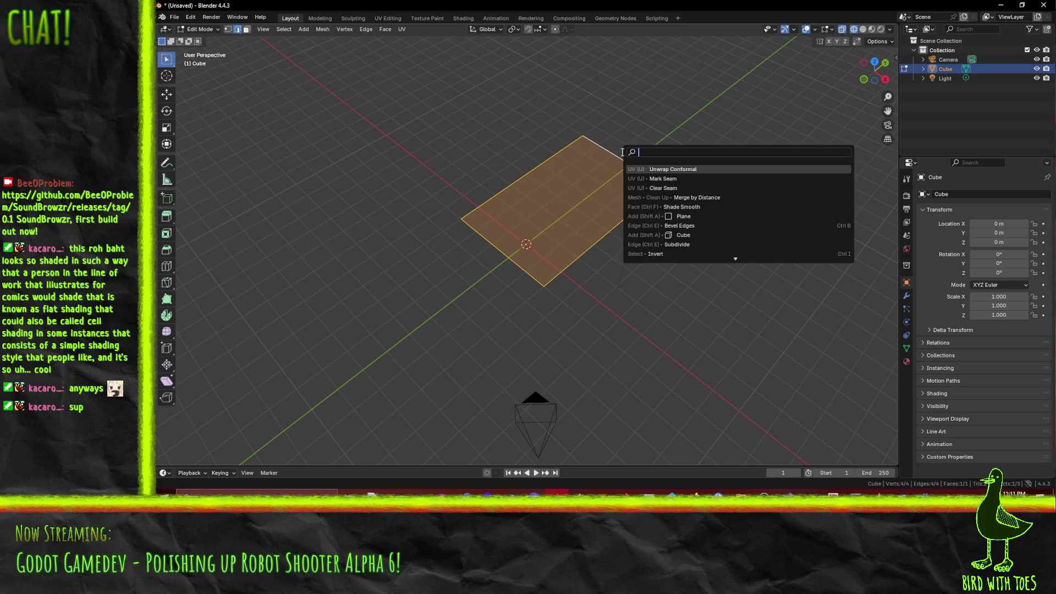
type("sub")
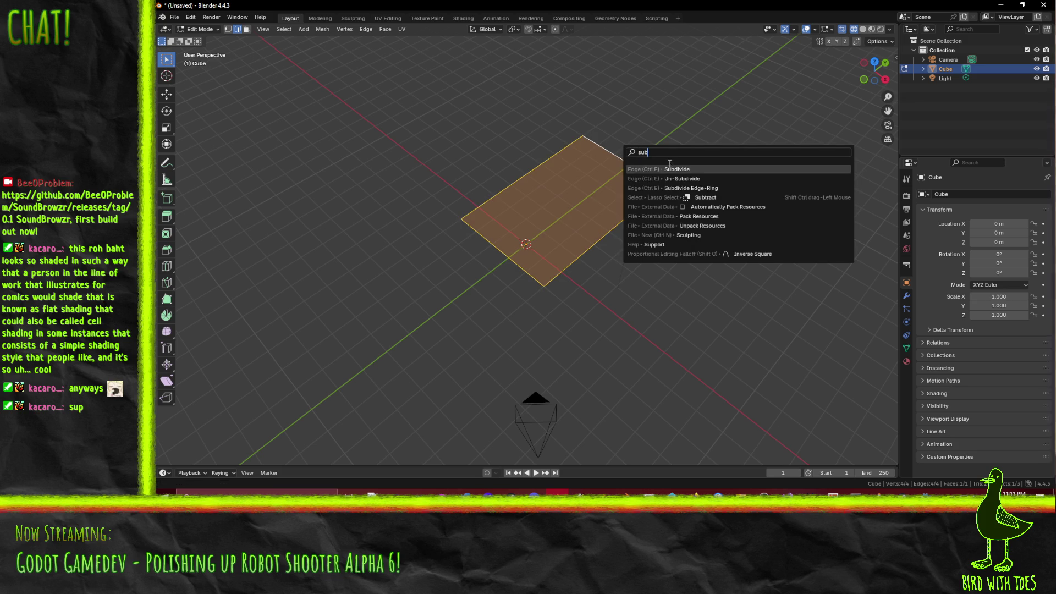
left_click(673, 168)
key("F3")
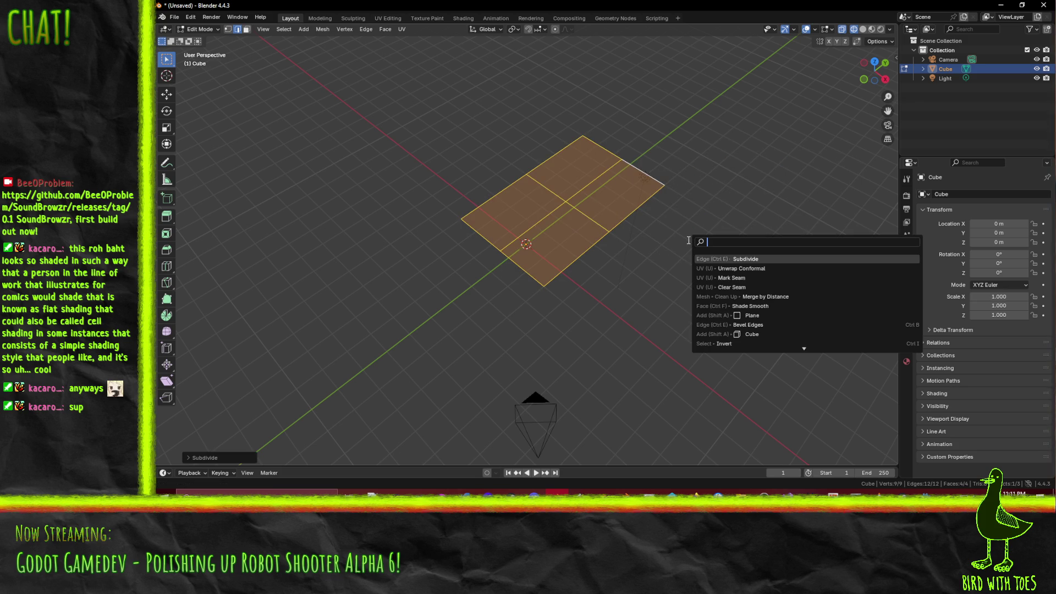
left_click(734, 259)
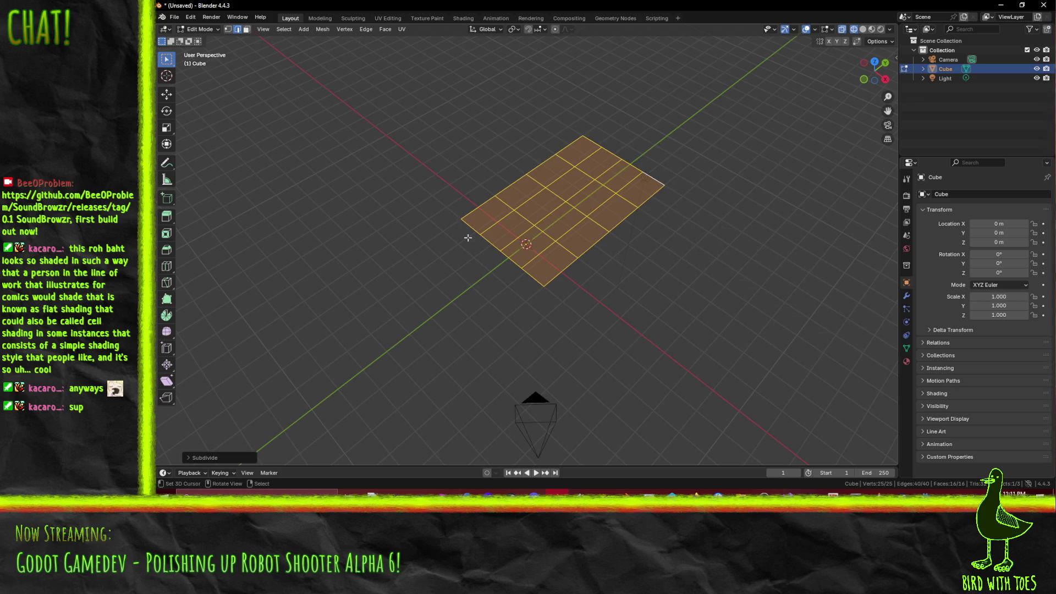
left_click_drag(468, 238, 548, 239)
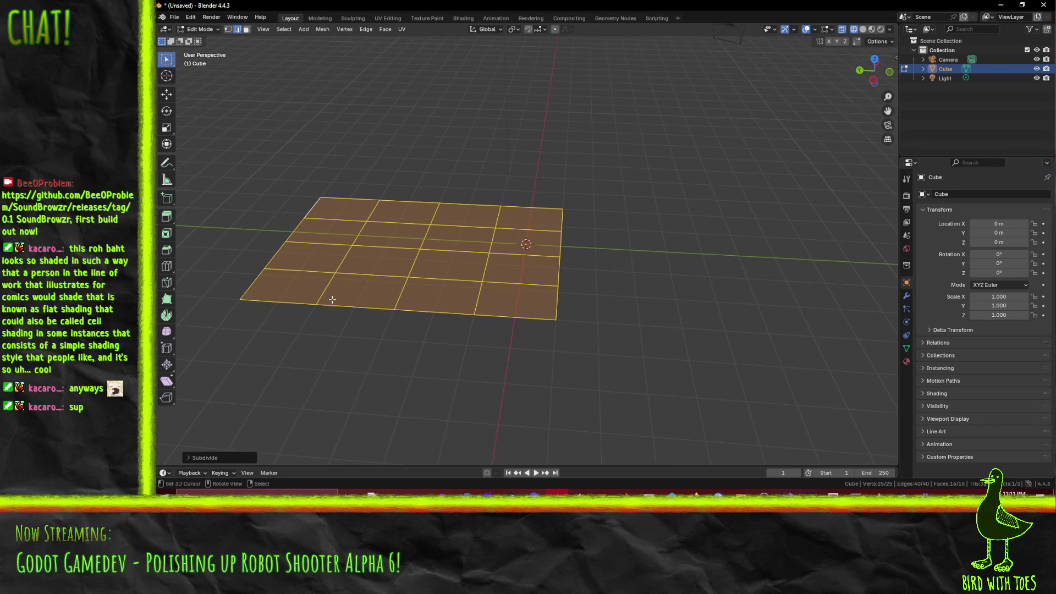
- Try subdividing the top and bottom border edges, then undo it
left_click(300, 302)
left_click(330, 306, "shift")
left_click(435, 311, "shift")
left_click(507, 316, "shift")
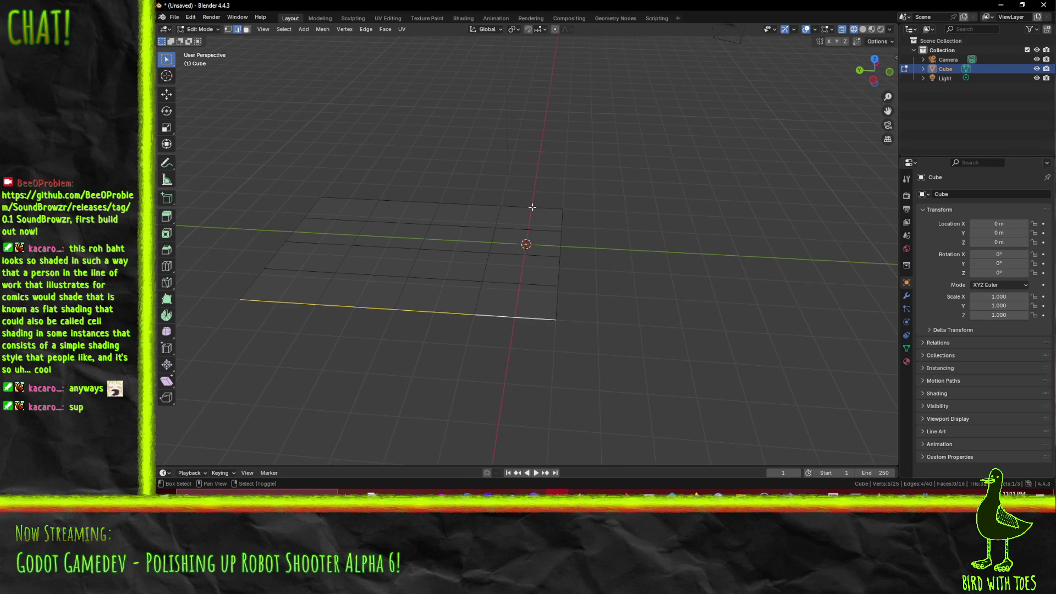
left_click(533, 207, "shift")
left_click(468, 203, "shift")
left_click(409, 200, "shift")
left_click(352, 199, "shift")
right_click(413, 210)
left_click(412, 212)
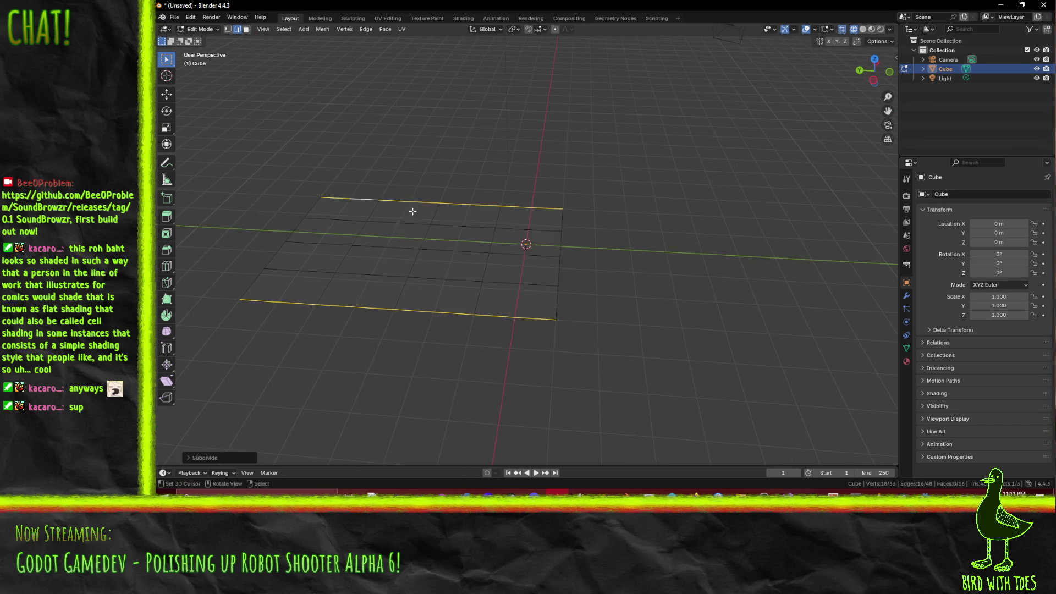
left_click_drag(345, 248, 373, 245)
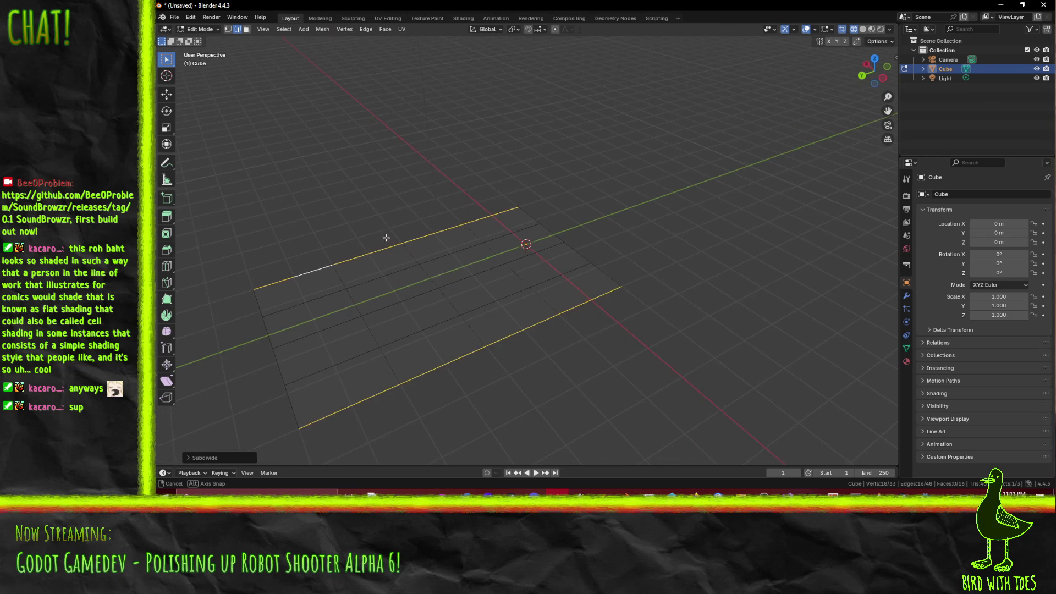
key("ctrl+z")
- Subdivide the inner edge rows to turn the floor into an 8×4 grid of 32 faces
left_click(314, 298, "shift")
left_click(379, 278, "shift")
left_click(449, 255, "shift")
left_click(508, 238, "shift")
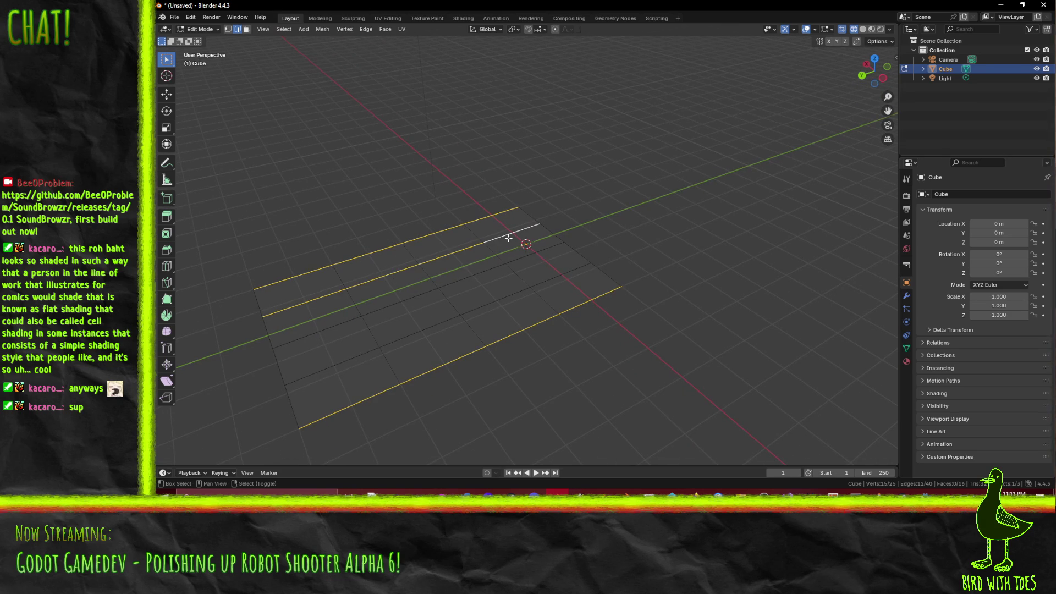
left_click(471, 276, "shift")
left_click(399, 302, "shift")
left_click(318, 332, "shift")
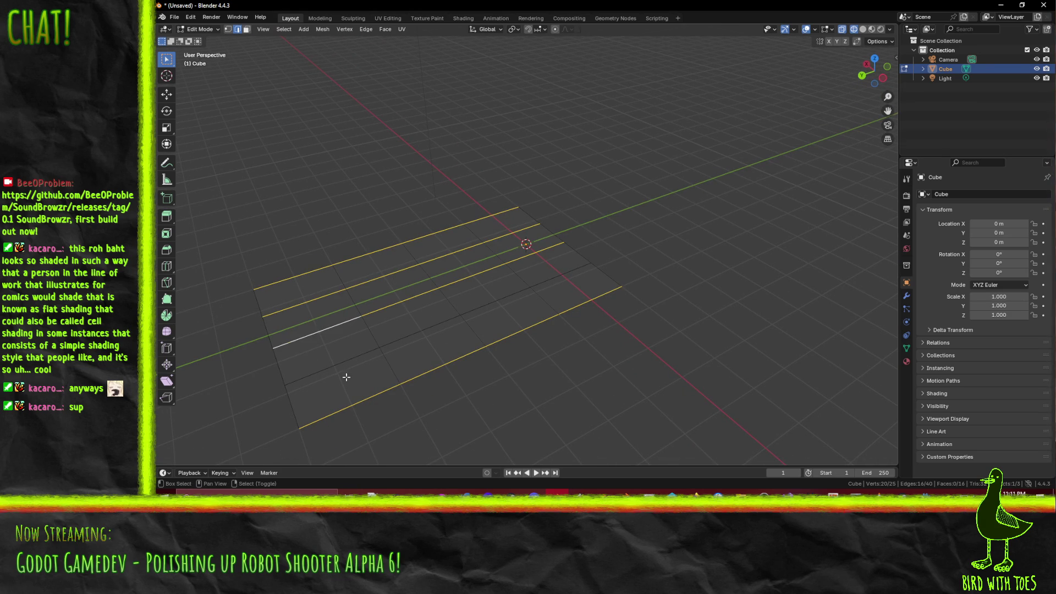
left_click(335, 366, "shift")
left_click(420, 333, "shift")
left_click(495, 301, "shift")
left_click(528, 284, "shift")
right_click(608, 283)
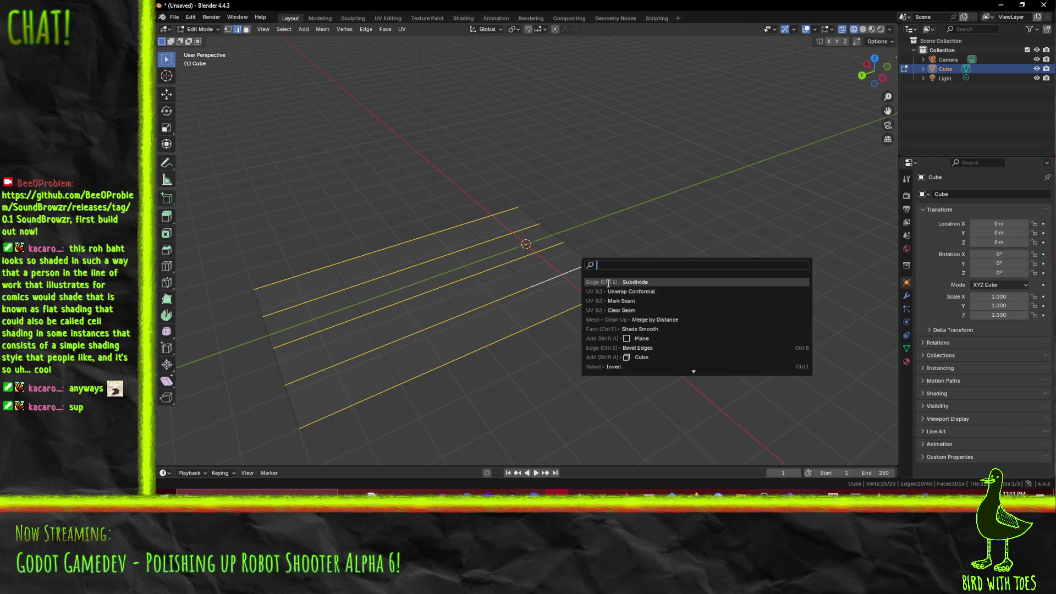
left_click(605, 284)
- Select the floor's outer border edges, leaving out the doorway gap
key("alt+a")
mouse_move(484, 349)
left_mouse_down()
mouse_move(503, 327)
mouse_move(556, 314)
mouse_move(540, 294)
mouse_move(484, 300)
mouse_move(531, 297)
mouse_move(556, 271)
mouse_move(531, 296)
left_mouse_up()
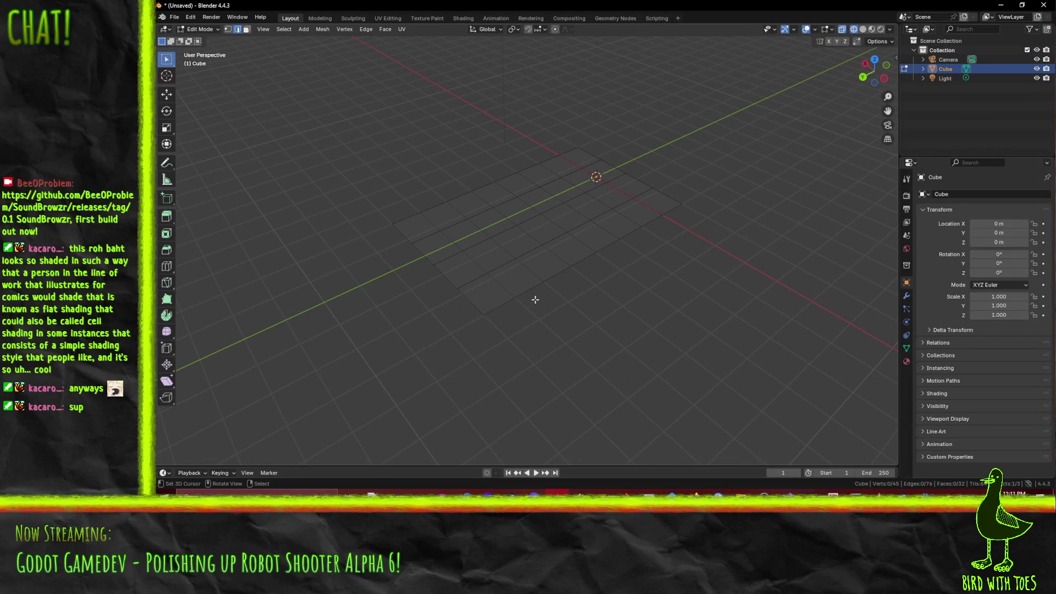
scroll(537, 301, "up", 1)
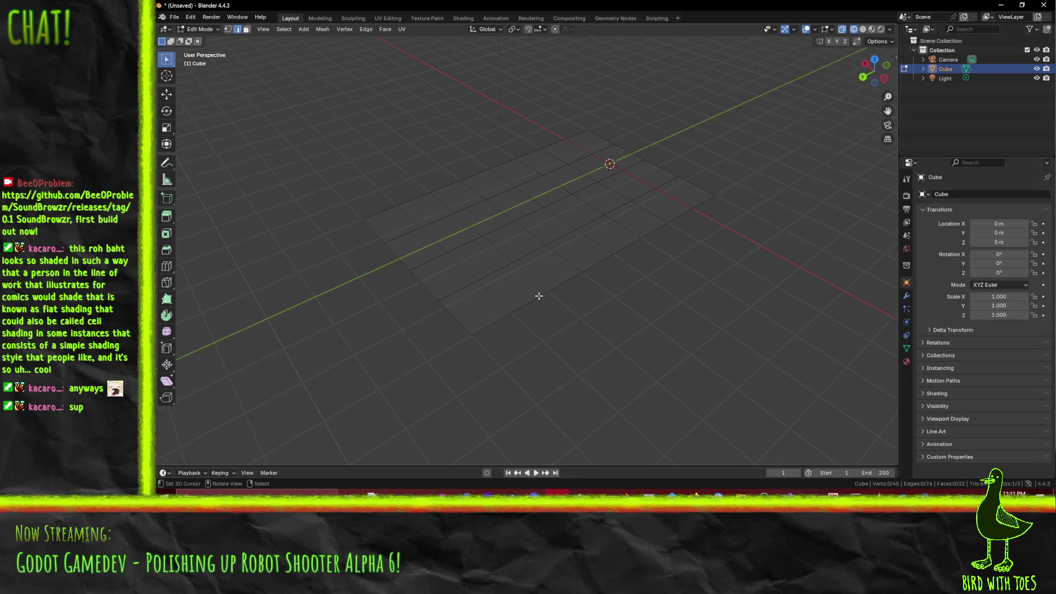
left_click_drag(456, 243, 417, 293)
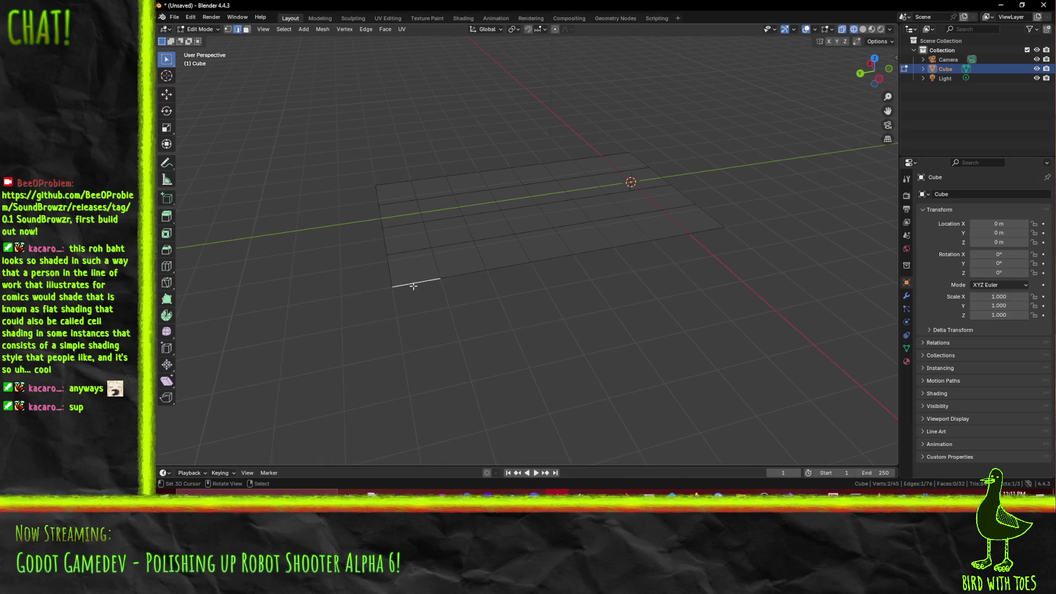
left_click(389, 270, "shift")
left_click(464, 273, "shift")
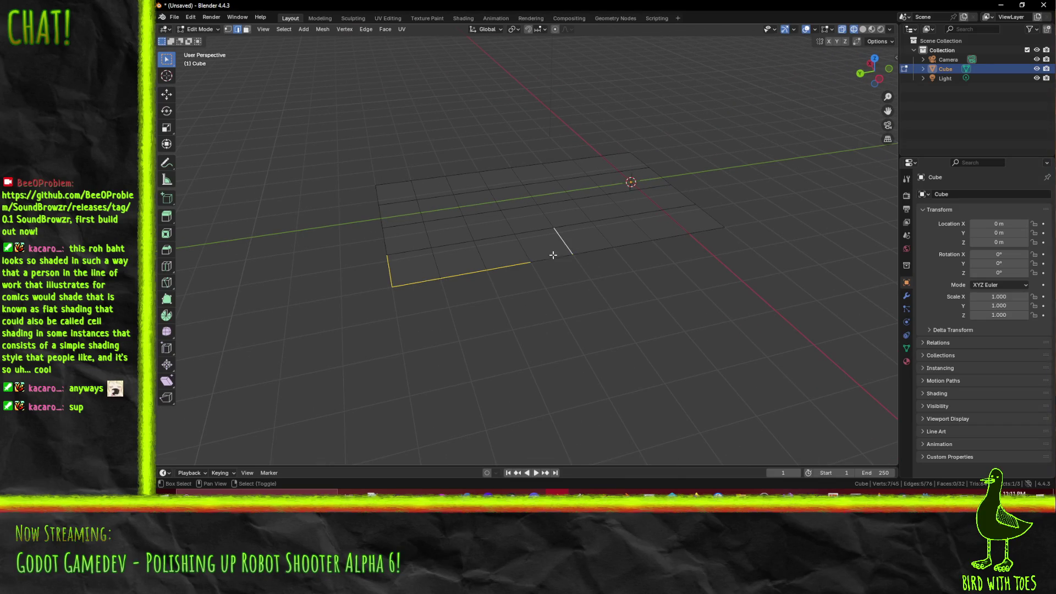
left_click(705, 226, "shift")
left_click(701, 211, "shift")
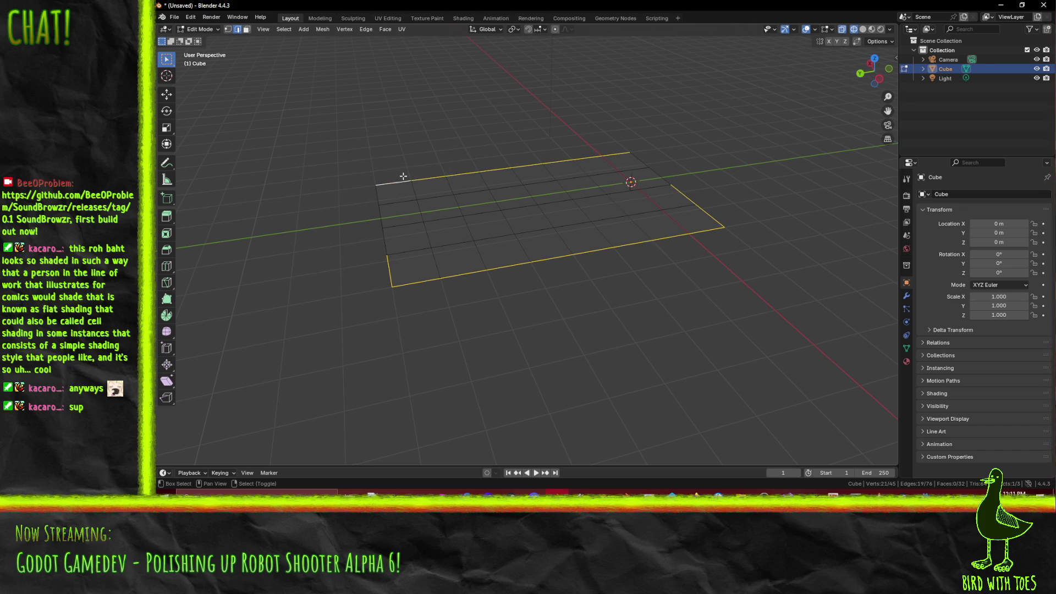
left_click_drag(391, 241, 490, 144)
left_click(493, 143, "shift")
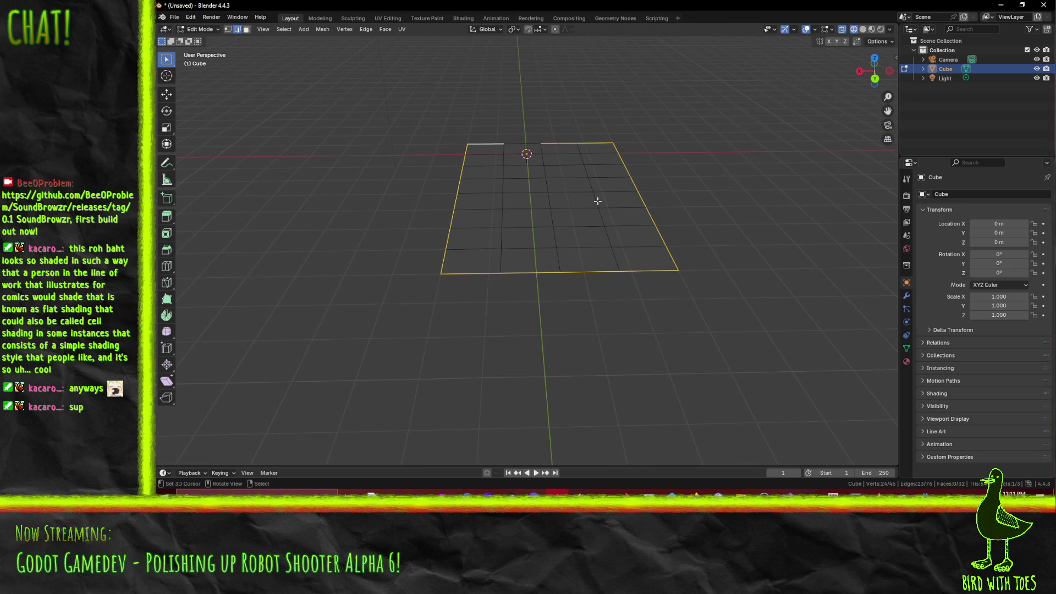
key("KP_1")
- Extrude the selected border edges upward into walls and adjust their height along Z
key("KP_3")
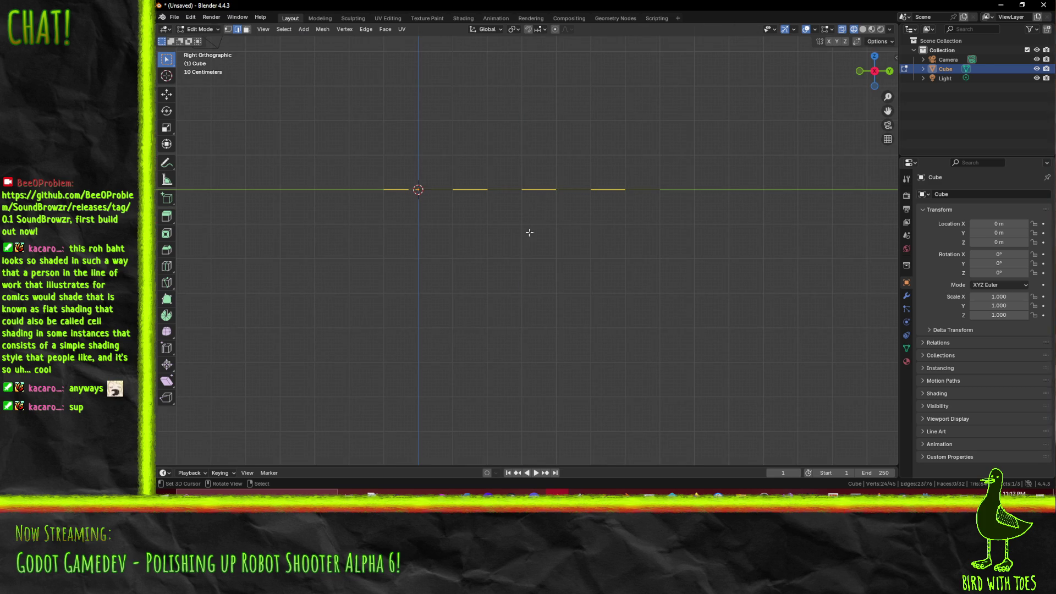
key("e")
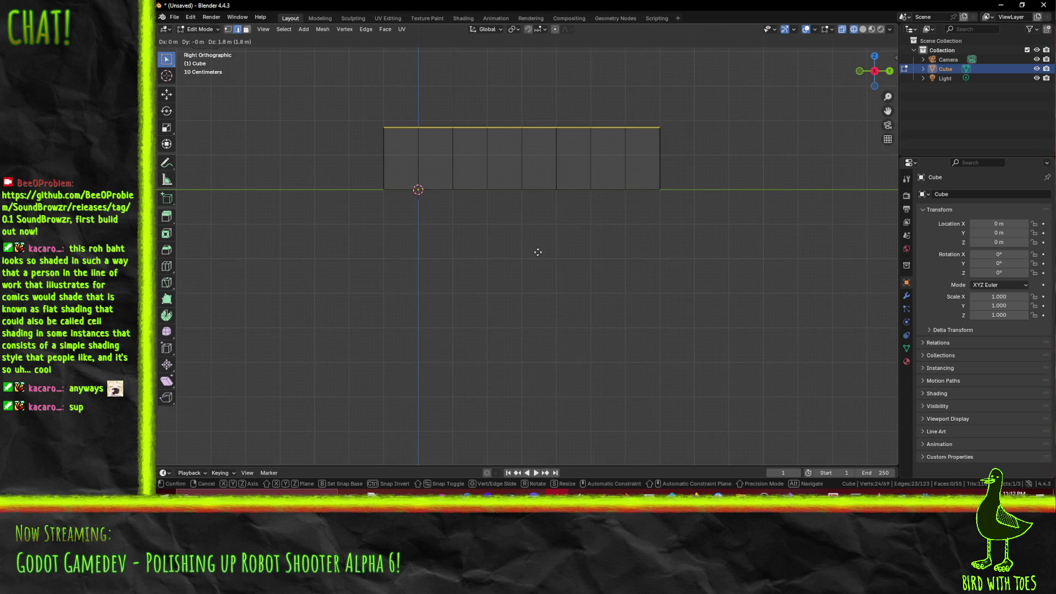
left_click(537, 242)
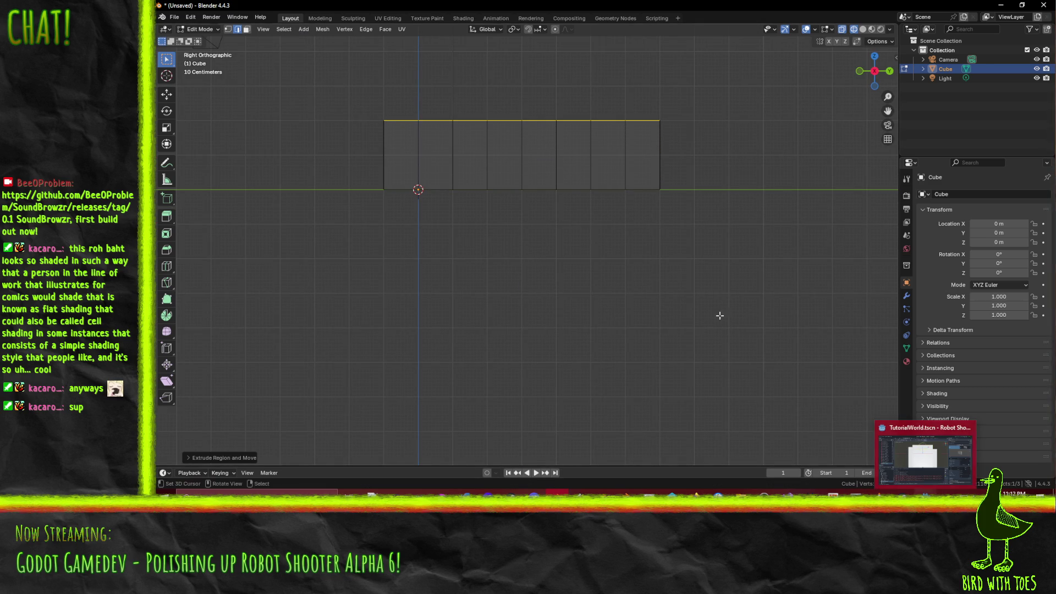
scroll(512, 209, "up", 5)
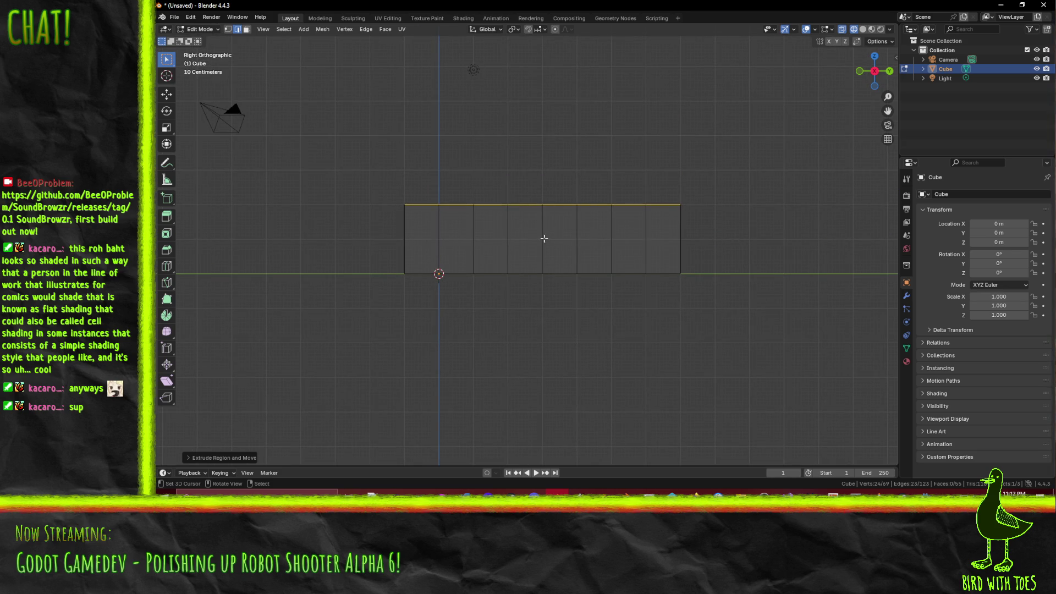
scroll(504, 227, "up", 1)
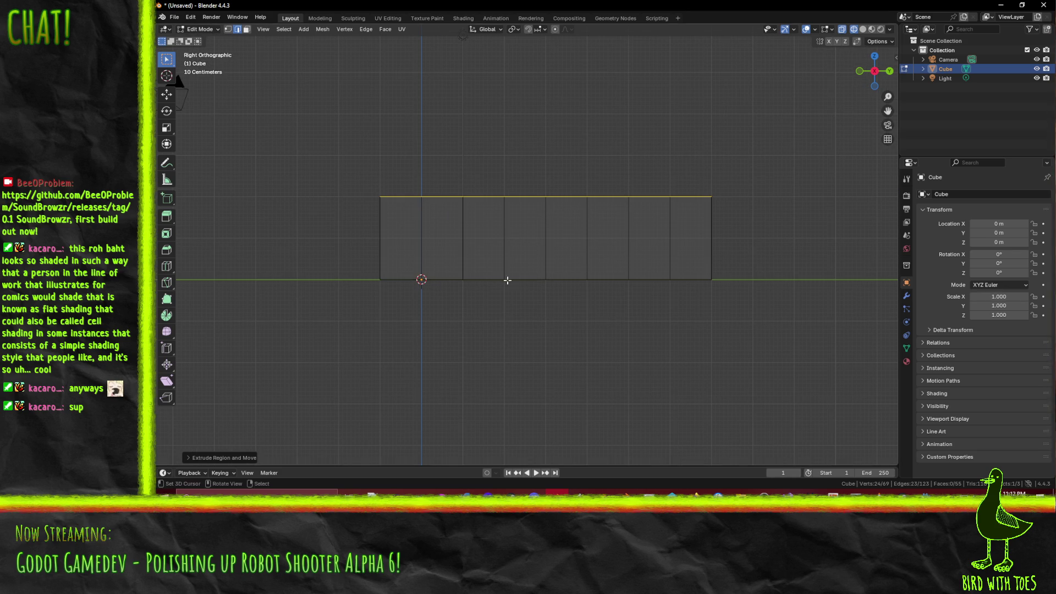
scroll(515, 280, "up", 1)
key("g")
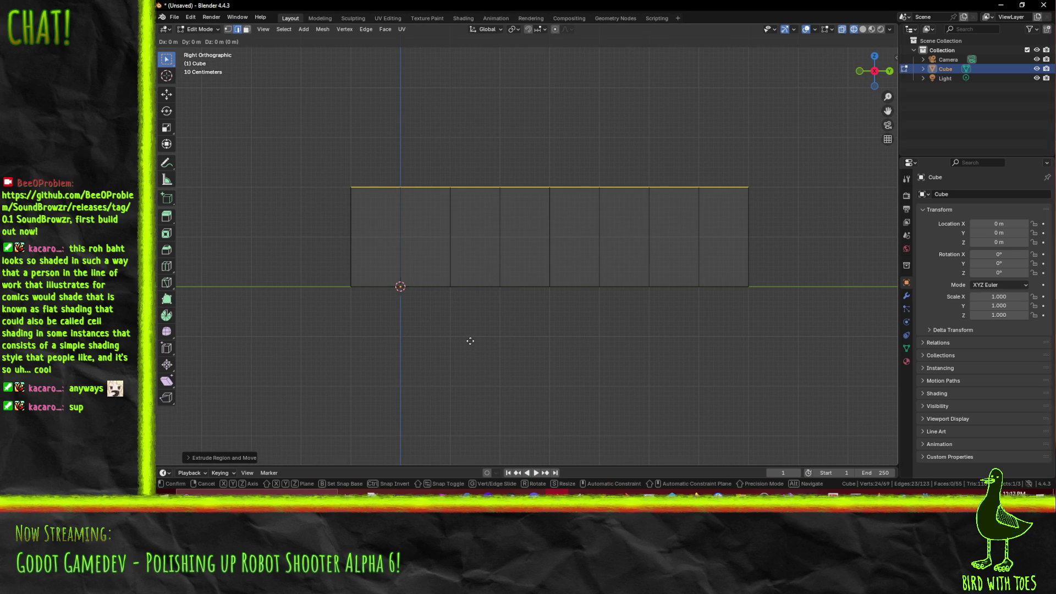
left_click(470, 313)
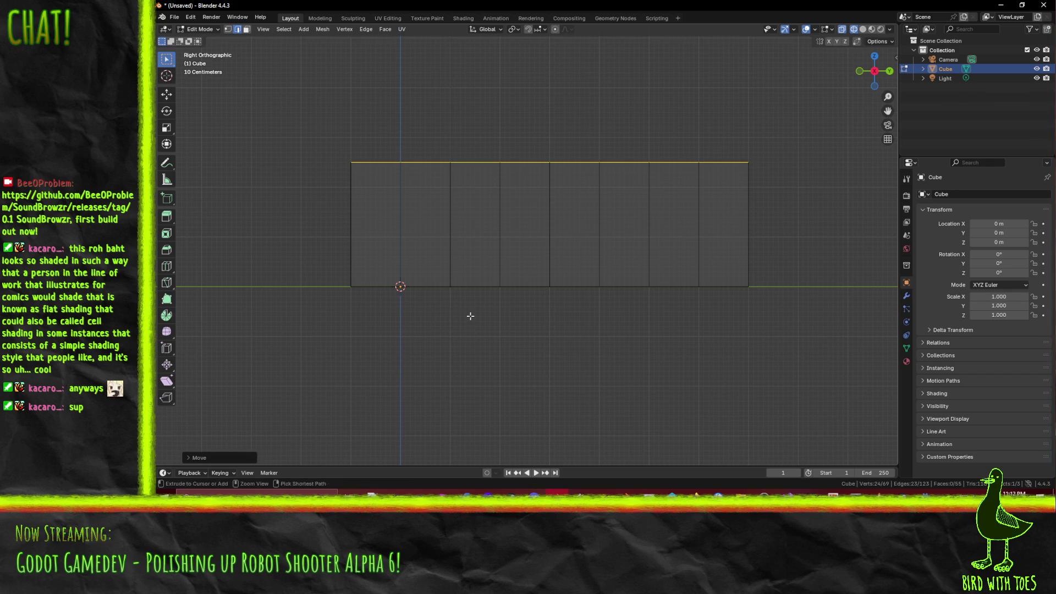
mouse_move(428, 189)
left_mouse_down()
mouse_move(531, 266)
mouse_move(494, 282)
left_mouse_up()
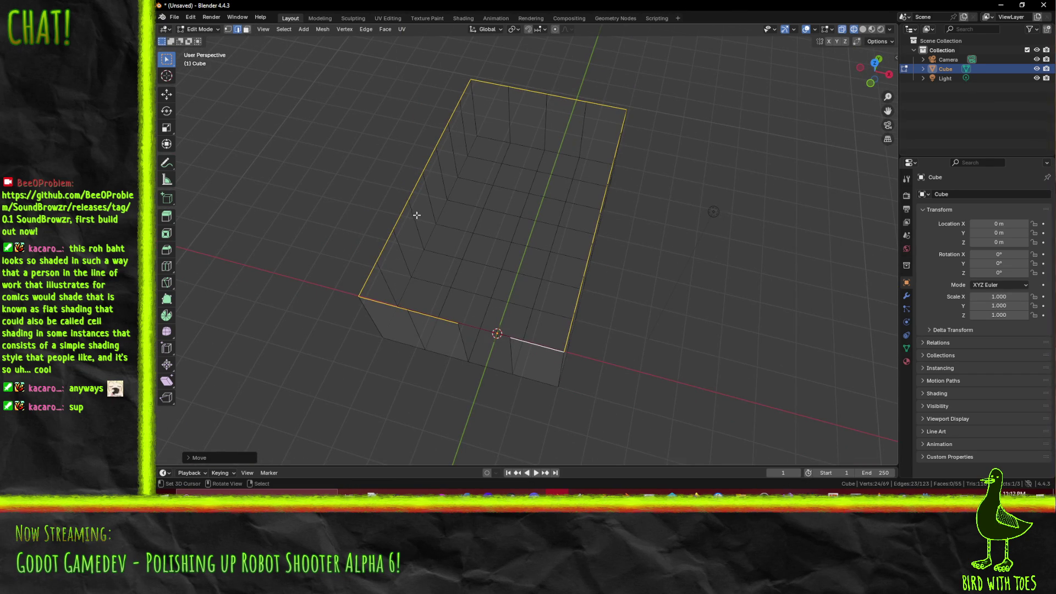
scroll(414, 216, "up", 1)
left_click(247, 29)
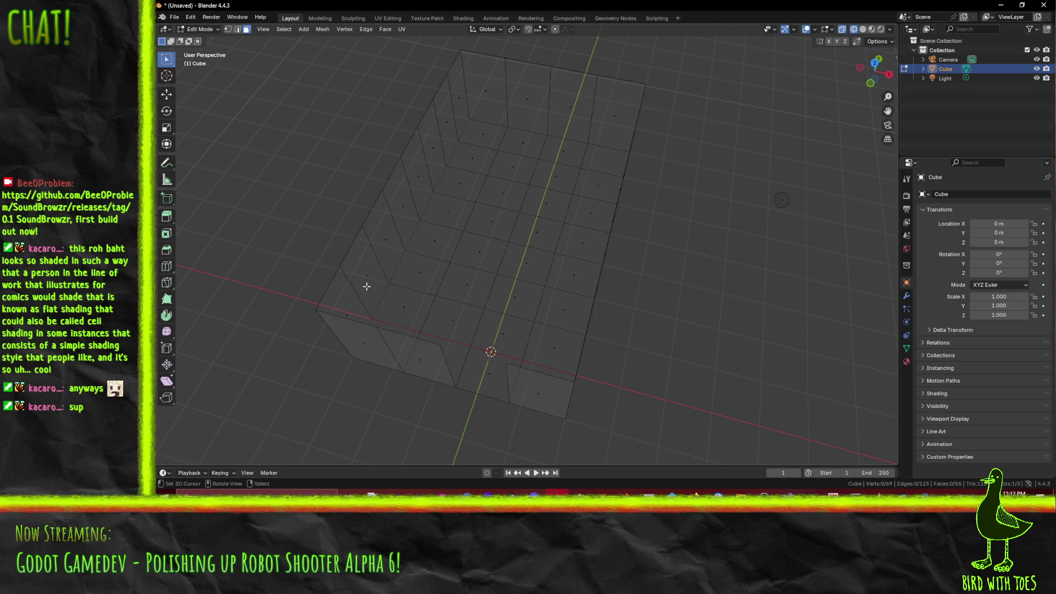
left_click(402, 322)
left_click(392, 330, "shift")
left_click(419, 270, "shift")
left_click(448, 212, "shift")
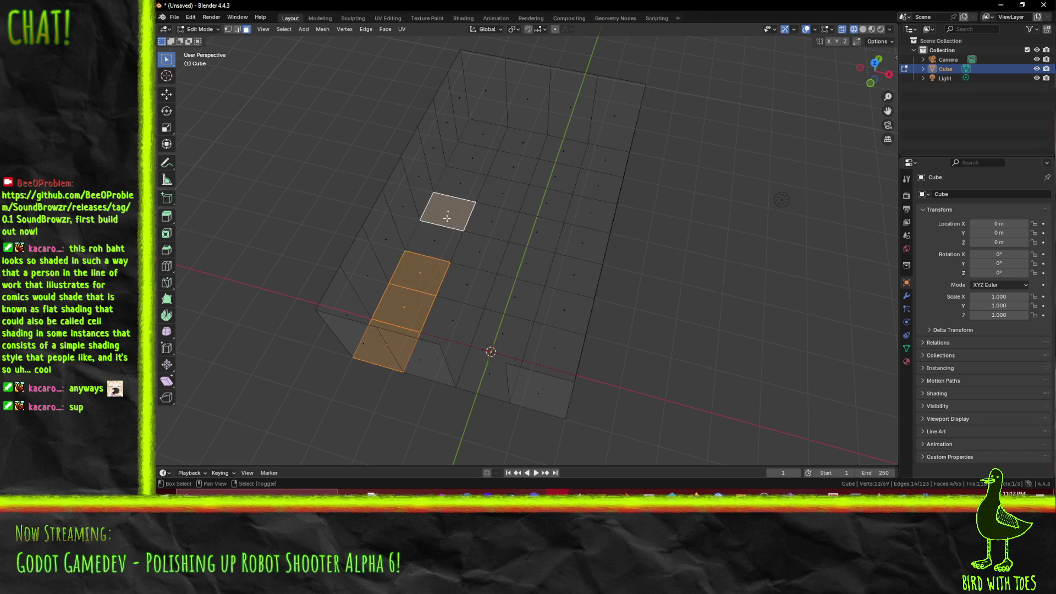
left_click(434, 241, "shift")
left_click(461, 185, "shift")
left_click(484, 149, "shift")
left_click(483, 133, "shift")
left_click(523, 143, "shift")
left_click(564, 151, "shift")
left_click(606, 159, "shift")
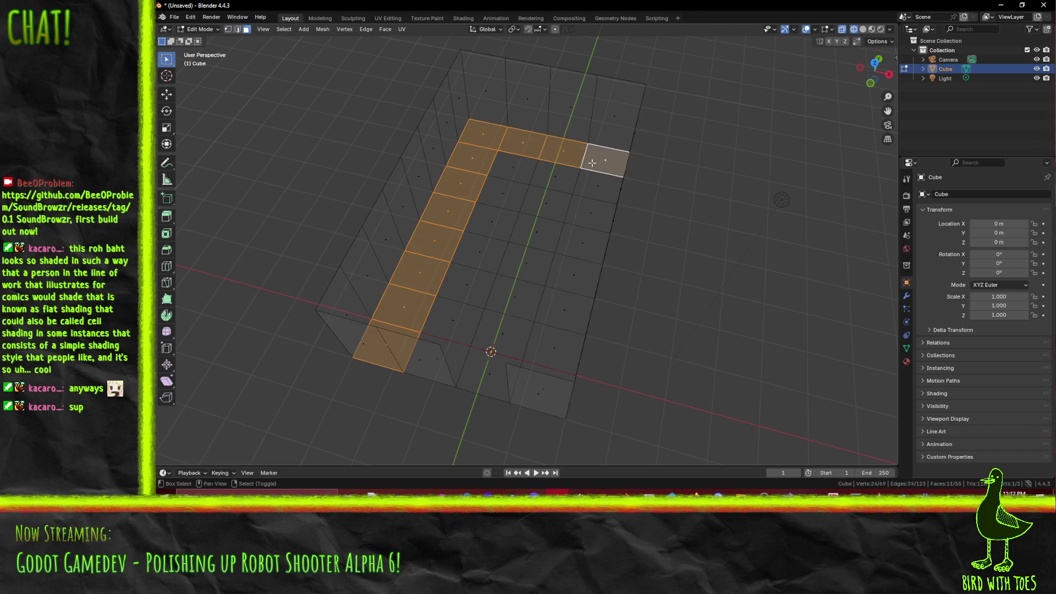
left_click(598, 185, "shift")
left_click(557, 177, "shift")
left_click(513, 168, "shift")
left_click(503, 194, "shift")
left_click(547, 203, "shift")
left_click(591, 213, "shift")
left_click(582, 243, "shift")
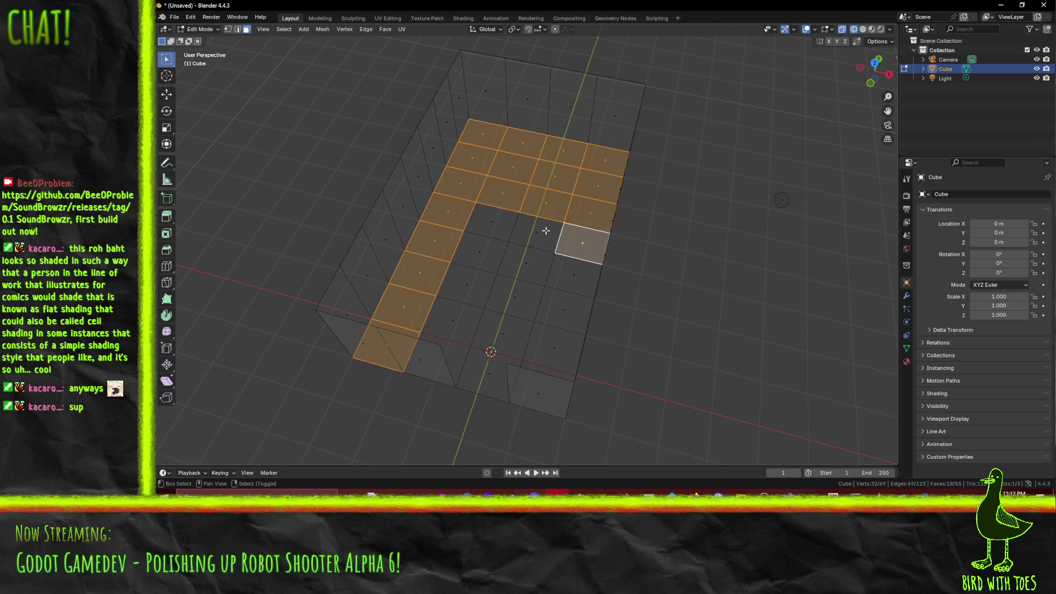
left_click(537, 231, "shift")
left_click(491, 222, "shift")
left_click(511, 259, "shift")
left_click(573, 275, "shift")
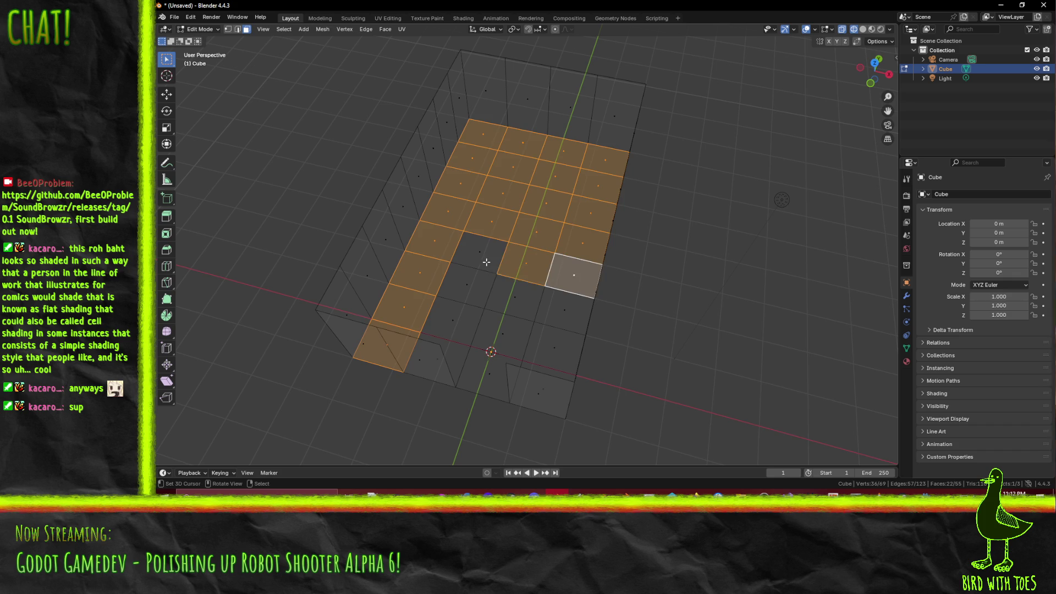
key("alt+a")
mouse_move(503, 275)
left_mouse_down()
mouse_move(537, 264)
mouse_move(514, 284)
mouse_move(621, 264)
mouse_move(538, 278)
mouse_move(530, 259)
mouse_move(522, 267)
left_mouse_up()
mouse_move(520, 330)
left_mouse_down()
mouse_move(533, 319)
mouse_move(431, 346)
mouse_move(462, 333)
mouse_move(474, 352)
left_mouse_up()
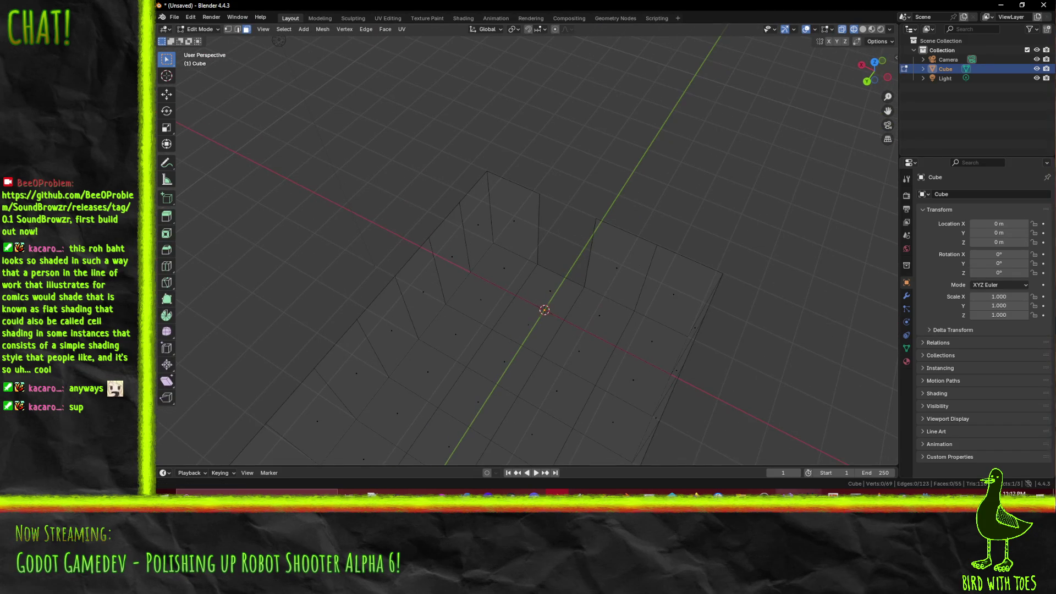
left_click(926, 493)
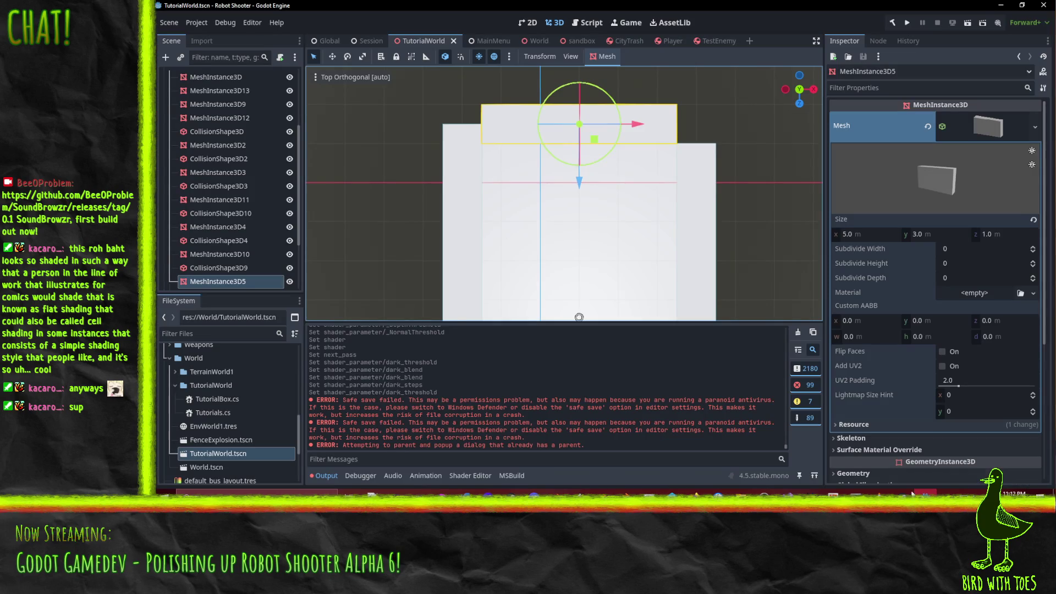
mouse_move(566, 266)
left_mouse_down()
mouse_move(813, 235)
mouse_move(526, 227)
mouse_move(308, 270)
mouse_move(610, 206)
mouse_move(582, 213)
left_mouse_up()
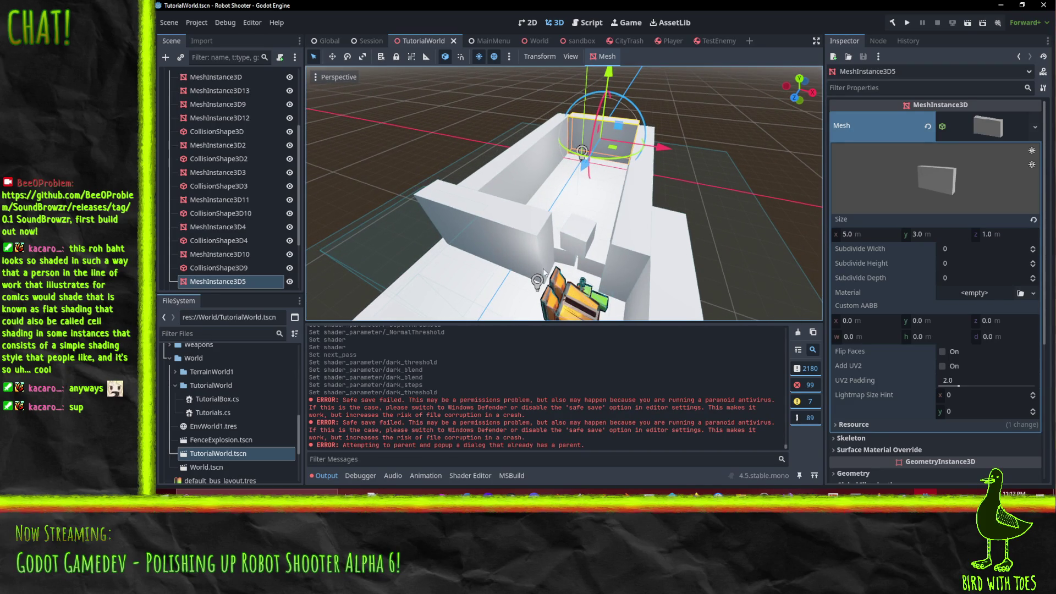
left_click(926, 493)
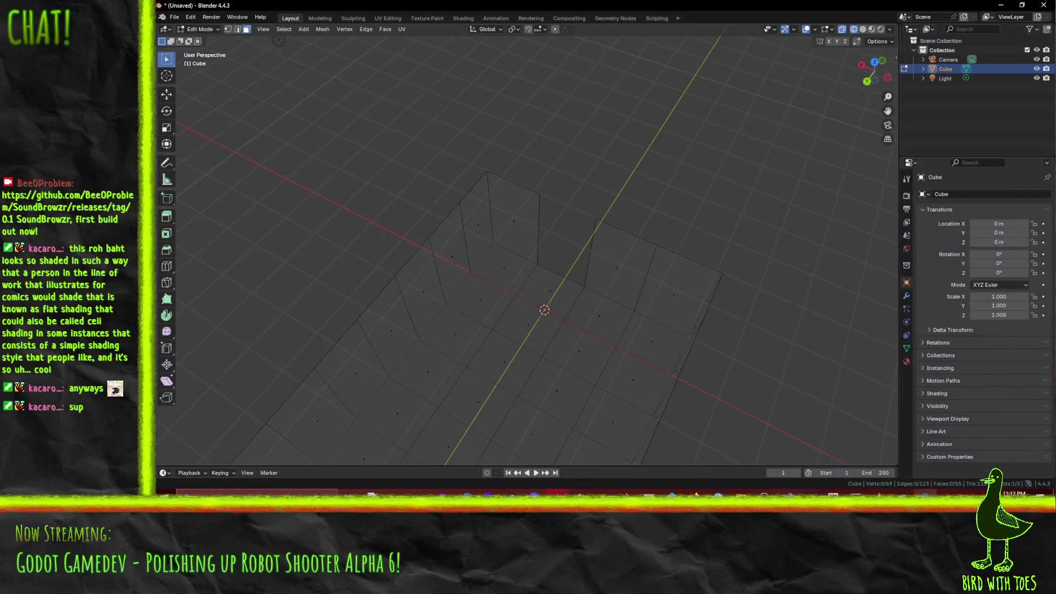
- Connect the two top back-wall vertices across the doorway gap with a new edge (J), then select it
mouse_move(528, 249)
left_mouse_down()
mouse_move(566, 203)
mouse_move(559, 255)
mouse_move(447, 318)
mouse_move(479, 286)
left_mouse_up()
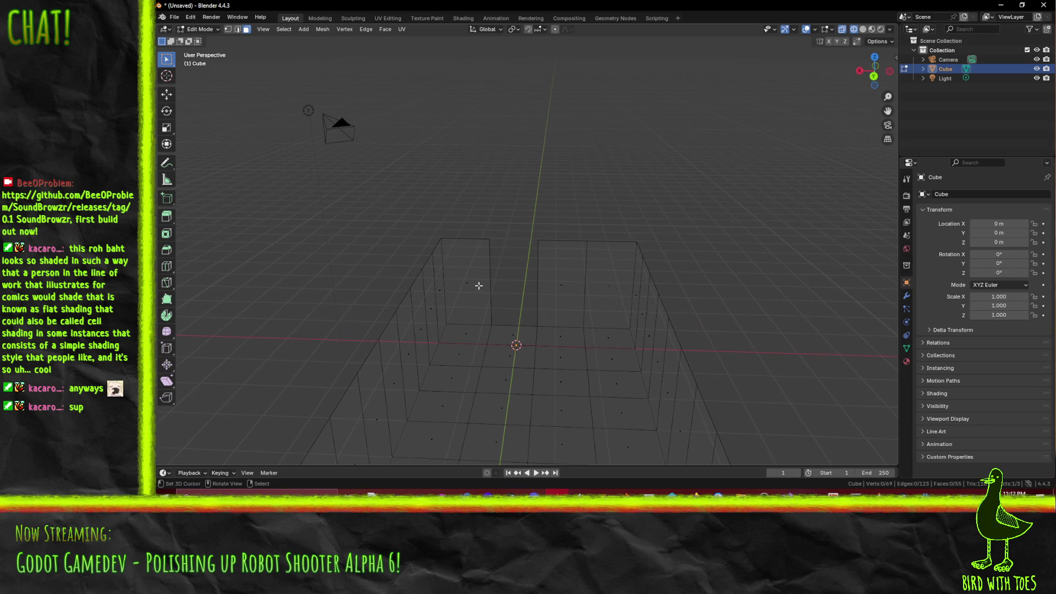
left_click(238, 29)
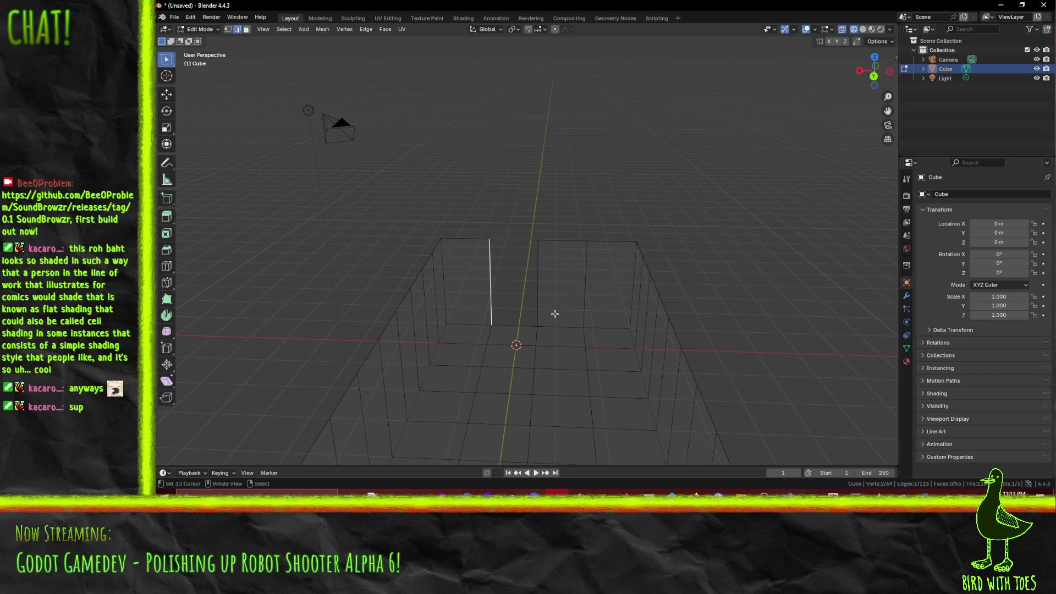
mouse_move(554, 313)
left_mouse_down()
mouse_move(543, 279)
mouse_move(495, 287)
mouse_move(524, 306)
left_mouse_up()
mouse_move(507, 231)
left_mouse_down()
mouse_move(528, 250)
mouse_move(559, 236)
mouse_move(448, 237)
left_mouse_up()
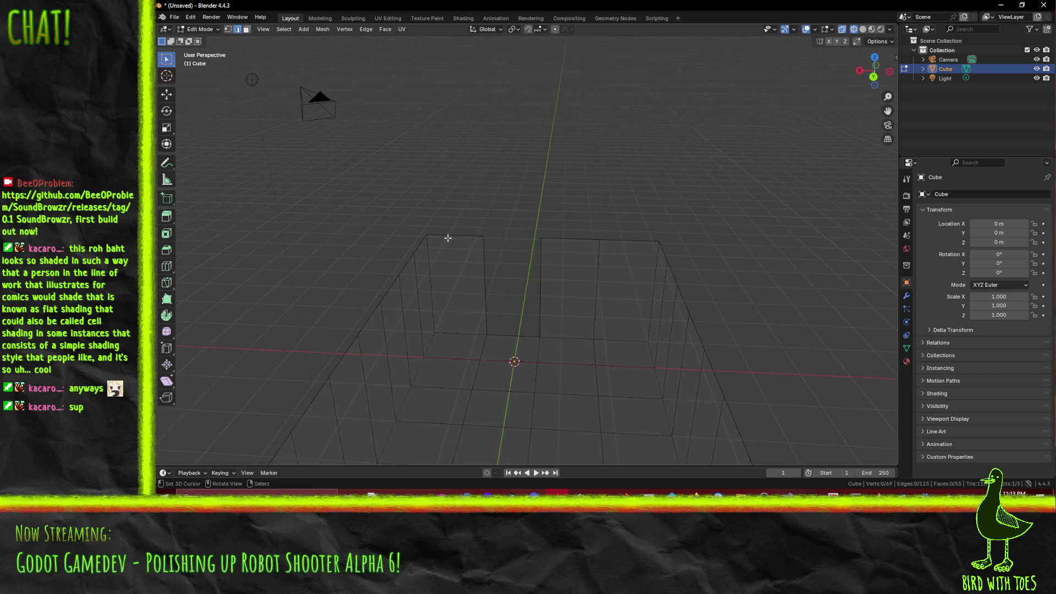
left_click(228, 29)
left_click(484, 237)
left_click(541, 238, "shift")
left_click(633, 259)
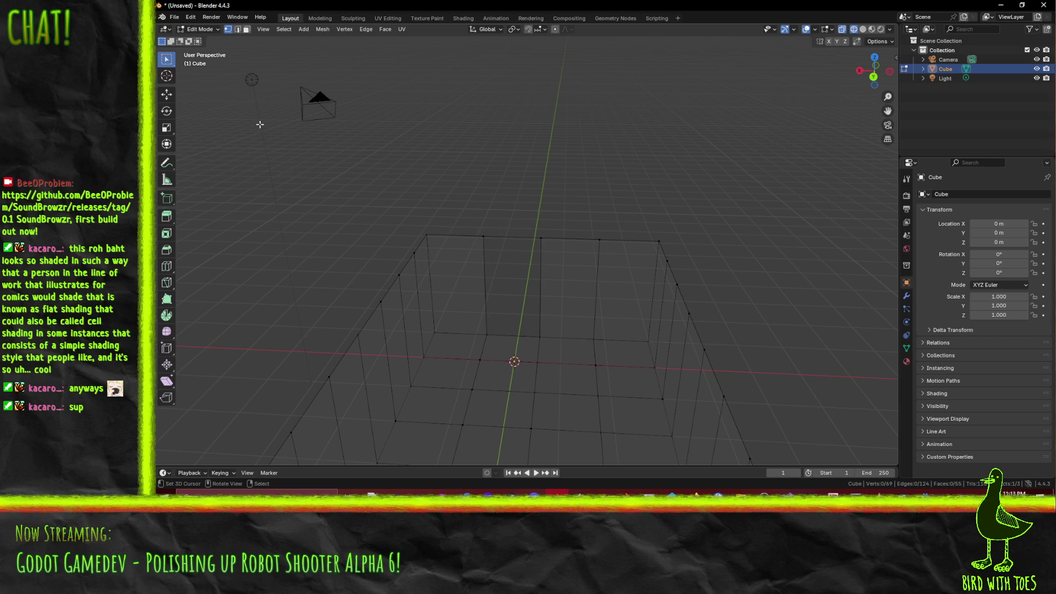
left_click(237, 29)
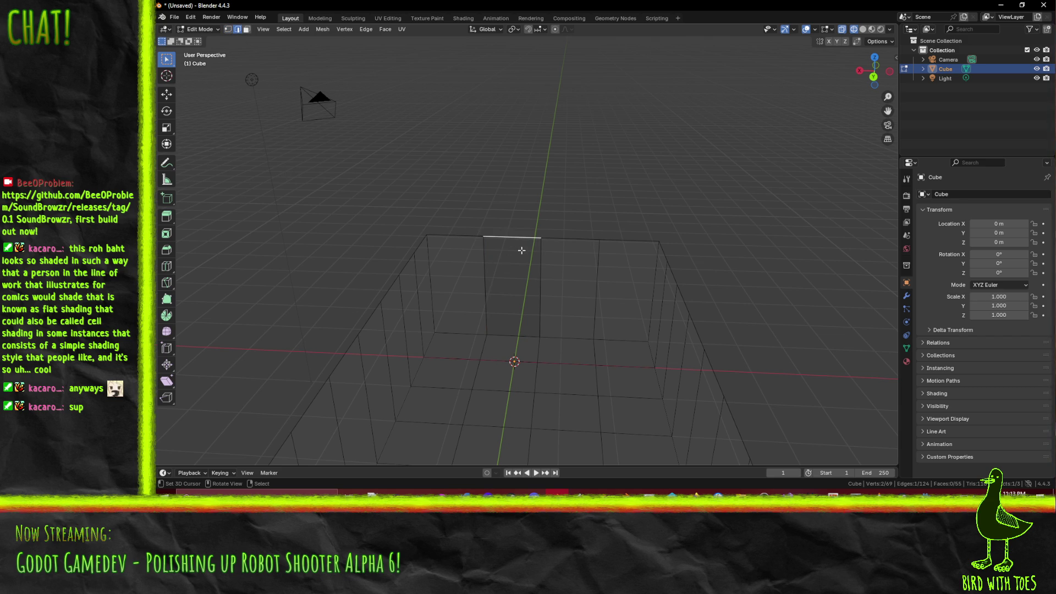
- Lower the doorway's top edge 0.2 m along Z in front view and fill the face above it
key("KP_1")
scroll(522, 250, "up", 1)
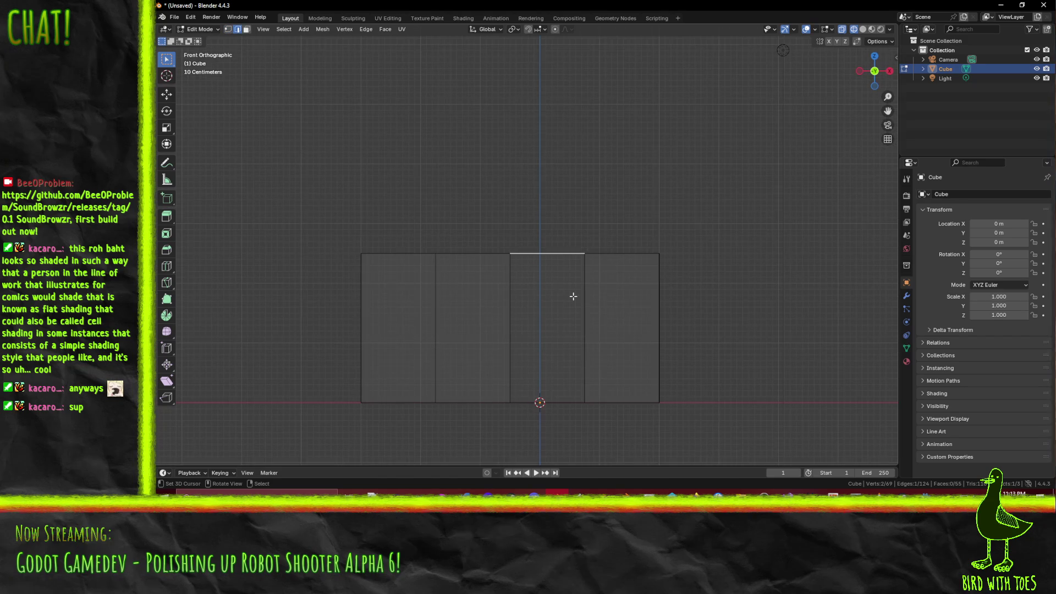
key("g")
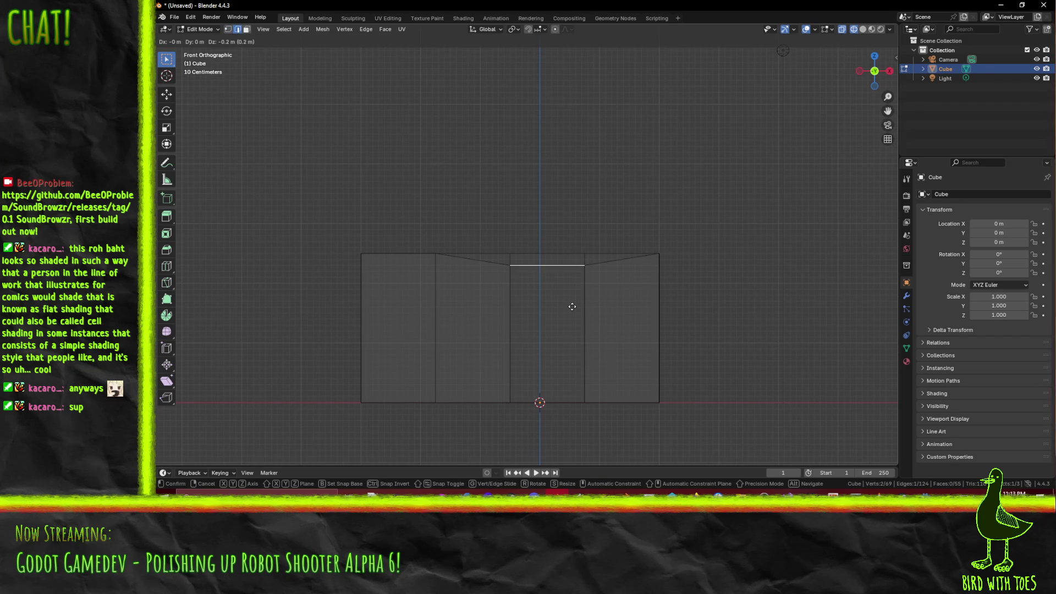
left_click(572, 307)
mouse_move(483, 267)
left_mouse_down()
mouse_move(636, 281)
mouse_move(566, 250)
mouse_move(560, 235)
mouse_move(566, 255)
mouse_move(544, 262)
mouse_move(547, 288)
left_mouse_up()
key("f")
- Select the doorway quad's four edges and switch to top view
key("alt+a")
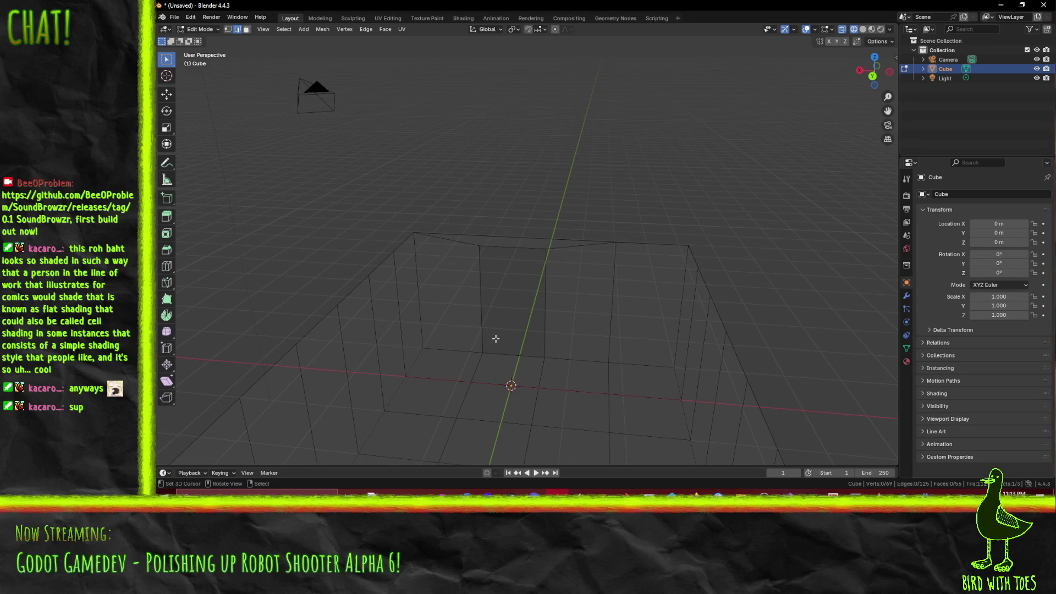
left_click(481, 322)
left_click(513, 248, "shift")
left_click(545, 308, "shift")
left_click(513, 355, "shift")
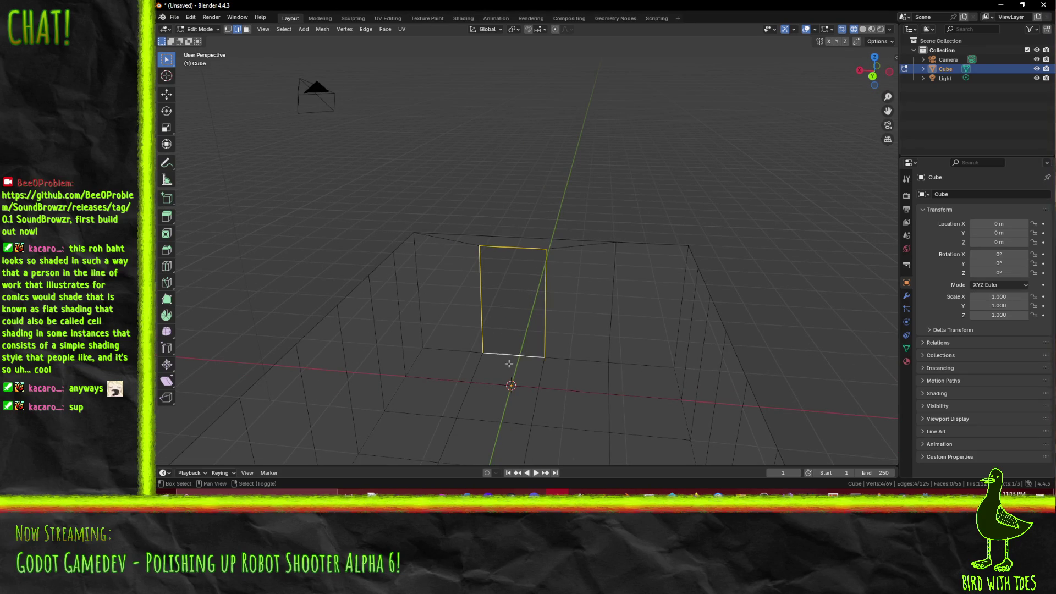
key("KP_1")
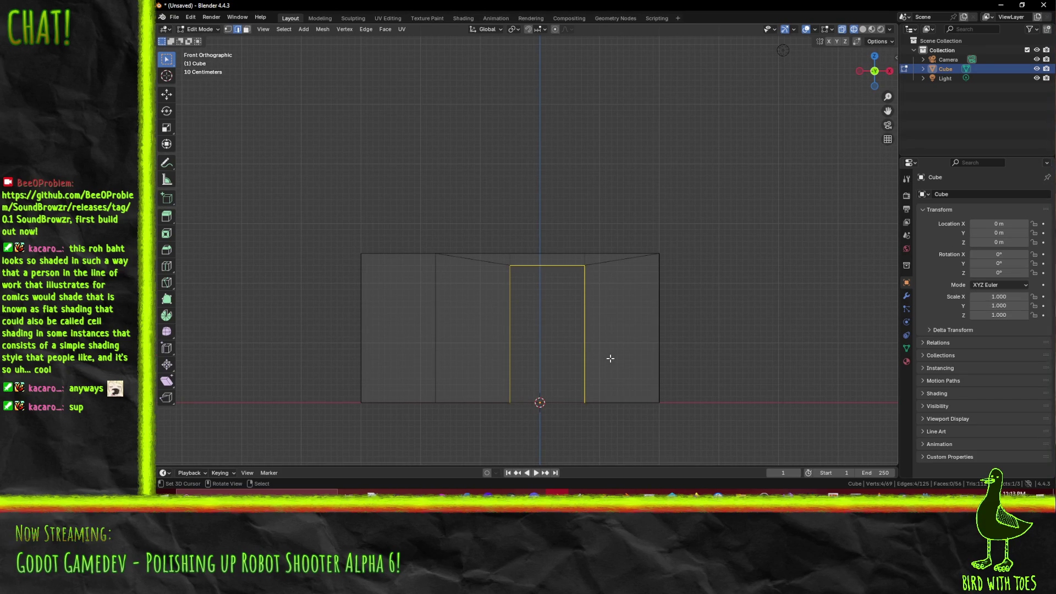
key("KP_7")
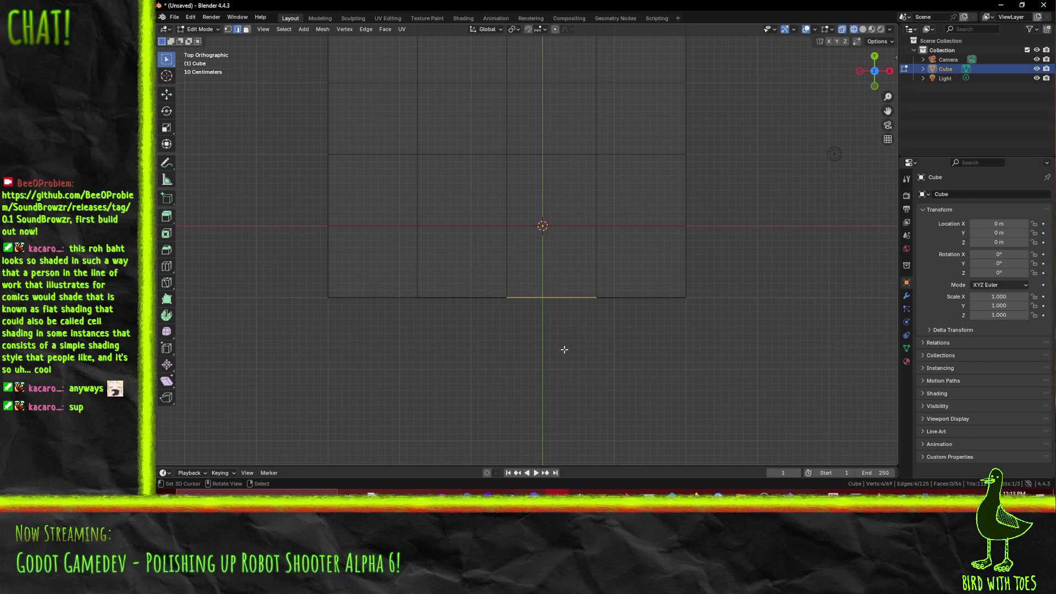
- Extrude the doorway outline outward in repeated steps into a short passage
key("e")
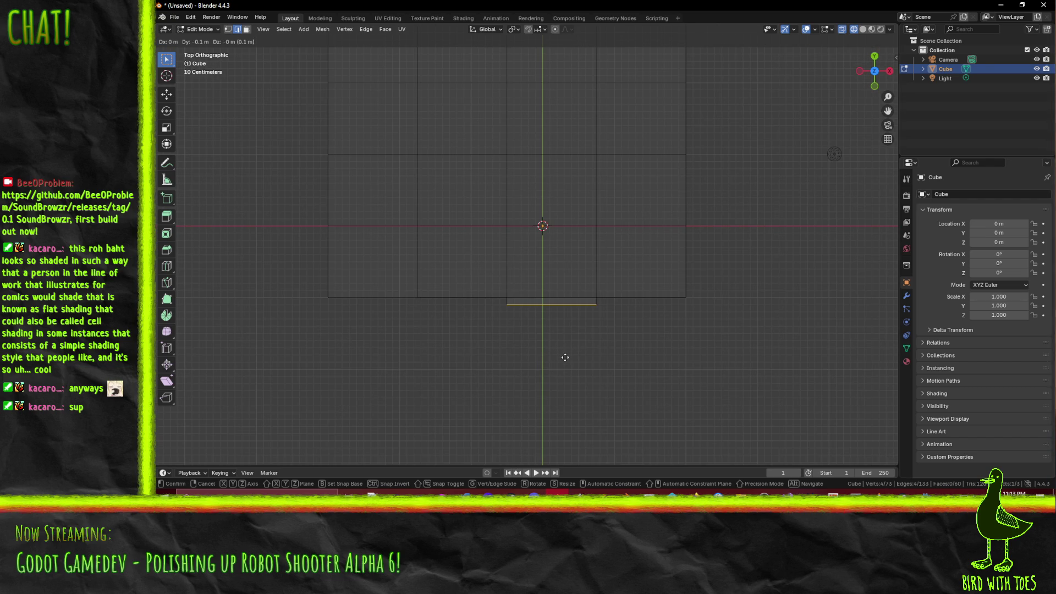
left_click(572, 377)
scroll(573, 377, "up", 4)
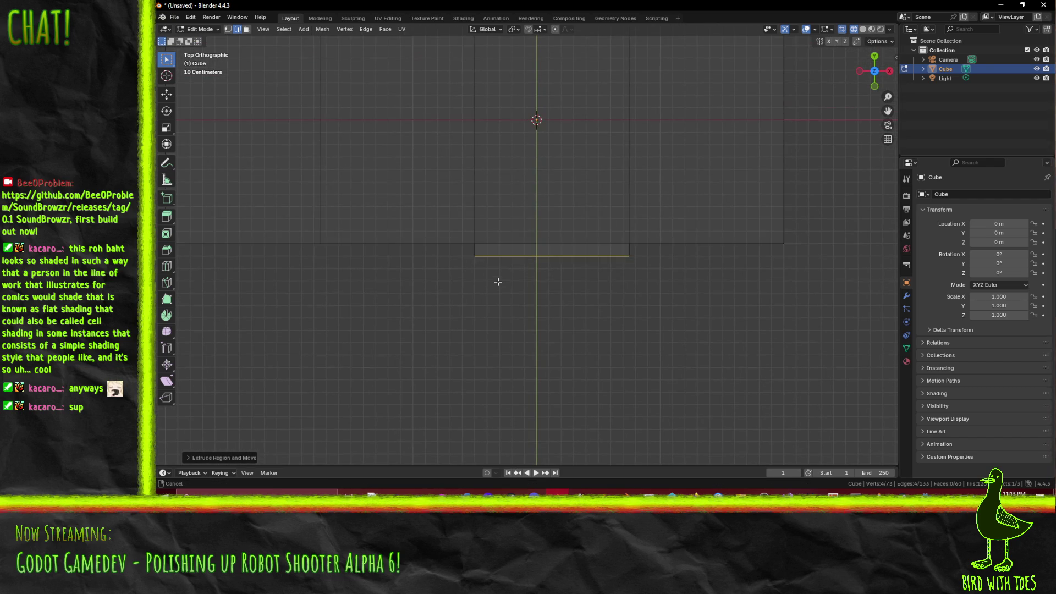
scroll(554, 320, "down", 3)
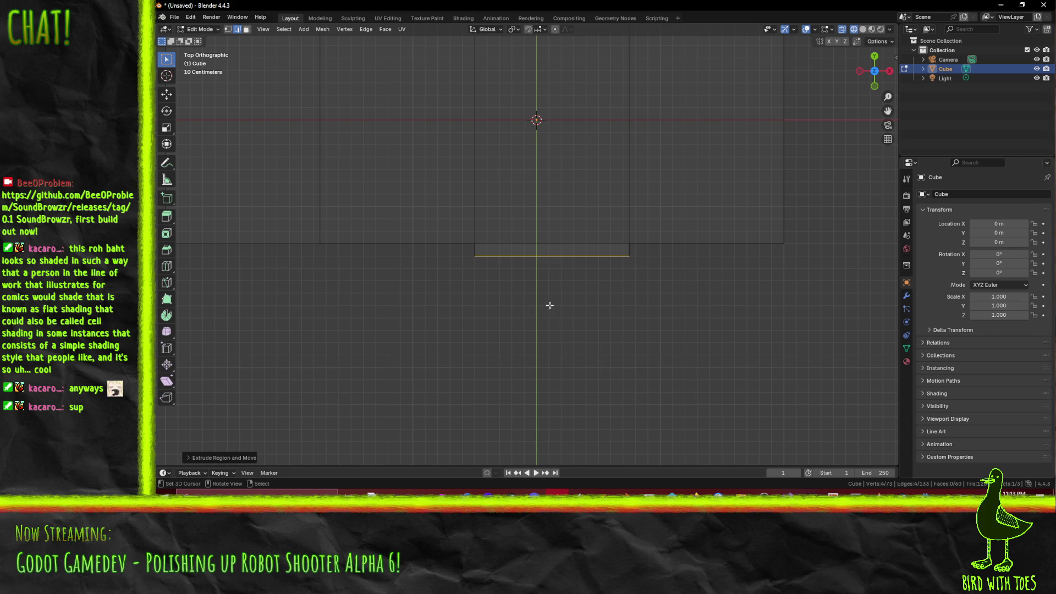
scroll(556, 303, "up", 2)
key("KP_7")
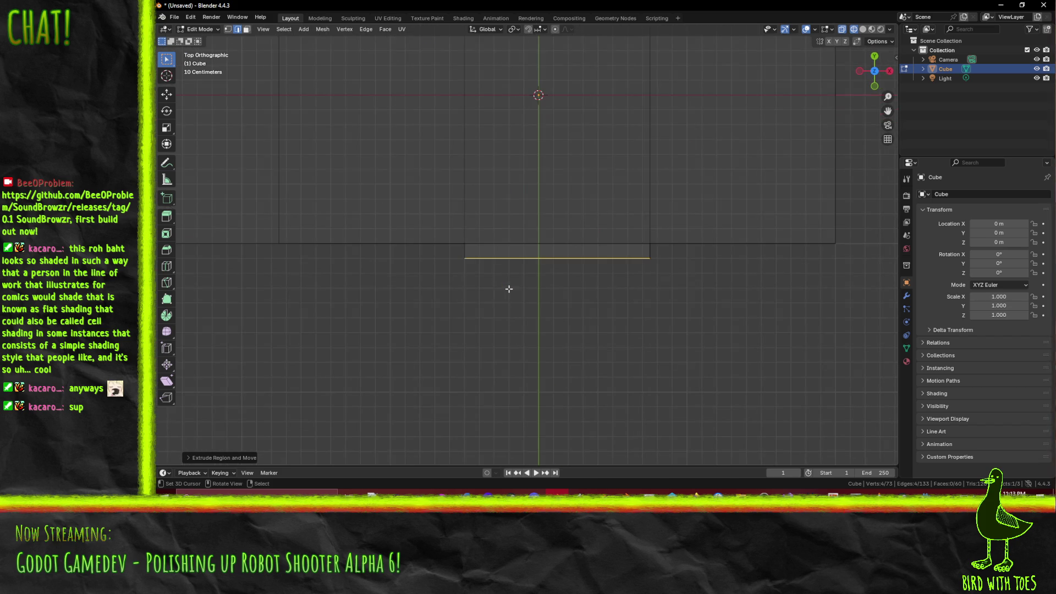
key("e")
left_click(513, 314)
scroll(578, 315, "down", 2)
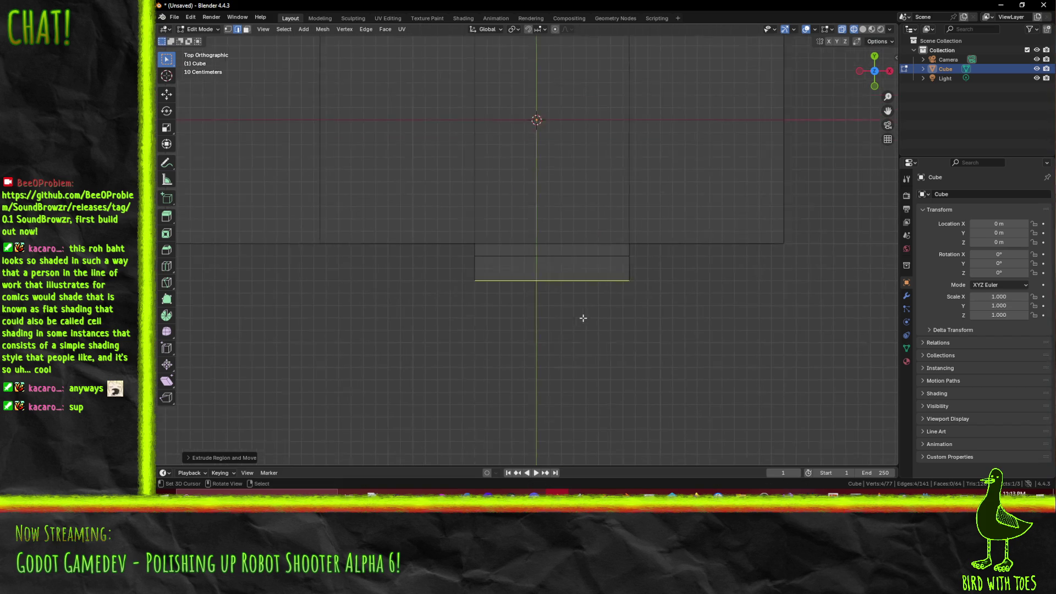
key("e")
left_click(561, 342)
left_click(550, 365)
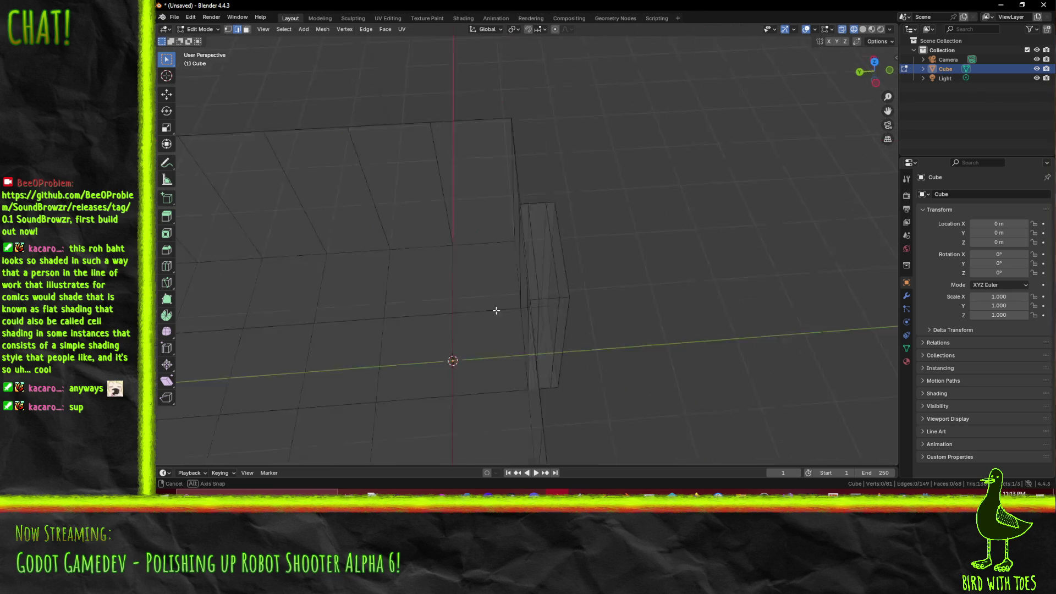
- Select the two vertical door-frame edges from inside and switch to top view
mouse_move(598, 254)
left_mouse_down()
mouse_move(415, 308)
mouse_move(387, 303)
mouse_move(244, 72)
left_mouse_up()
left_click(489, 285)
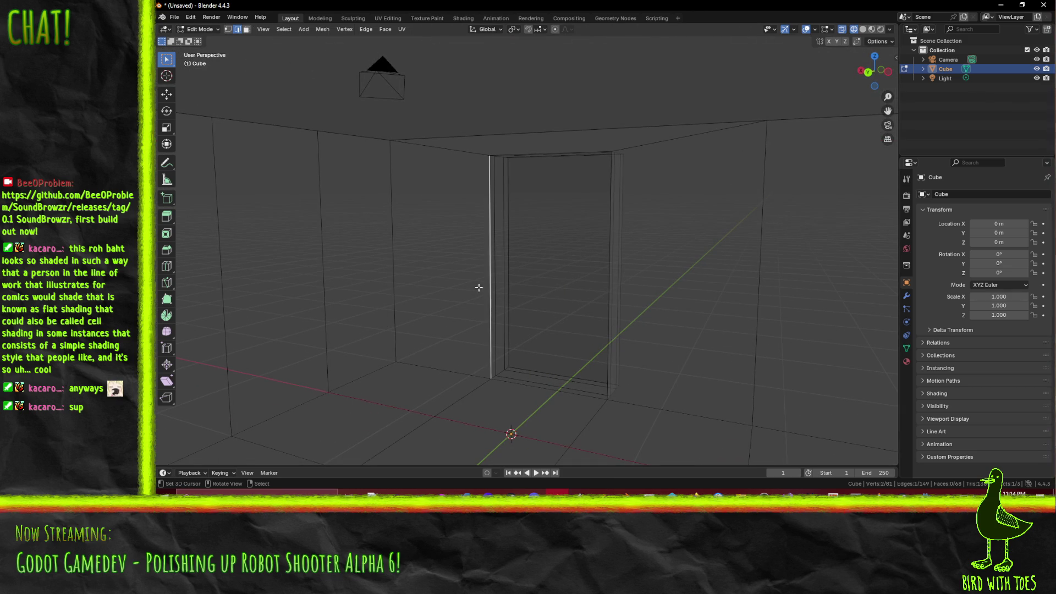
left_click(509, 280, "shift")
key("KP_7")
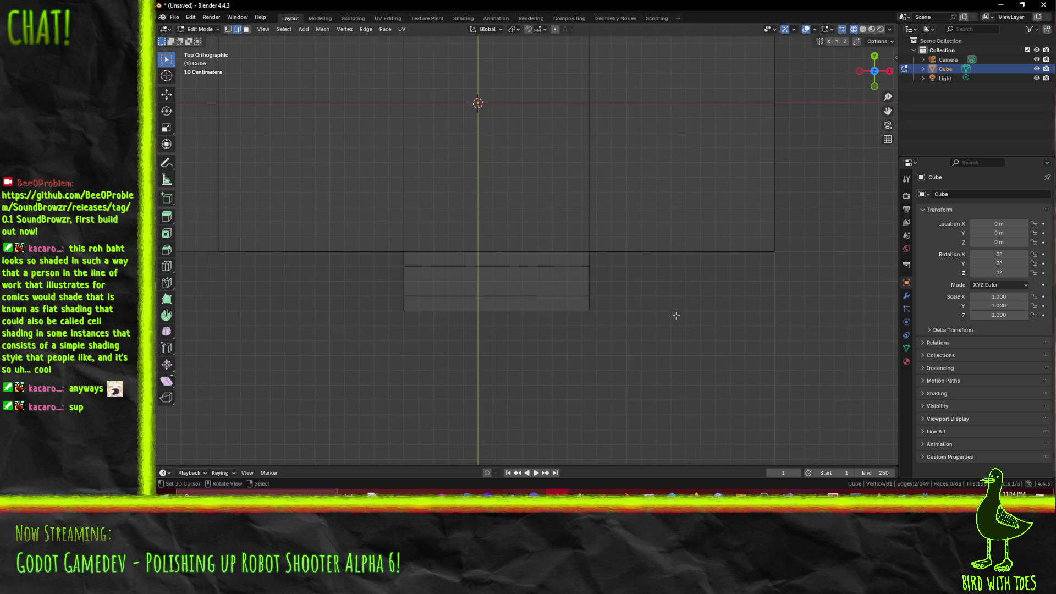
- Shift the selected frame edges sideways to taper the doorway frame
key("g")
left_click(554, 309)
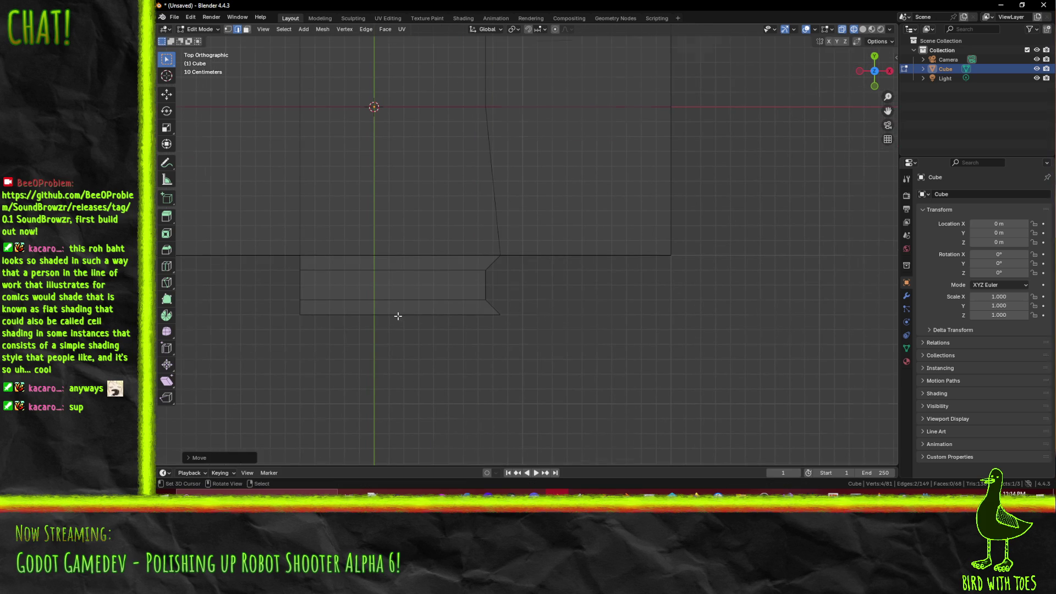
mouse_move(396, 314)
left_mouse_down()
mouse_move(522, 236)
mouse_move(716, 238)
left_mouse_up()
left_click(740, 234, "shift")
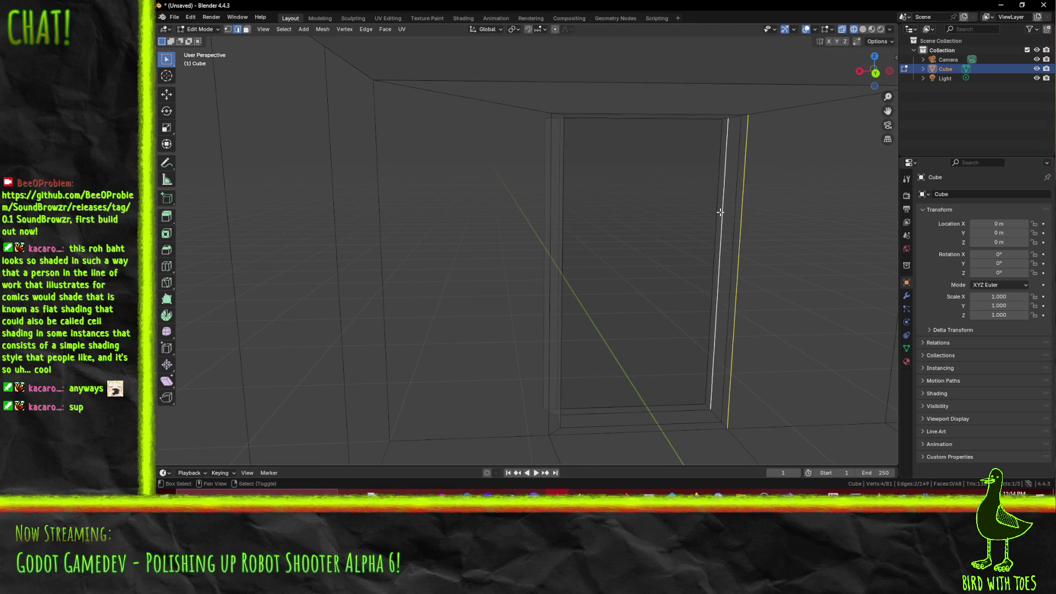
left_click(720, 212, "shift")
left_click(721, 211, "shift")
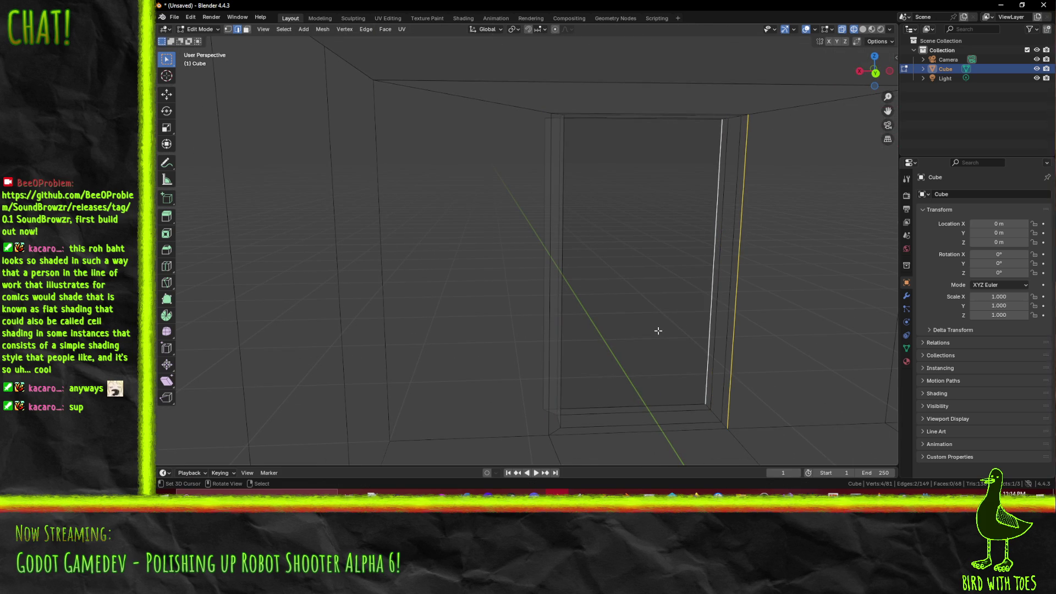
key("KP_7")
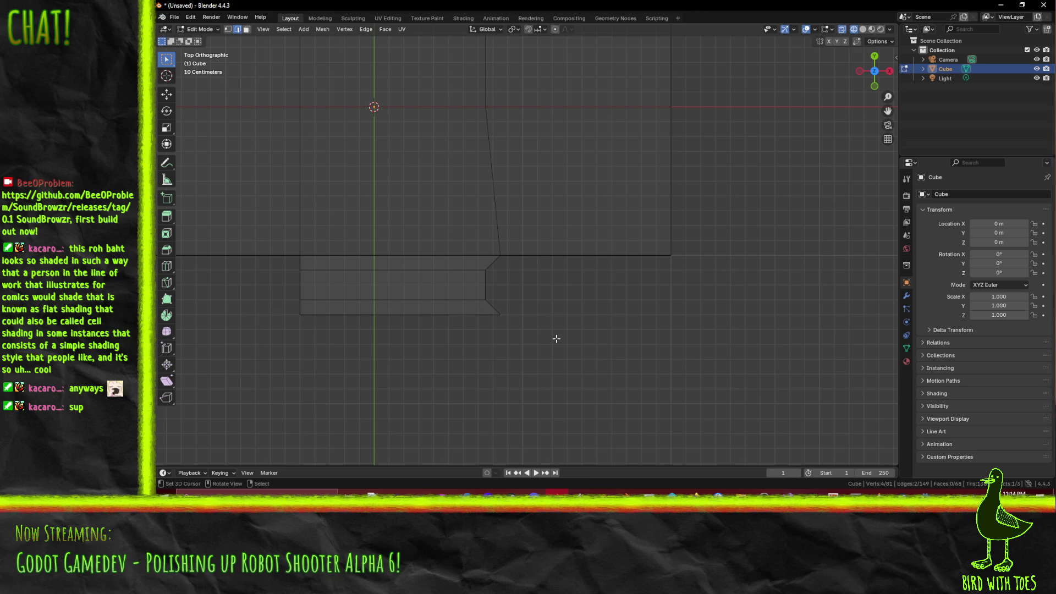
key("g")
left_click(554, 330)
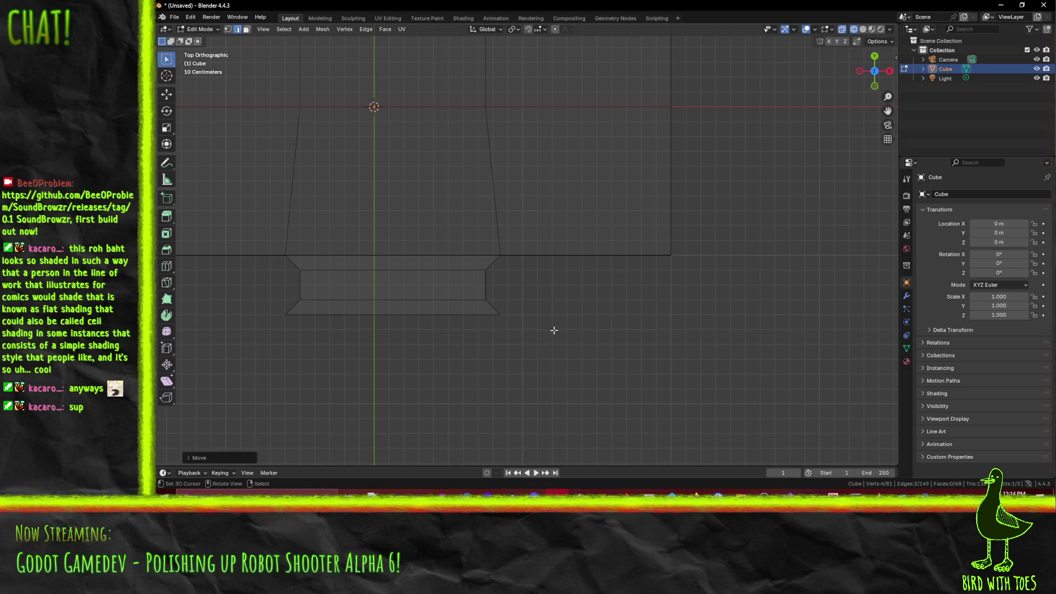
- Raise the doorway frame's top edge 0.1 m in front view
mouse_move(554, 330)
left_mouse_down()
mouse_move(332, 318)
mouse_move(519, 246)
mouse_move(642, 264)
mouse_move(685, 257)
mouse_move(606, 147)
left_mouse_up()
left_click(606, 147, "shift")
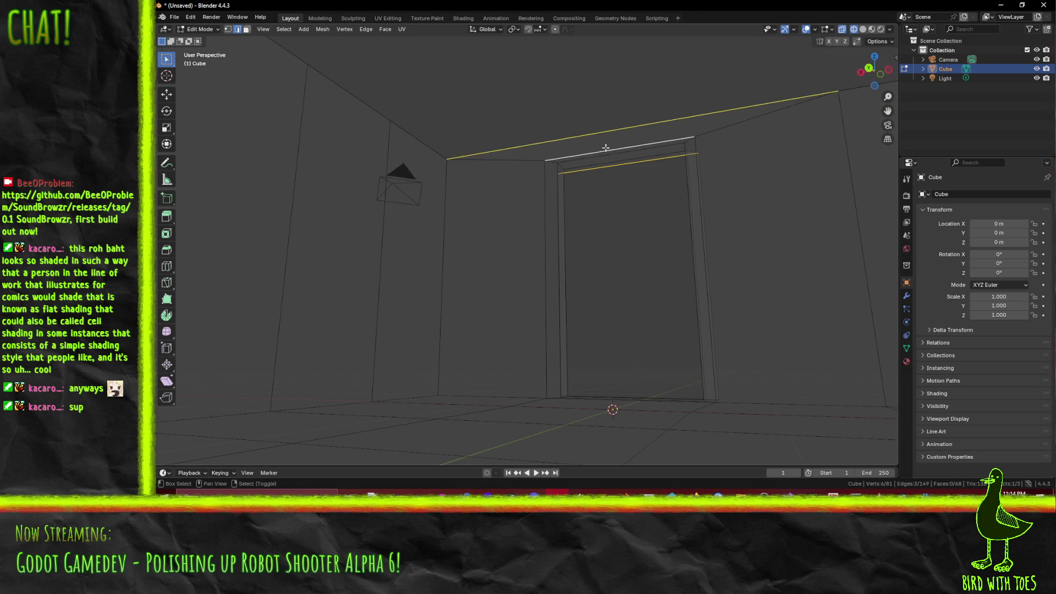
left_click(633, 147, "shift")
key("KP_3")
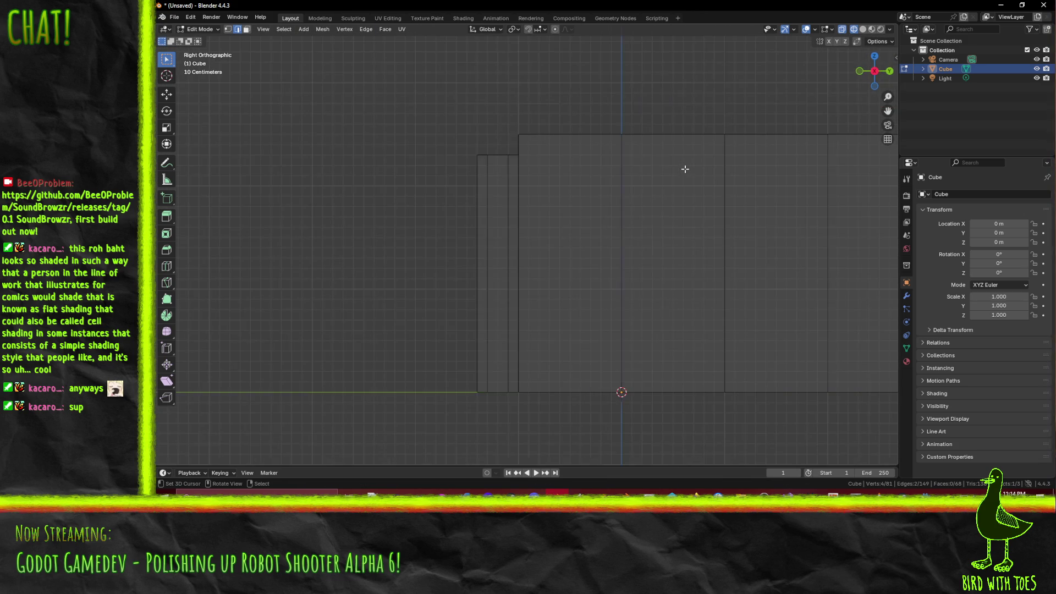
key("KP_1")
key("g")
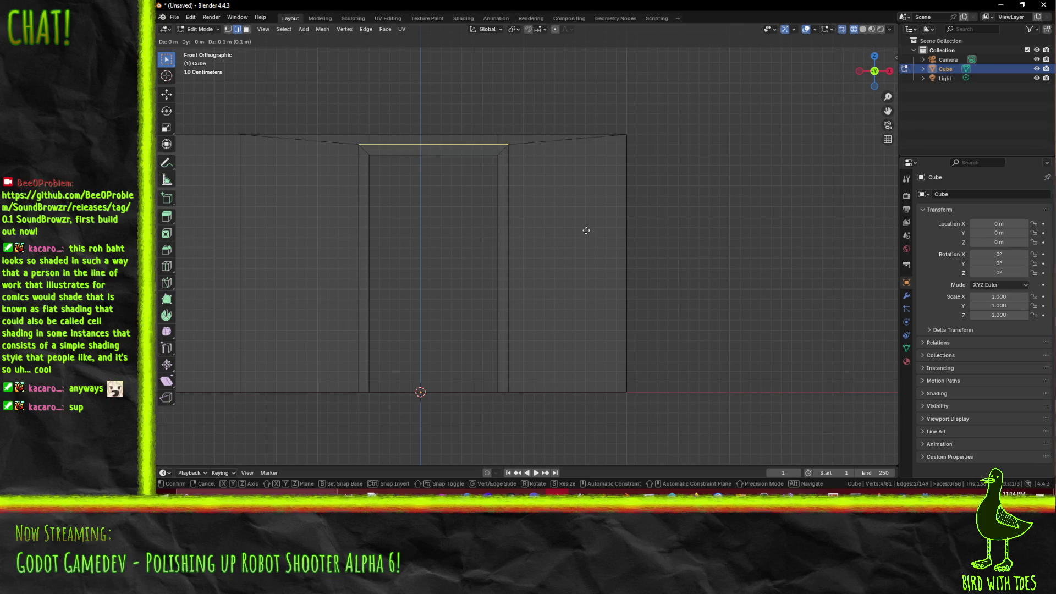
left_click(584, 229)
- Clear the selection and switch the viewport to Solid shading via the Z pie
mouse_move(585, 228)
left_mouse_down()
mouse_move(401, 241)
mouse_move(632, 310)
left_mouse_up()
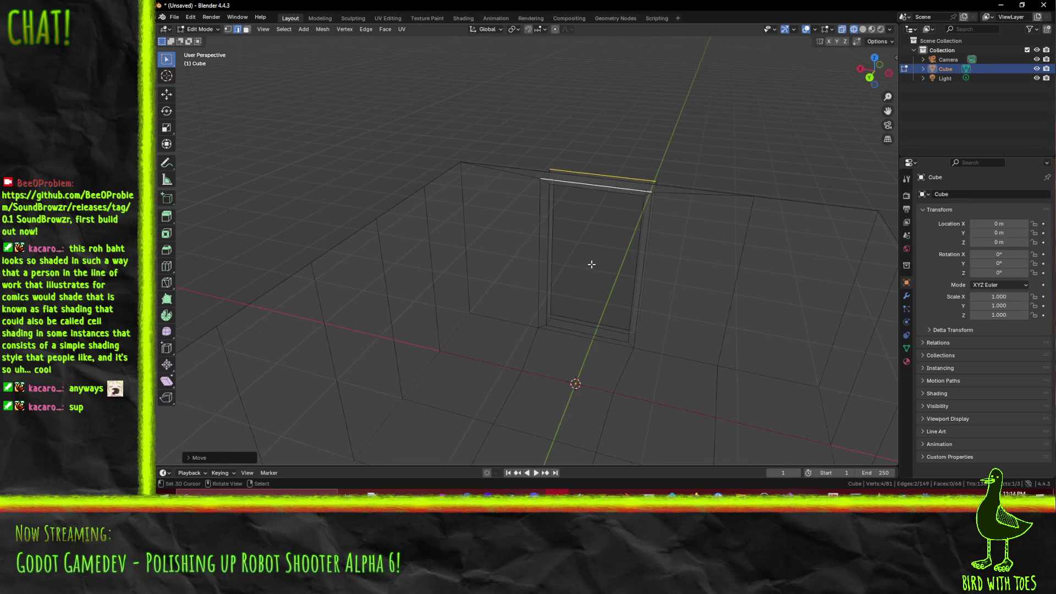
left_click(632, 310)
key("z")
left_click(702, 317)
mouse_move(701, 317)
left_mouse_down()
mouse_move(433, 114)
mouse_move(642, 339)
left_mouse_up()
scroll(642, 339, "down", 1)
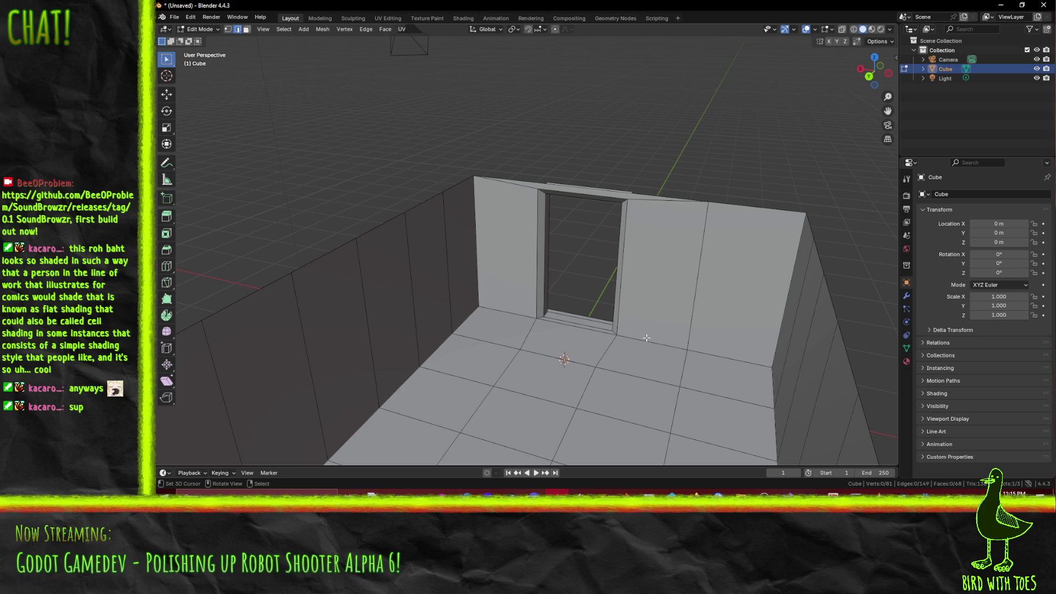
- Select the floor edge line by the doorway and shift it along X to align with the door side
mouse_move(647, 337)
left_mouse_down()
mouse_move(678, 306)
mouse_move(644, 349)
mouse_move(584, 351)
mouse_move(605, 313)
mouse_move(592, 268)
mouse_move(477, 287)
left_mouse_up()
right_click(548, 241)
right_click(542, 269, "shift")
left_click(451, 274, "shift")
left_click(407, 283, "shift")
left_click(363, 291, "shift")
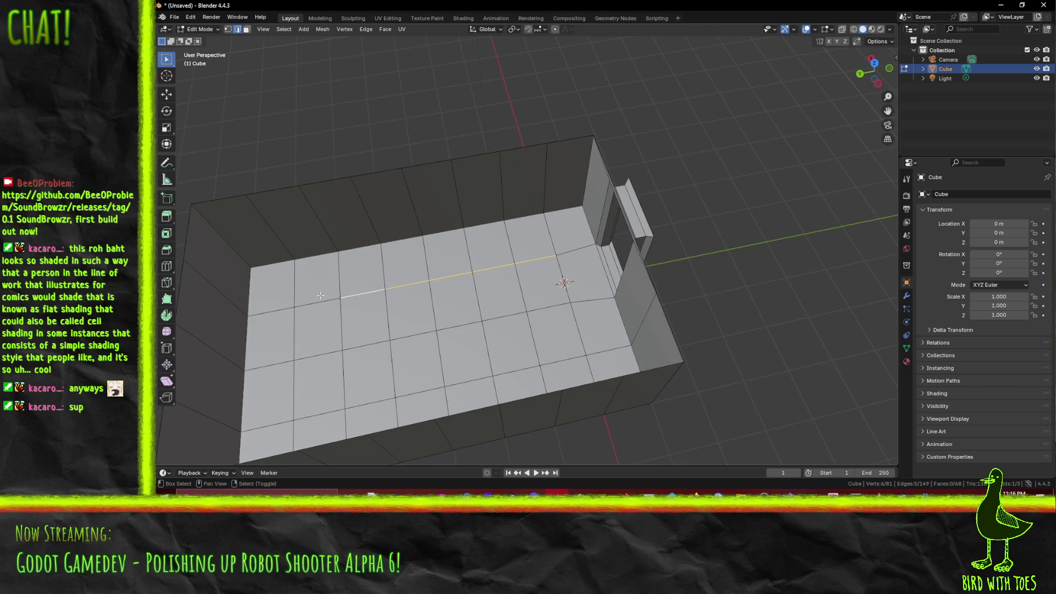
left_click(317, 301, "shift")
left_click(243, 310, "shift")
left_click(252, 310, "shift")
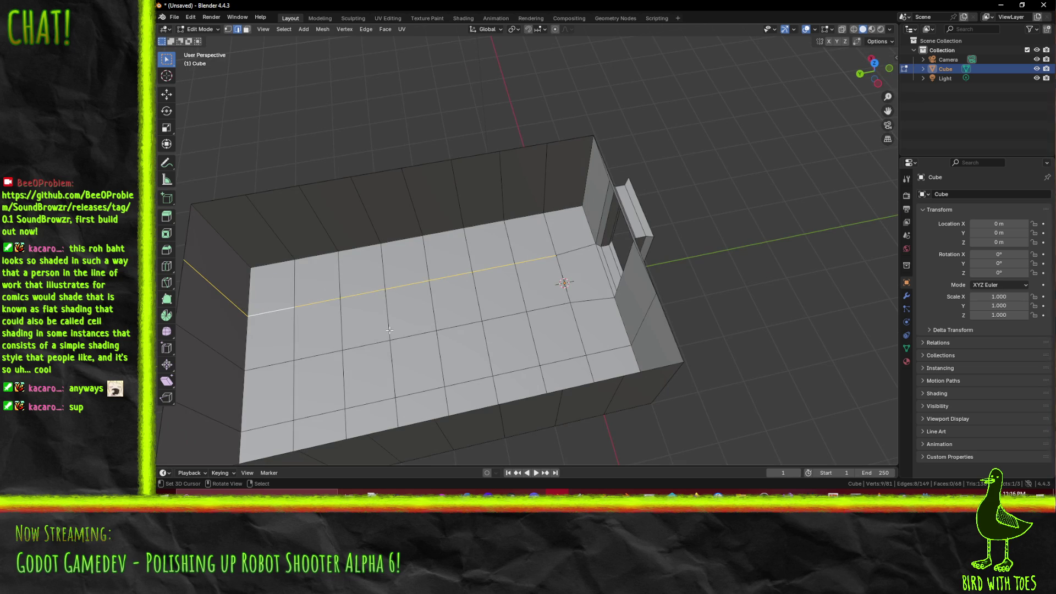
key("KP_7")
scroll(389, 330, "up", 4)
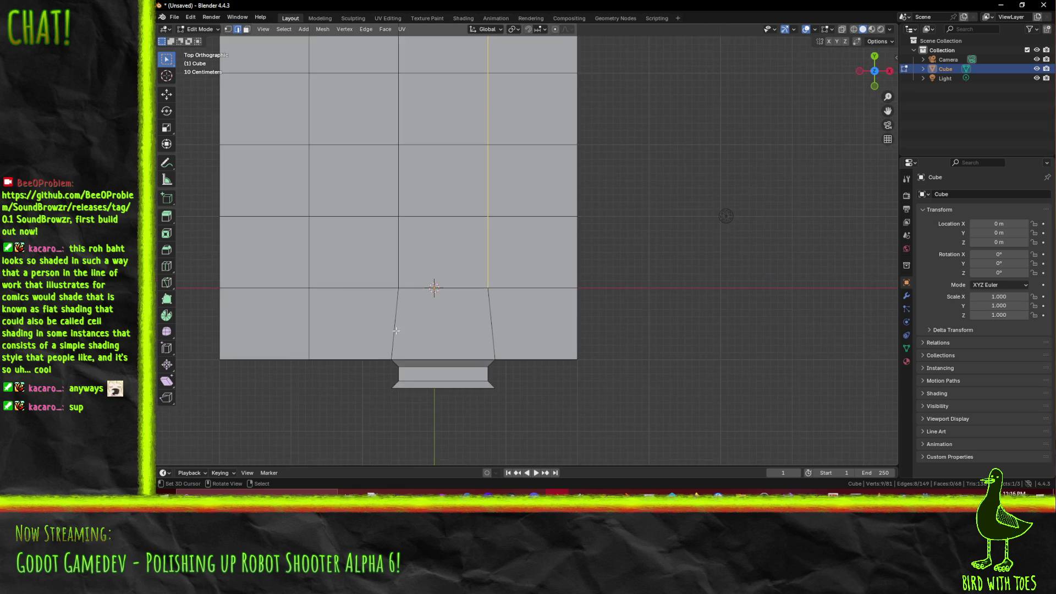
key("g")
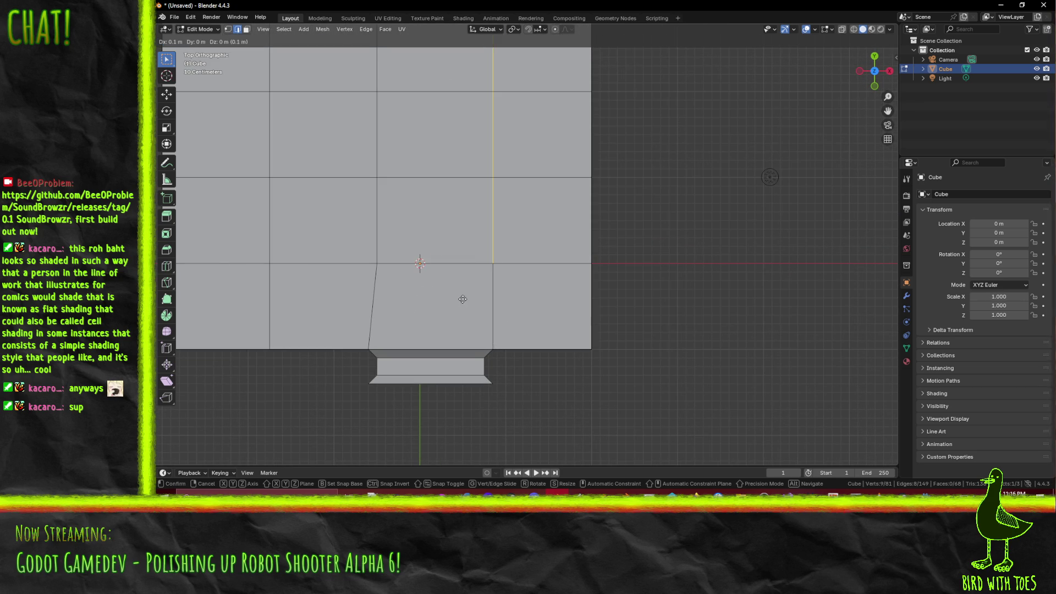
left_click(461, 300)
- Select the slanted floor edges from the doorway up the back wall
left_click(378, 220)
left_click_drag(394, 134, 384, 220)
left_click(384, 220, "ctrl")
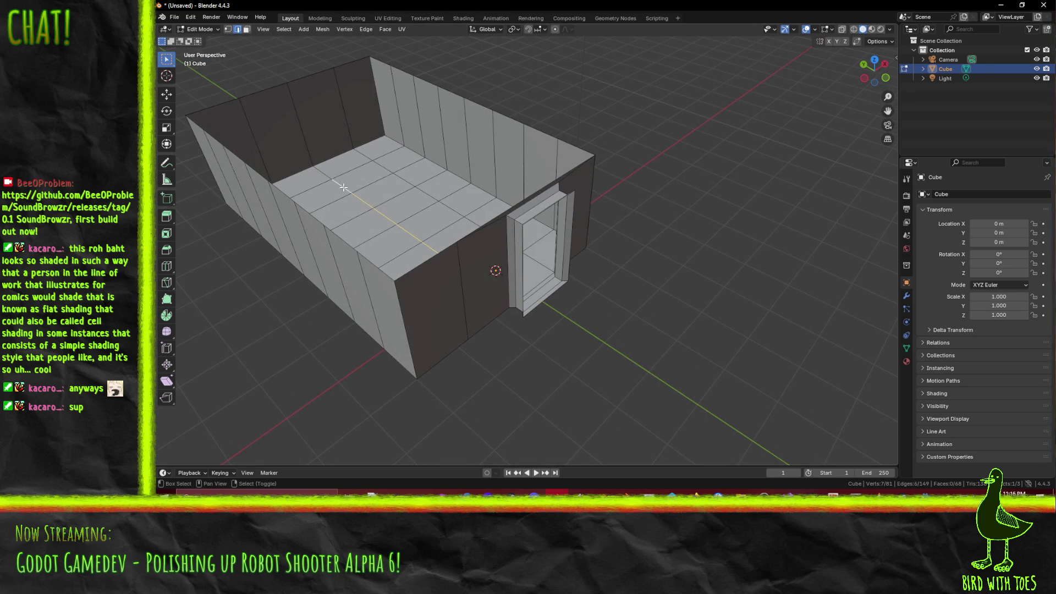
left_click(294, 97, "ctrl")
key("KP_7")
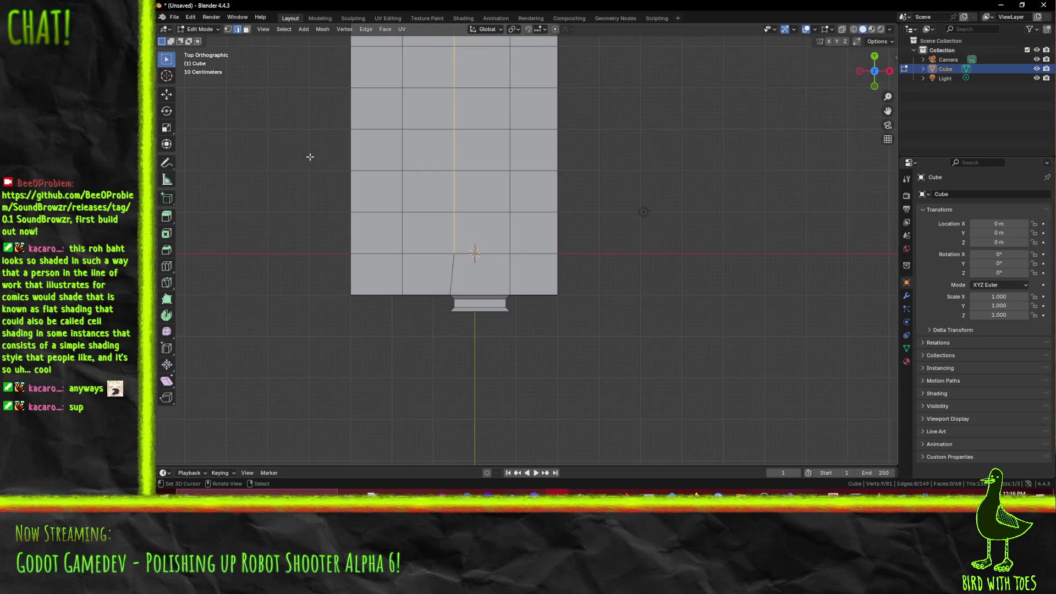
scroll(389, 245, "up", 3)
- Clear the selection, check the room from several angles, and switch to the Godot project
key("alt+a")
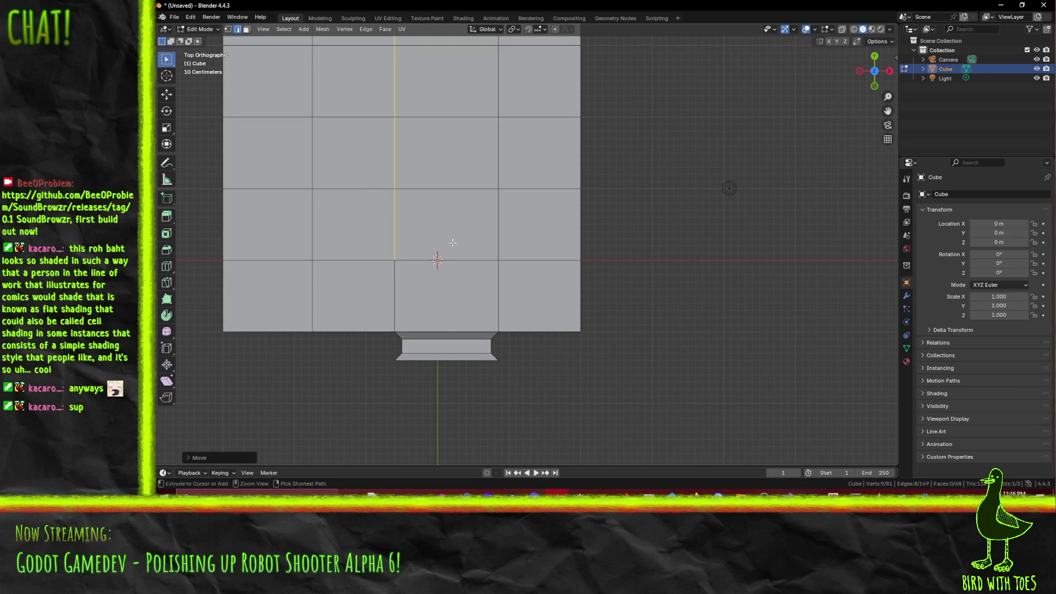
scroll(458, 243, "down", 2)
mouse_move(457, 243)
left_mouse_down()
mouse_move(473, 220)
mouse_move(561, 179)
mouse_move(572, 236)
mouse_move(529, 245)
mouse_move(623, 221)
left_mouse_up()
scroll(575, 242, "up", 2)
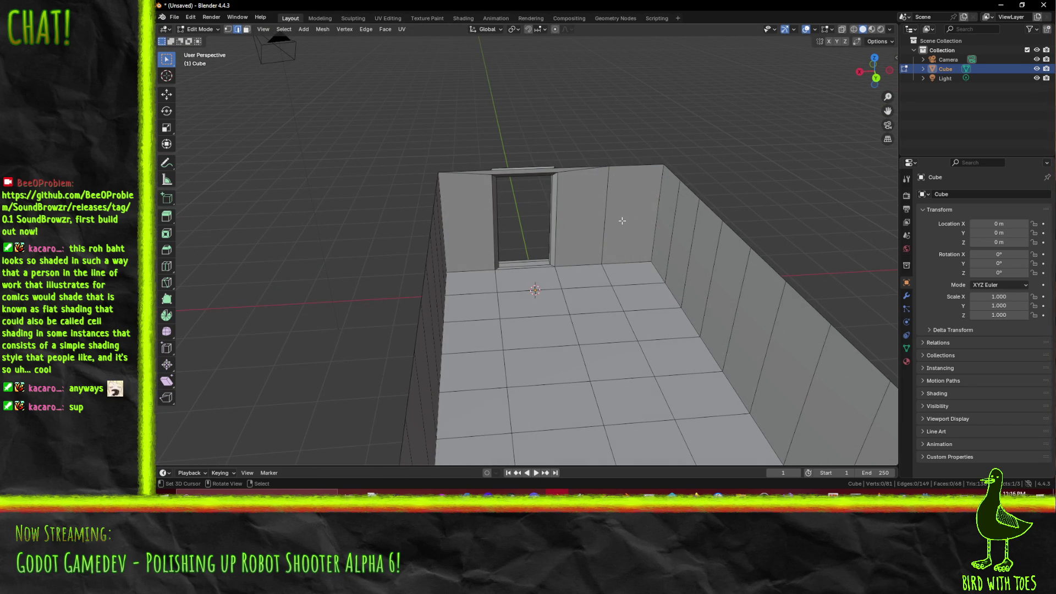
mouse_move(622, 221)
left_mouse_down()
mouse_move(553, 204)
mouse_move(594, 206)
mouse_move(547, 208)
mouse_move(683, 204)
mouse_move(552, 171)
mouse_move(583, 259)
left_mouse_up()
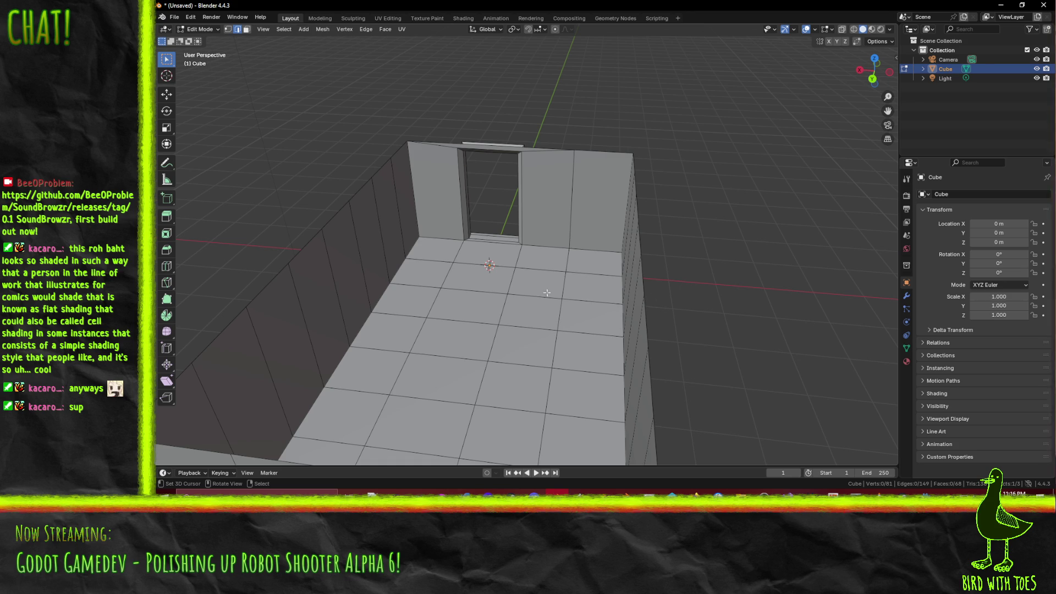
left_click_drag(468, 260, 480, 254)
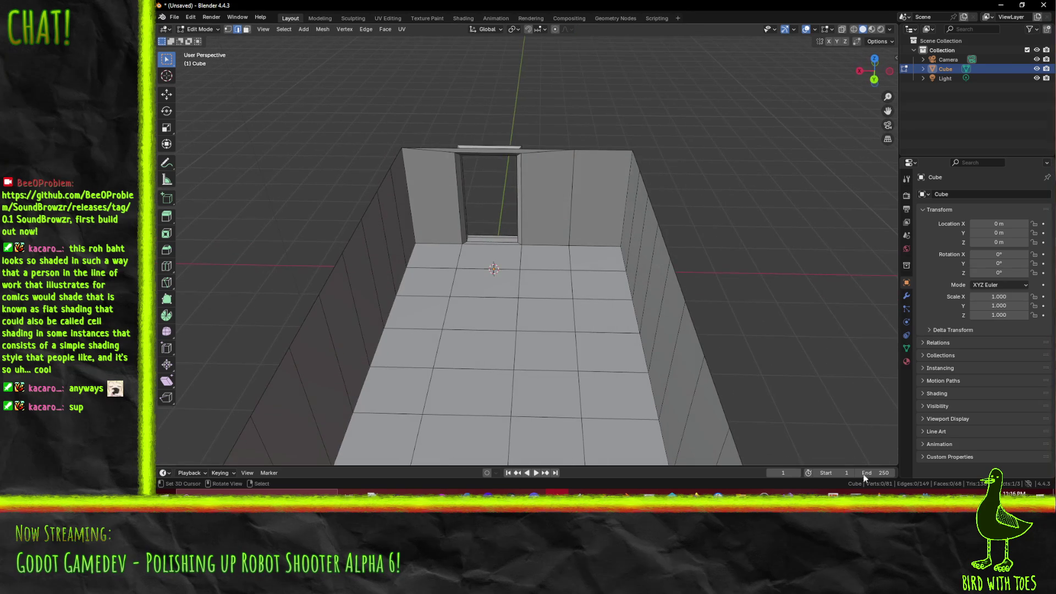
left_click(925, 493)
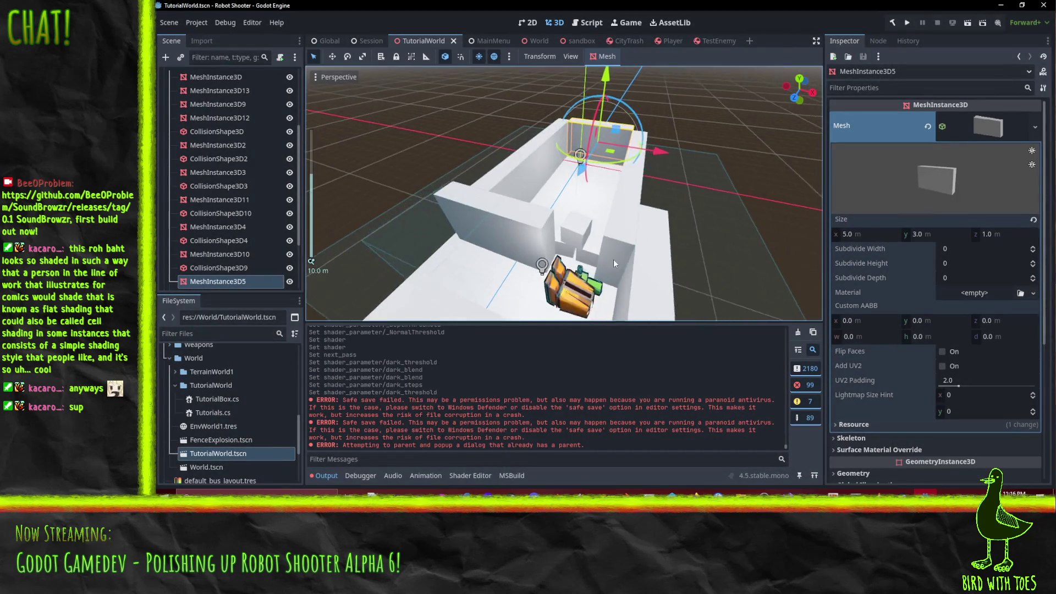
- Orbit TutorialWorld, snap to Top Orthogonal via the gizmo's Y axis, zoom in, then Alt+Tab to Blender
mouse_move(501, 257)
left_mouse_down()
mouse_move(666, 211)
mouse_move(676, 165)
mouse_move(715, 121)
left_mouse_up()
left_click(800, 87)
scroll(646, 152, "up", 2)
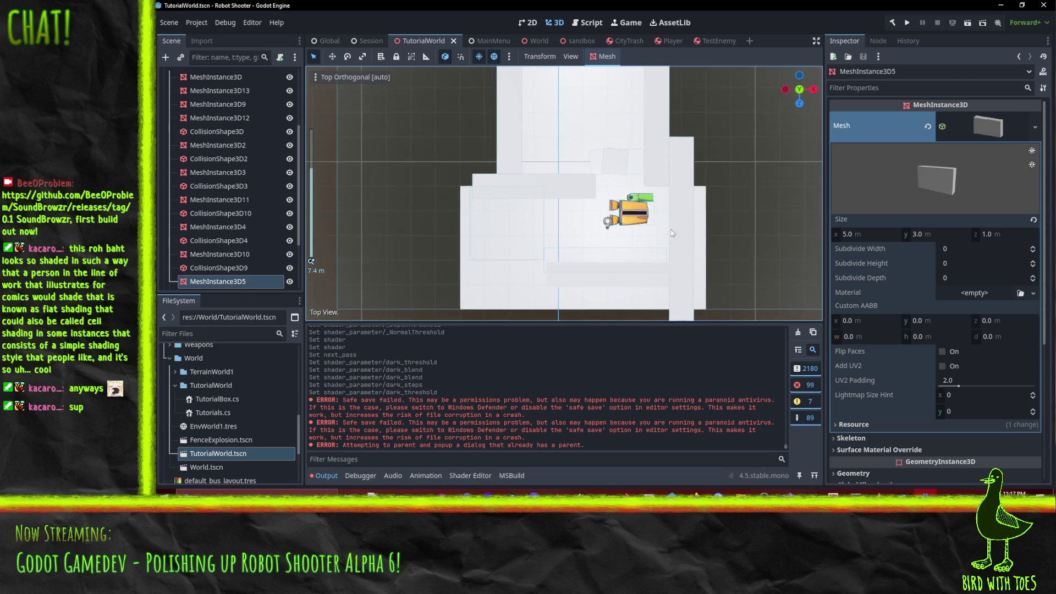
scroll(625, 253, "up", 3)
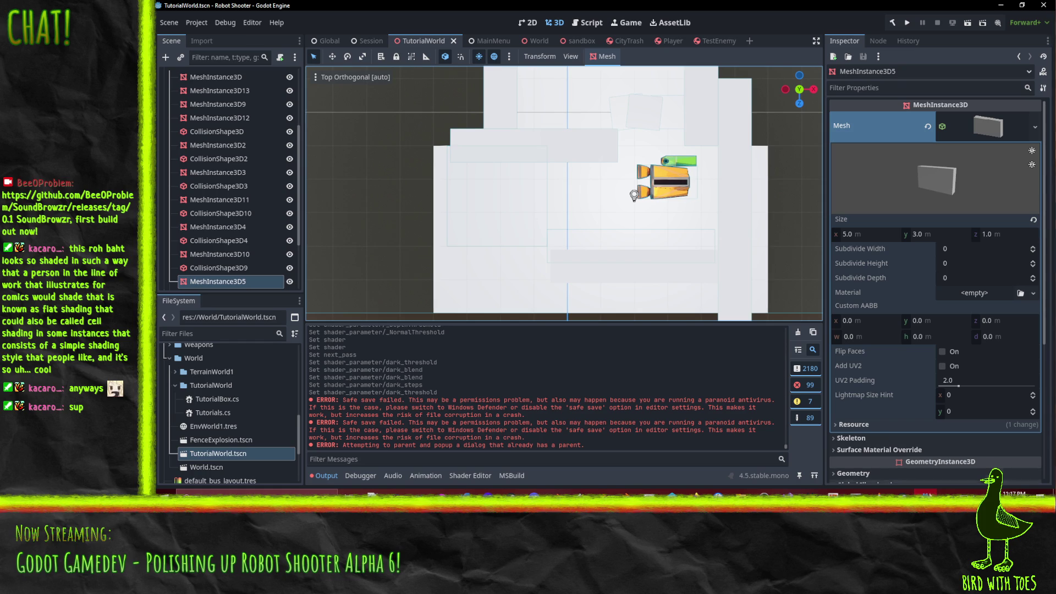
mouse_move(926, 493)
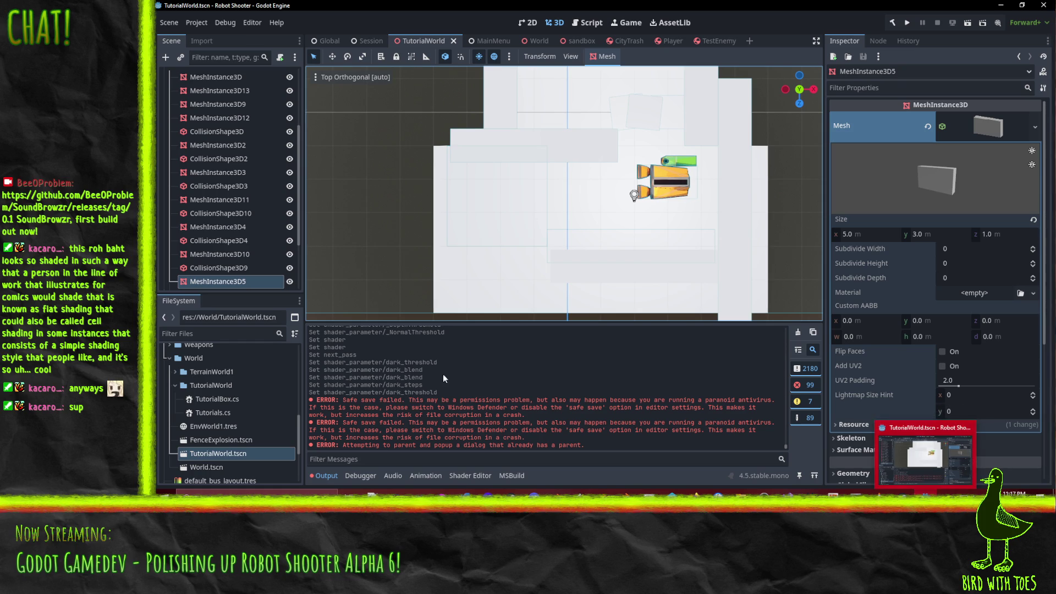
key("alt+Tab")
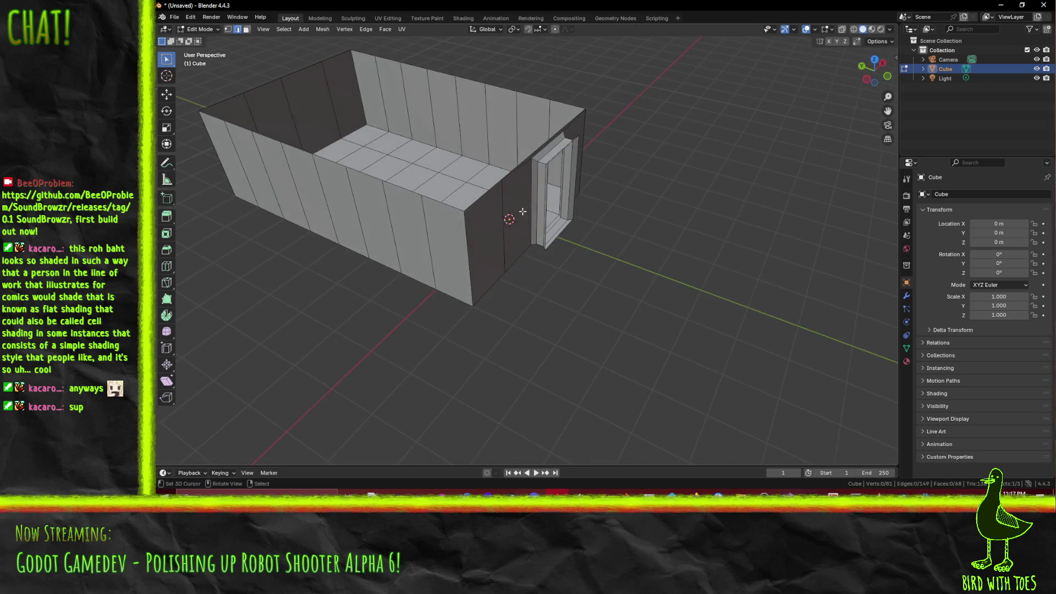
- Extrude the doorway's bottom edge outward in top view to start the walkway
left_click(508, 233)
key("KP_7")
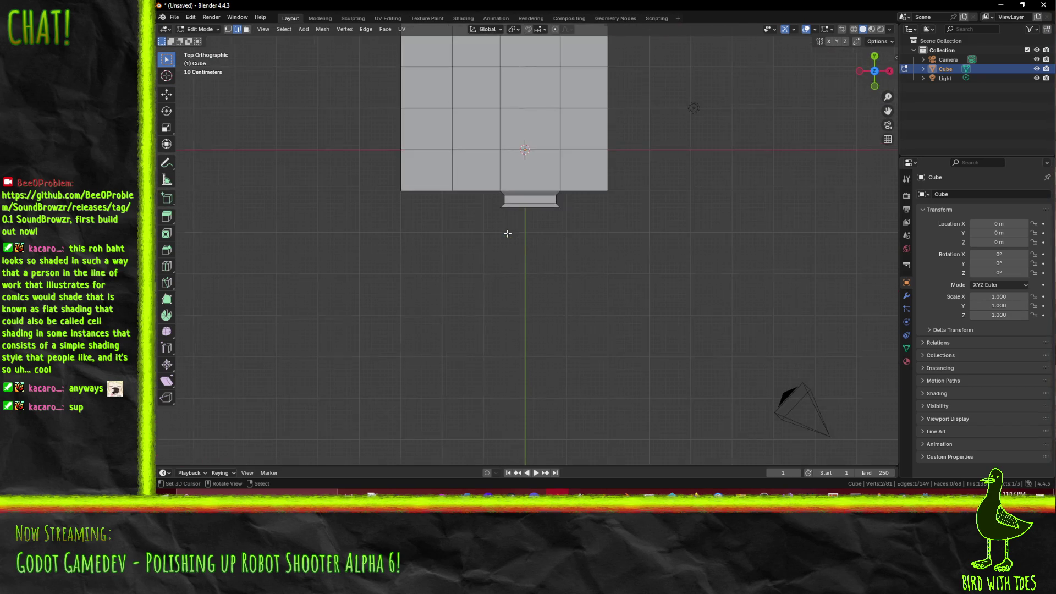
scroll(545, 262, "down", 2)
key("e")
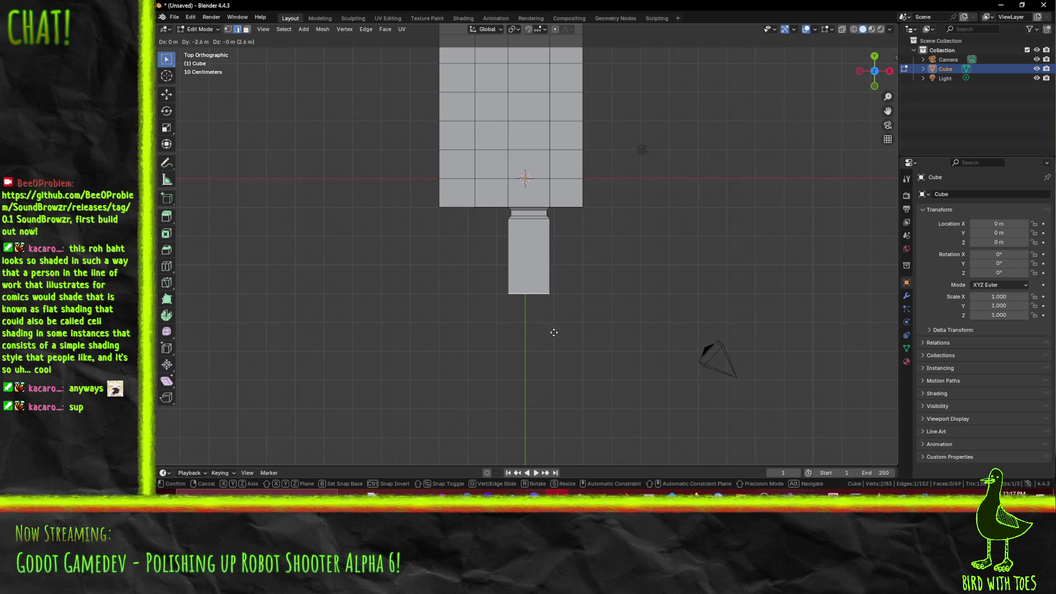
left_click(554, 332)
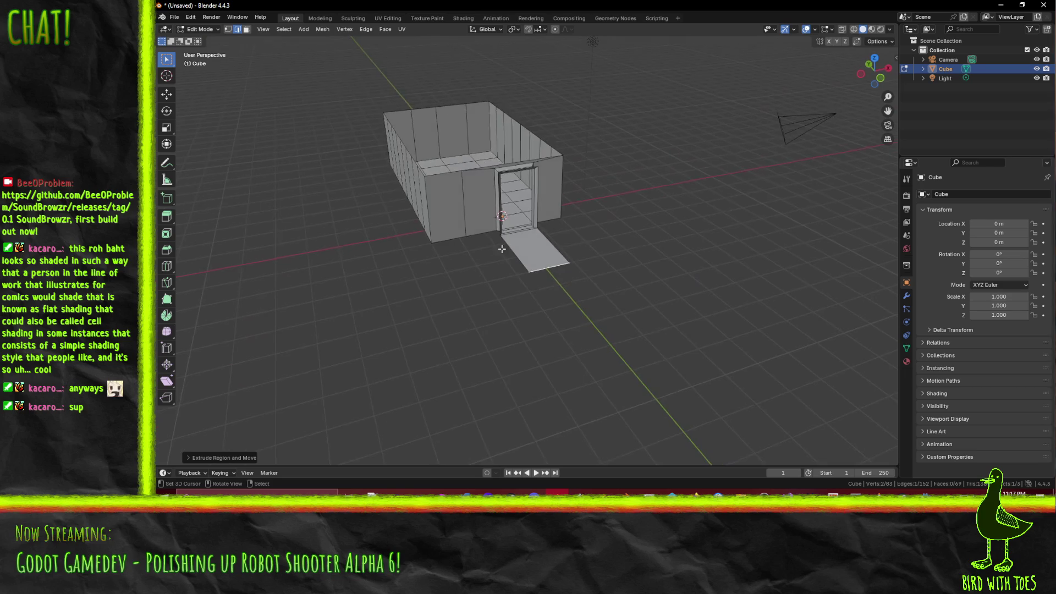
scroll(502, 249, "up", 5)
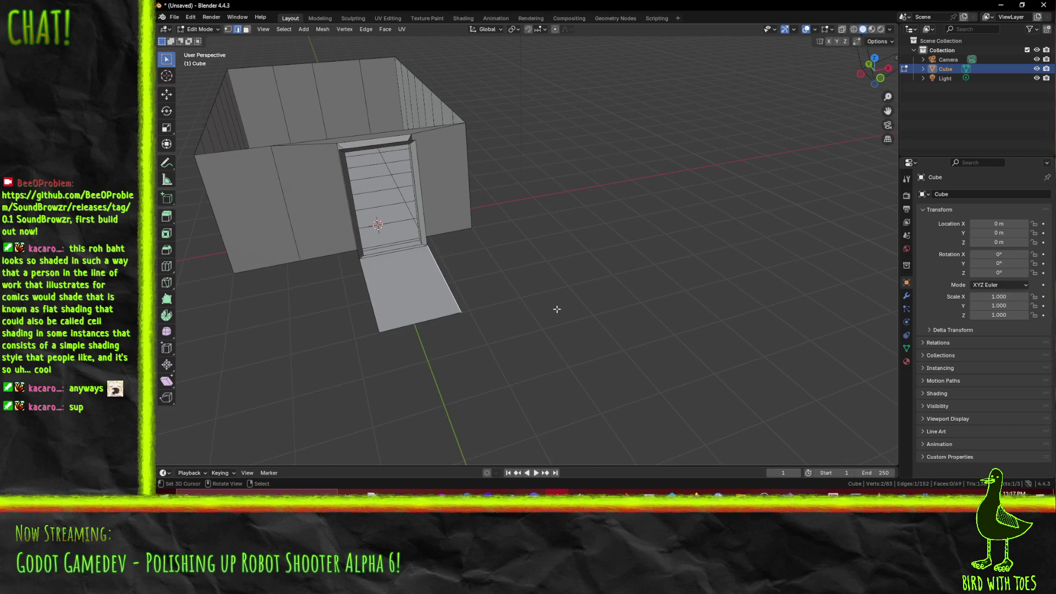
- Extrude the walkway's side edge 1.1 m to the right
key("KP_7")
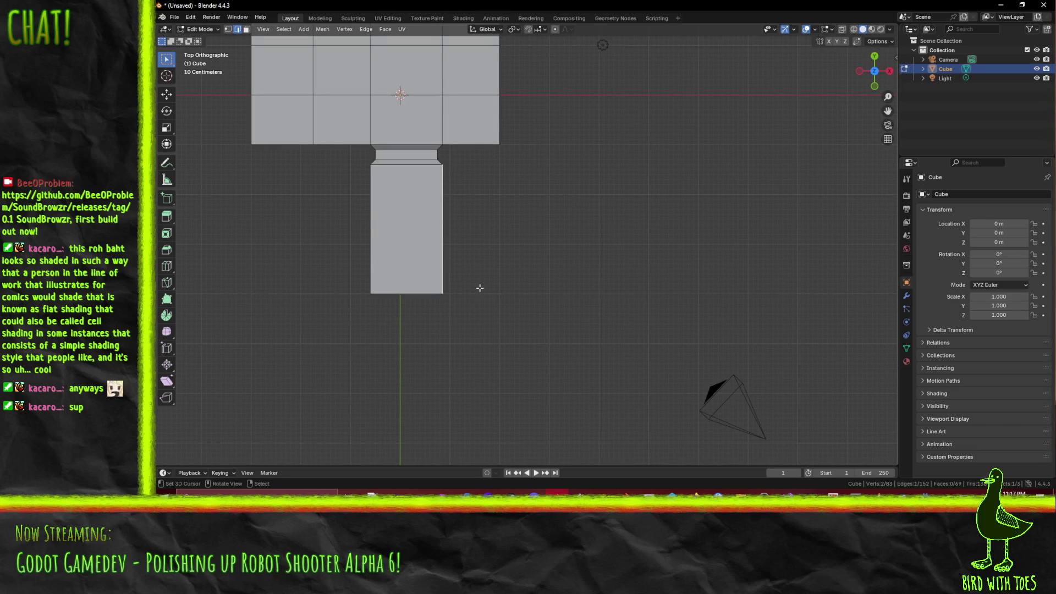
key("e")
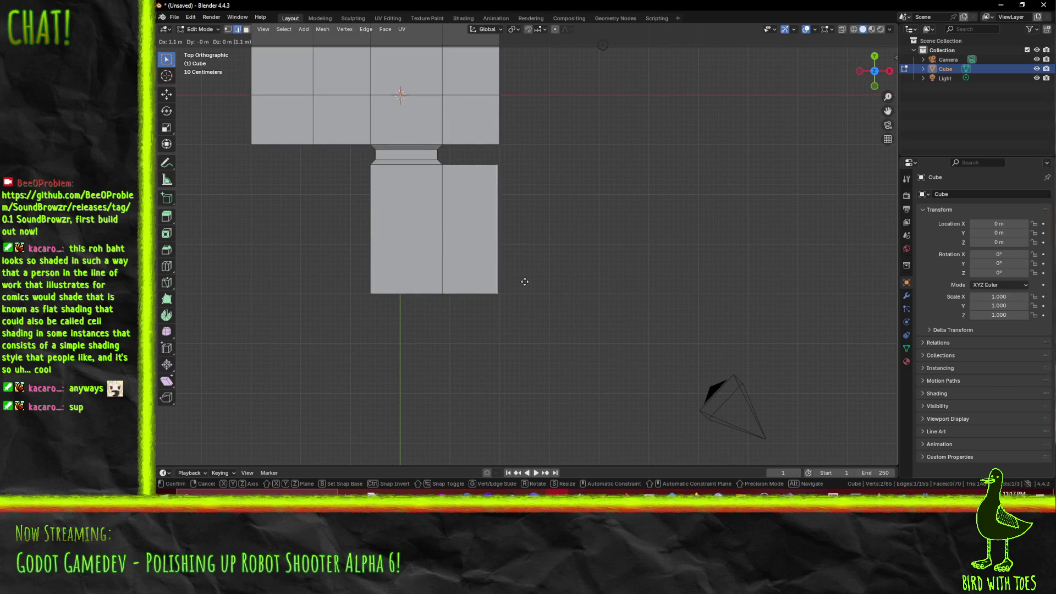
left_click(522, 282)
scroll(514, 275, "up", 5)
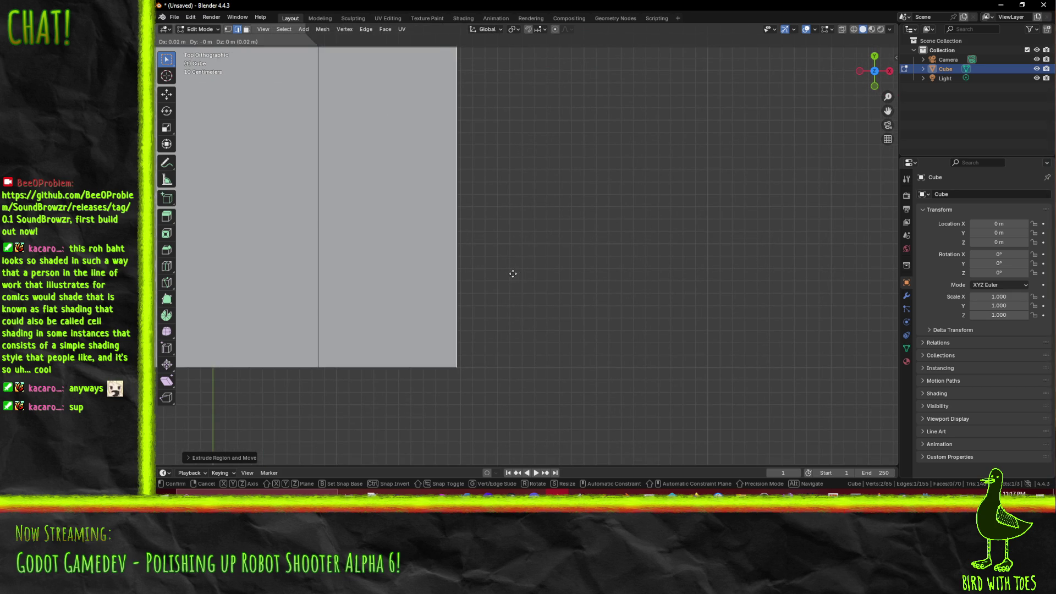
left_click(550, 273)
scroll(513, 259, "down", 5)
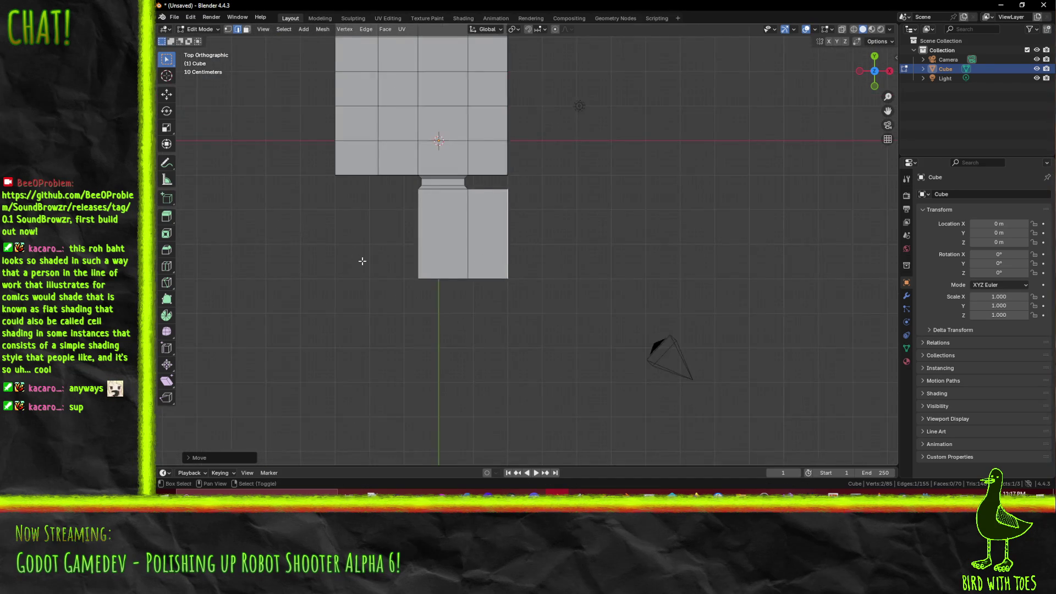
scroll(530, 243, "up", 2)
scroll(530, 244, "up", 1)
- Extrude the walkway's left edge outward to widen it to the left
left_click(558, 225)
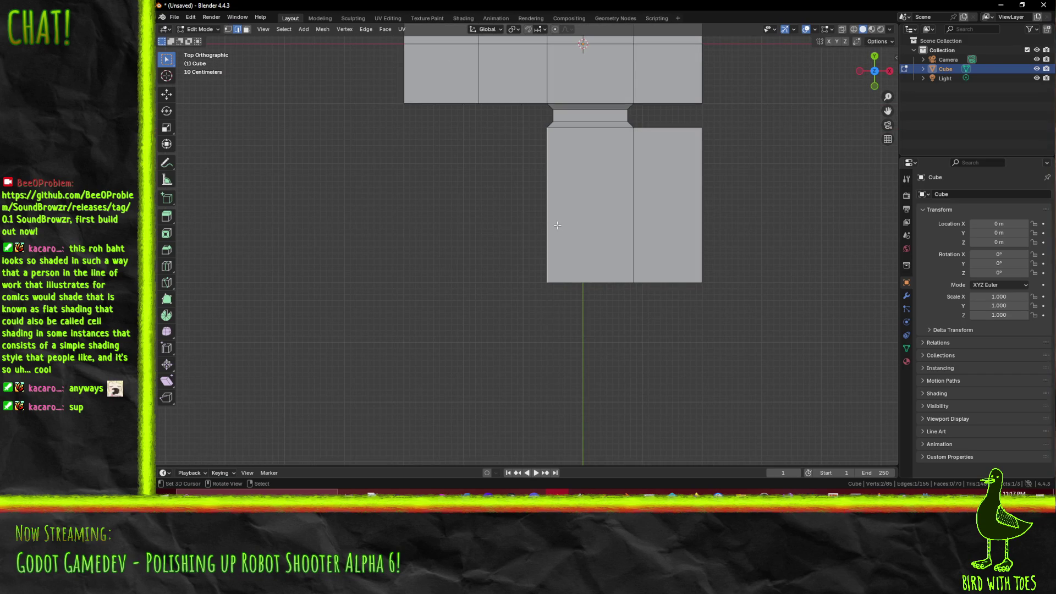
key("e")
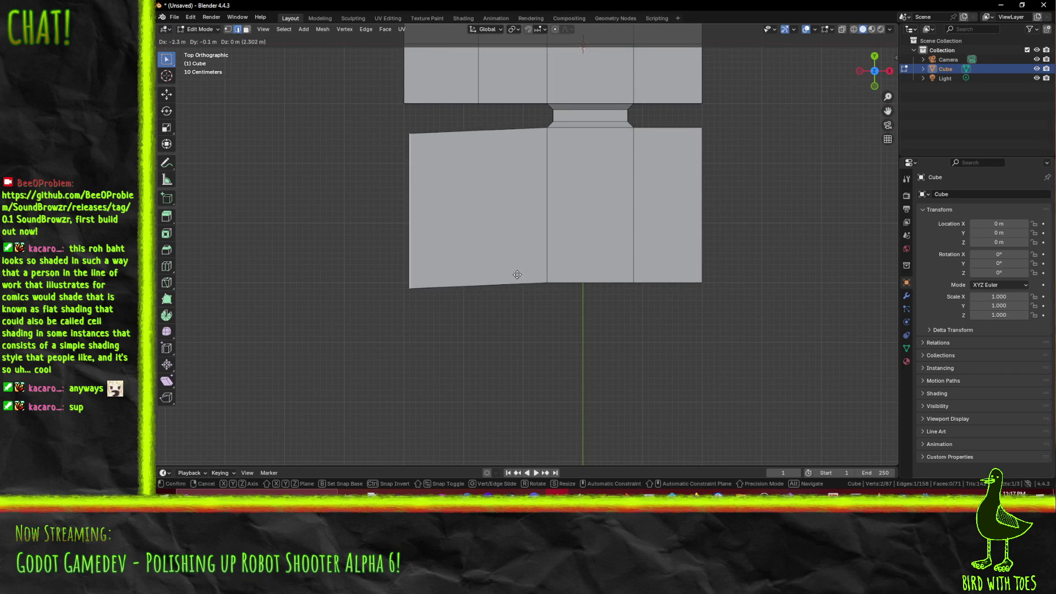
left_click(511, 268)
scroll(511, 268, "down", 3)
mouse_move(524, 271)
left_mouse_down()
mouse_move(555, 185)
mouse_move(628, 291)
left_mouse_up()
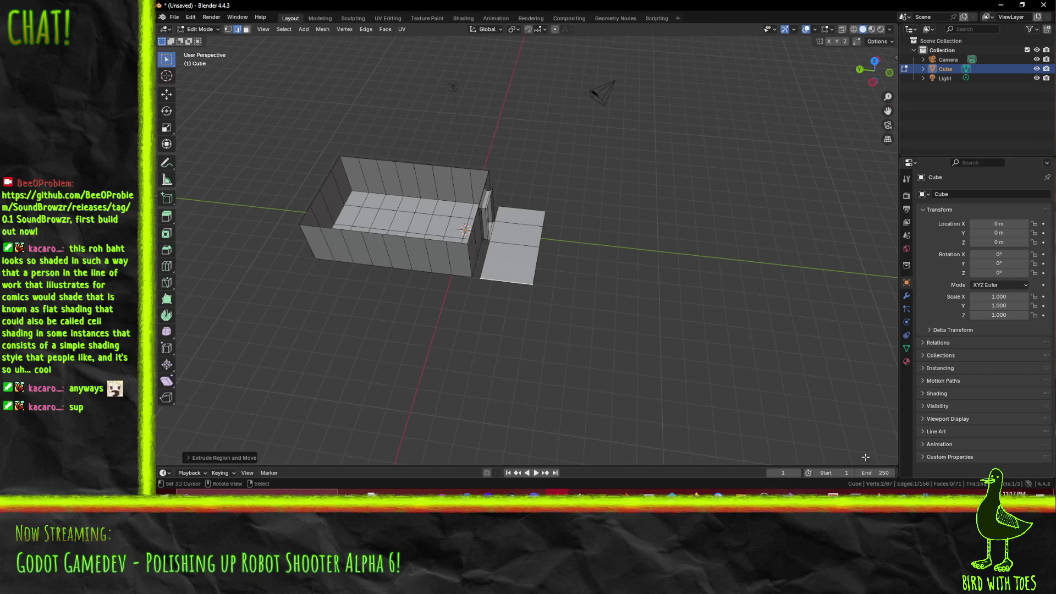
- After a glance at Godot, move the walkway's end edge -5 m along X
left_click(926, 492)
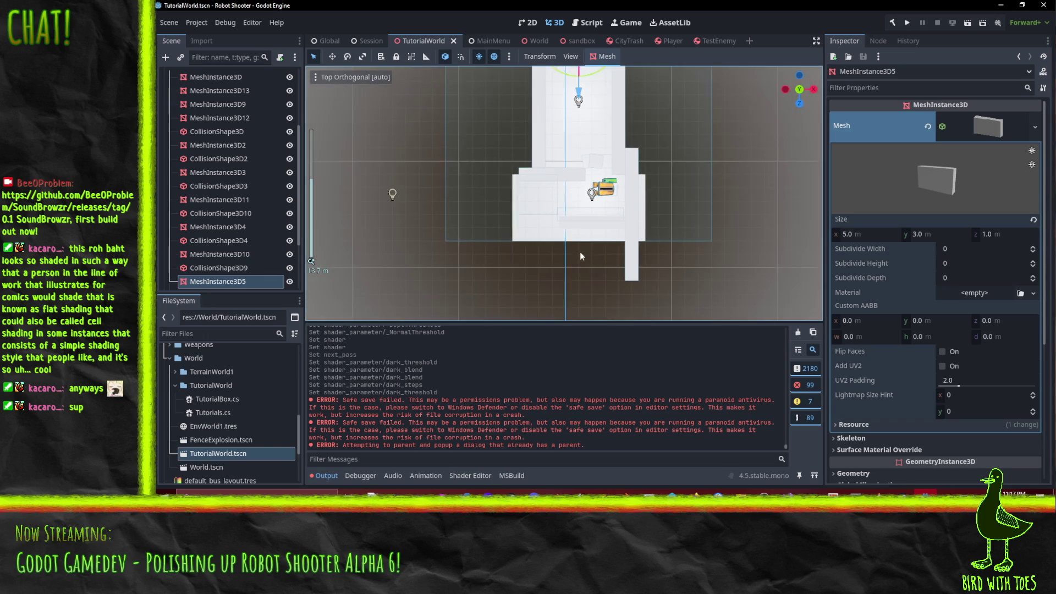
key("alt+Tab")
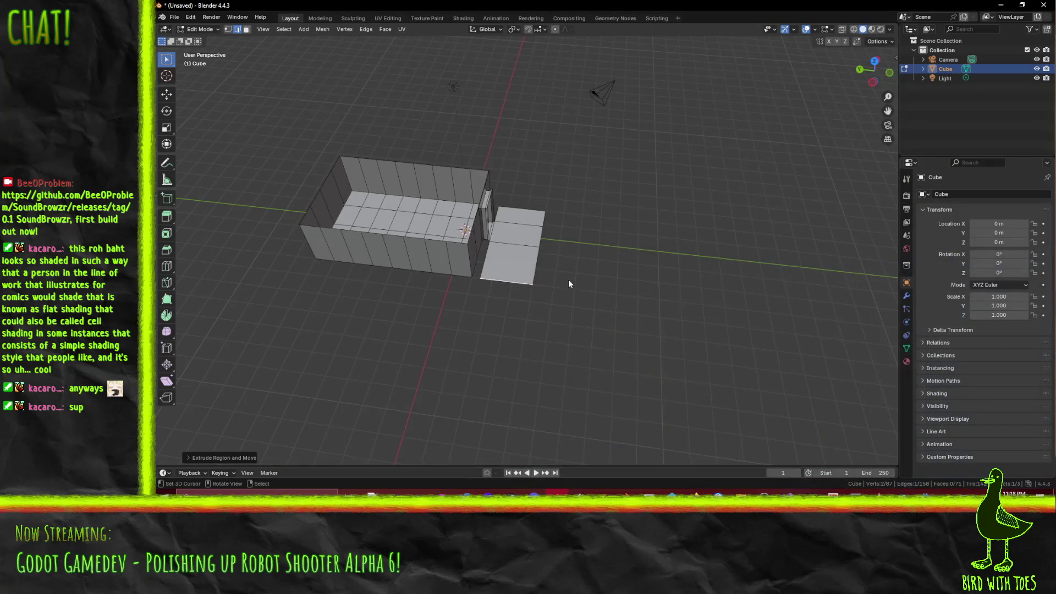
mouse_move(569, 283)
left_mouse_down()
mouse_move(569, 269)
mouse_move(477, 246)
mouse_move(579, 279)
mouse_move(568, 309)
left_mouse_up()
scroll(606, 277, "up", 4)
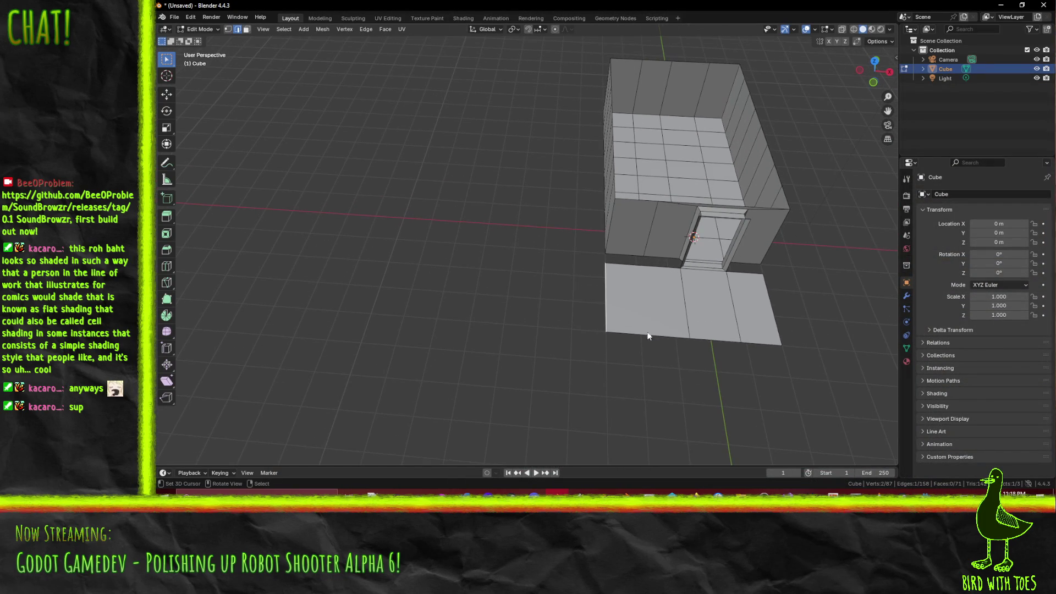
key("g")
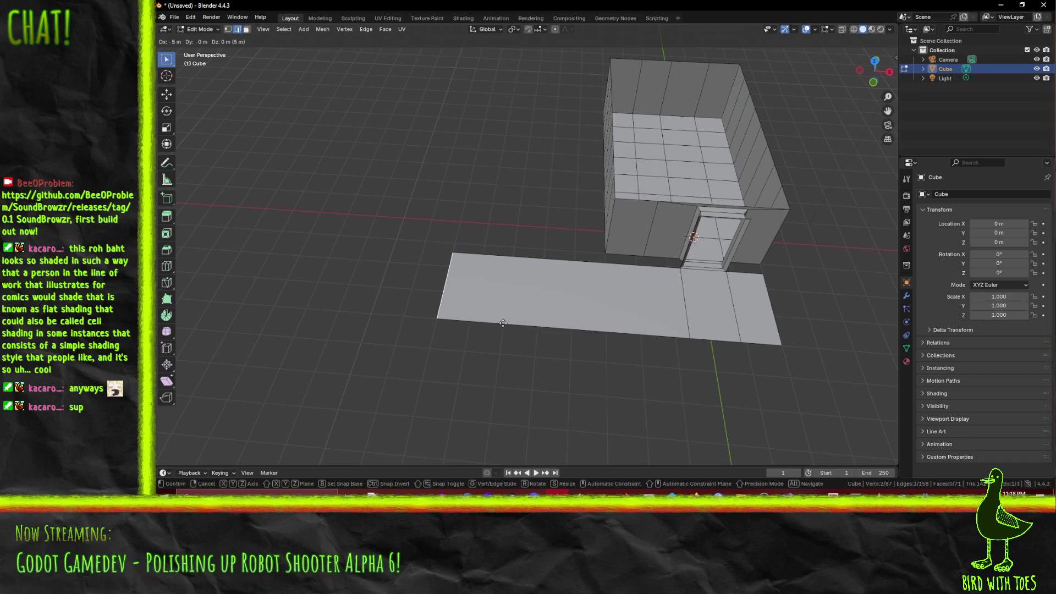
left_click(503, 323)
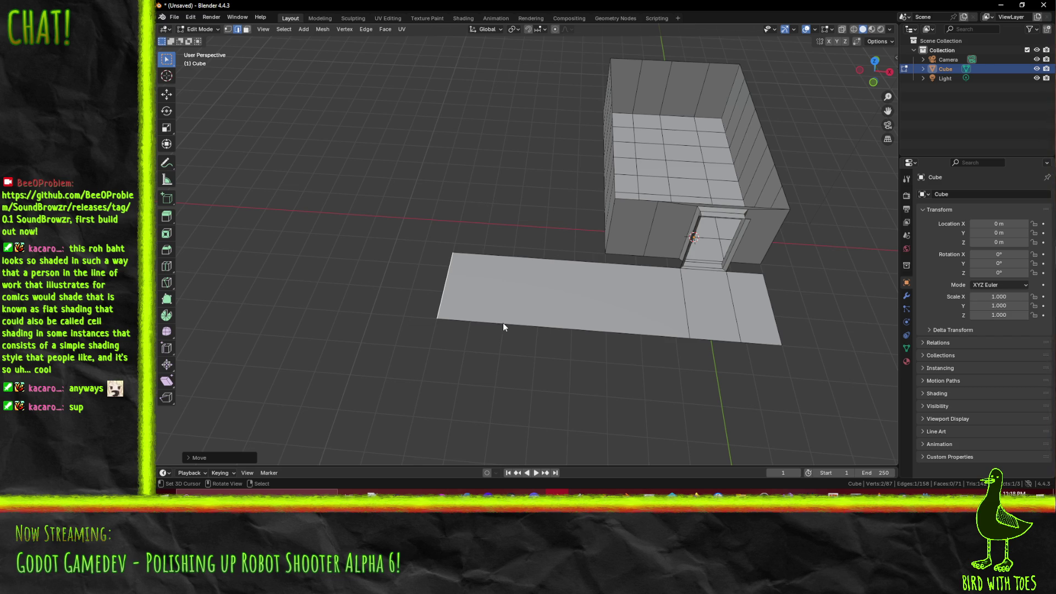
- Push the walkway's opposite end out 1 m
mouse_move(768, 380)
left_mouse_down()
mouse_move(712, 295)
mouse_move(575, 306)
left_mouse_up()
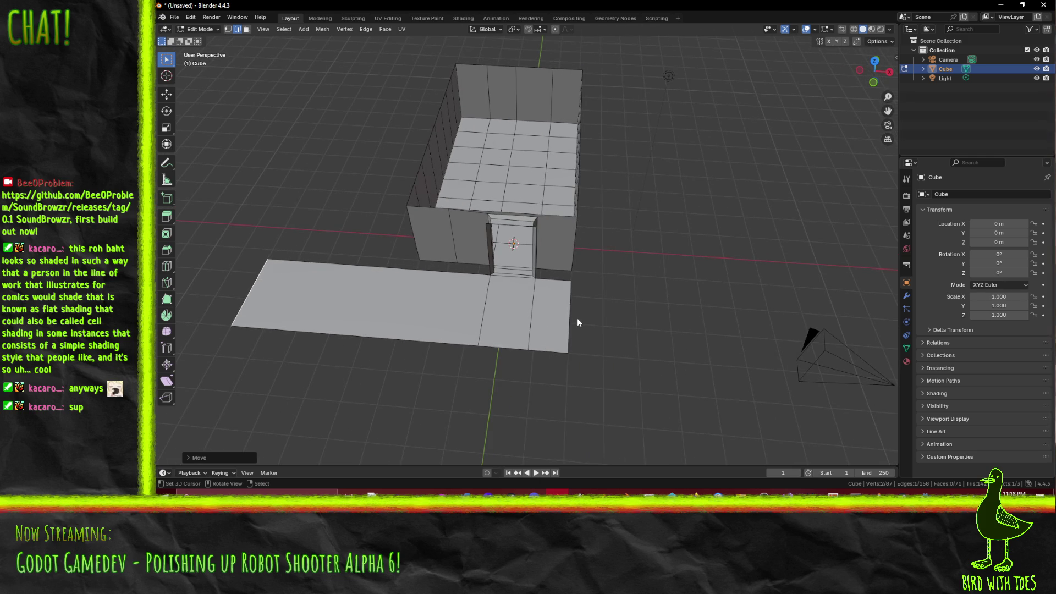
key("g")
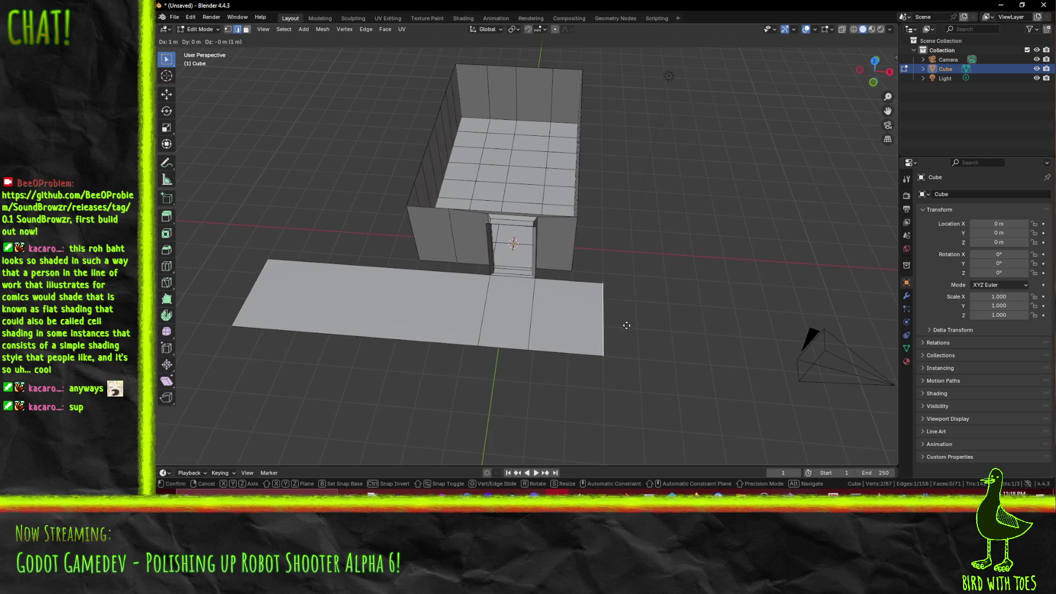
left_click(626, 325)
mouse_move(593, 325)
left_mouse_down()
mouse_move(498, 274)
mouse_move(440, 276)
mouse_move(485, 305)
left_mouse_up()
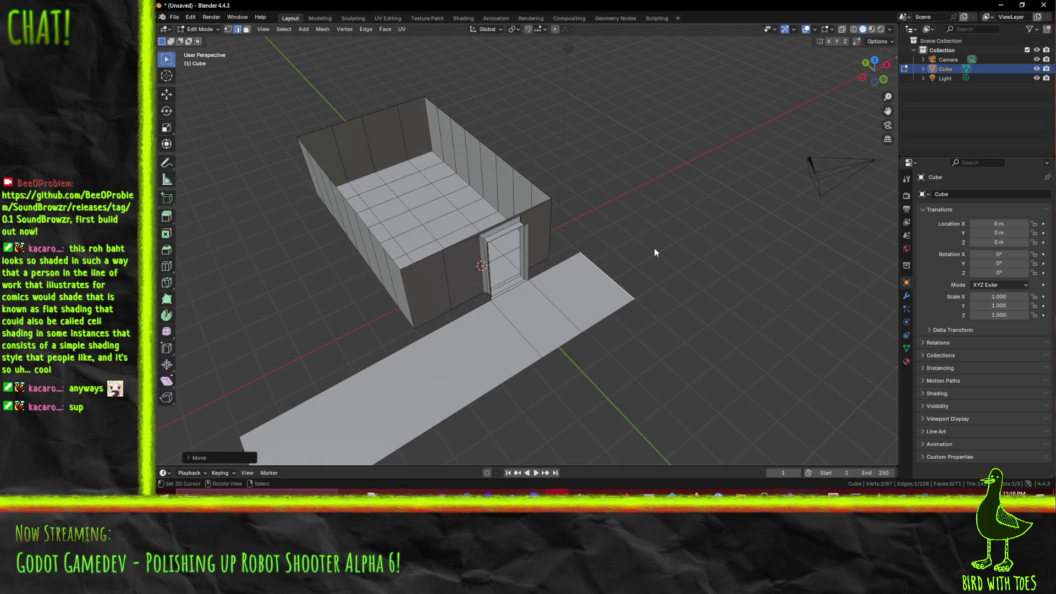
scroll(653, 249, "down", 2)
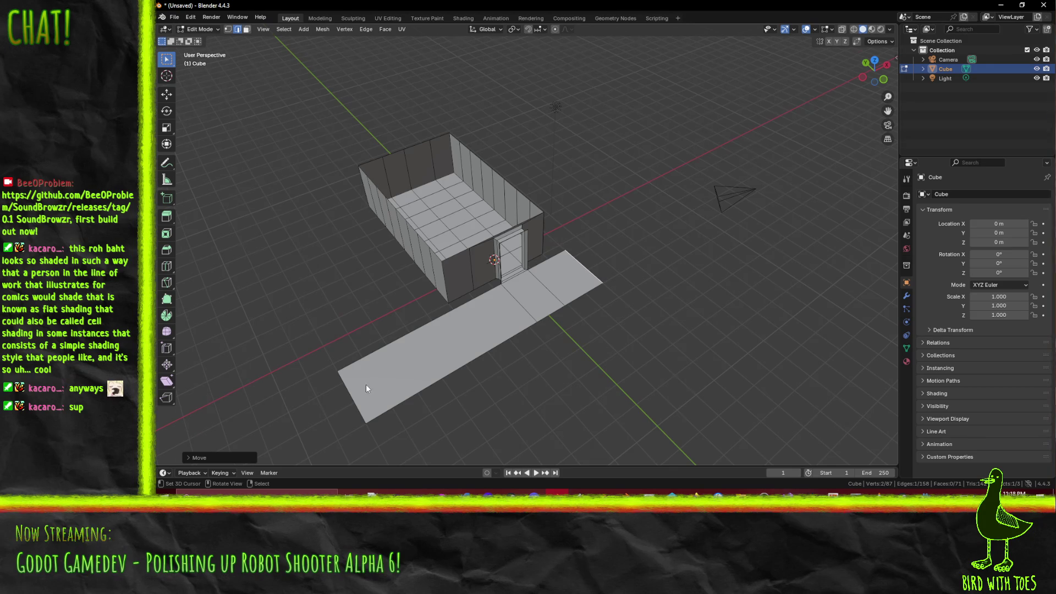
mouse_move(366, 388)
left_mouse_down()
mouse_move(409, 371)
mouse_move(358, 354)
left_mouse_up()
scroll(473, 333, "up", 4)
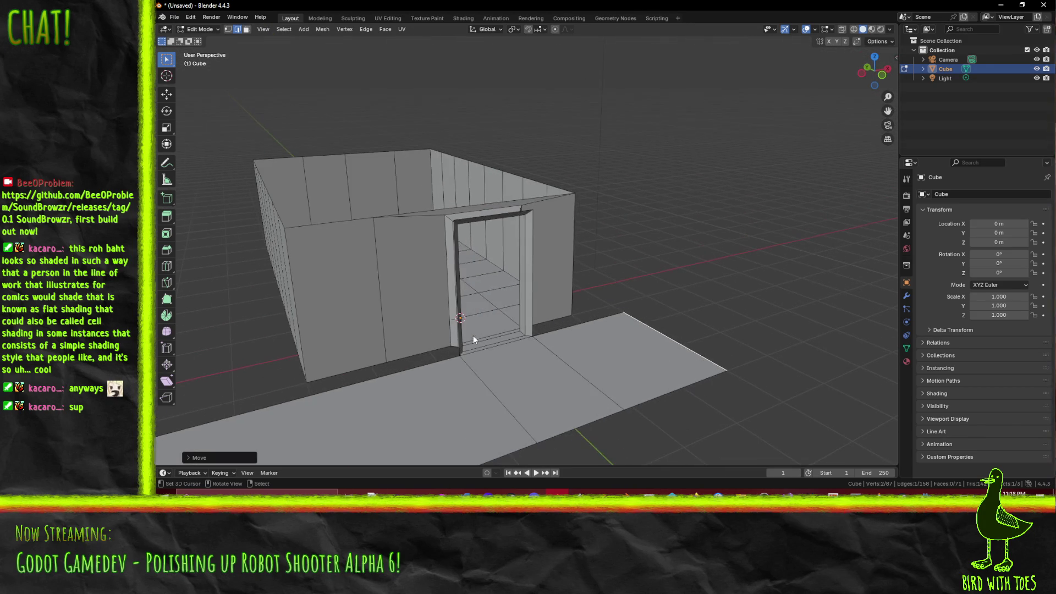
mouse_move(473, 336)
left_mouse_down()
mouse_move(499, 336)
mouse_move(480, 355)
mouse_move(496, 309)
left_mouse_up()
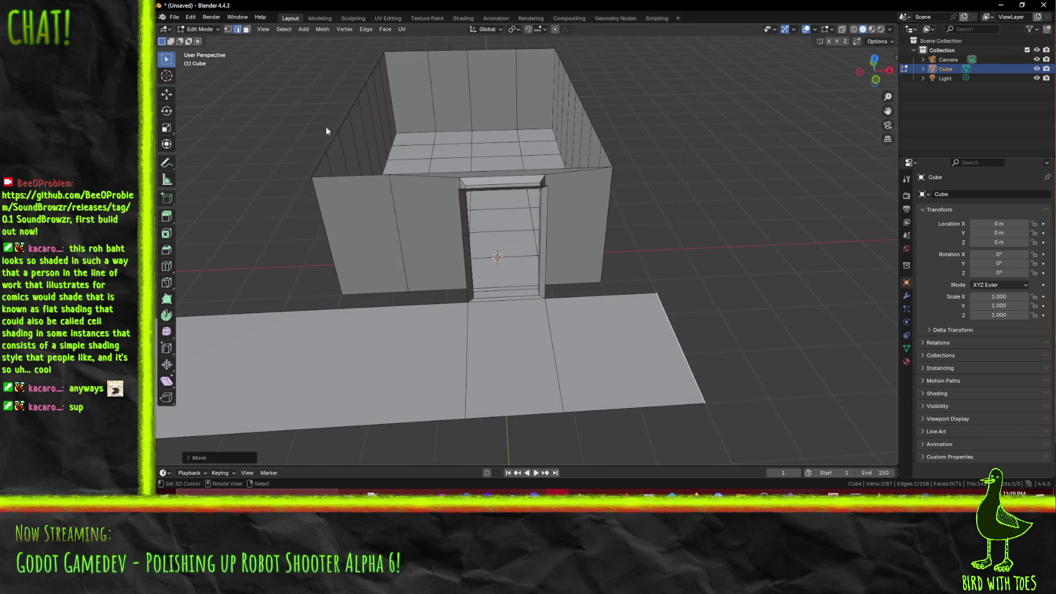
- In face select mode, select the doorway's threshold, jamb and lintel faces
key("3")
scroll(490, 253, "up", 1)
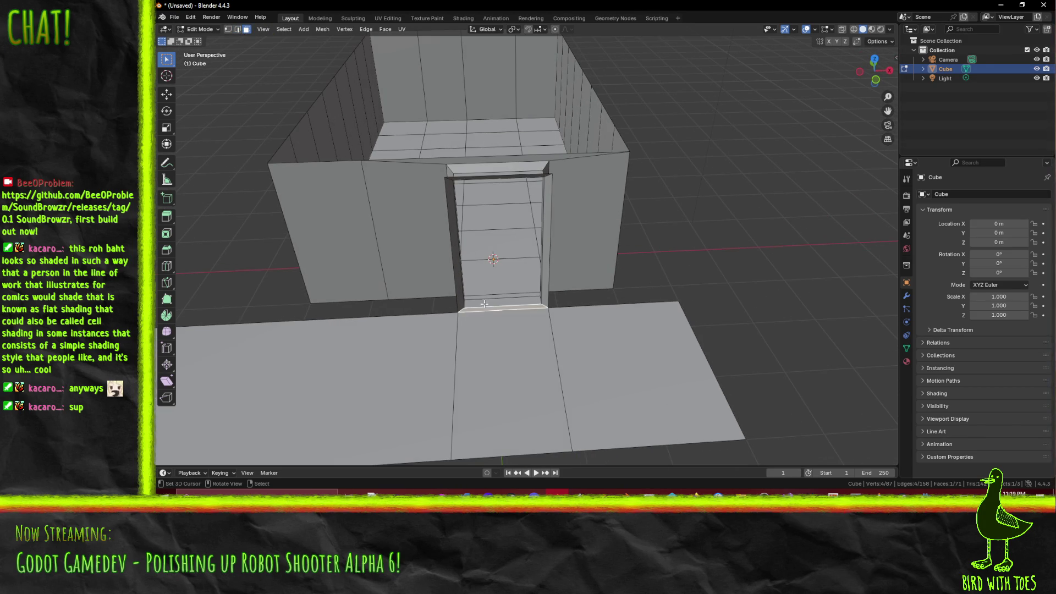
left_click(495, 300, "alt")
mouse_move(495, 299)
left_mouse_down()
mouse_move(495, 220)
mouse_move(537, 208)
mouse_move(499, 275)
mouse_move(481, 226)
mouse_move(490, 187)
mouse_move(562, 251)
mouse_move(522, 292)
left_mouse_up()
left_click(498, 221, "alt+shift")
left_click(535, 206, "shift")
left_click(479, 225, "shift")
left_click(486, 191, "shift")
left_click(486, 191, "shift")
left_click(489, 186, "shift")
- From top view, duplicate the doorway frame faces, rotate the copy -90° and reposition it
key("KP_7")
scroll(636, 297, "down", 4)
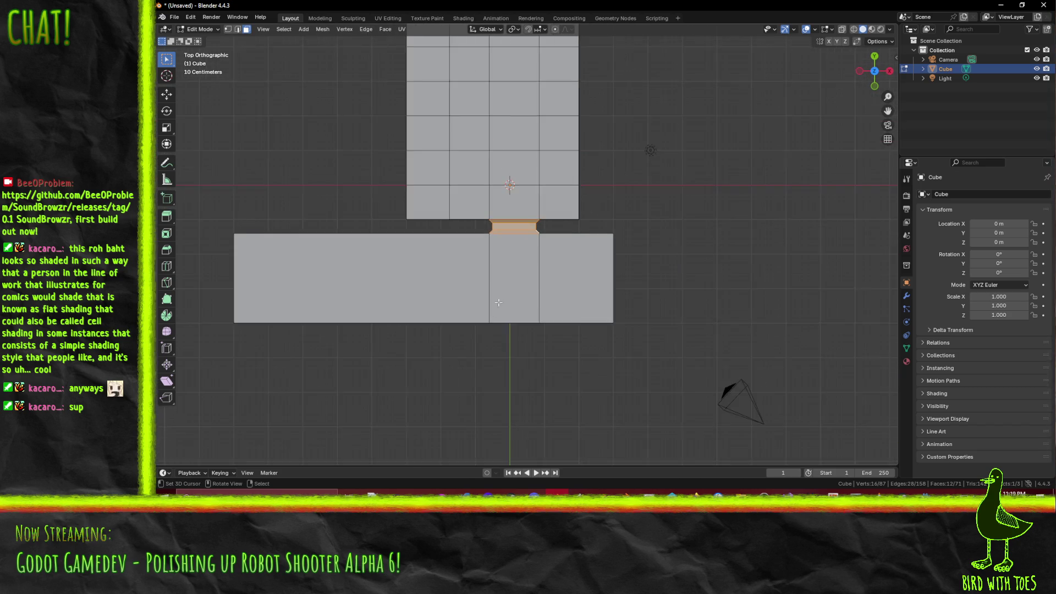
key("shift+d")
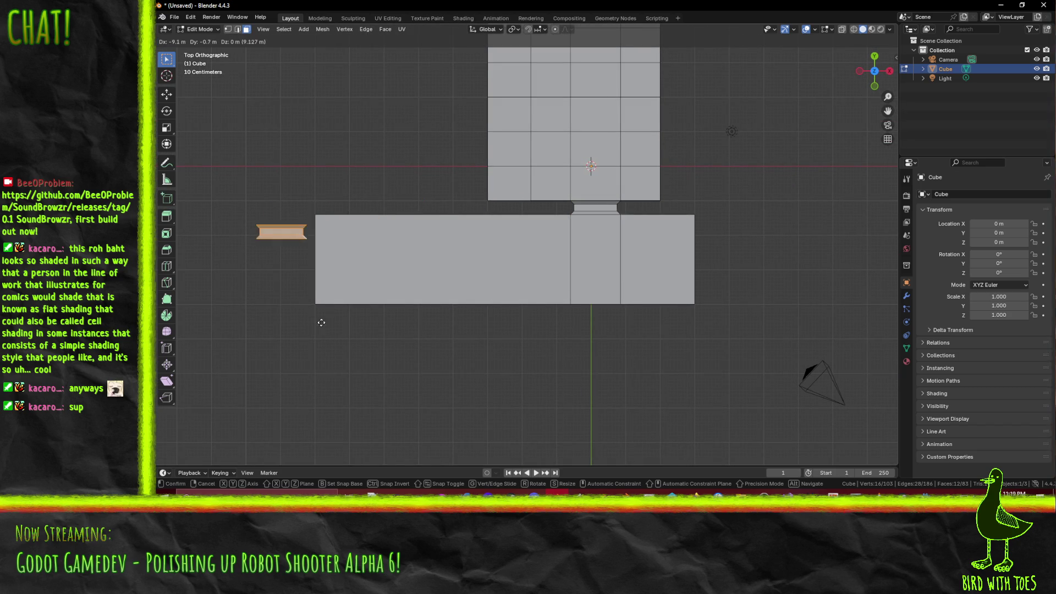
left_click(322, 347)
key("r")
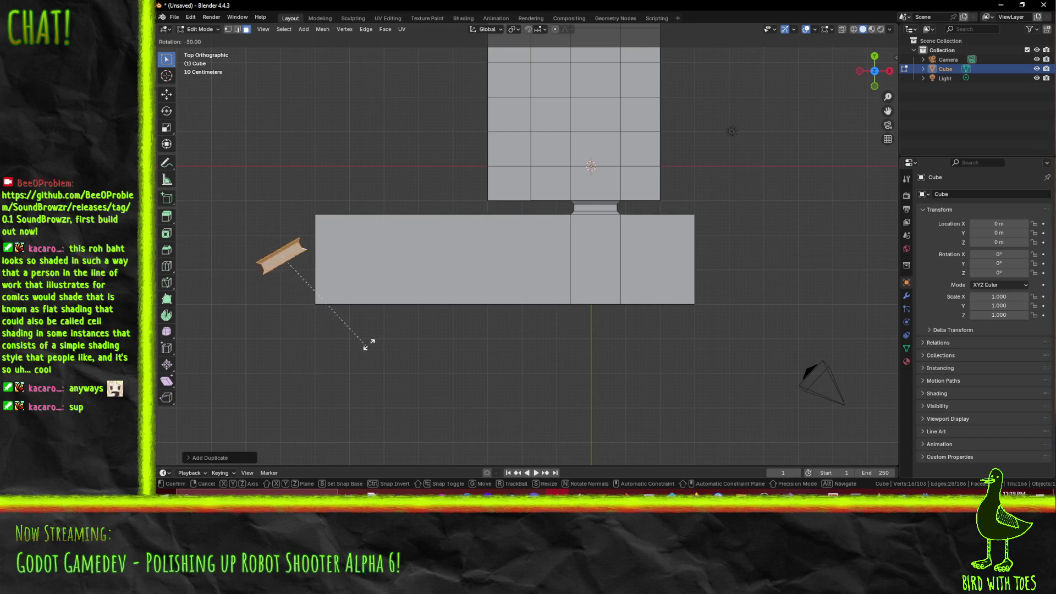
left_click(418, 231)
scroll(428, 259, "up", 6)
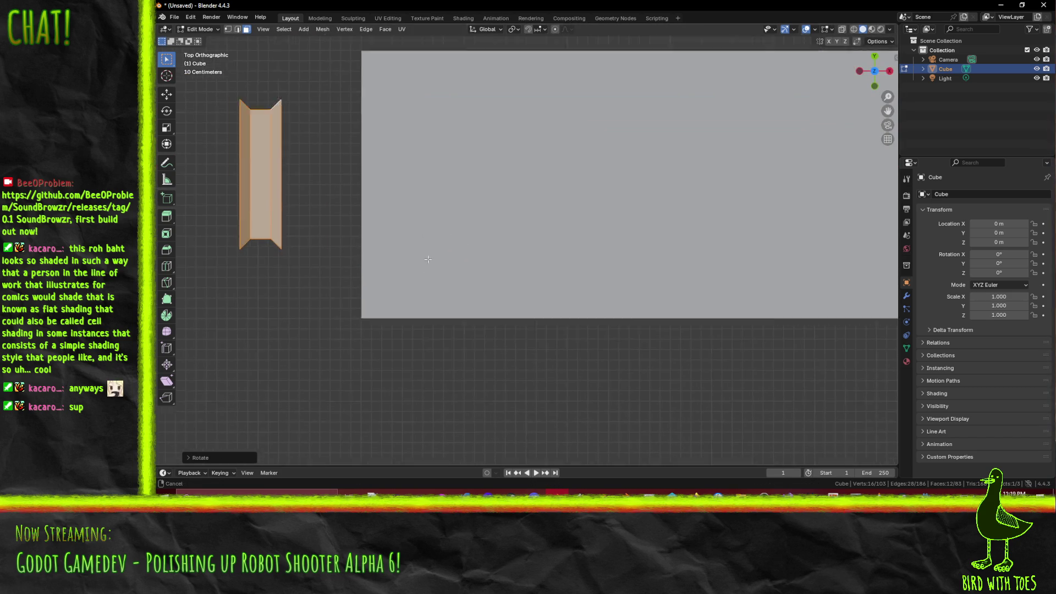
key("g")
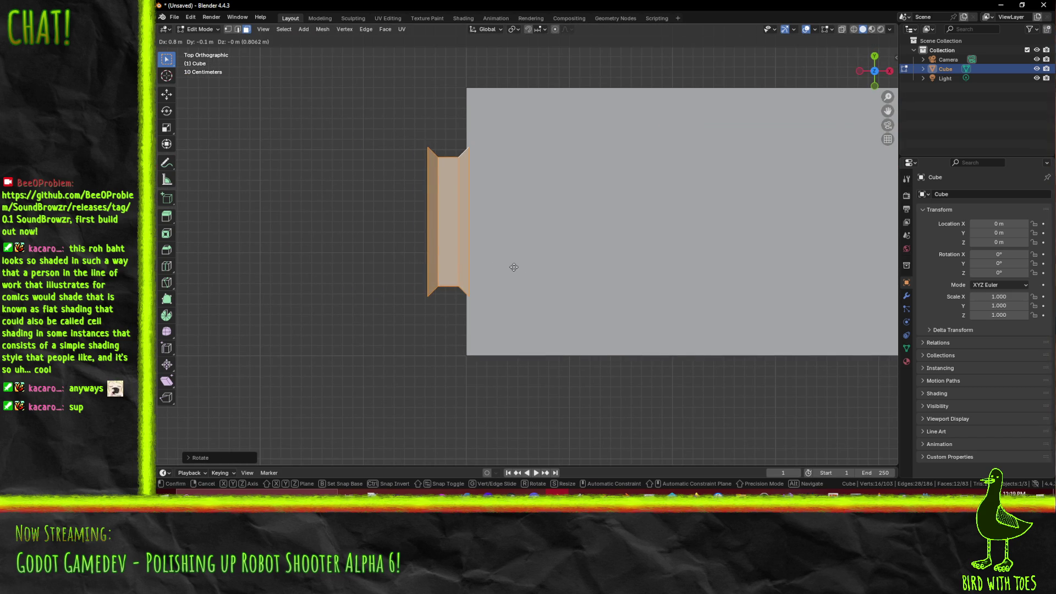
left_click(514, 266)
- Rotate the frame copy 90° and move it inside the room behind the doorway
scroll(514, 267, "up", 3)
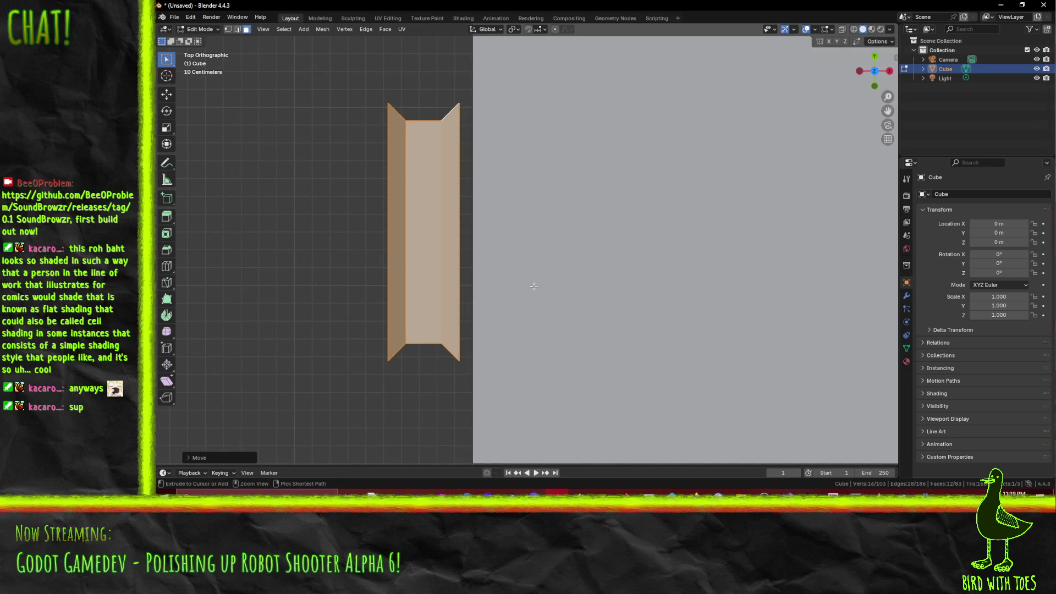
scroll(536, 284, "right", 3)
scroll(535, 284, "down", 6)
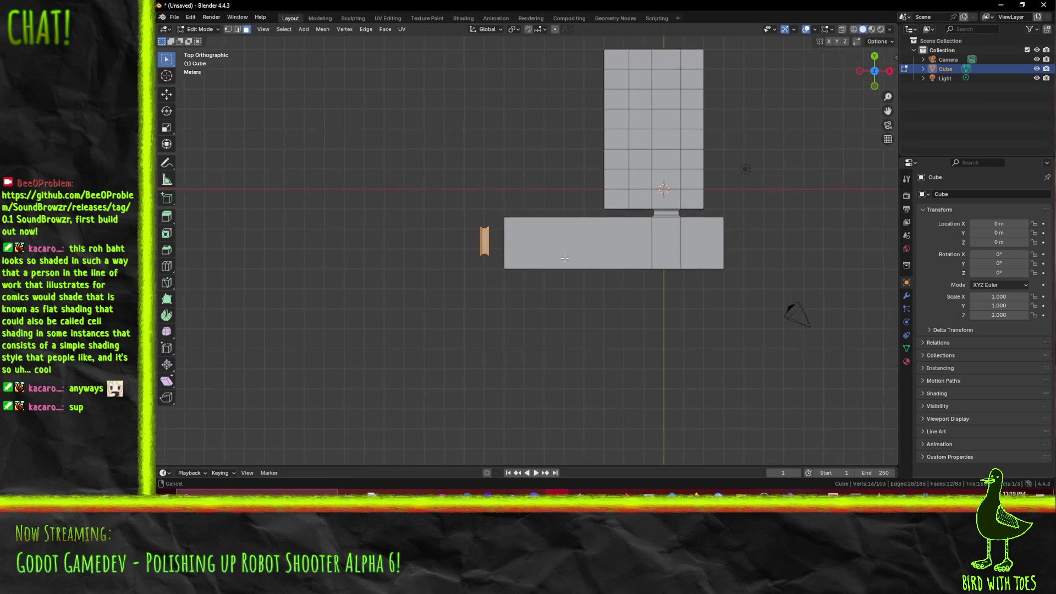
type("r90")
key("Return")
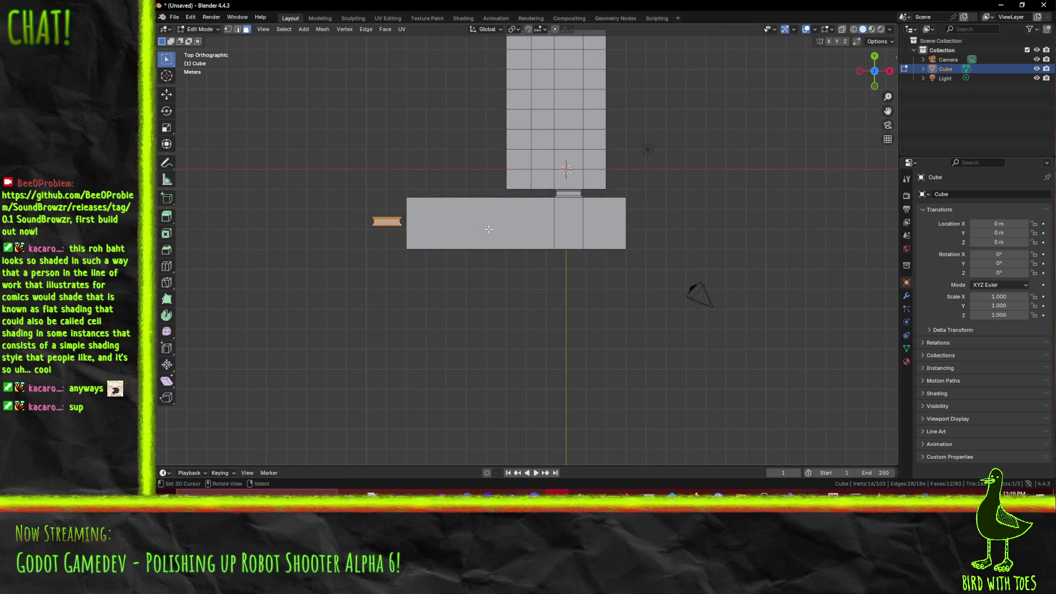
key("g")
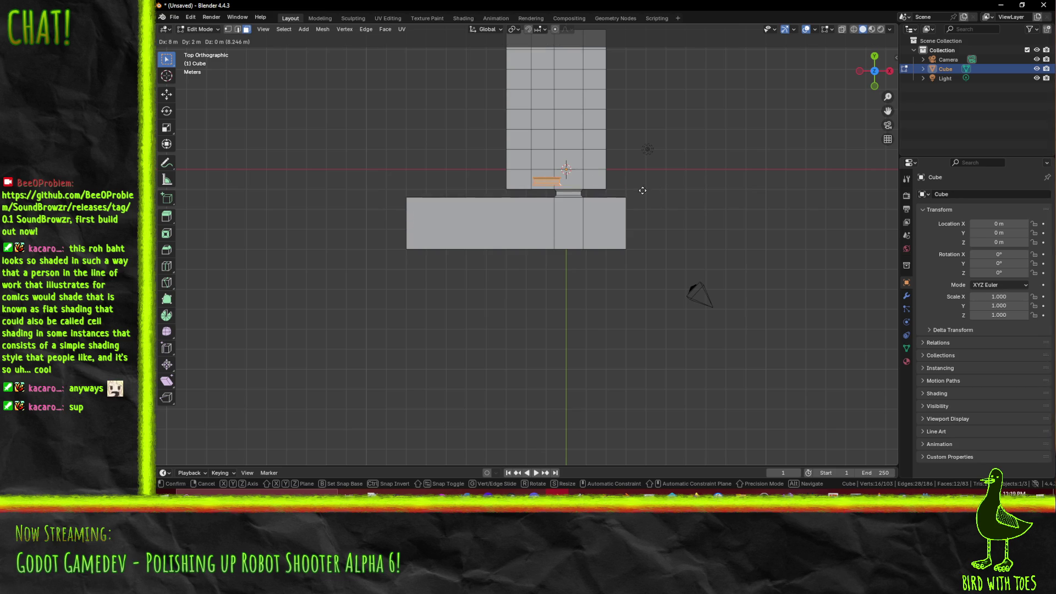
left_click(667, 190)
scroll(587, 275, "up", 8)
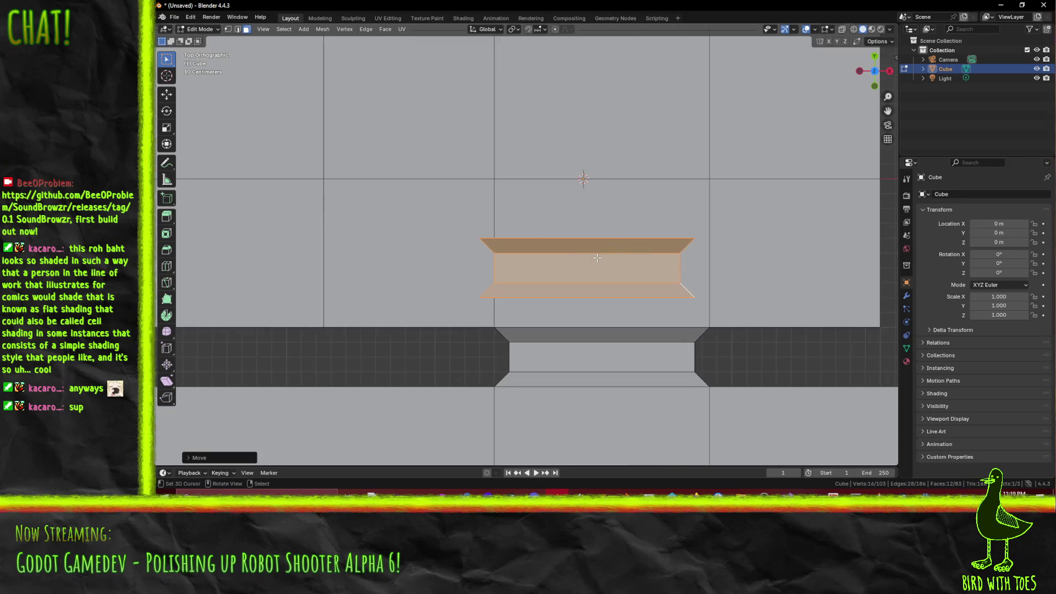
- Nudge the frame copy slightly upward and show its transform values in the sidebar
key("g")
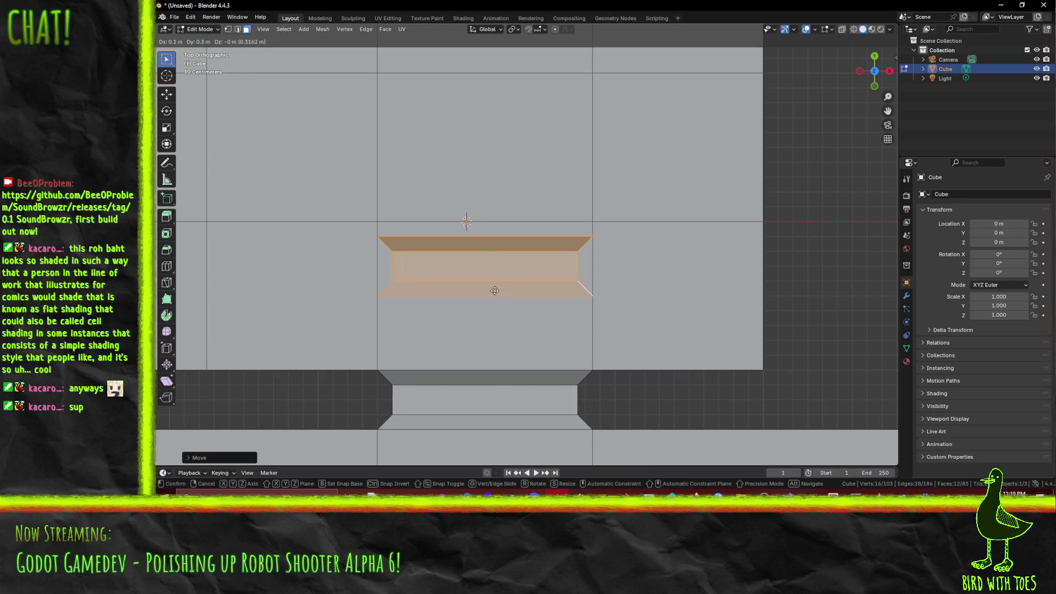
left_click(495, 281)
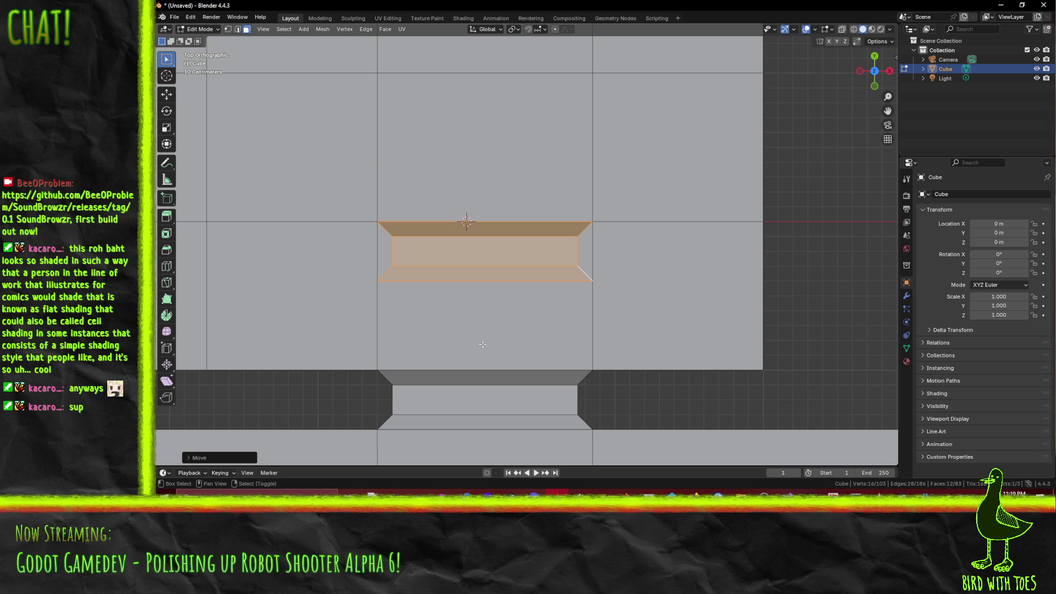
scroll(605, 308, "down", 1)
scroll(690, 291, "up", 1)
key("n")
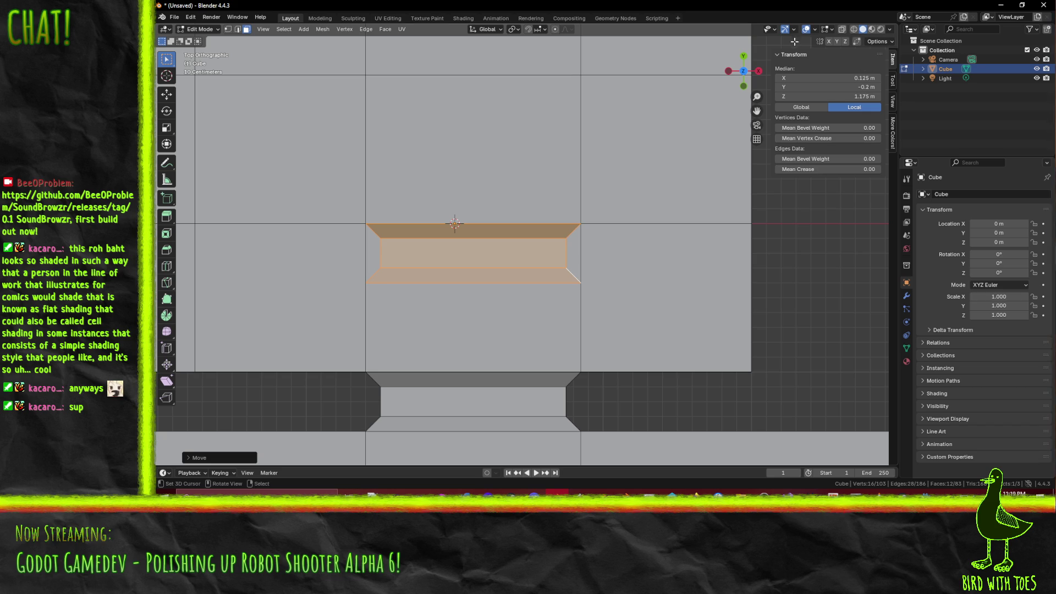
- Show the sidebar's Tool, then View settings with the 3D cursor location, framing the copied piece
left_click(893, 84)
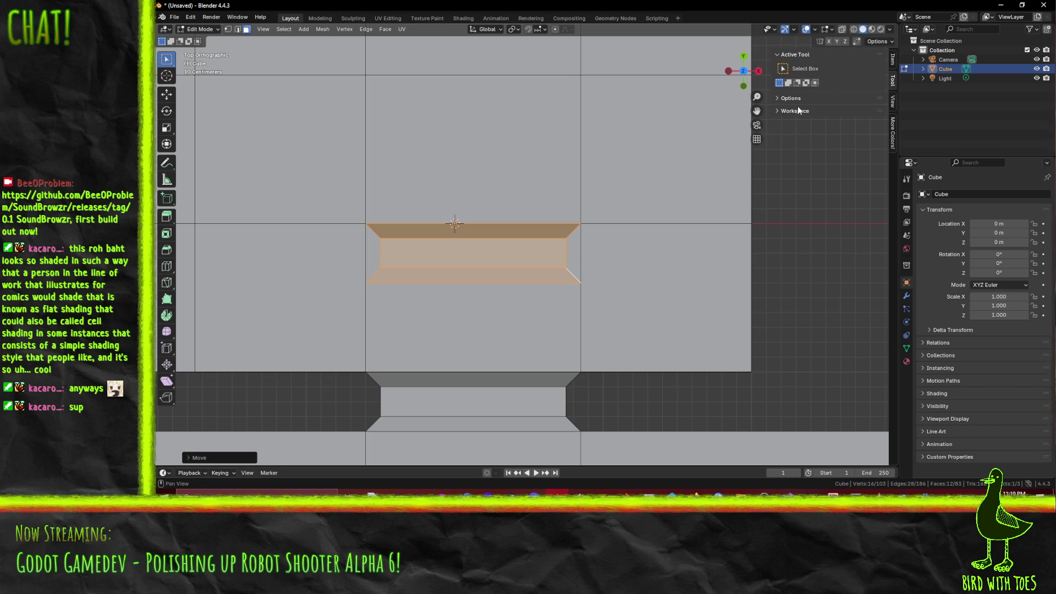
left_click(893, 103)
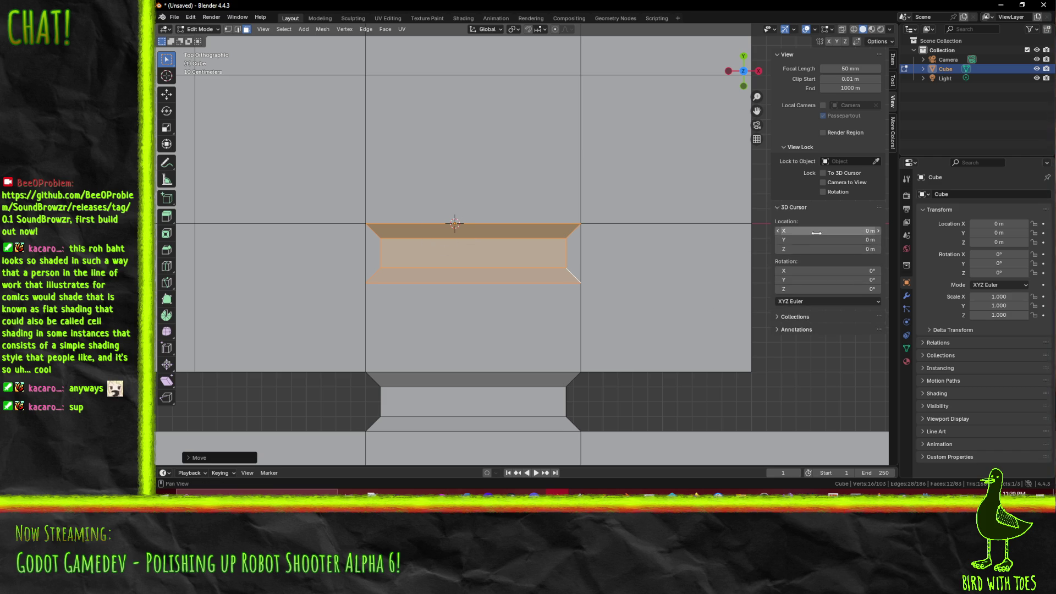
scroll(523, 251, "down", 2)
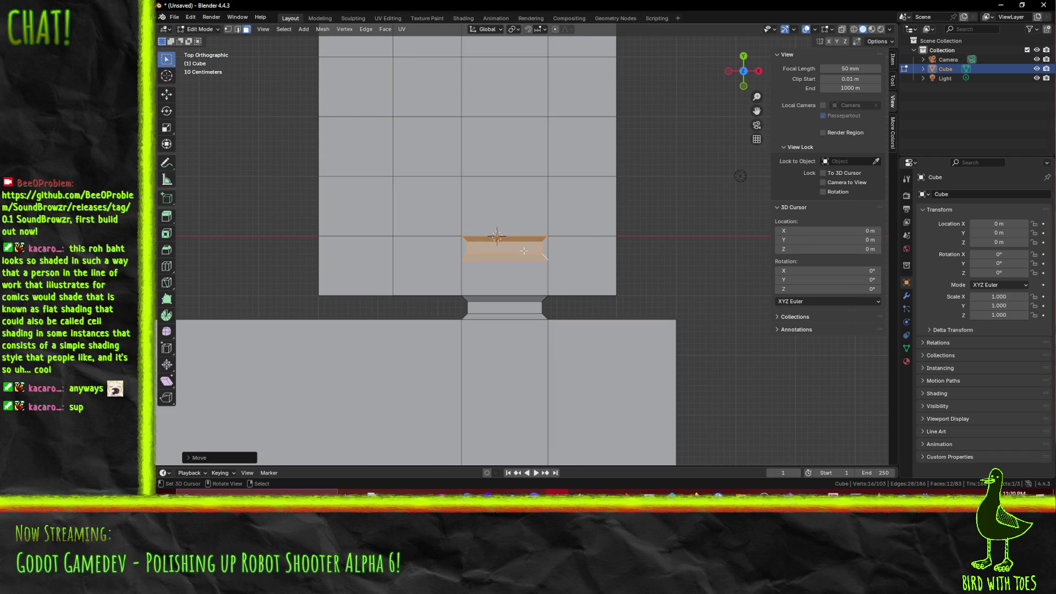
scroll(524, 250, "up", 6)
scroll(524, 250, "down", 3)
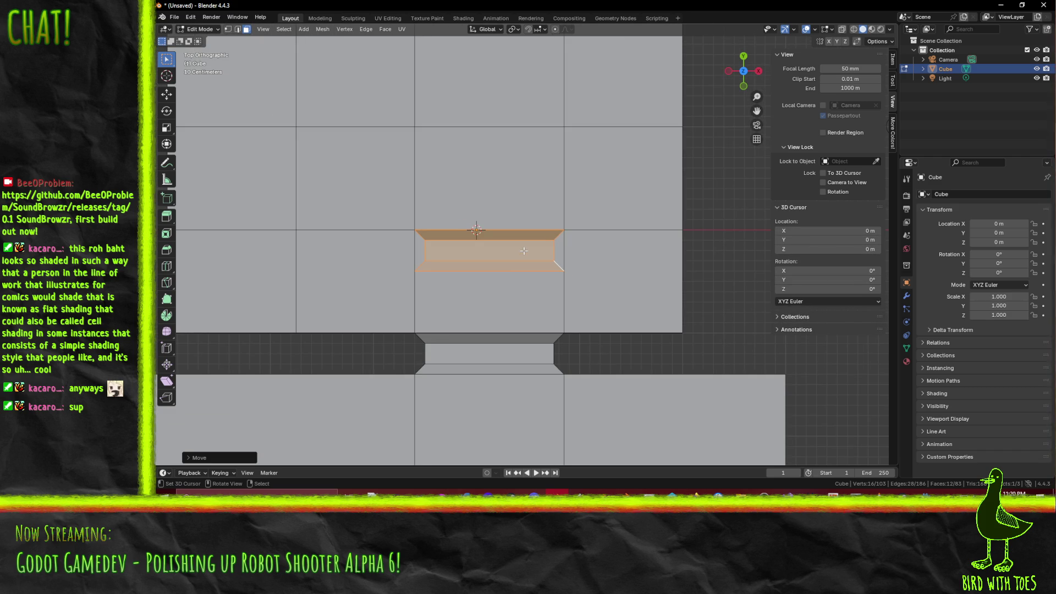
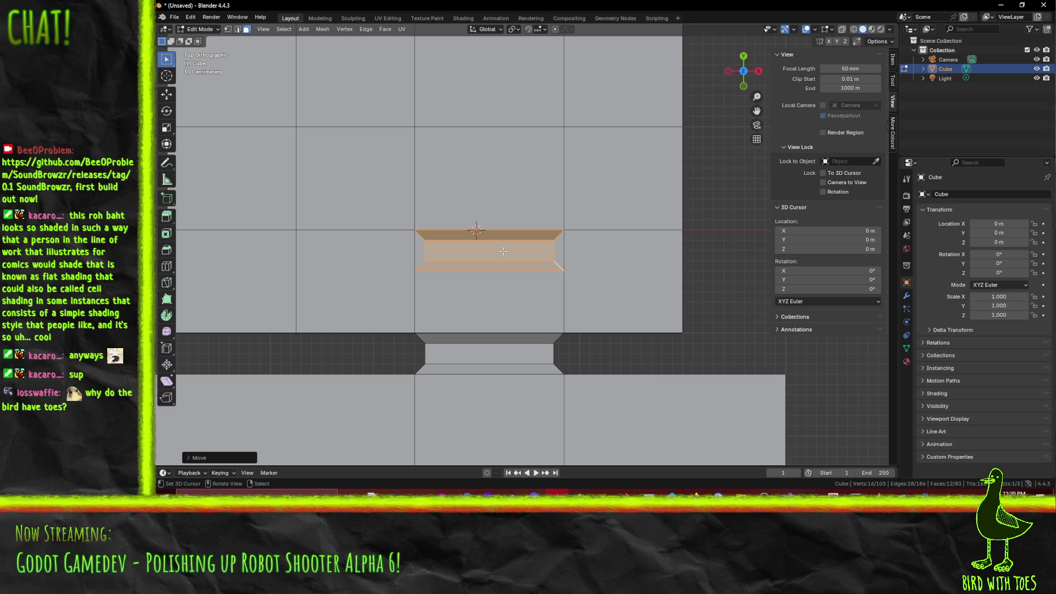
- Move the door frame piece to a new spot in the top view
scroll(504, 250, "up", 3)
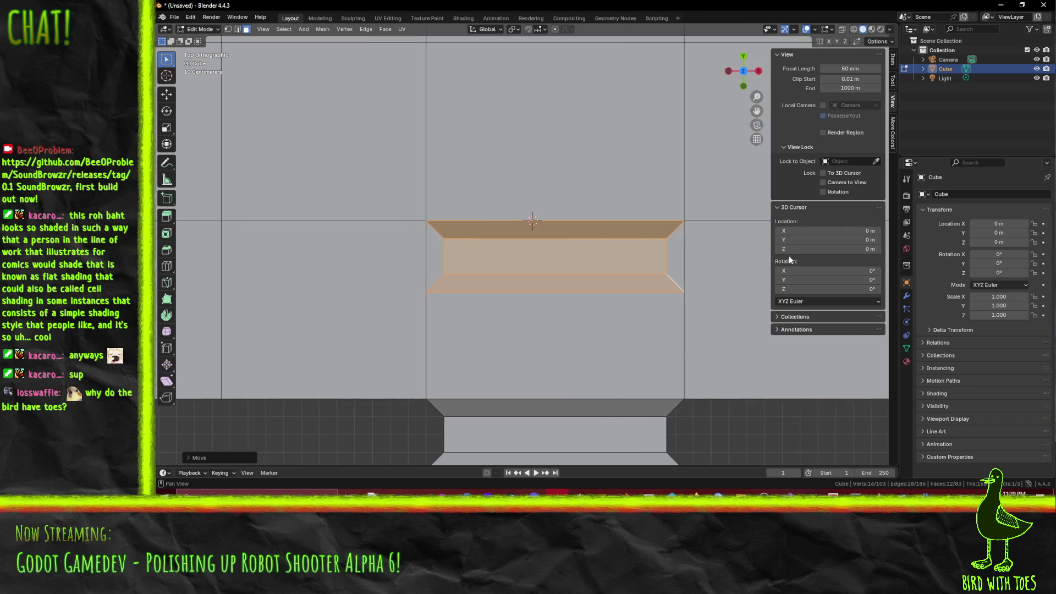
key("g")
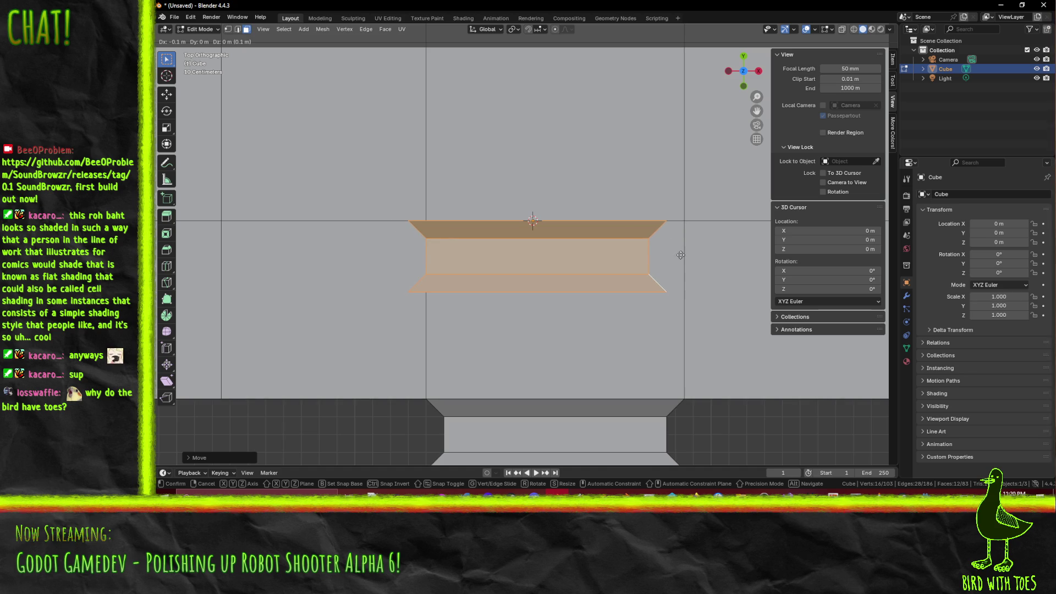
left_click(680, 252)
scroll(677, 251, "down", 3)
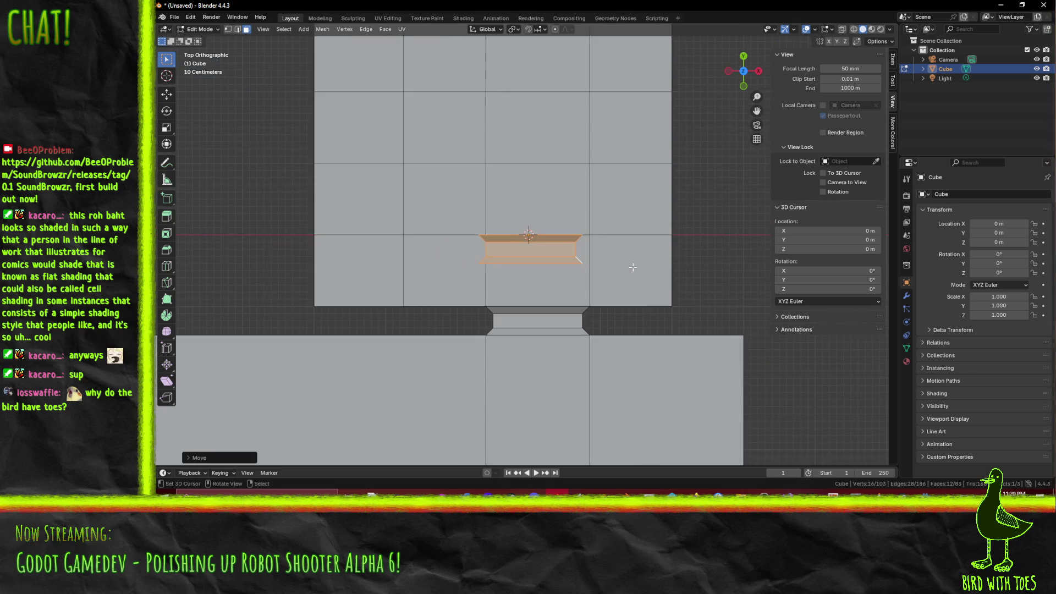
left_click_drag(660, 238, 584, 244)
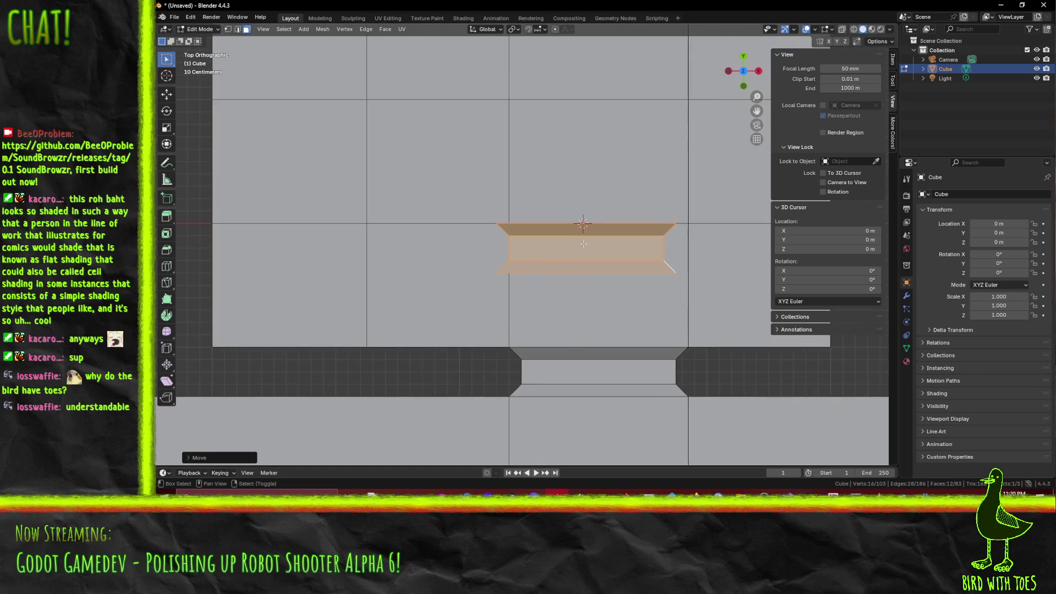
- Nudge the door frame slightly sideways, then bring up the transform pivot point options
scroll(590, 252, "up", 1)
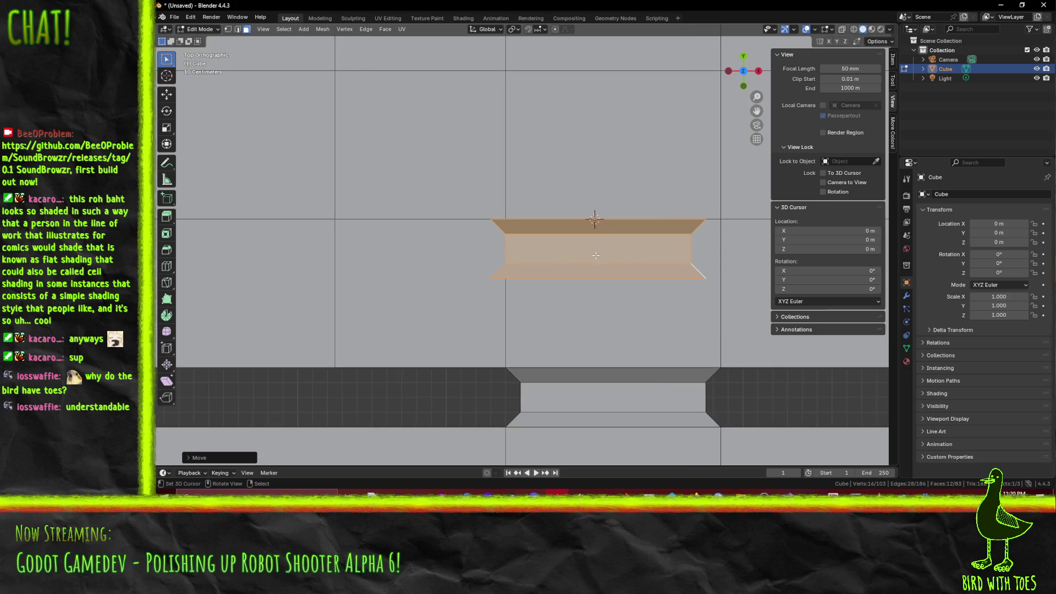
key("g")
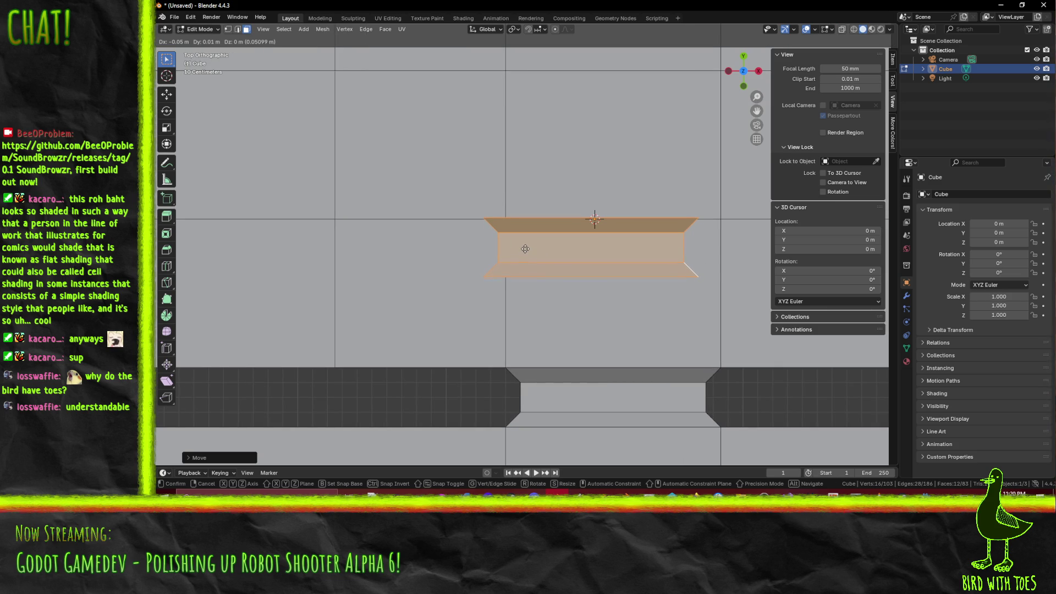
left_click(526, 251)
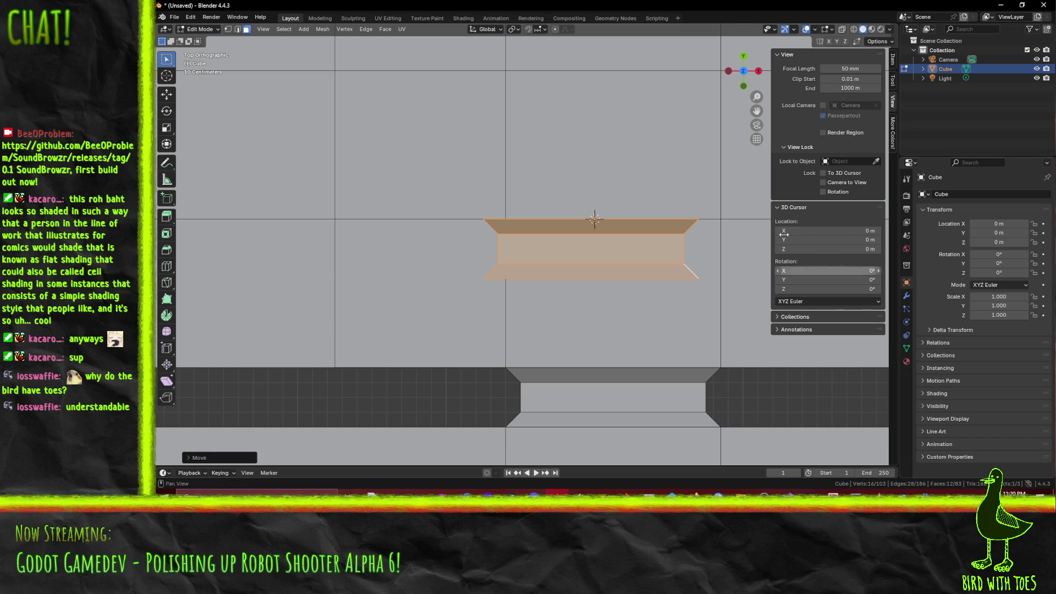
left_click(815, 30)
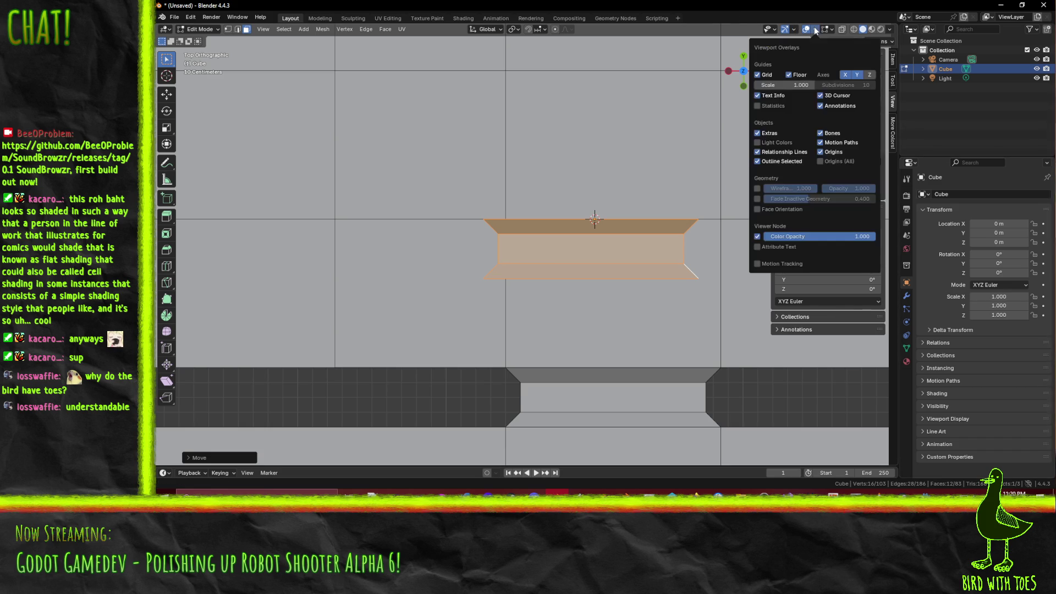
left_click(517, 31)
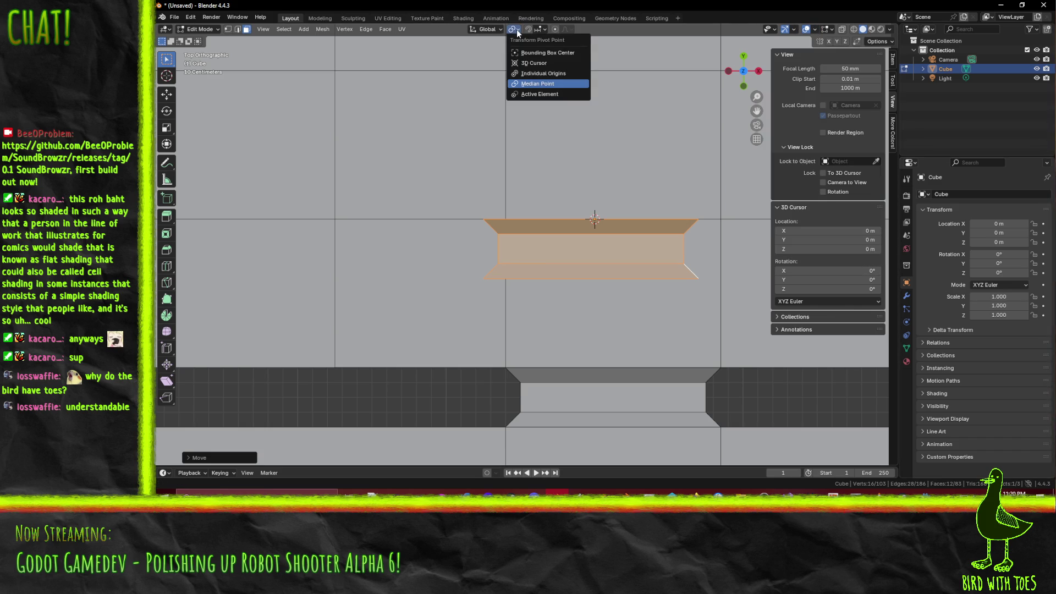
- Rotate the door frame 90° upright around the 3D cursor
left_click(534, 63)
key("r")
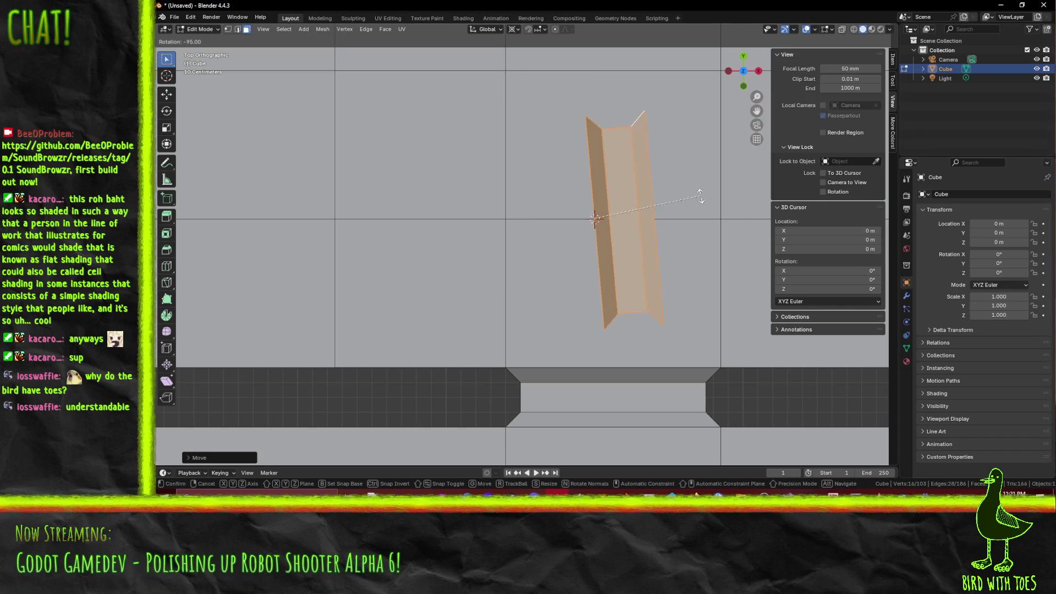
left_click(700, 200)
scroll(700, 200, "down", 4)
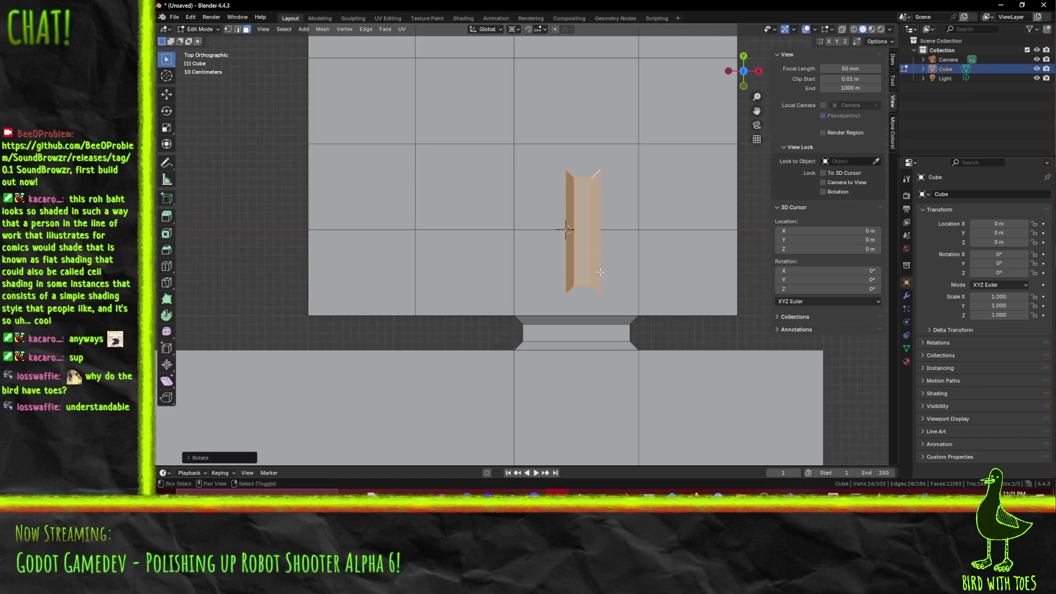
- Move the rotated door frame over to the left
key("g")
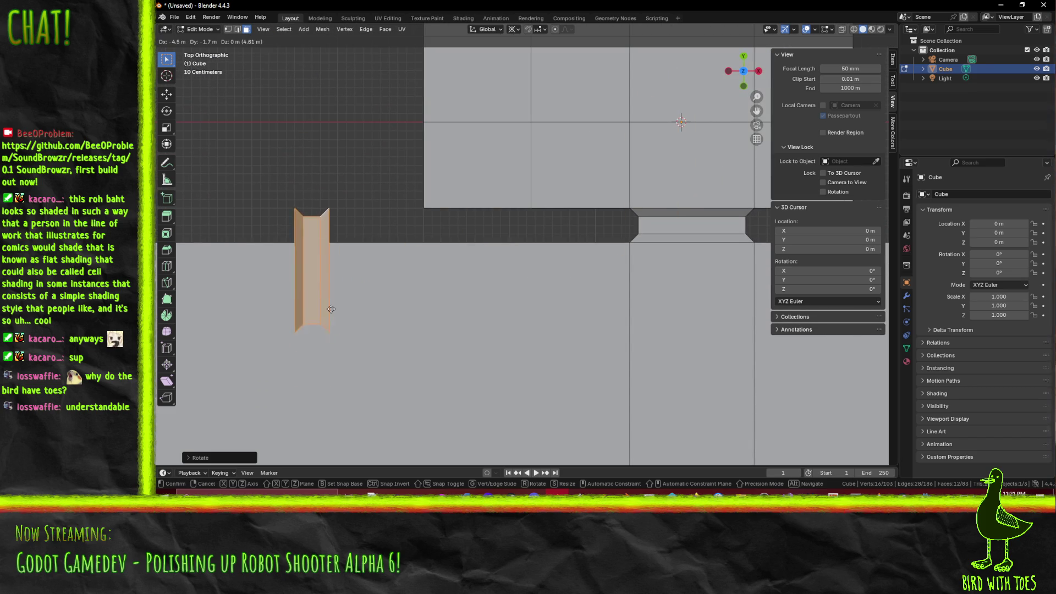
left_click(374, 218)
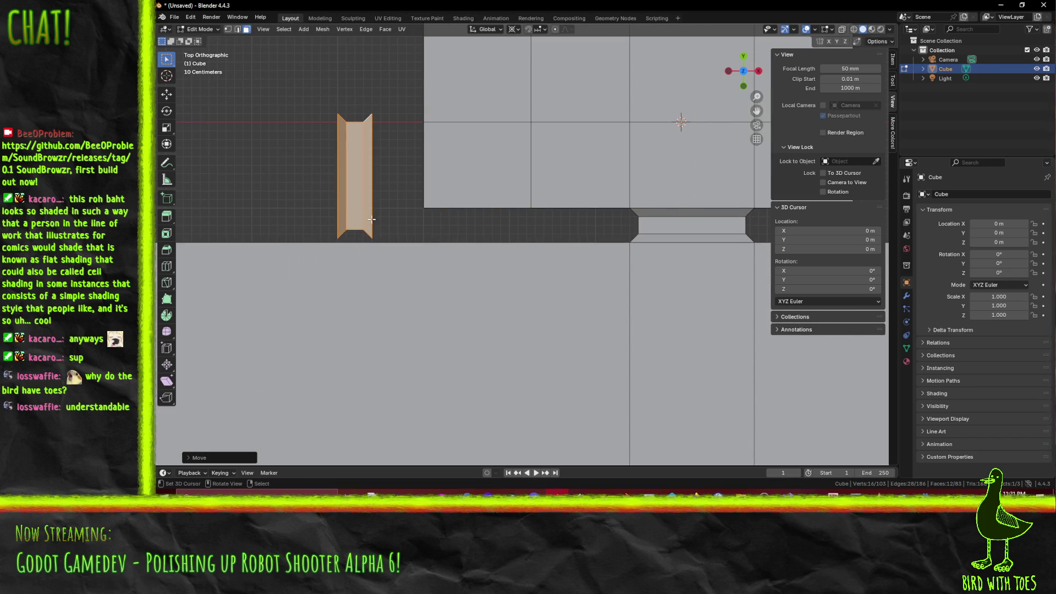
scroll(372, 219, "up", 3)
scroll(349, 212, "left", 5)
scroll(498, 314, "up", 3)
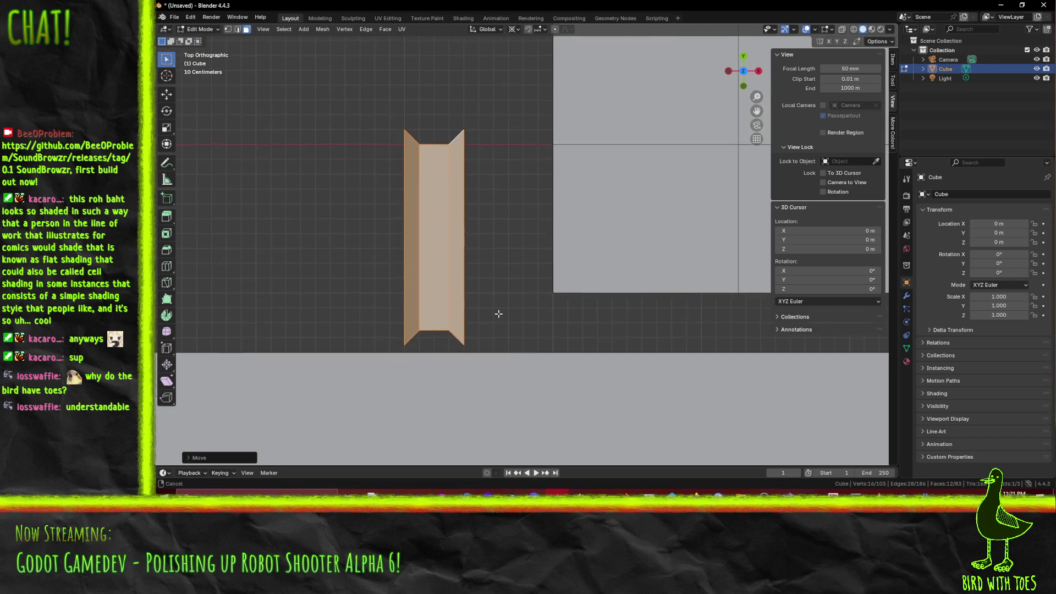
scroll(501, 316, "down", 5)
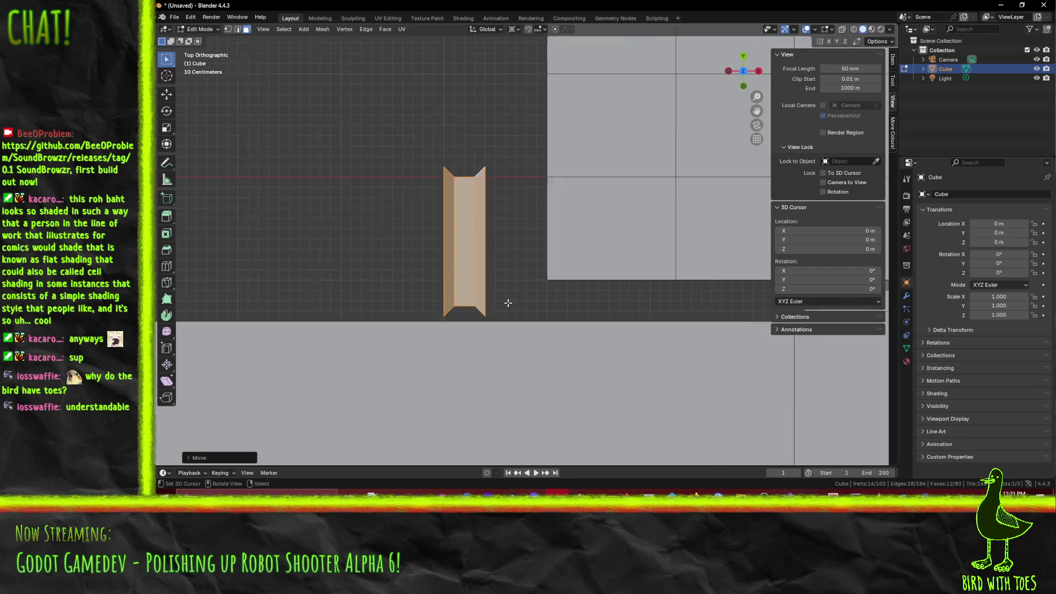
scroll(528, 286, "left", 4)
scroll(546, 256, "down", 3)
- Set the door frame against the floor slab's left edge, nudging it upward into place
key("g")
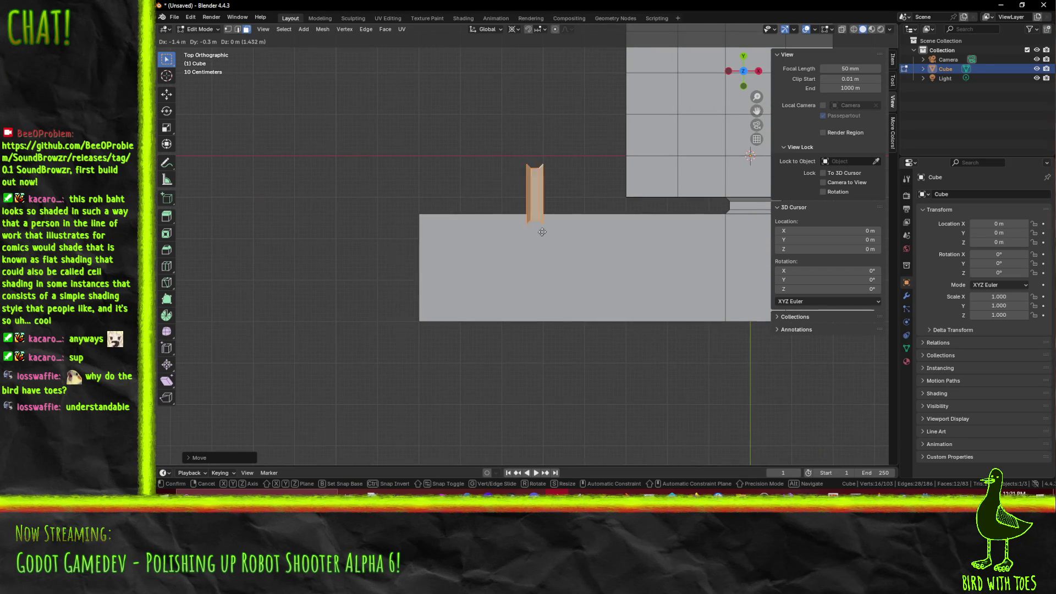
left_click(429, 303)
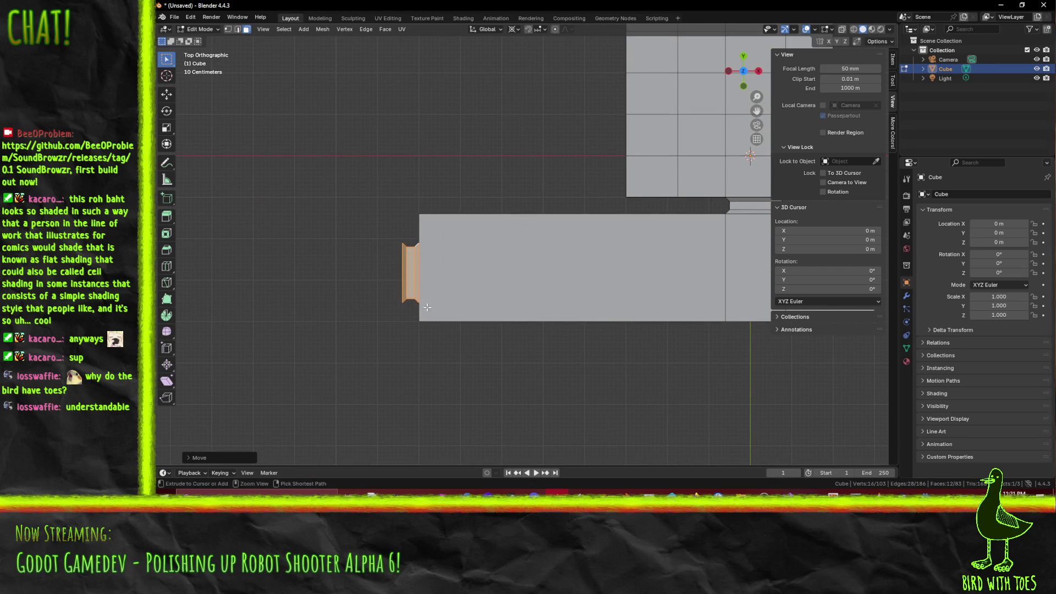
scroll(533, 241, "up", 3)
scroll(533, 241, "down", 1)
scroll(533, 241, "up", 2)
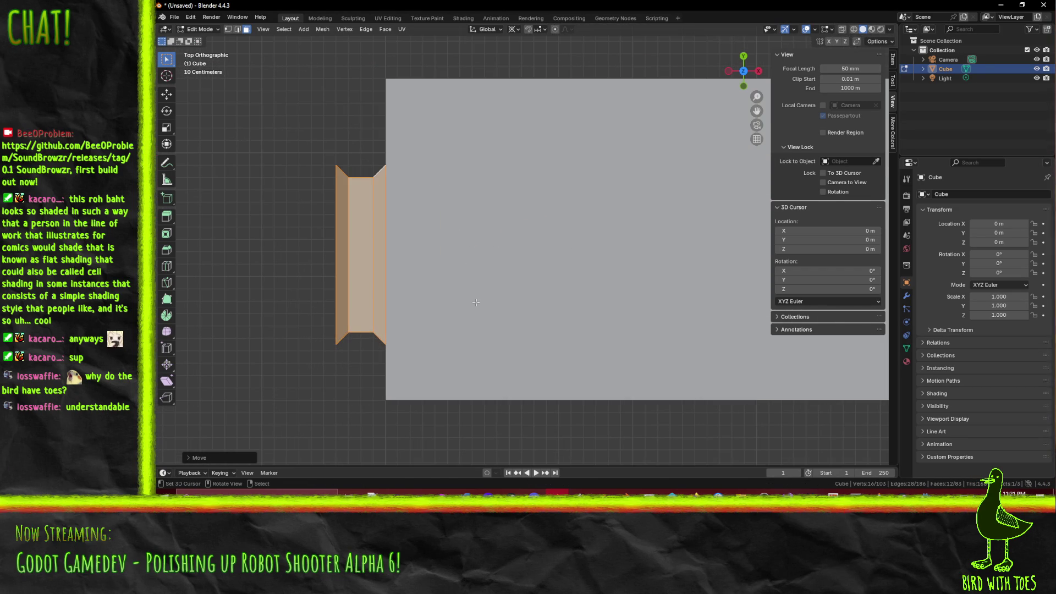
key("g")
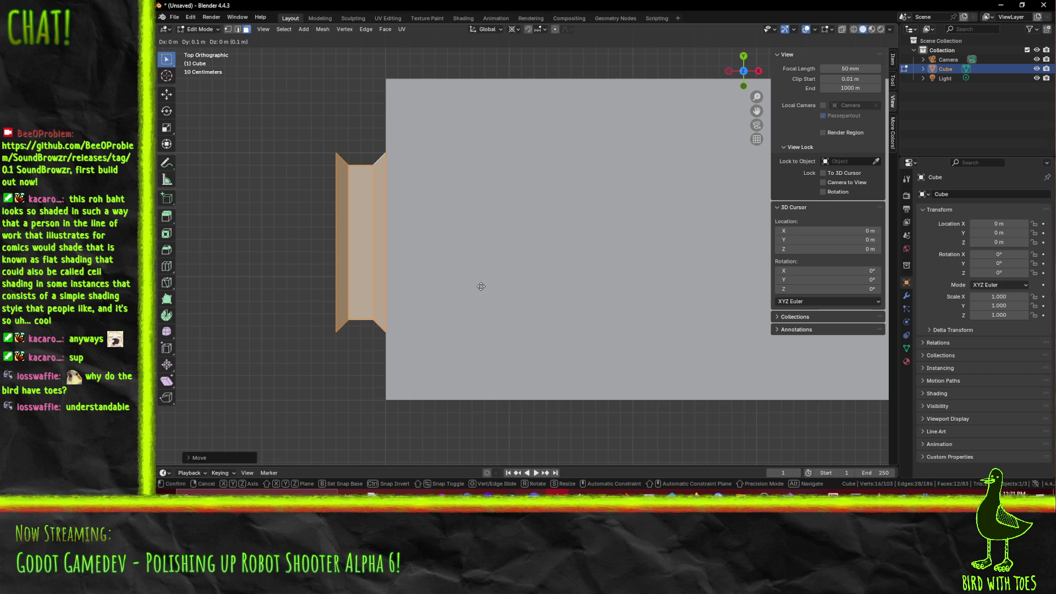
left_click(481, 287)
scroll(517, 222, "up", 3)
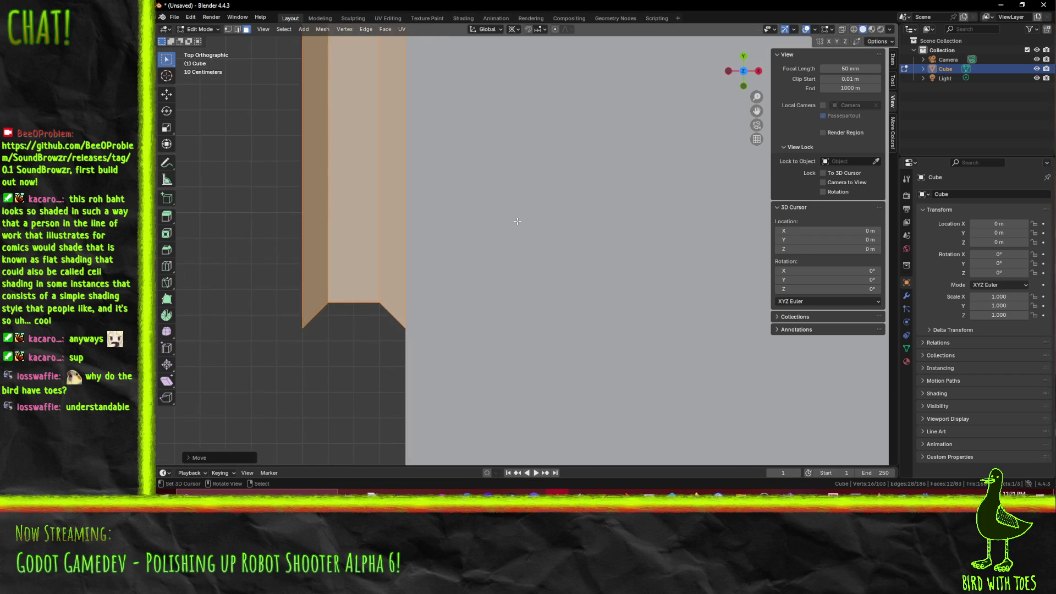
mouse_move(517, 222)
left_mouse_down()
mouse_move(554, 219)
mouse_move(526, 301)
left_mouse_up()
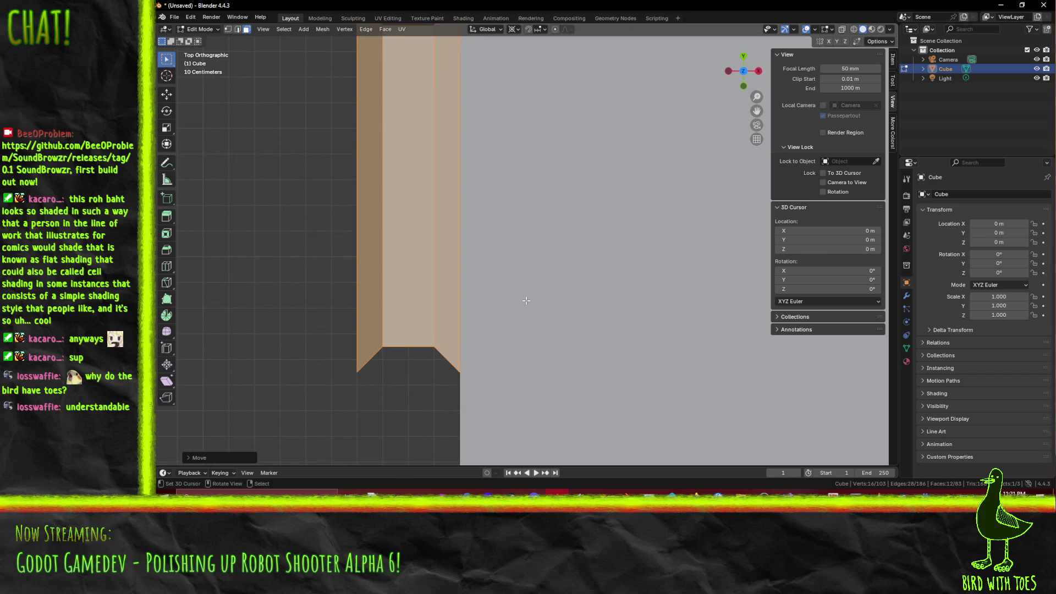
scroll(523, 299, "down", 3)
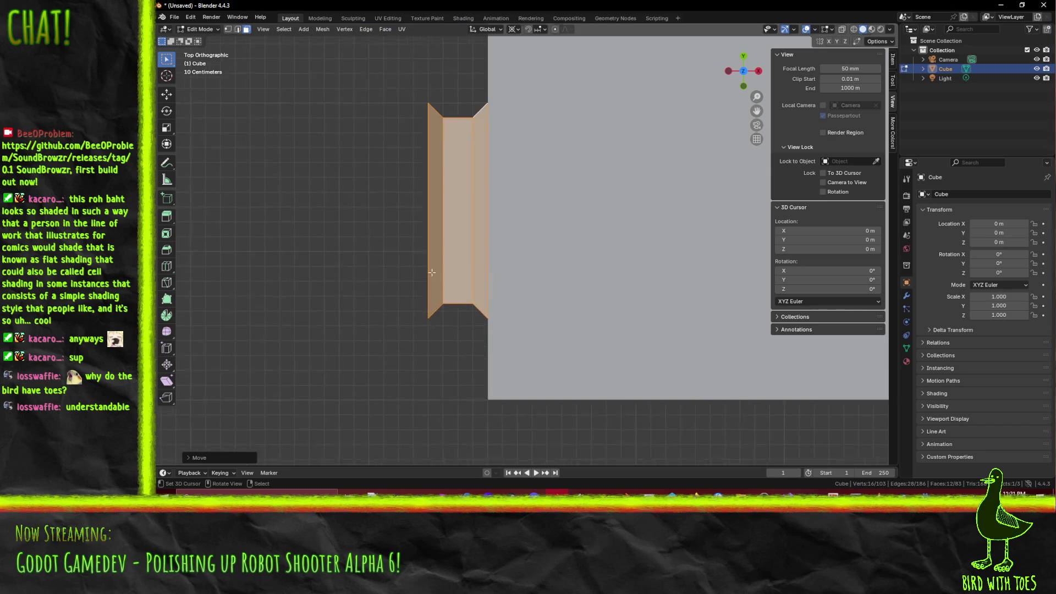
left_click_drag(432, 272, 446, 206)
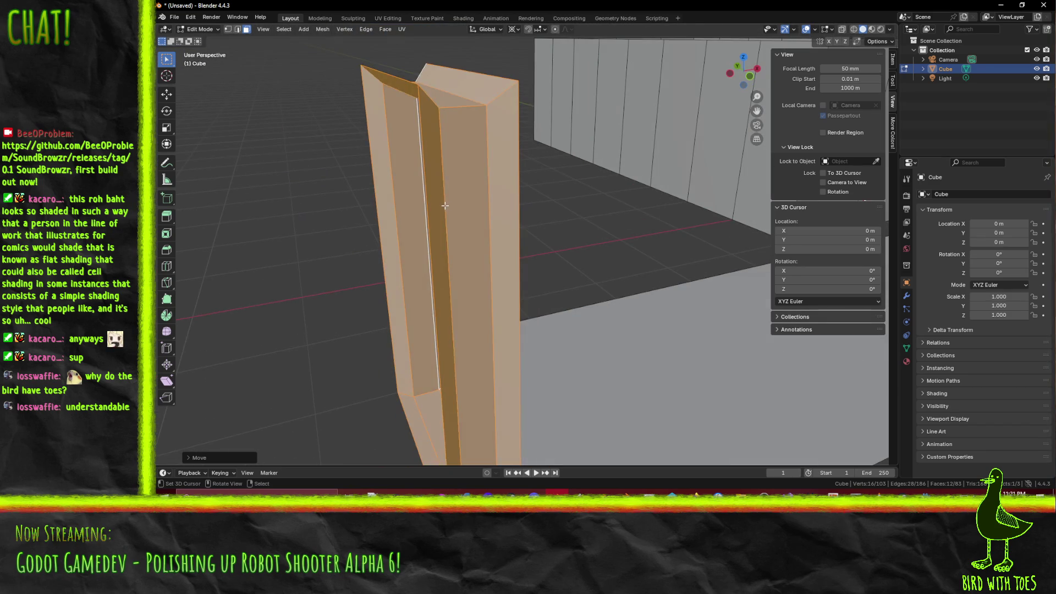
- Shift three door frame pillar faces 0.05 m in top view to line up with the slab
left_click(445, 205)
left_click(465, 202, "shift")
left_click(509, 200, "shift")
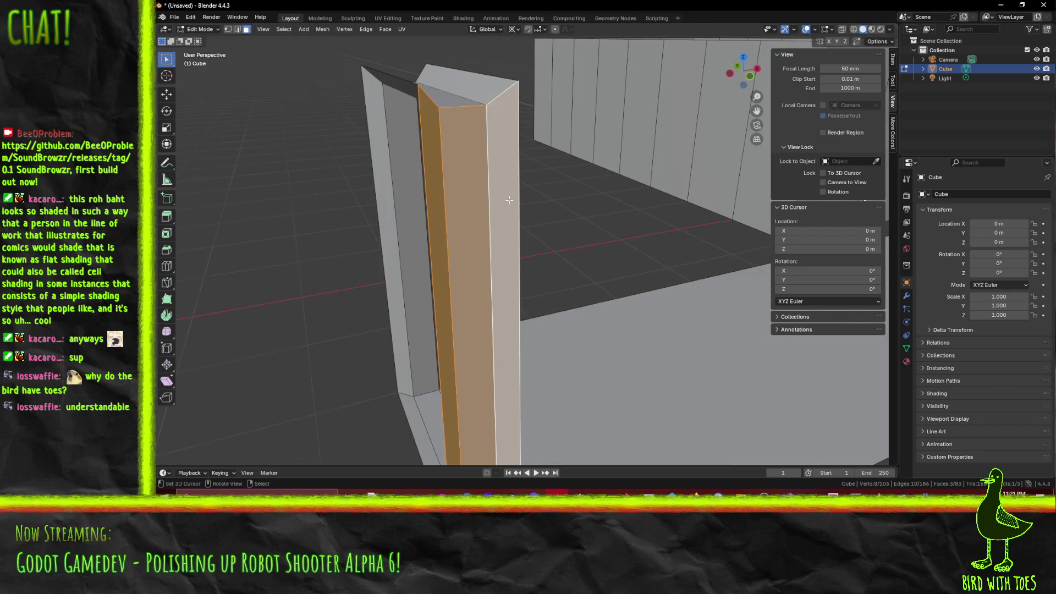
key("KP_7")
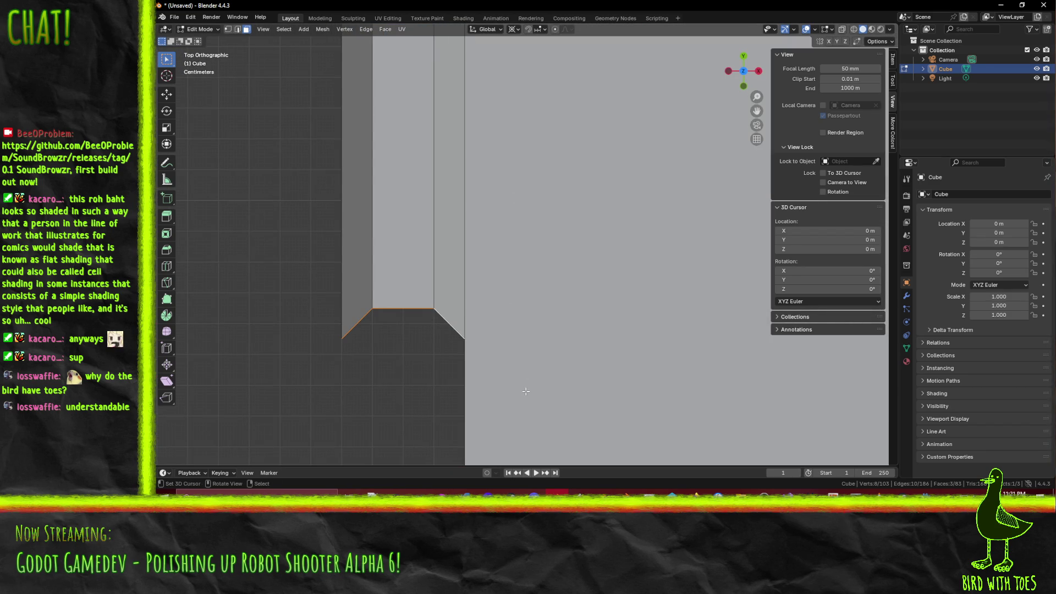
key("g")
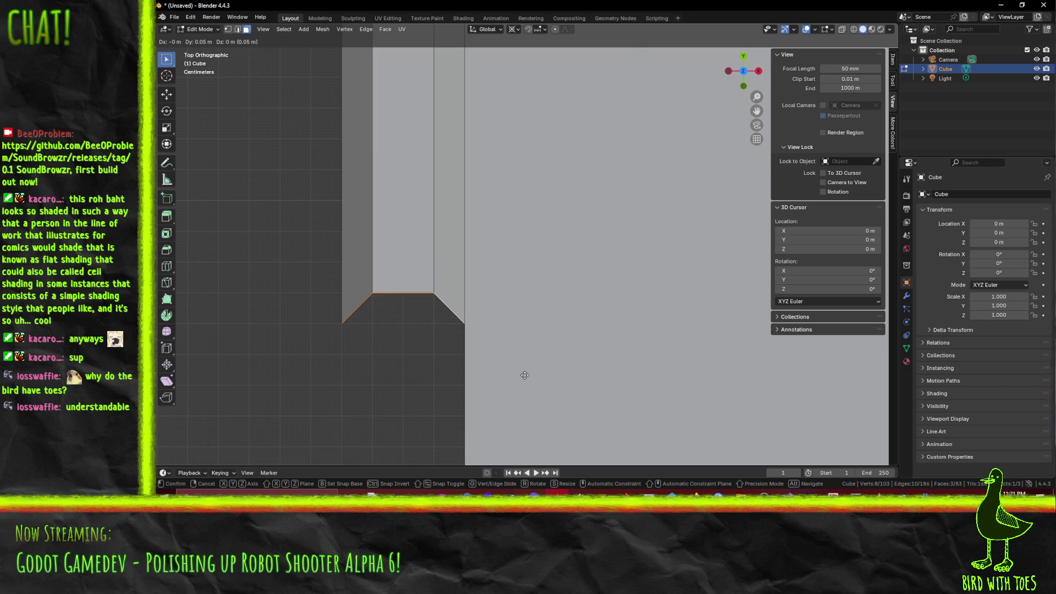
left_click(525, 376)
scroll(525, 375, "down", 4)
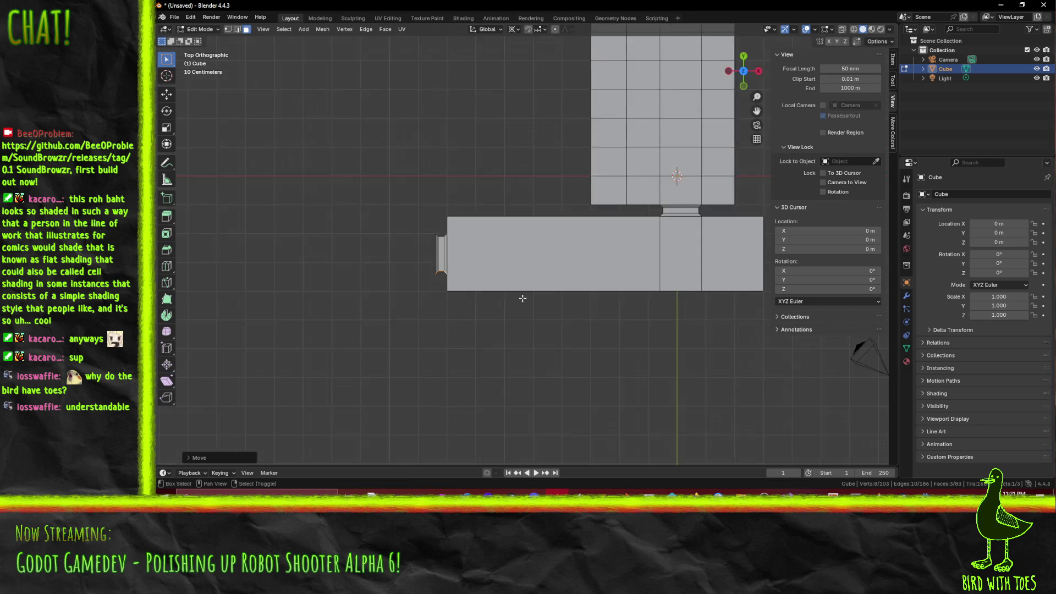
mouse_move(522, 298)
left_mouse_down()
mouse_move(415, 306)
mouse_move(418, 286)
mouse_move(527, 245)
mouse_move(549, 273)
mouse_move(406, 267)
left_mouse_up()
scroll(527, 245, "up", 5)
left_click_drag(326, 254, 471, 295)
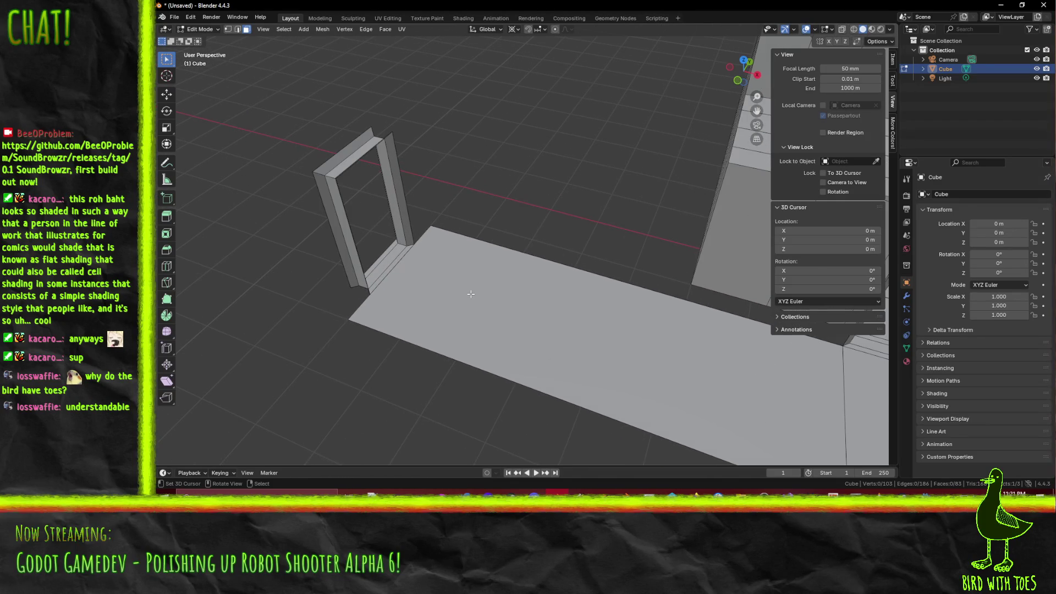
- Delete the floor edge beside the door to detach the floor strip from the frame
left_click(431, 238)
key("2")
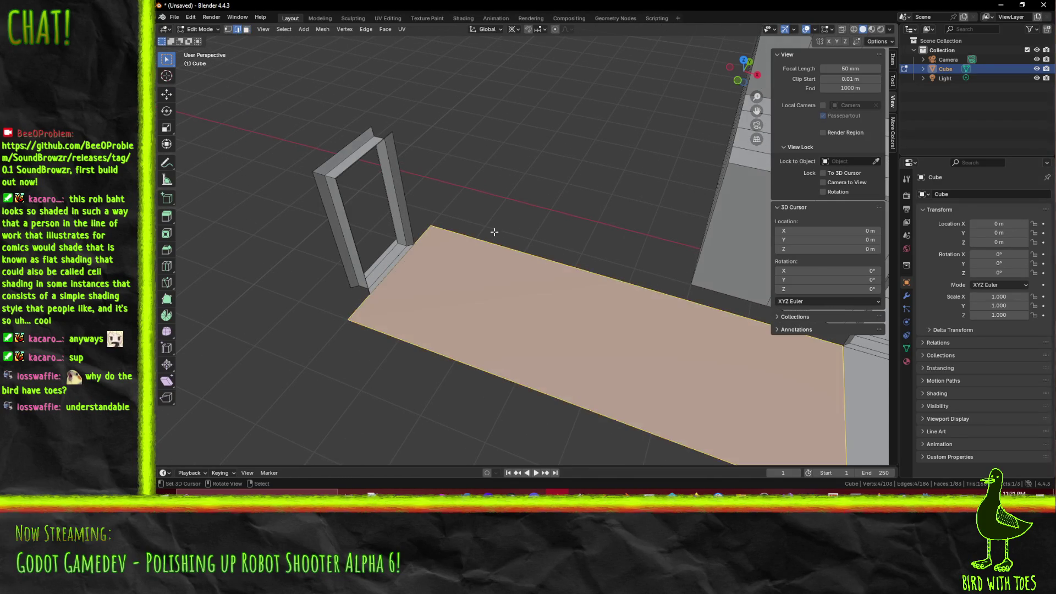
left_click(428, 233)
key("x")
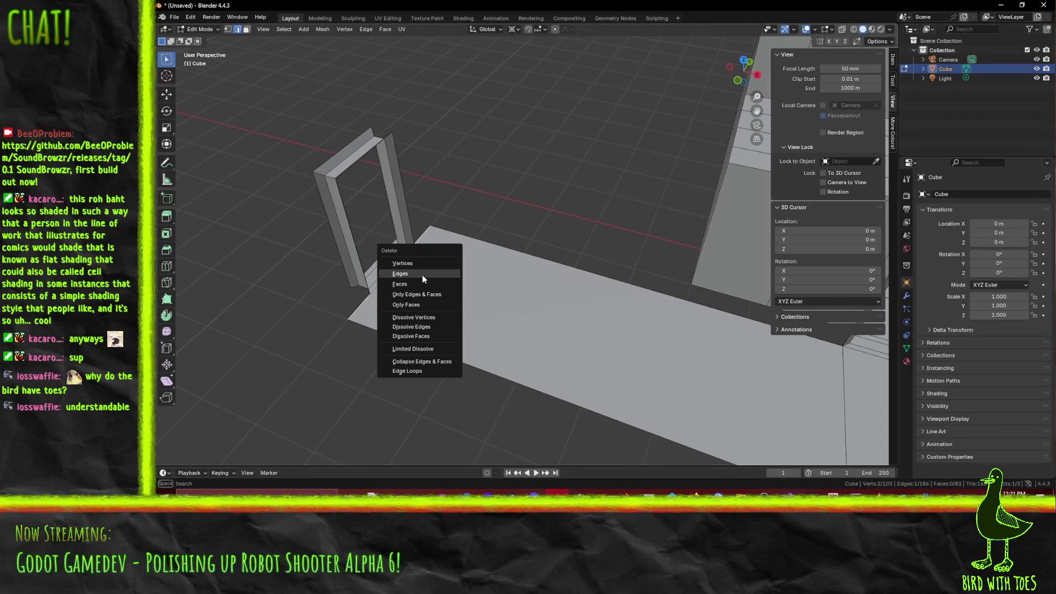
left_click(427, 277)
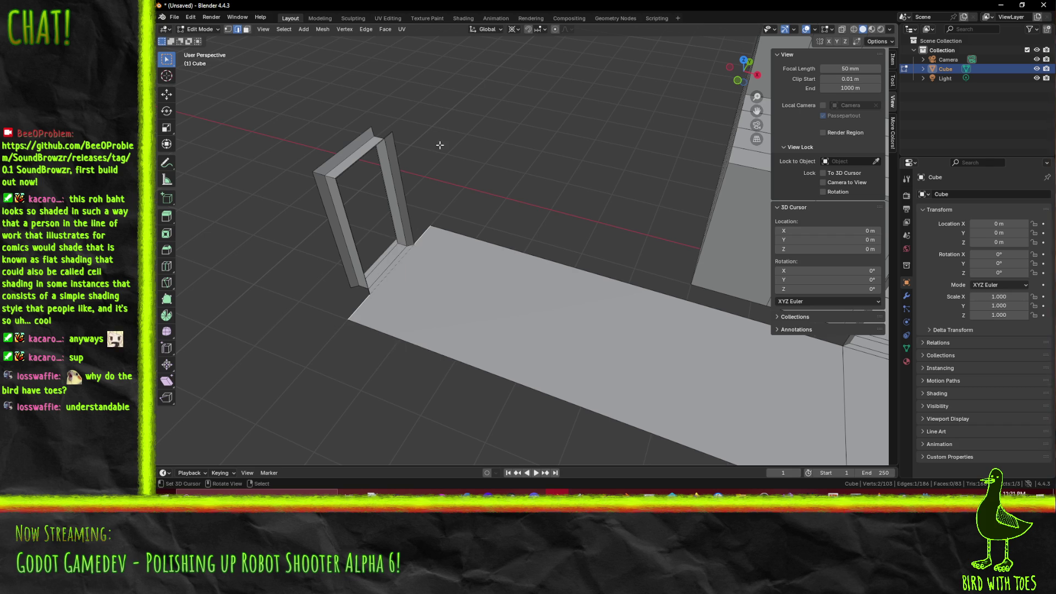
- Slide the floor's end back along X, then select its two corner vertices
key("g")
key("x")
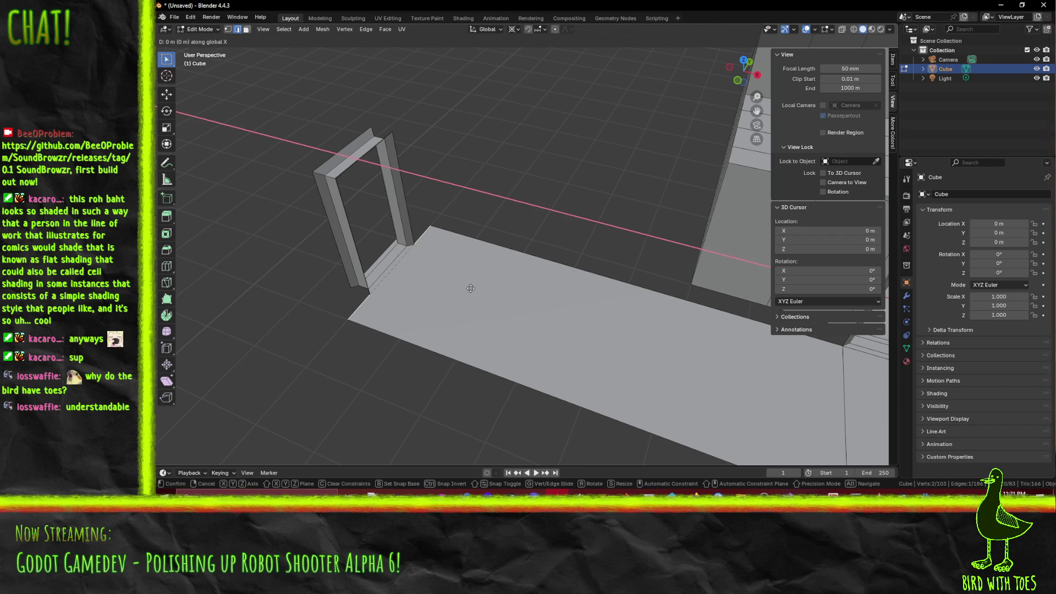
left_click(519, 310)
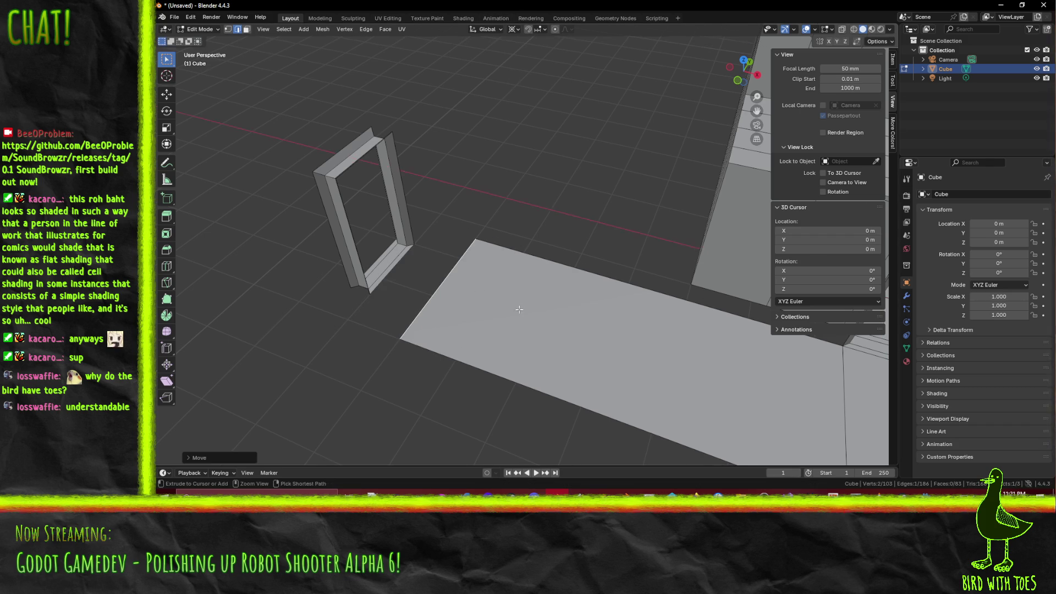
left_click(452, 296)
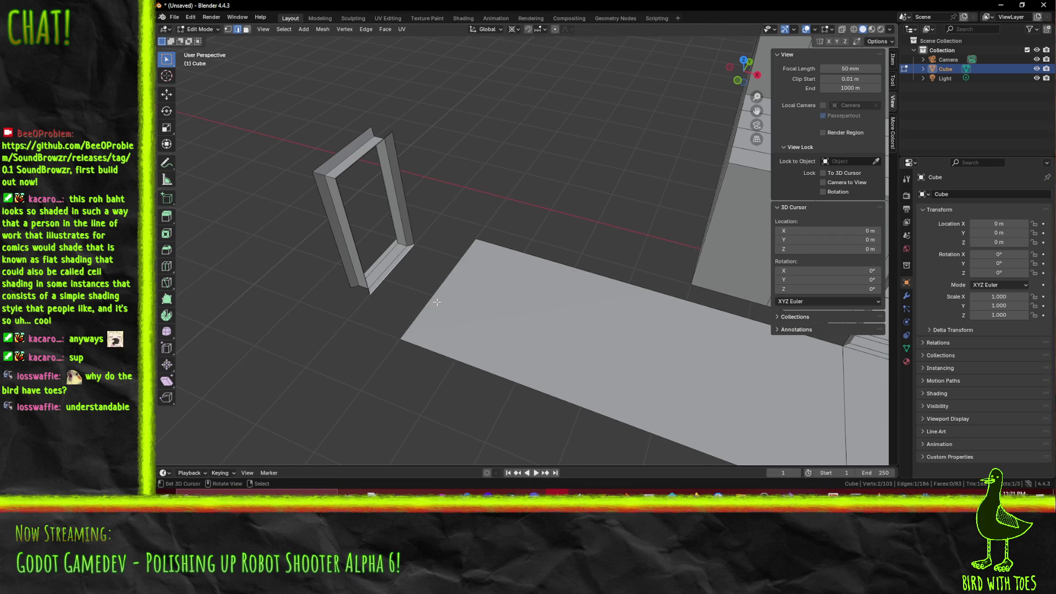
key("1")
left_click(399, 339)
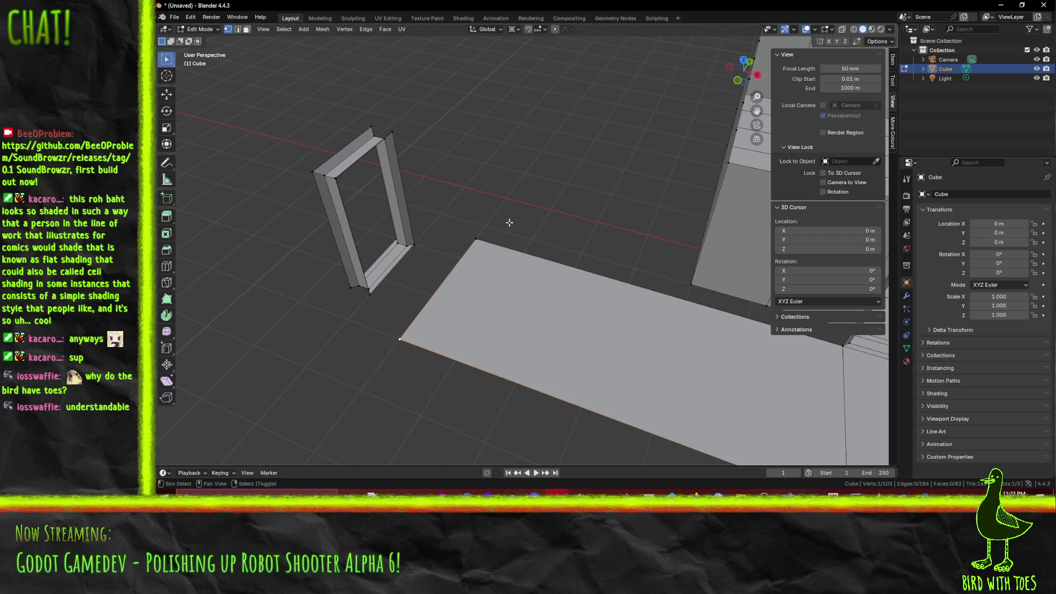
left_click(473, 239, "shift")
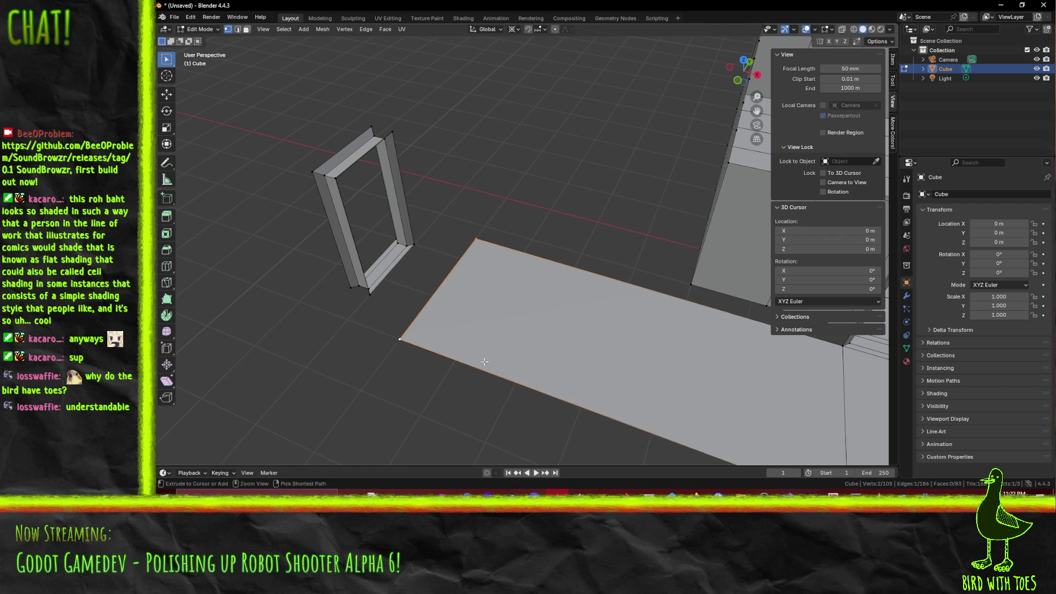
- Extrude a vertex from the floor corner and link floor and frame vertices with edges
left_click(411, 347)
key("e")
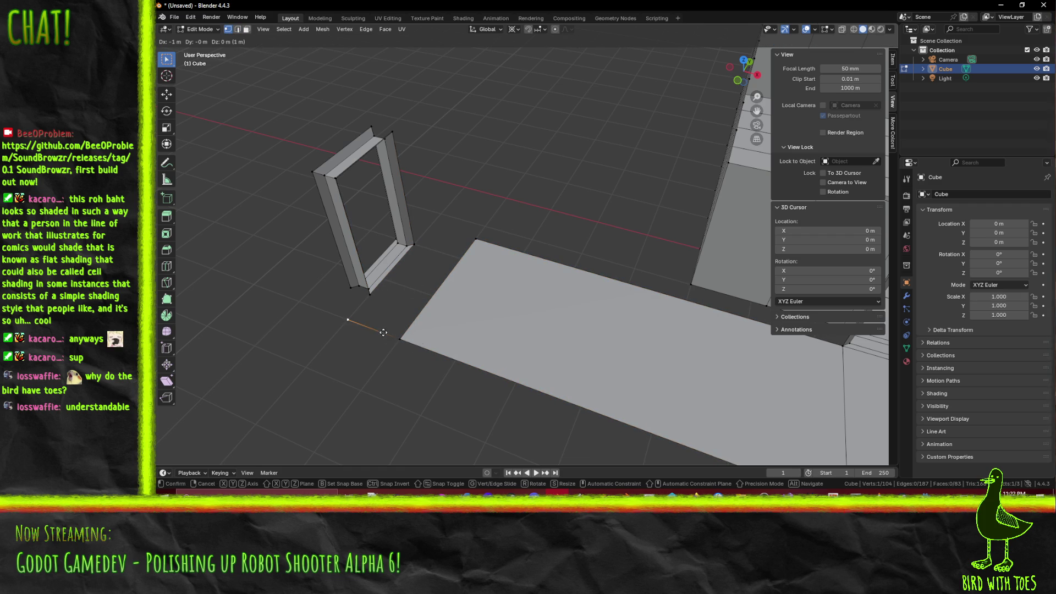
left_click(384, 332)
left_click(400, 339)
left_click(370, 294, "shift")
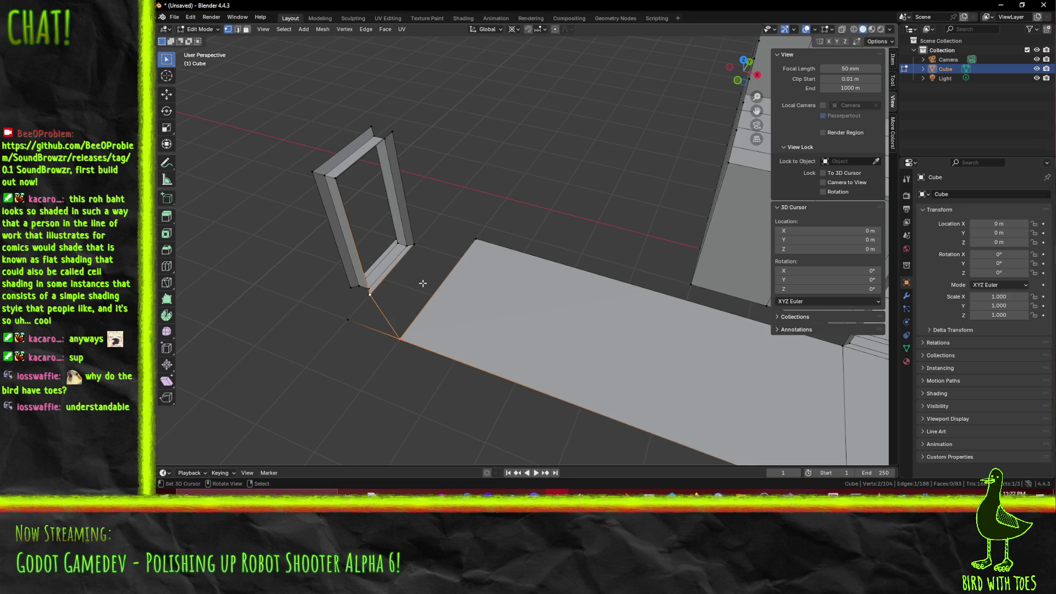
left_click(414, 244)
left_click(476, 238, "shift")
key("f")
- Extrude a vertex from the far floor corner and connect the new vertices to the frame
left_click(346, 320)
left_click(370, 295, "shift")
key("f")
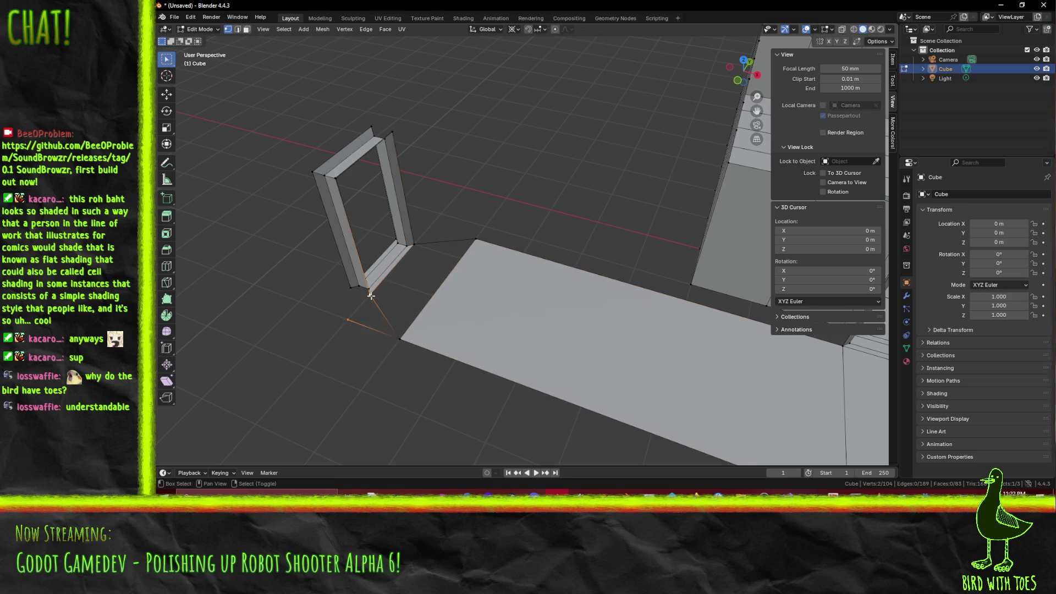
left_click(476, 249)
key("e")
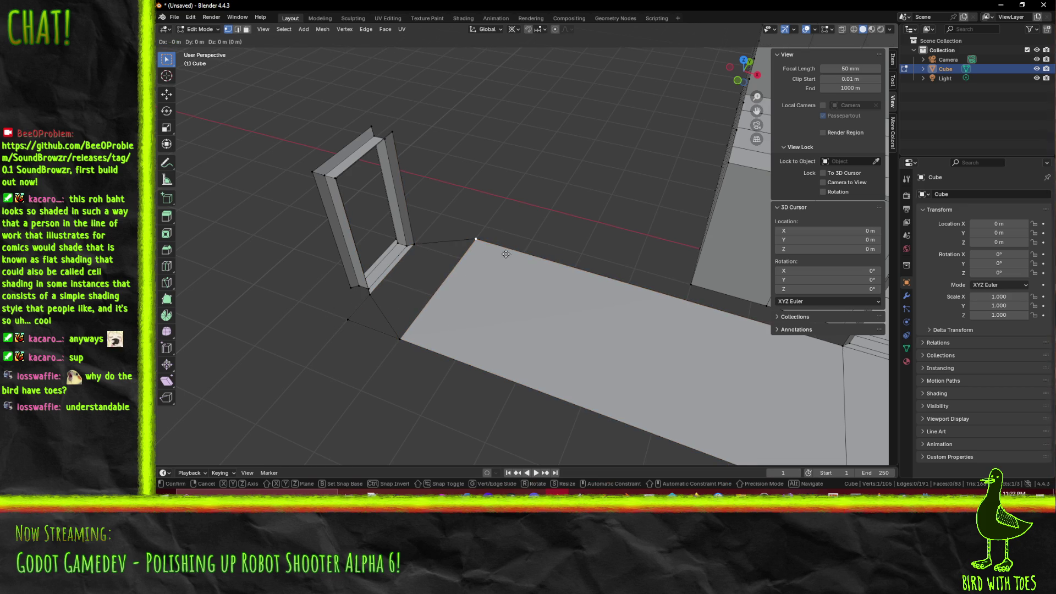
left_click(431, 236)
left_click(419, 243, "shift")
key("f")
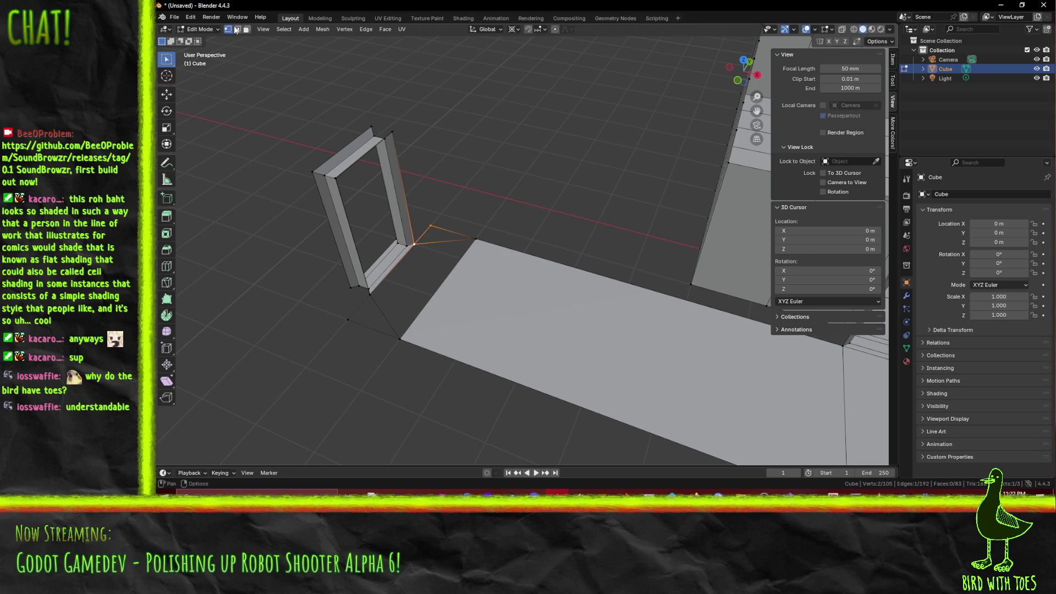
- Fill the gaps between floor and door frame with triangle faces, then inspect the doorway
left_click(238, 30)
left_click(386, 318)
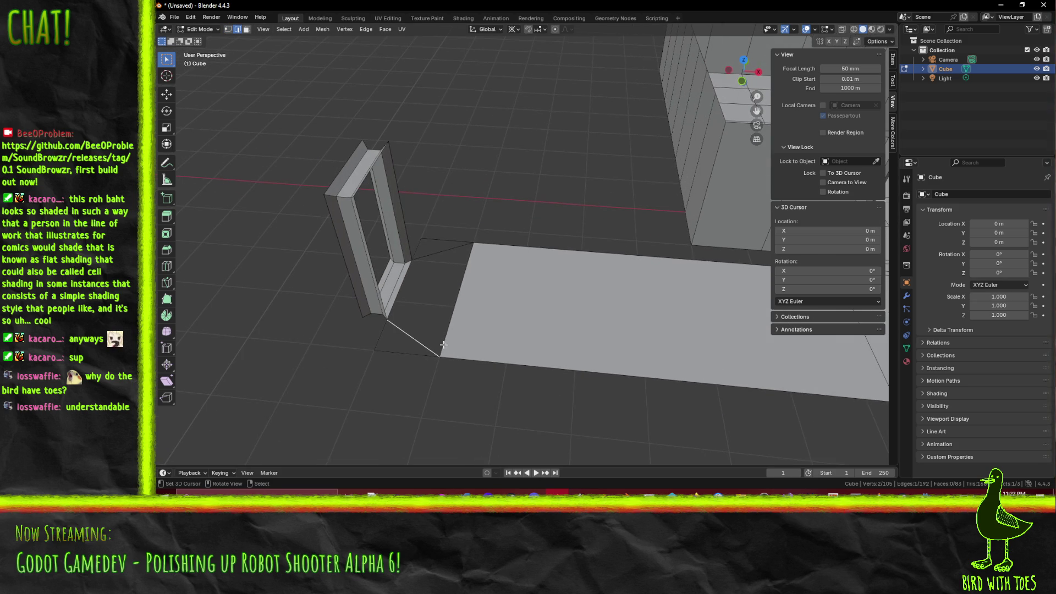
key("f")
left_click(438, 253)
key("f")
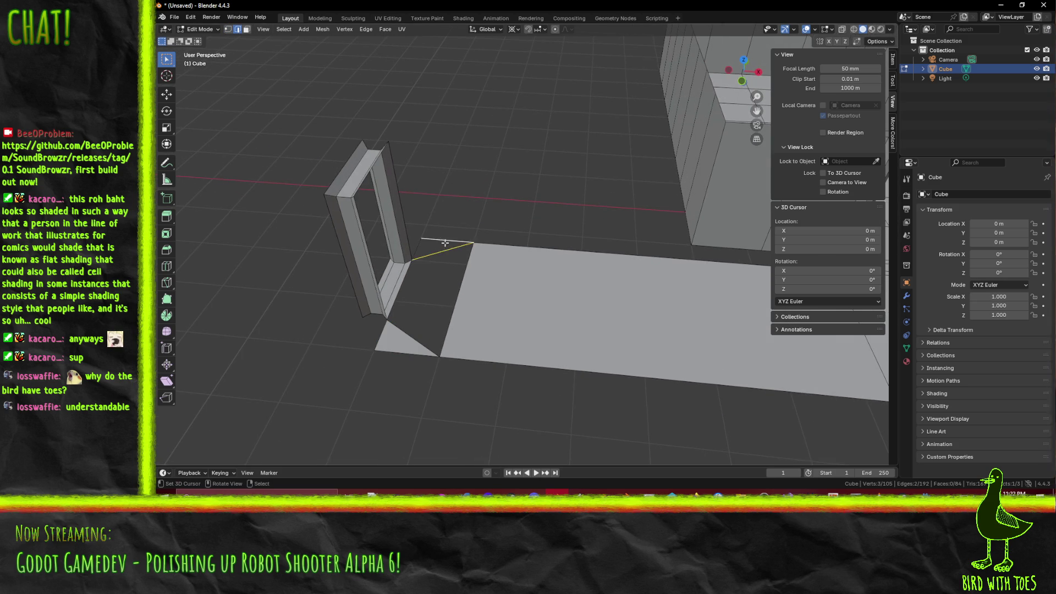
key("f")
key("alt+a")
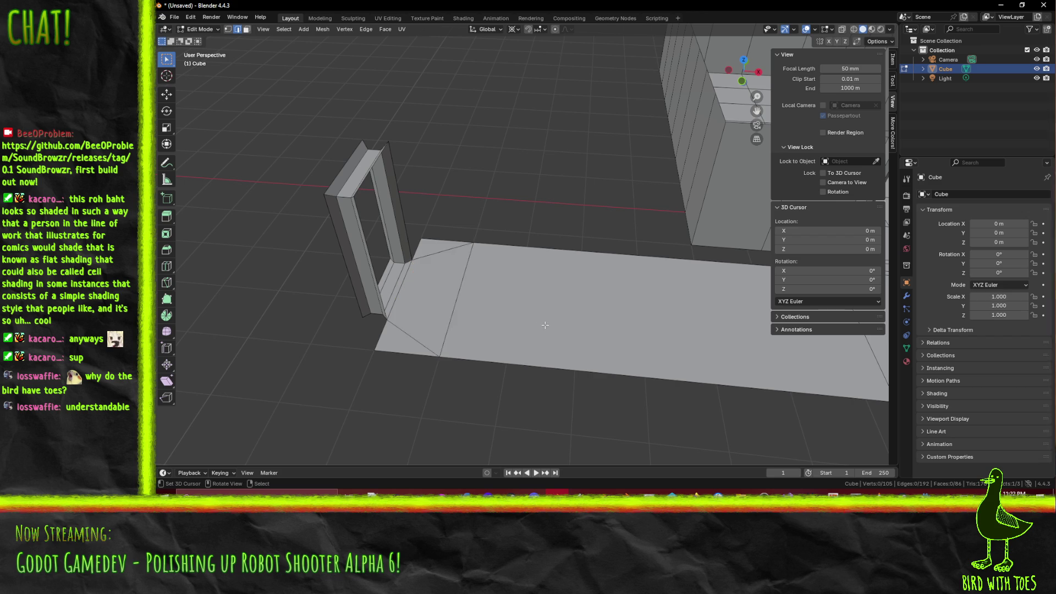
mouse_move(411, 331)
left_mouse_down()
mouse_move(445, 319)
mouse_move(345, 170)
left_mouse_up()
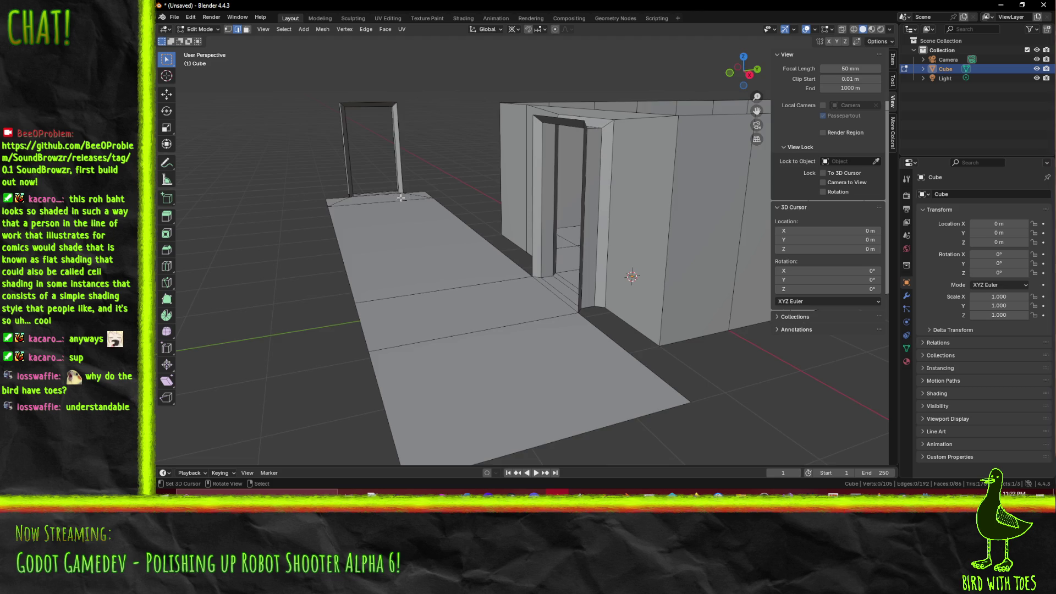
mouse_move(401, 198)
left_mouse_down()
mouse_move(517, 239)
mouse_move(311, 241)
mouse_move(323, 266)
left_mouse_up()
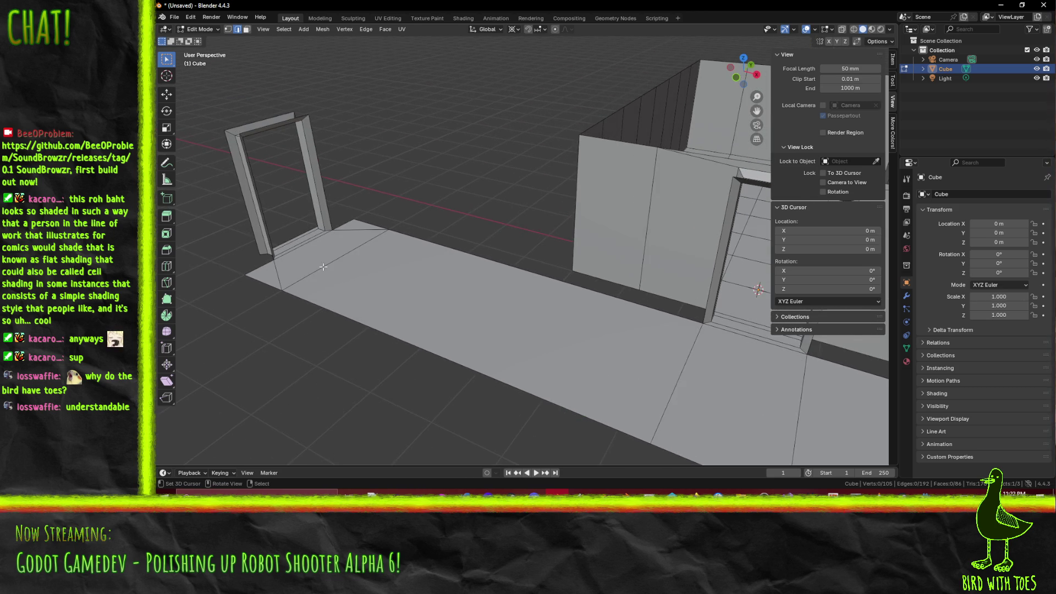
left_click(366, 239, "shift")
- Undo the new faces, edges and extruded vertices
key("ctrl+z")
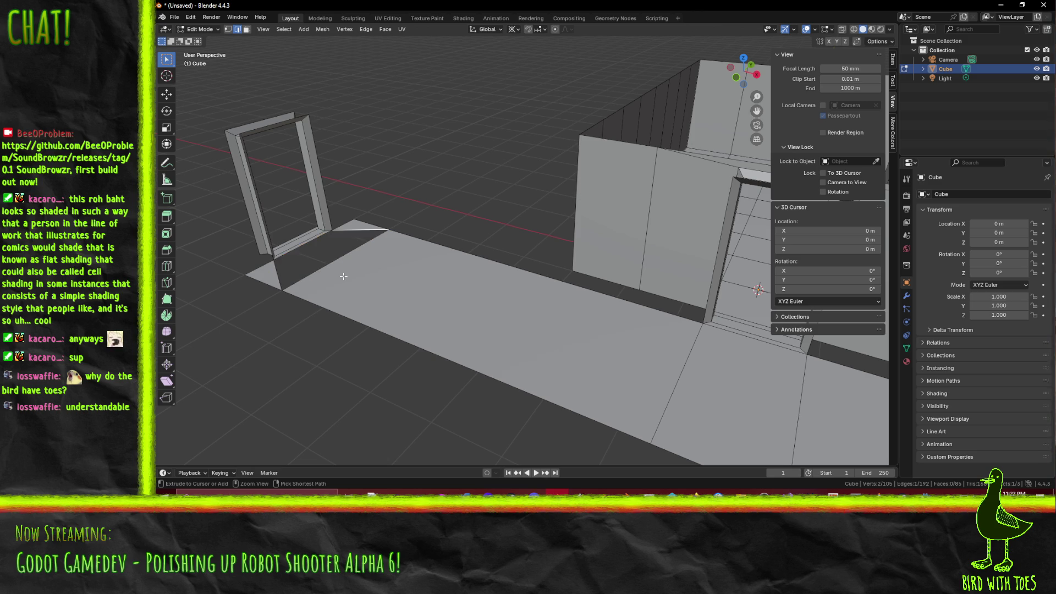
key("ctrl+z")
key("ctrl+z")
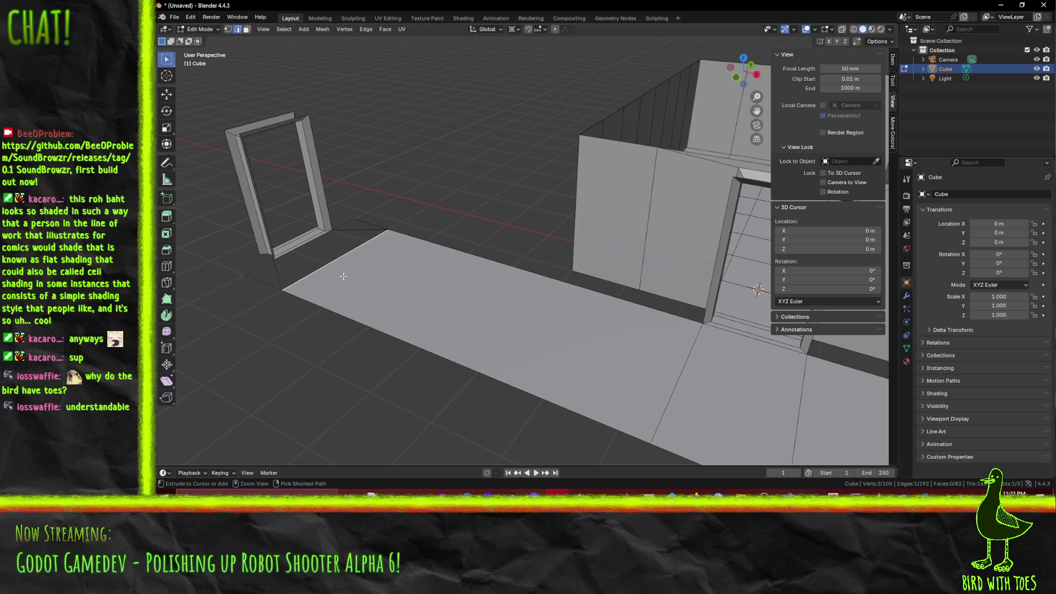
key("ctrl+z")
key("ctrl+z")
key("ctrl+z")
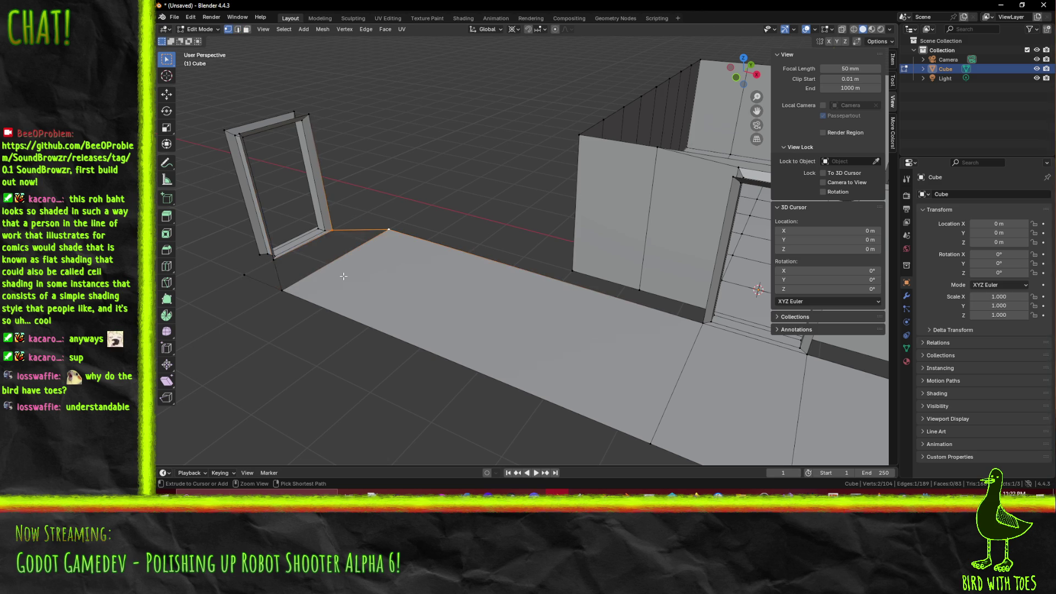
key("ctrl+z")
key("ctrl+z")
key("ctrl+z")
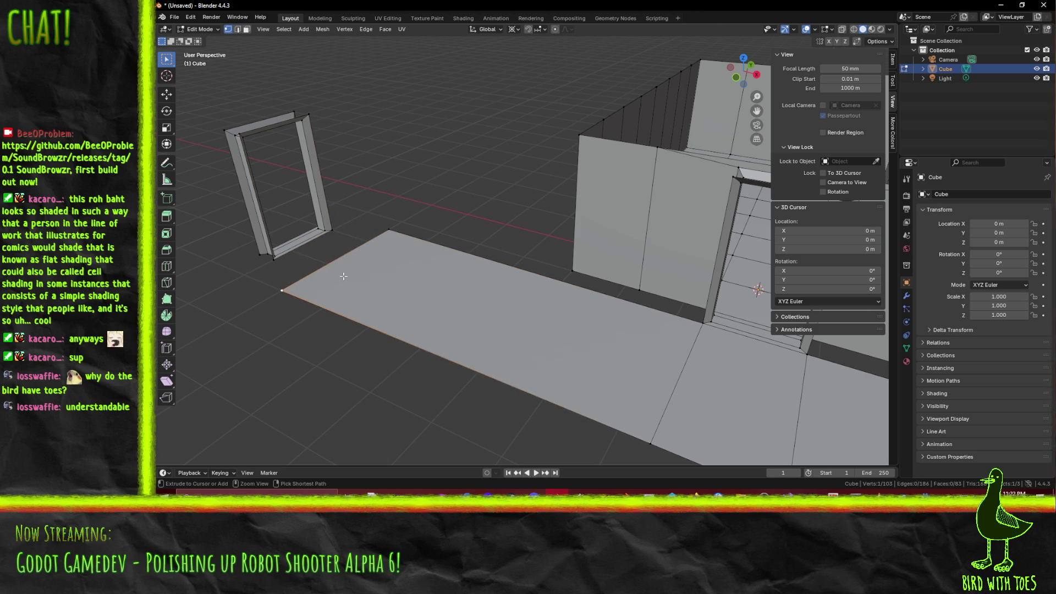
key("ctrl+z")
- Move the floor's left end edge so it meets the doorway base
left_click(282, 289, "shift")
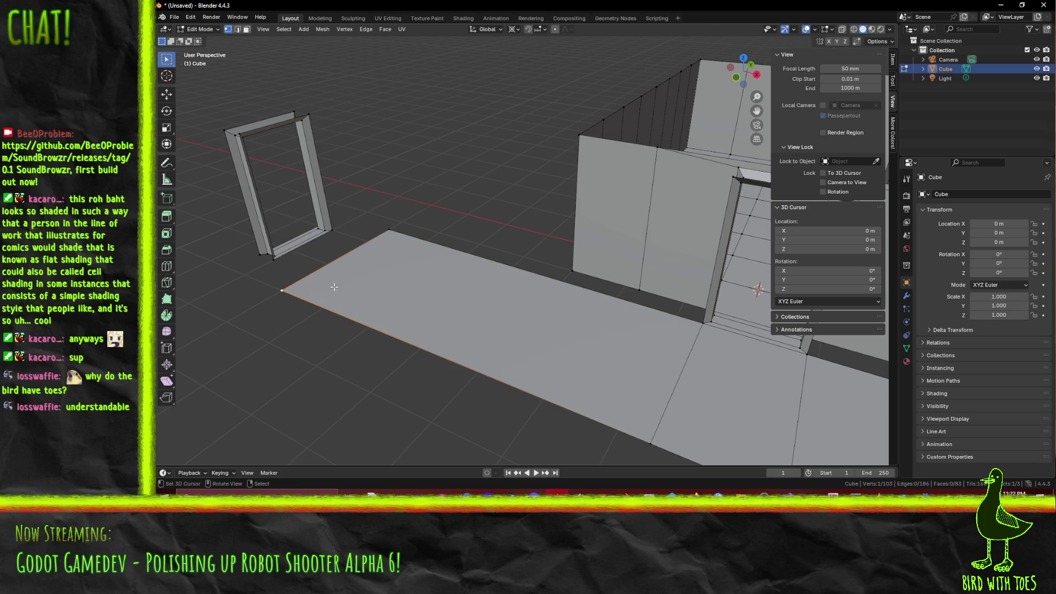
key("g")
left_click(454, 298)
scroll(510, 303, "down", 4)
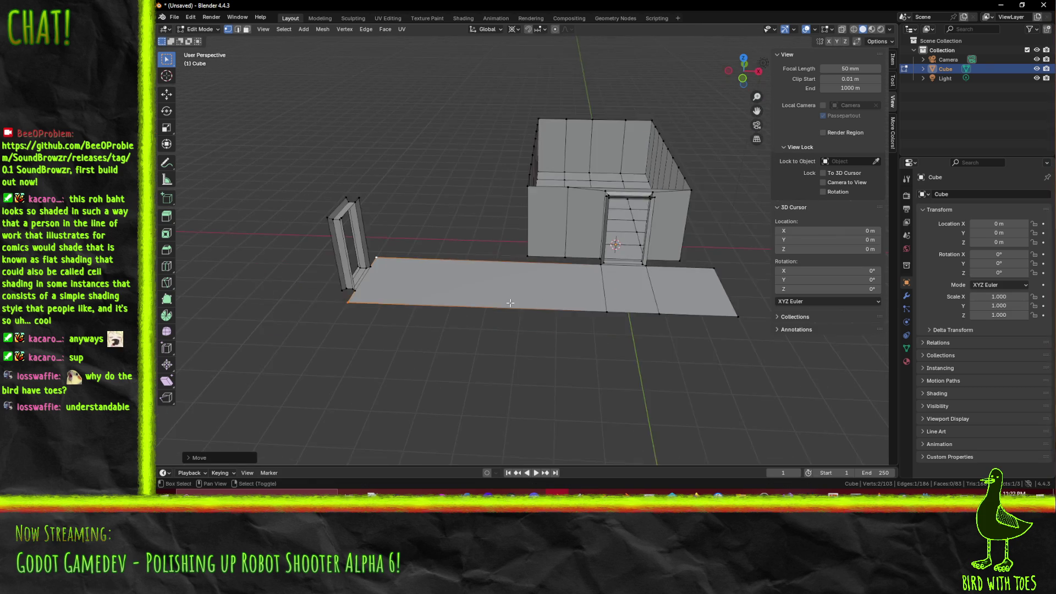
- Subdivide the selected vertical floor edges twice via the operator search
left_click_drag(511, 303, 554, 323)
left_click_drag(498, 298, 556, 286)
left_click(238, 29)
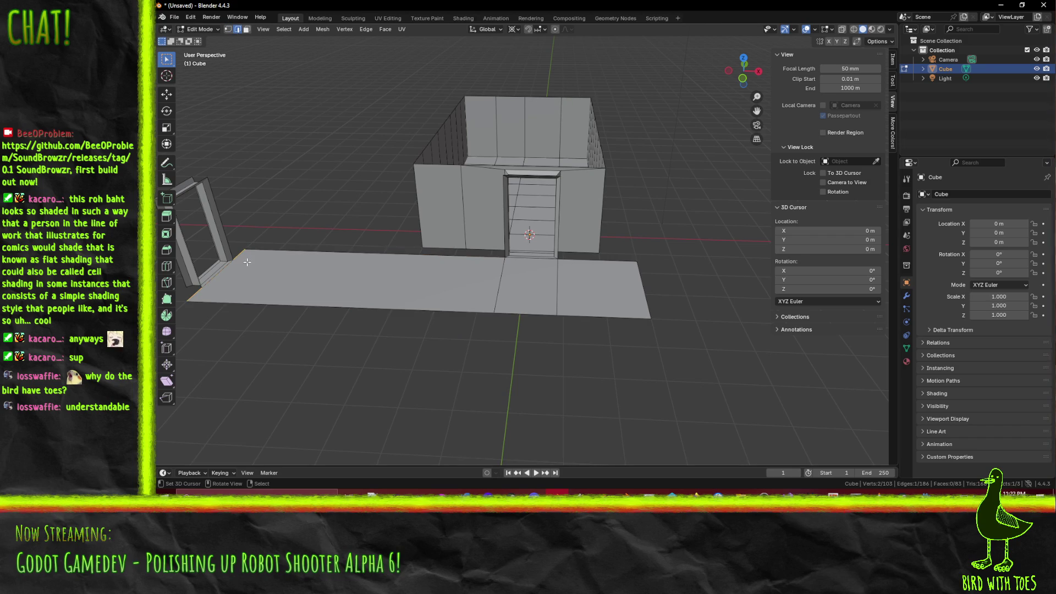
left_click(503, 294, "shift")
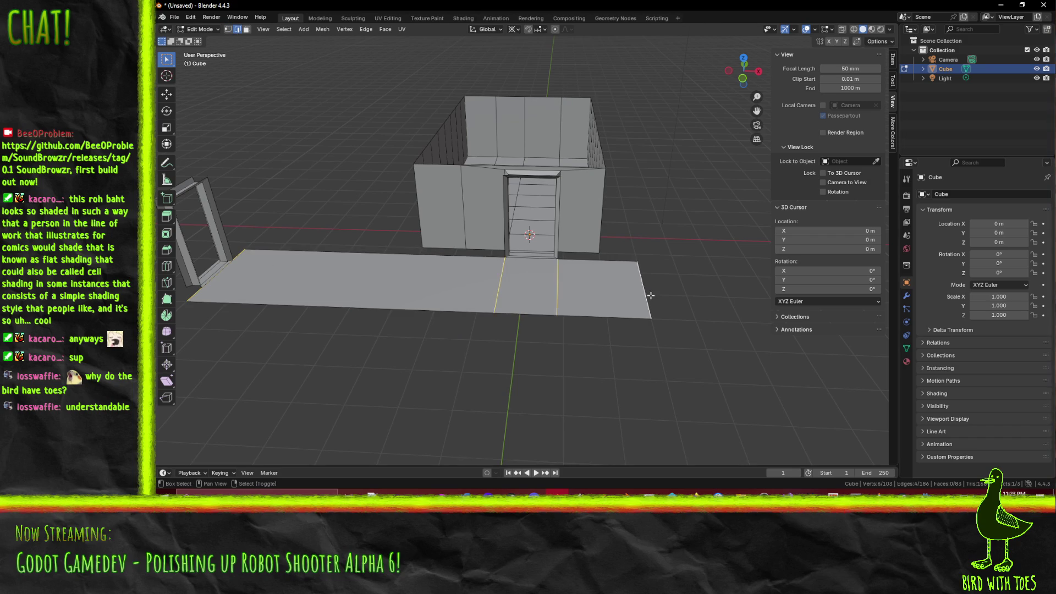
key("F3")
left_click(690, 313)
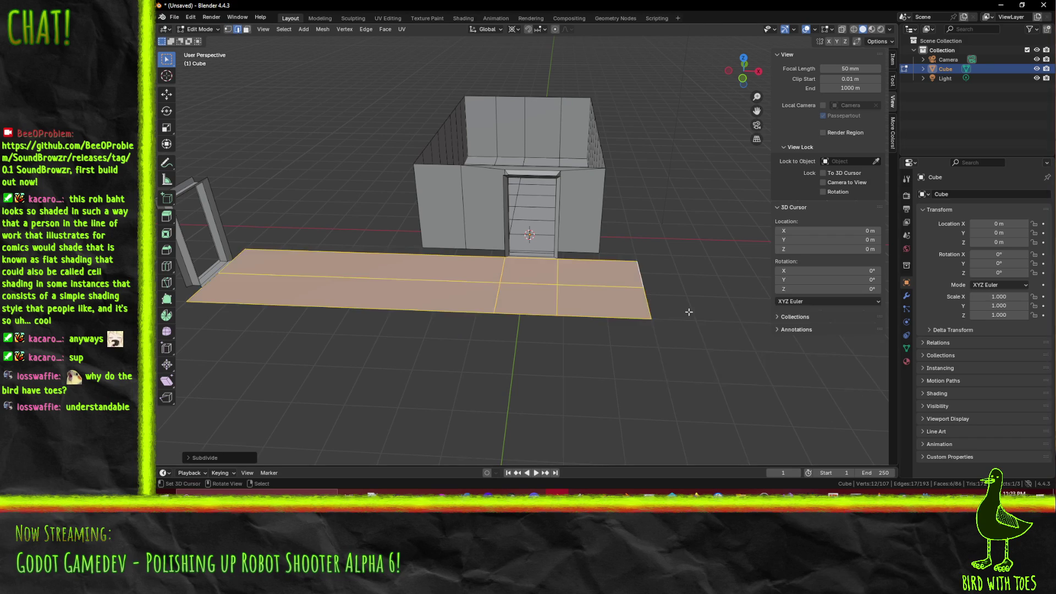
key("F3")
left_click(650, 329)
key("alt+a")
mouse_move(633, 322)
left_mouse_down()
mouse_move(556, 294)
mouse_move(343, 306)
left_mouse_up()
- Subdivide the edges of the left and middle floor strips
left_click(345, 322, "shift")
left_click(363, 306, "shift")
left_click(375, 291, "shift")
left_click(385, 277, "shift")
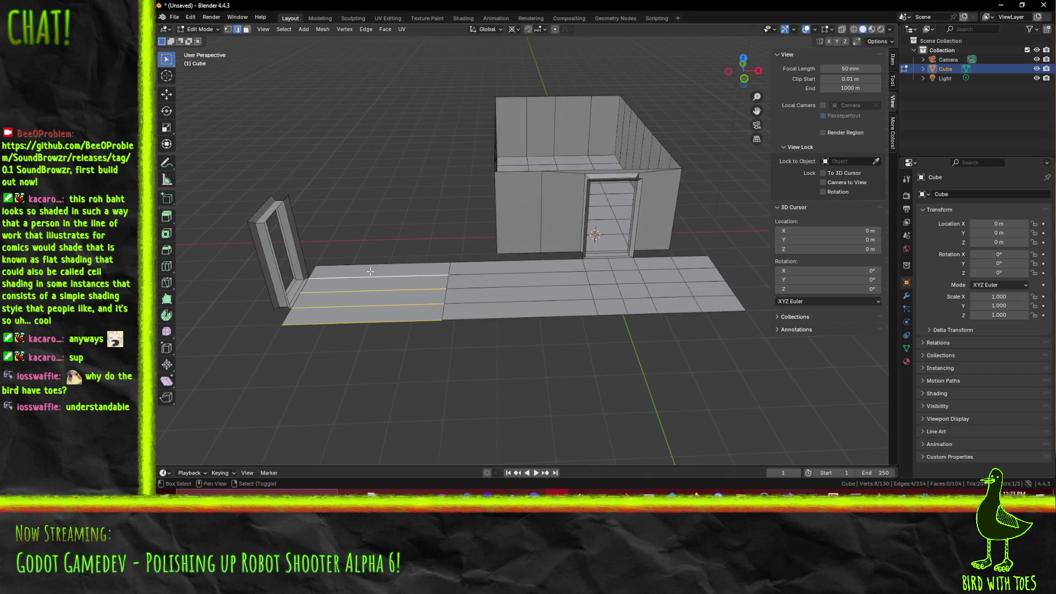
left_click(399, 265, "shift")
left_click(495, 267, "shift")
left_click(496, 262, "shift")
left_click(517, 287, "shift")
left_click(523, 318, "shift")
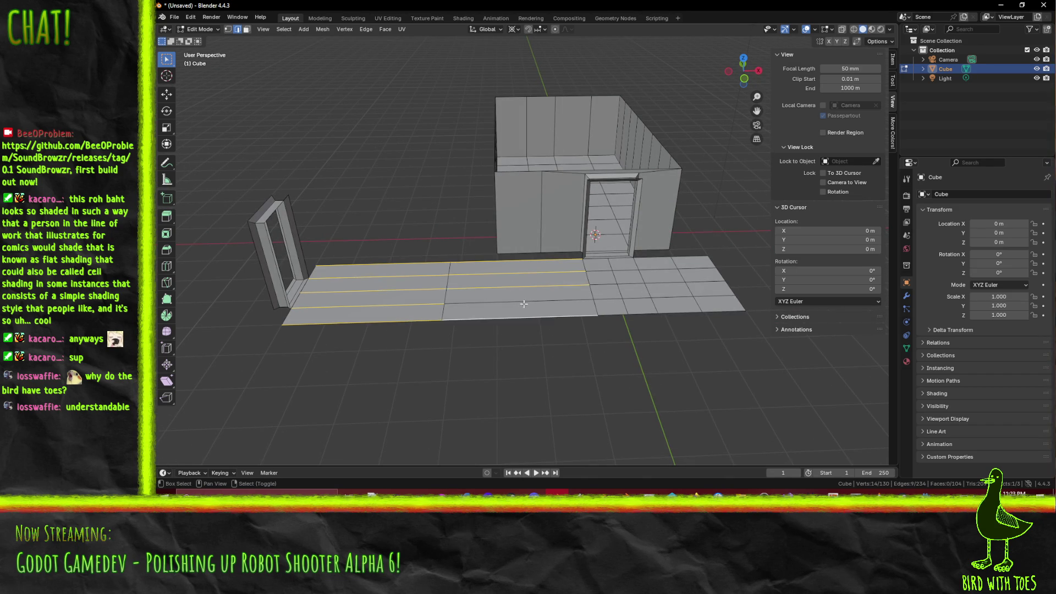
left_click(524, 302, "shift")
left_click_drag(680, 311, 567, 328)
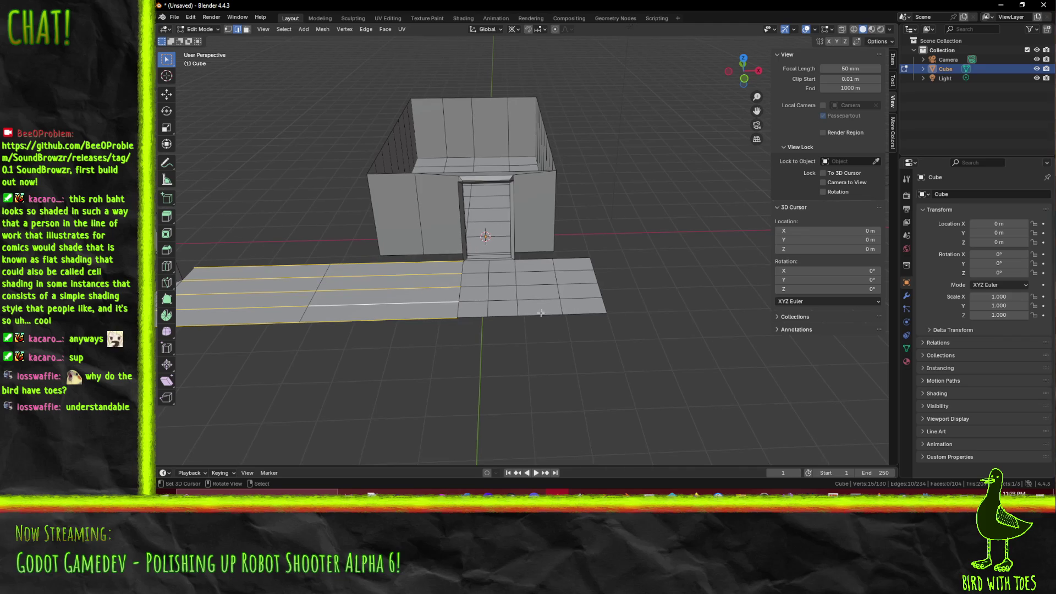
right_click(567, 328)
left_click(566, 328)
key("F3")
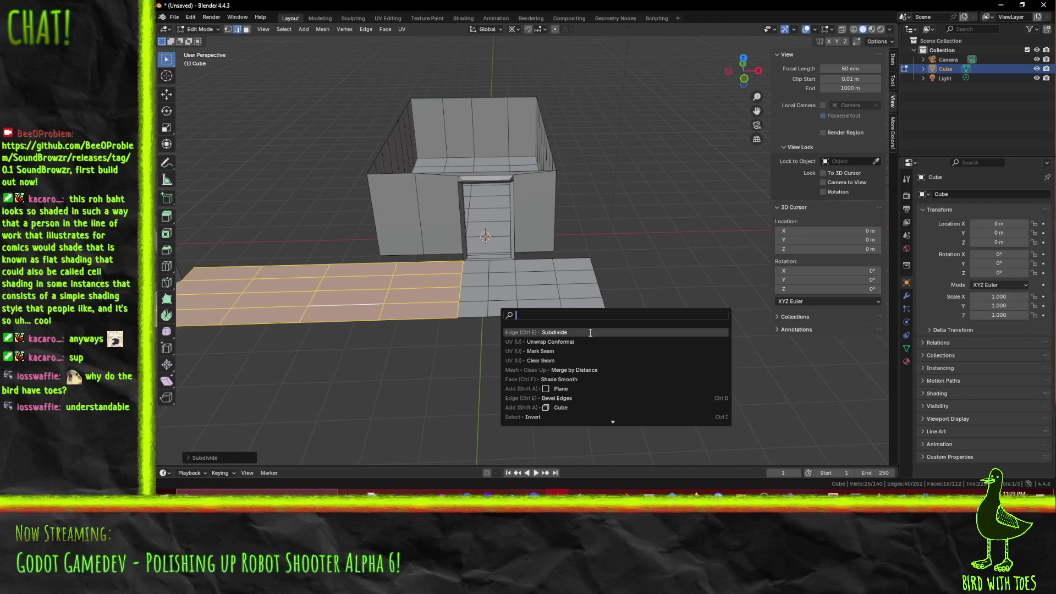
key("Escape")
- Subdivide edges across the three floor columns into a finer grid, then deselect
left_click_drag(385, 308, 450, 314)
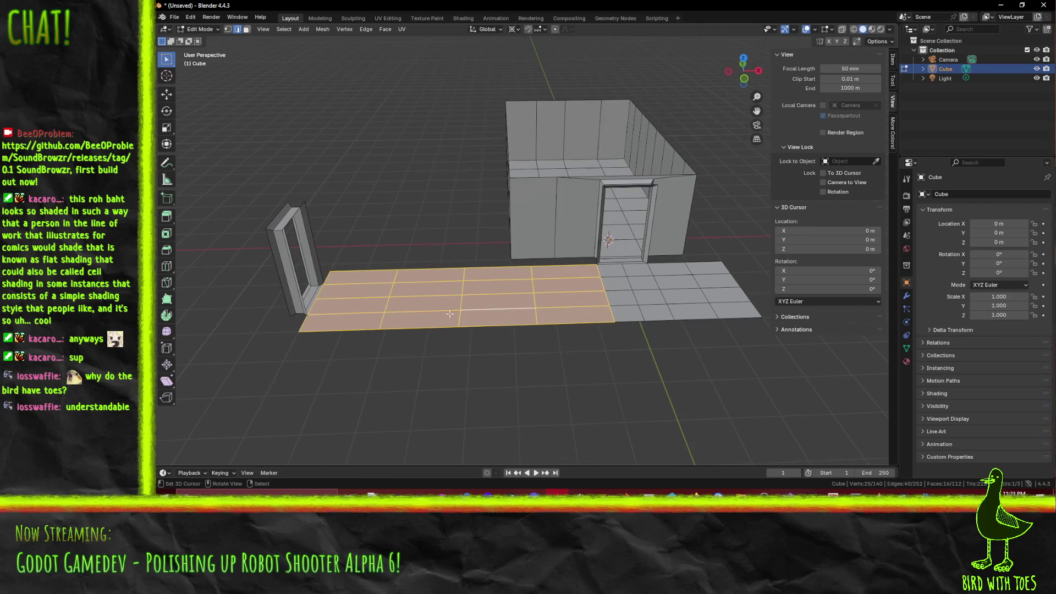
left_click(352, 328)
left_click(361, 312, "shift")
left_click(363, 296, "shift")
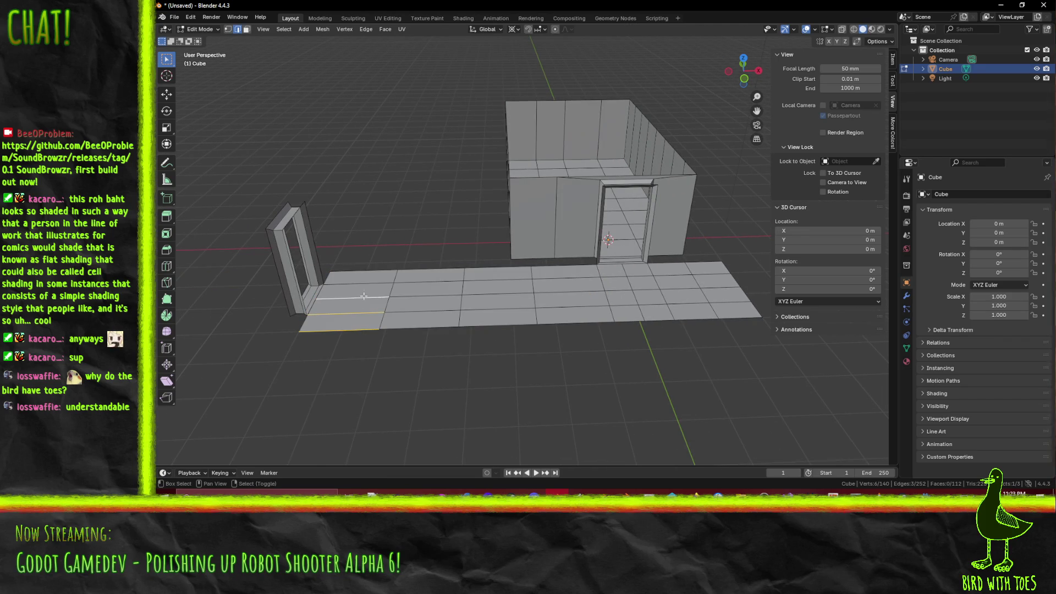
left_click(427, 281, "shift")
left_click(427, 306, "shift")
left_click(484, 324, "shift")
left_click(495, 307, "shift")
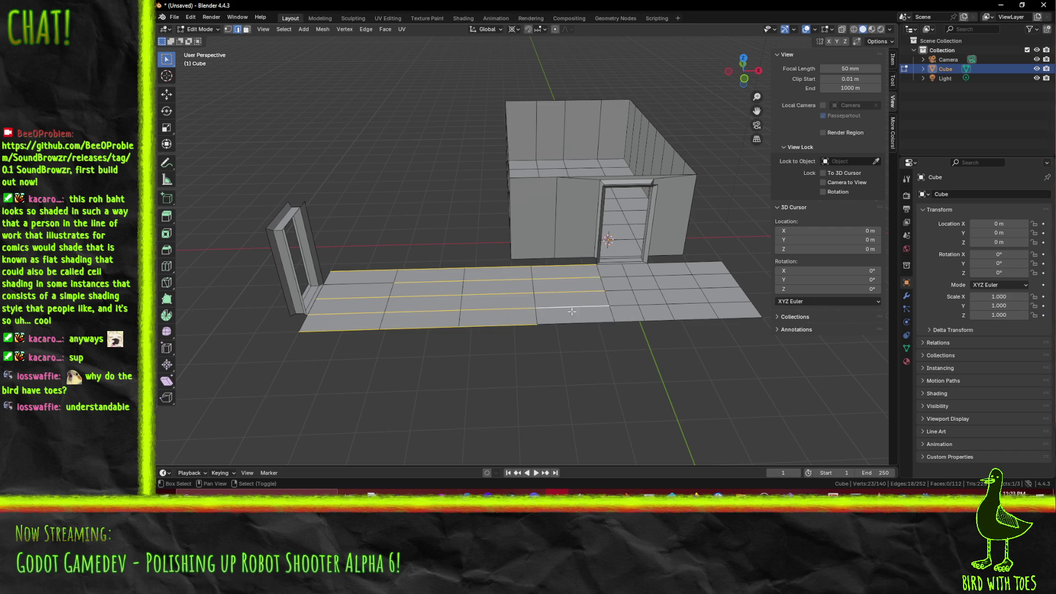
right_click(603, 319)
left_click(603, 321)
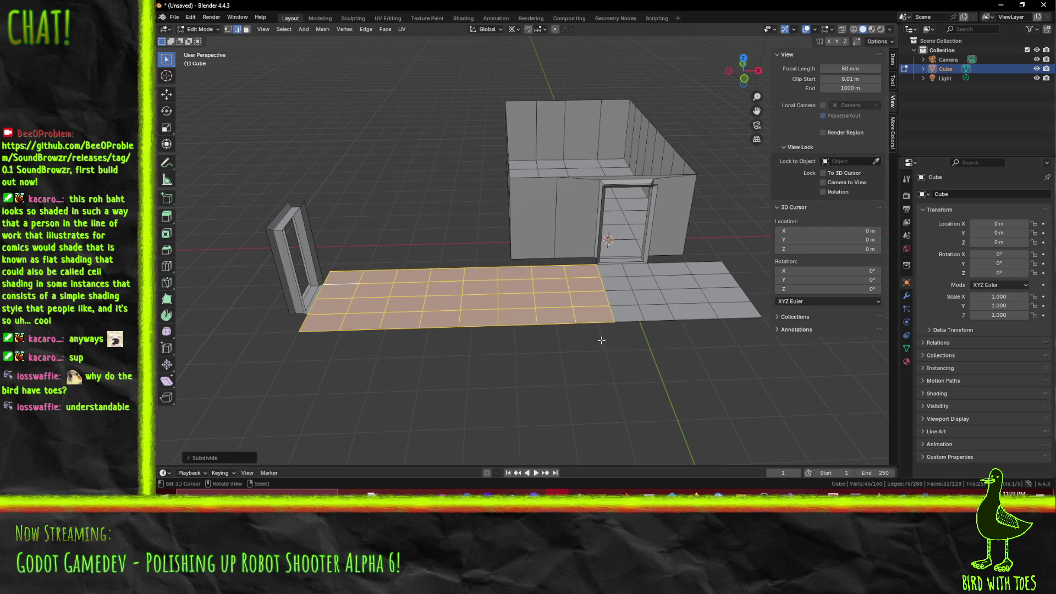
left_click(601, 340)
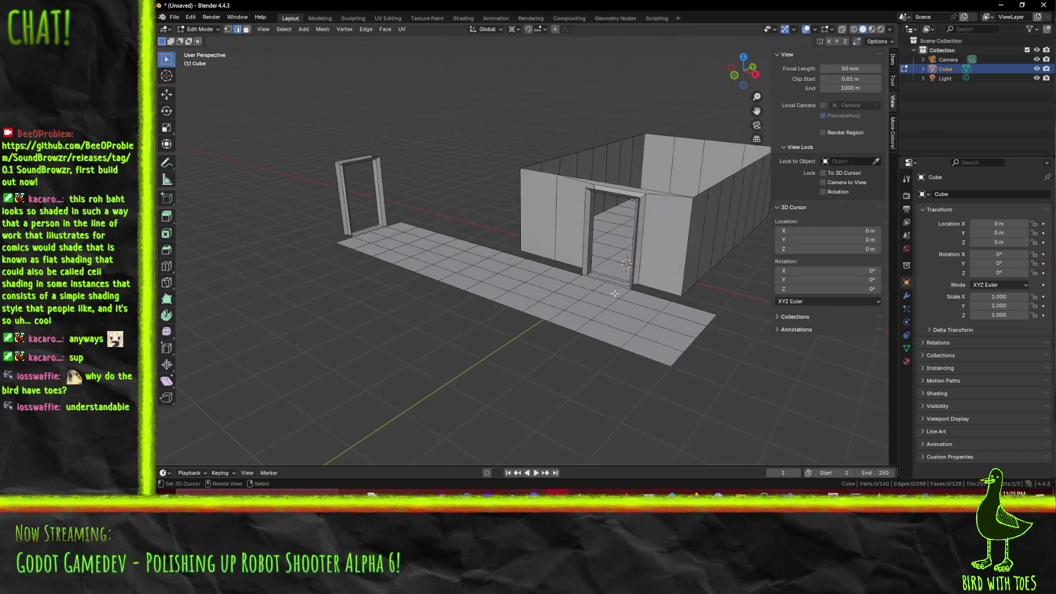
- Orbit, pan and zoom to view the whole room and the tiled floor strip
mouse_move(615, 293)
left_mouse_down()
mouse_move(461, 284)
mouse_move(442, 278)
mouse_move(410, 237)
left_mouse_up()
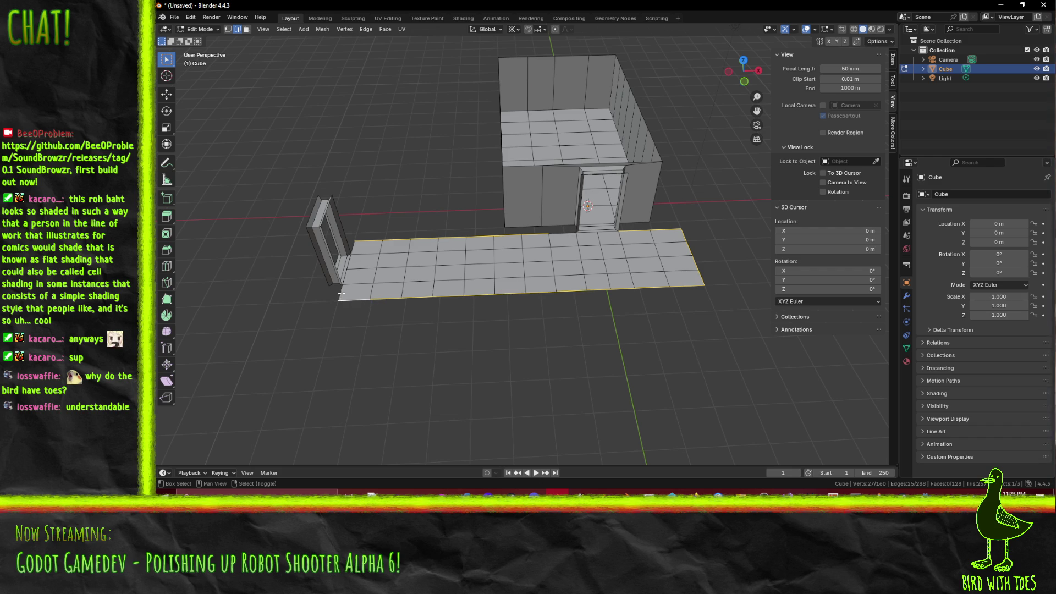
scroll(357, 247, "up", 5)
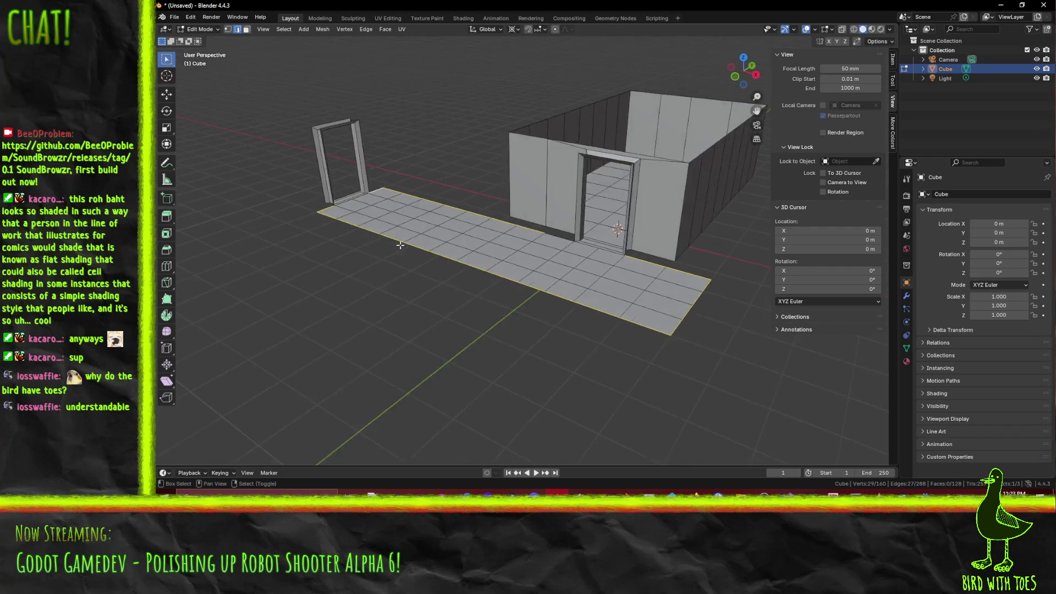
left_click_drag(639, 306, 516, 321)
scroll(515, 322, "down", 5)
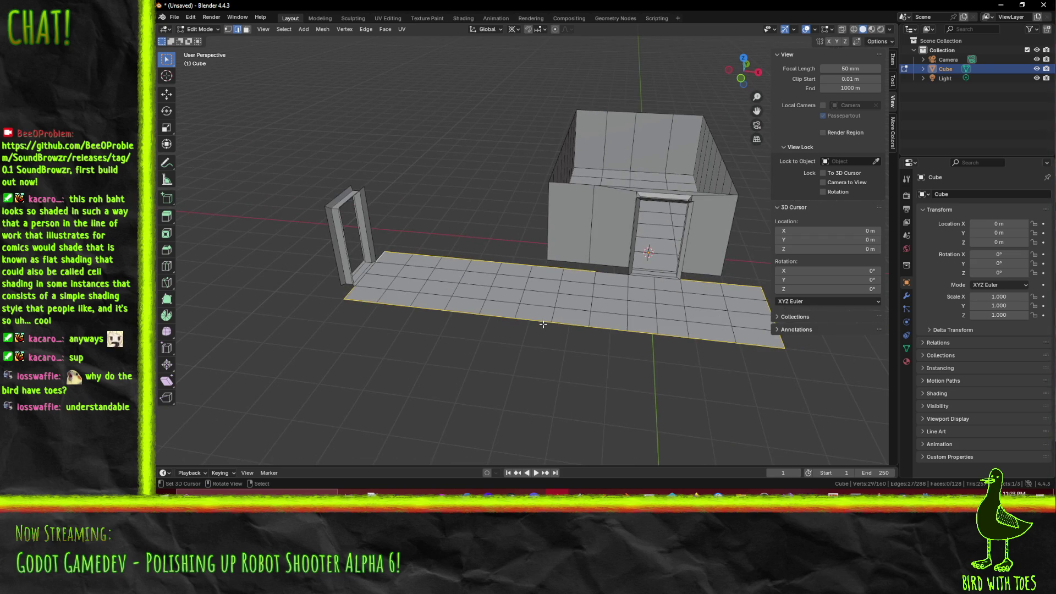
- From front view, extrude the corridor floor's border edges 2.5 m upward into walls
key("KP_1")
key("e")
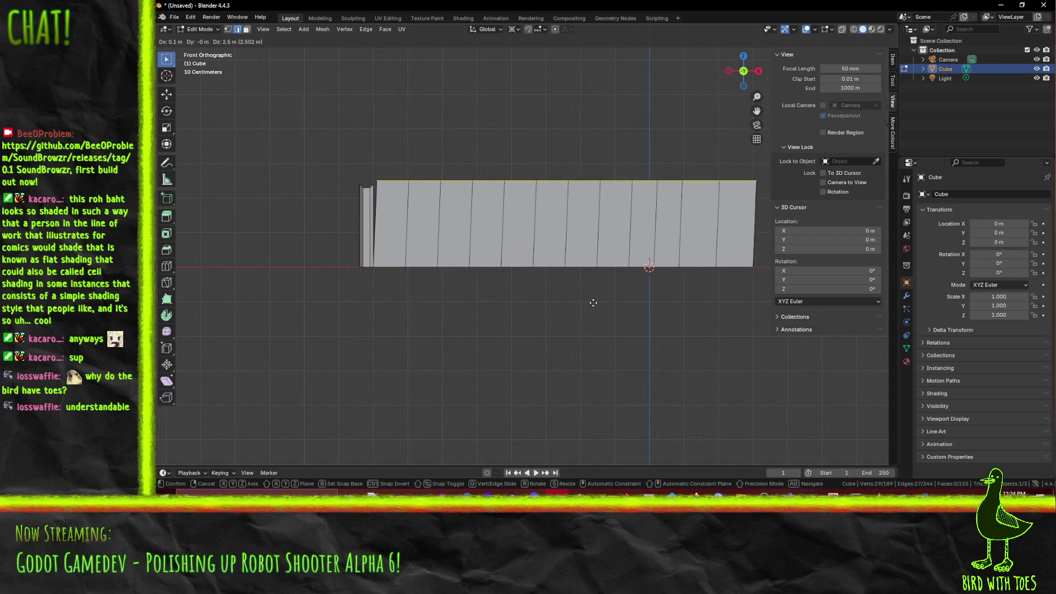
left_click(550, 303)
mouse_move(523, 302)
left_mouse_down()
mouse_move(527, 260)
mouse_move(494, 284)
left_mouse_up()
scroll(528, 258, "up", 5)
- Select the edge at the top of the doorway and inspect it from top view
left_click(448, 313)
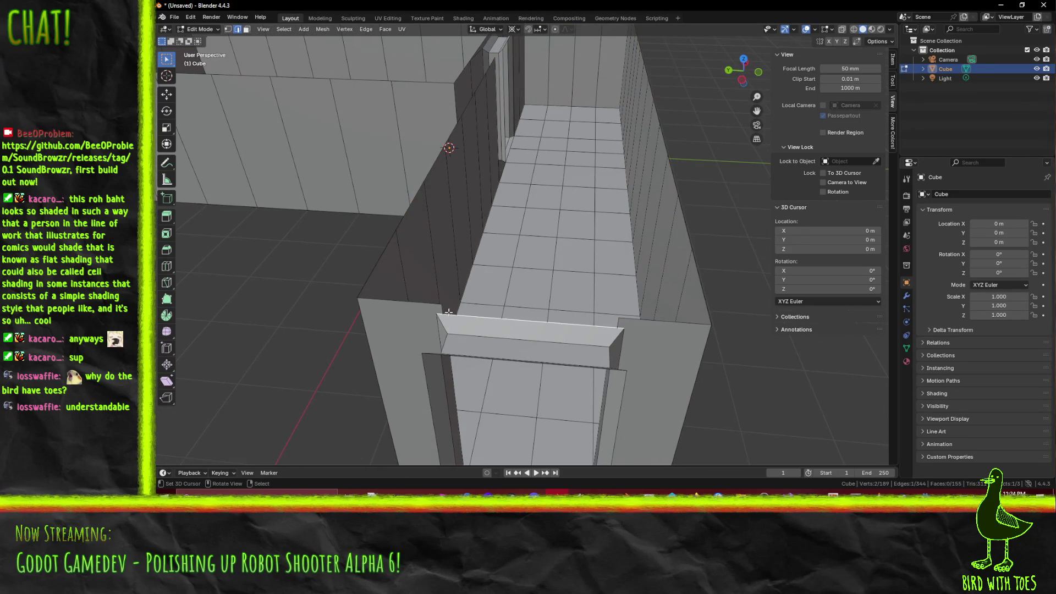
left_click_drag(546, 309, 572, 347)
key("KP_7")
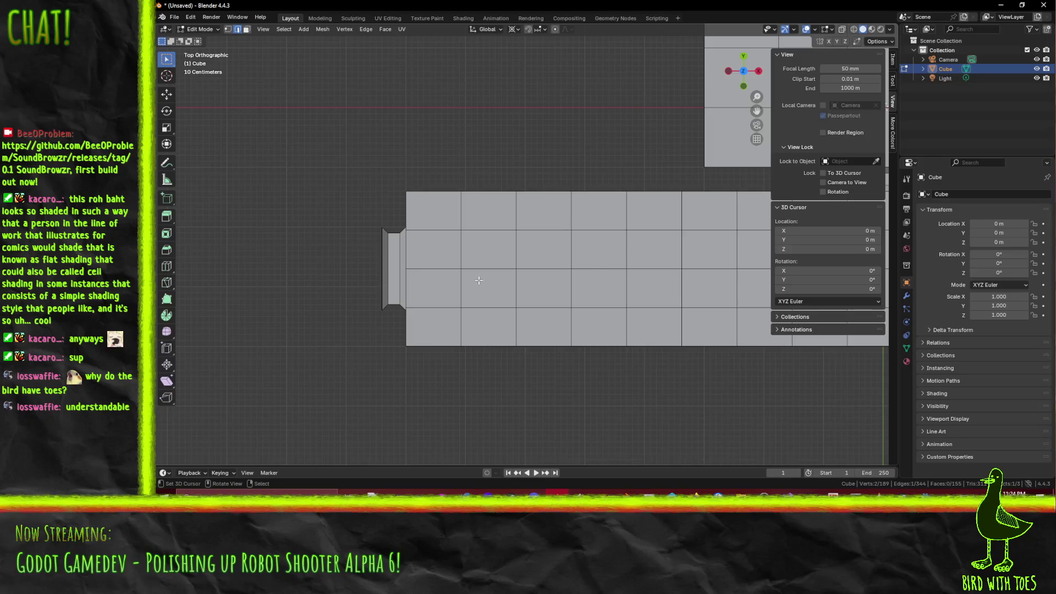
scroll(426, 264, "up", 5)
scroll(427, 263, "up", 2)
scroll(528, 280, "down", 1)
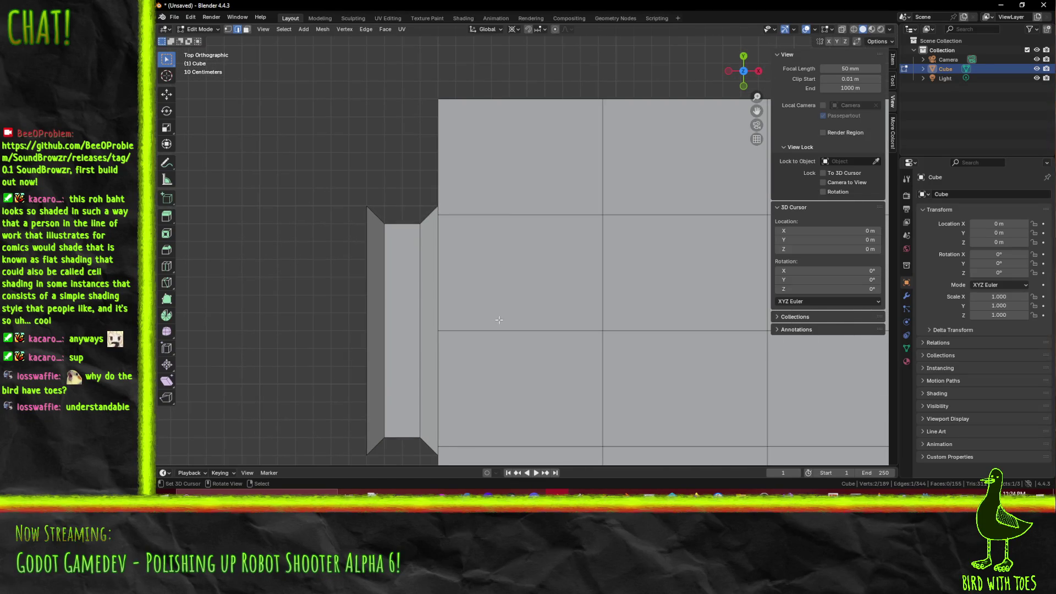
scroll(501, 283, "left", 2)
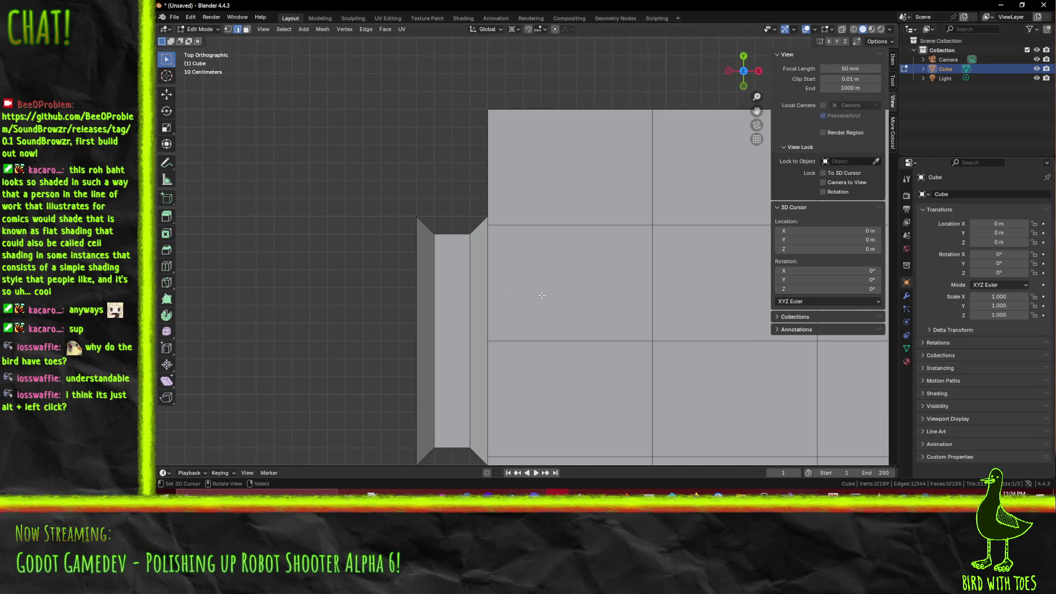
scroll(542, 295, "up", 6)
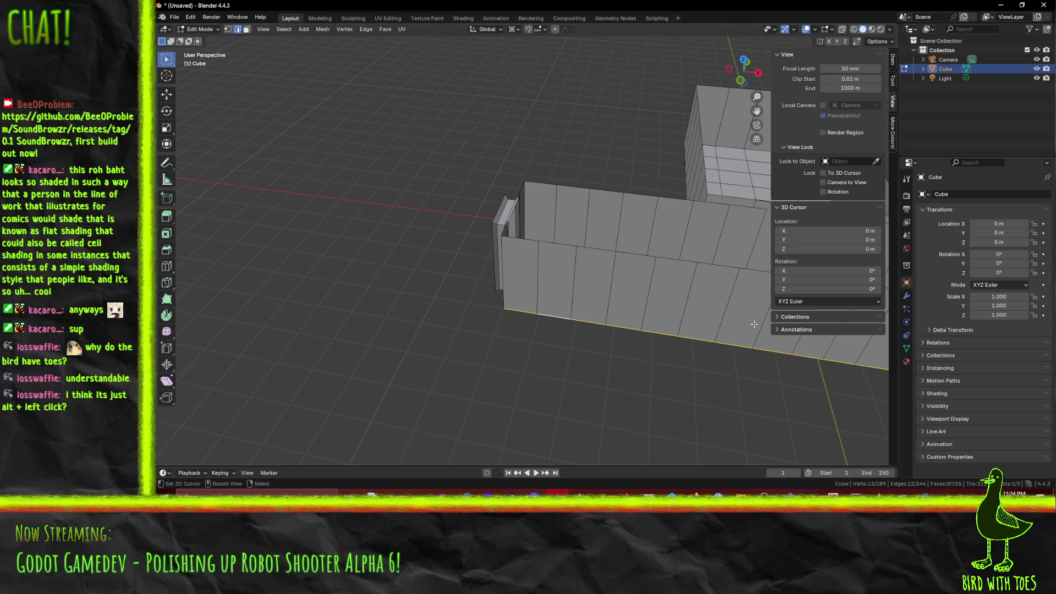
scroll(753, 324, "left", 8)
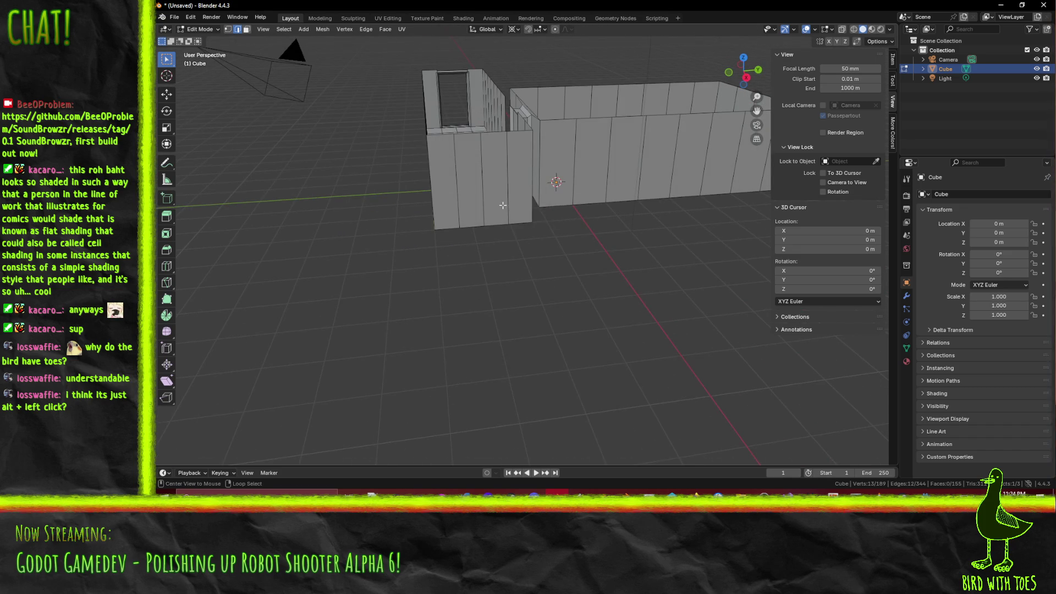
scroll(502, 206, "left", 10)
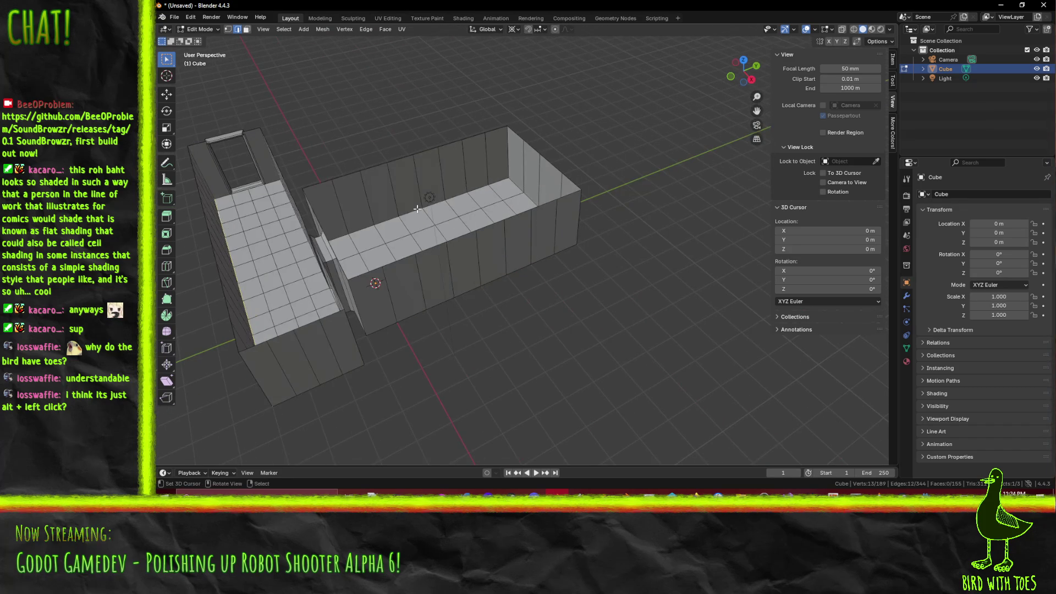
scroll(436, 204, "left", 4)
scroll(495, 248, "up", 5)
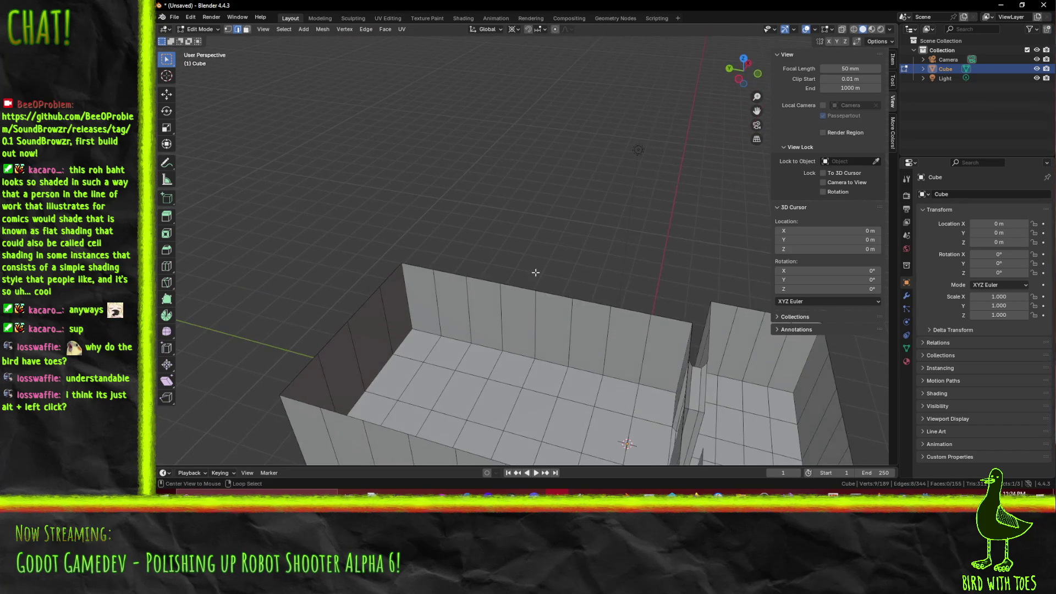
scroll(536, 342, "down", 5)
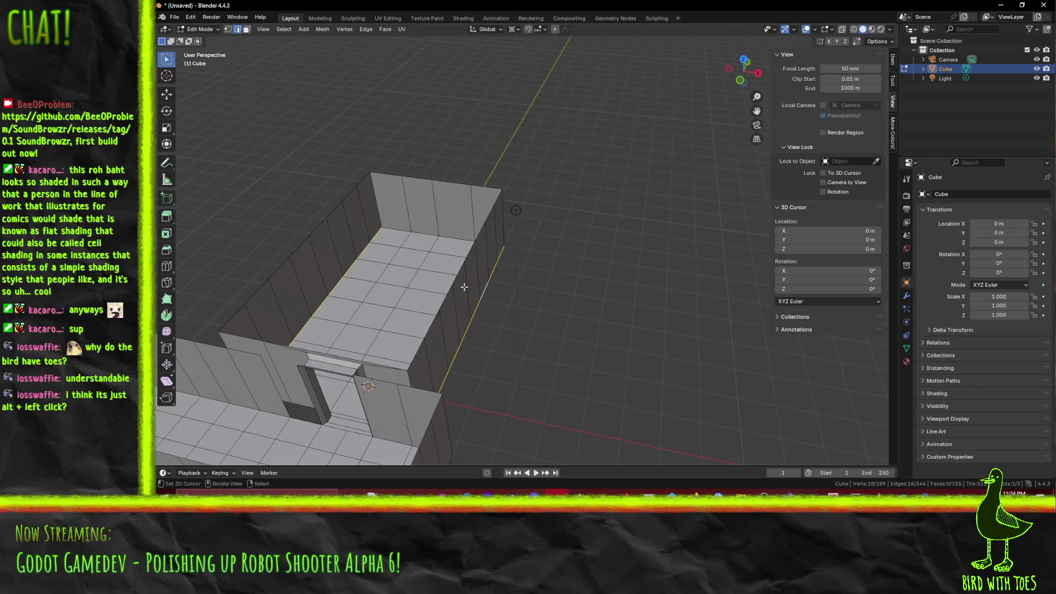
scroll(364, 334, "left", 5)
scroll(338, 236, "left", 10)
scroll(338, 236, "up", 5)
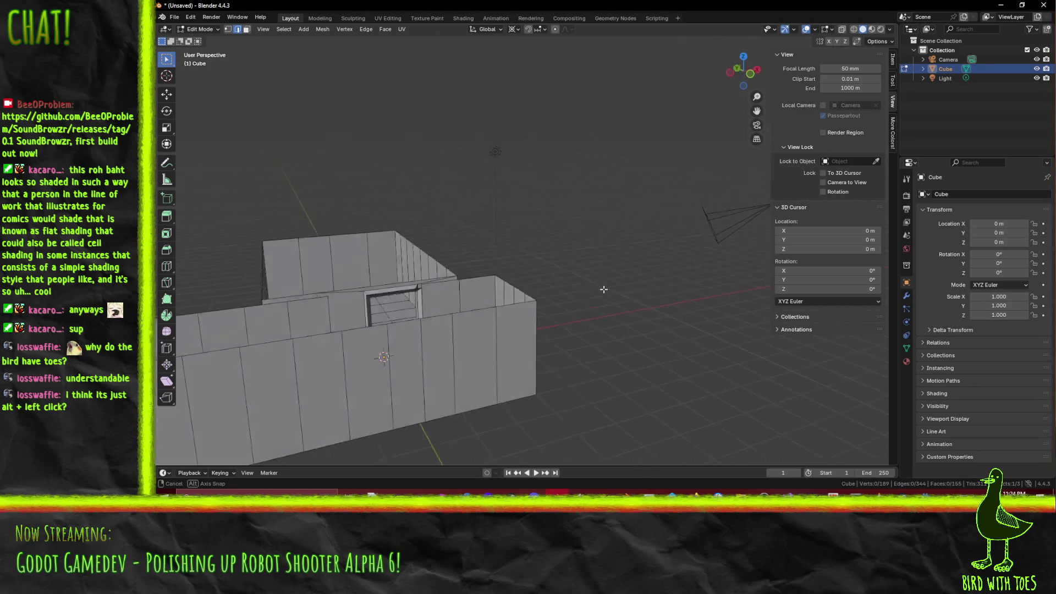
scroll(513, 265, "left", 10)
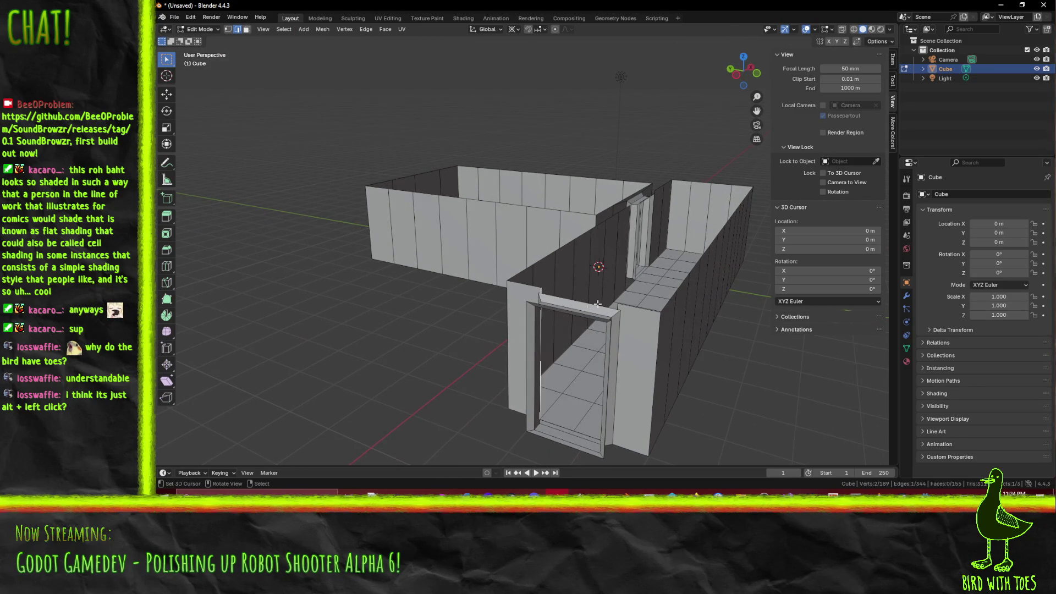
key("KP_7")
scroll(523, 217, "up", 6)
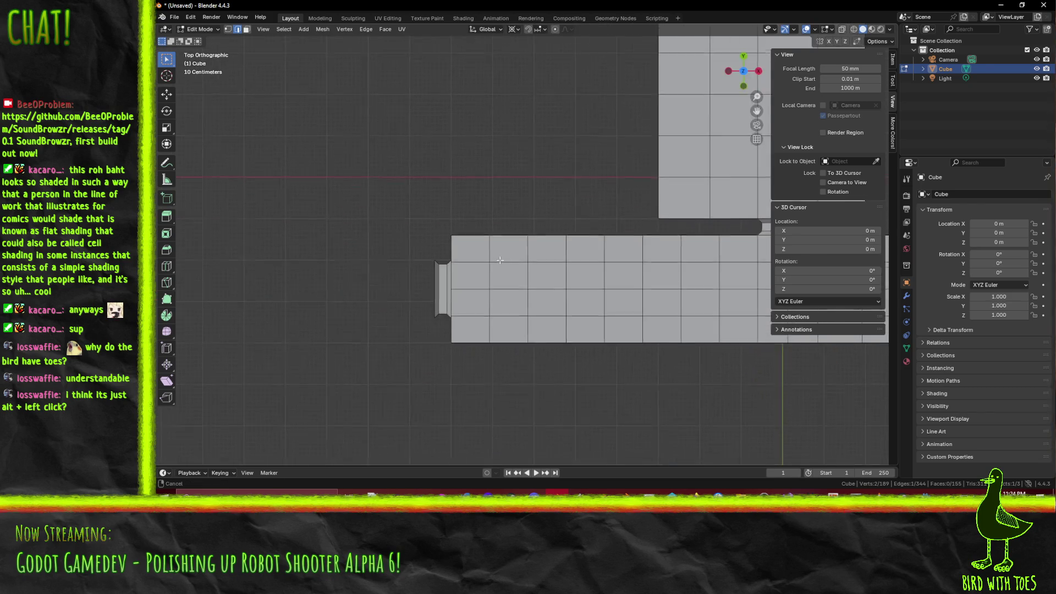
- Move the selected doorway vertex into line with the wall
scroll(523, 216, "up", 6)
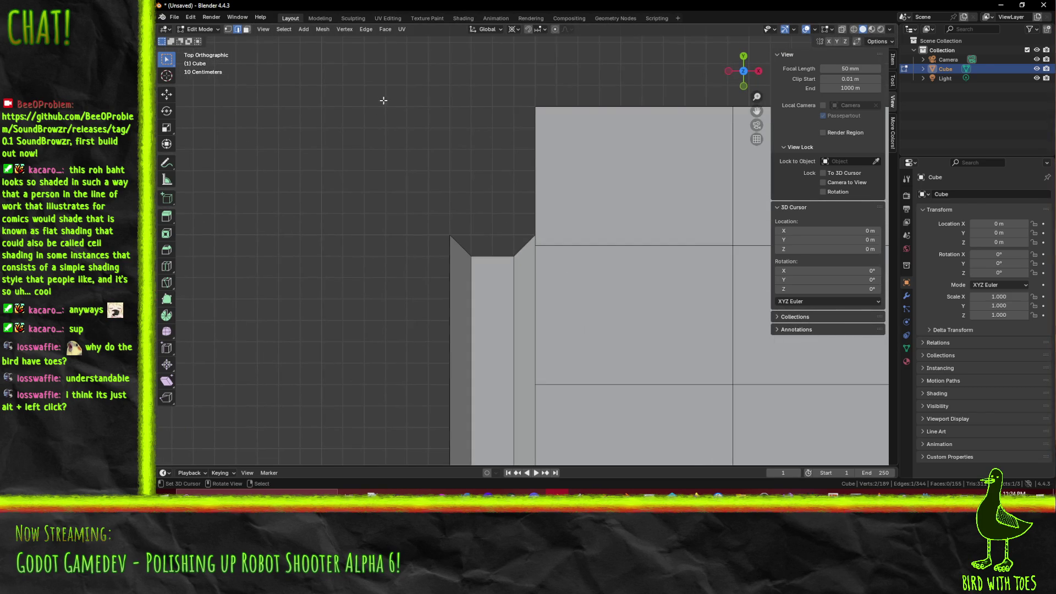
scroll(596, 311, "up", 2)
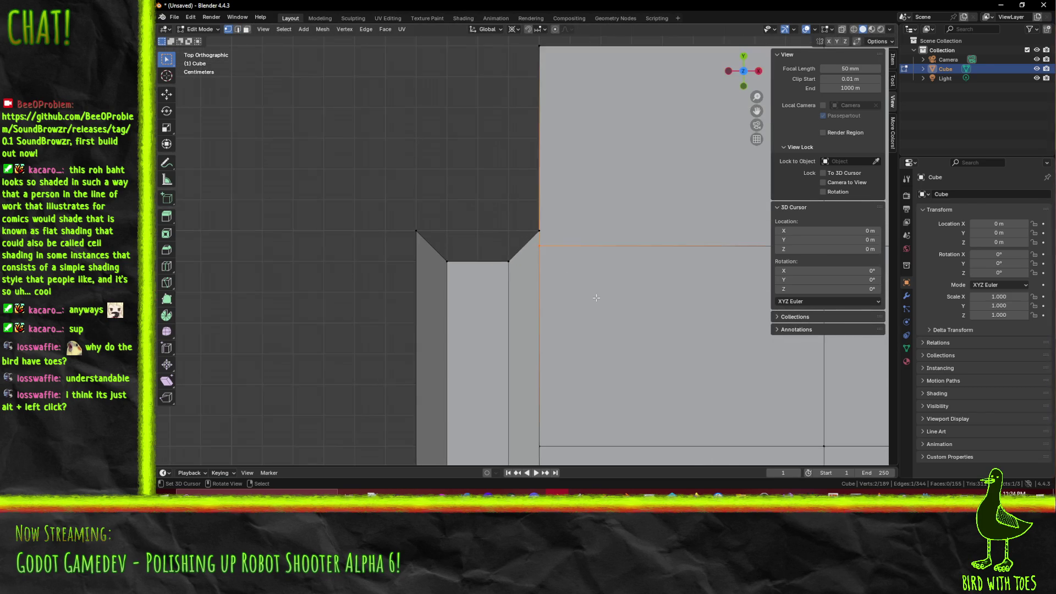
key("g")
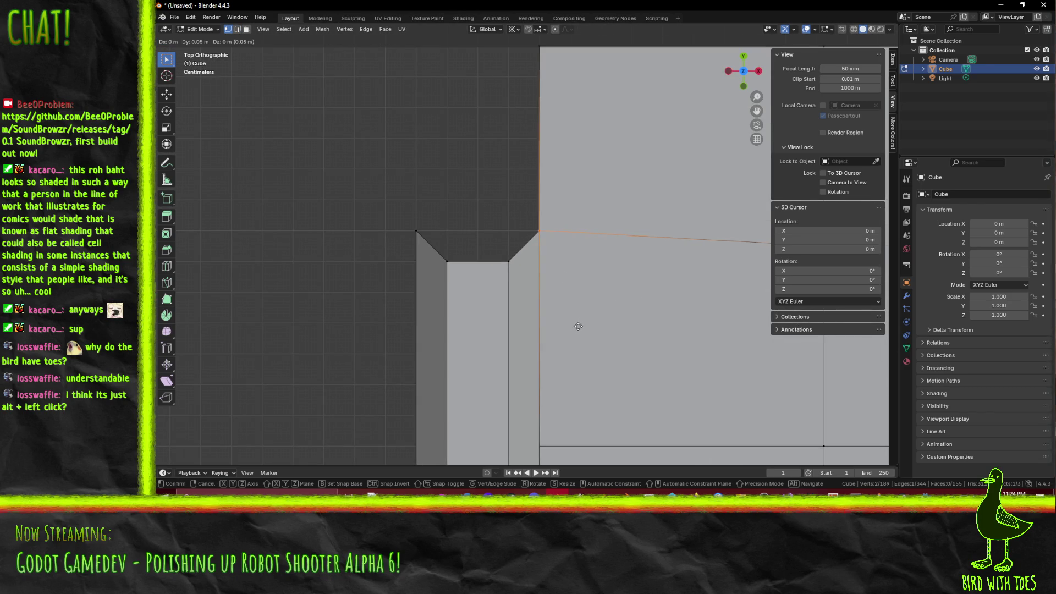
left_click(590, 326)
scroll(590, 325, "down", 5)
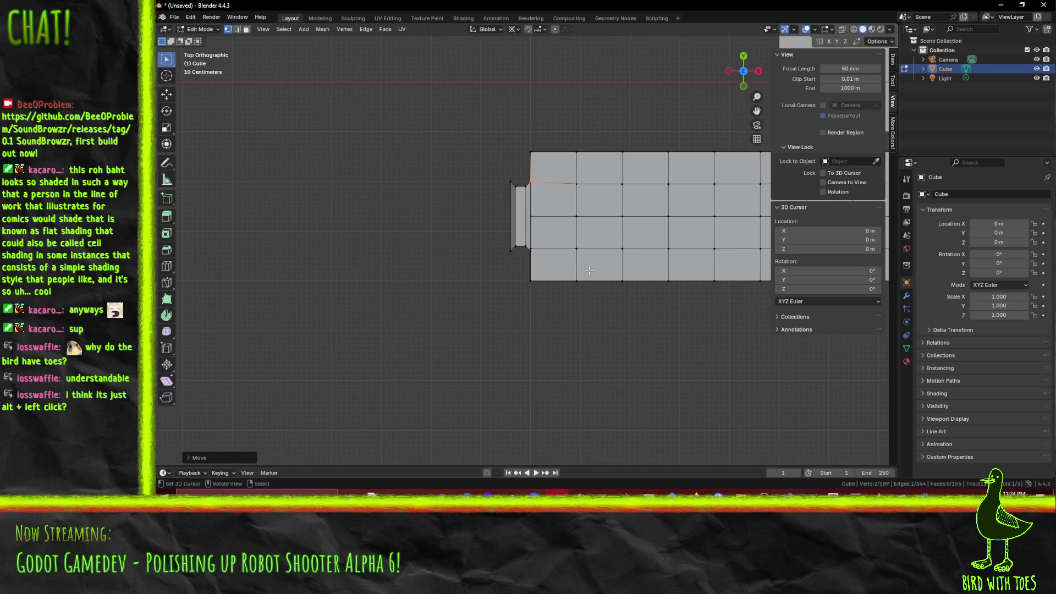
- In wireframe view, box-select the doorway's corner vertex pair and move it into place
key("alt+a")
key("z")
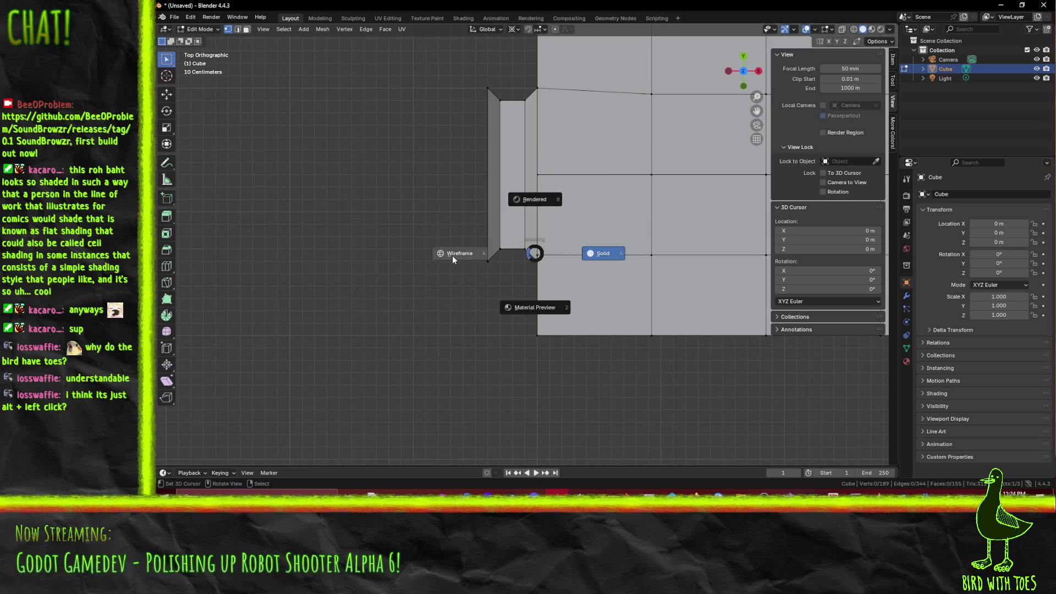
key("4")
key("b")
left_click_drag(530, 249, 556, 263)
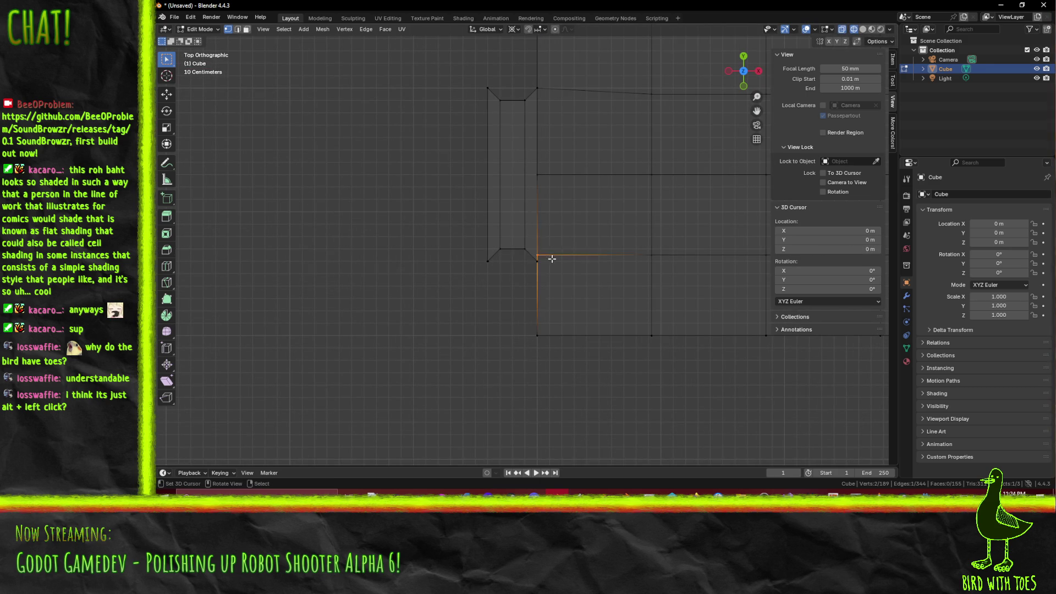
scroll(550, 259, "up", 6)
key("g")
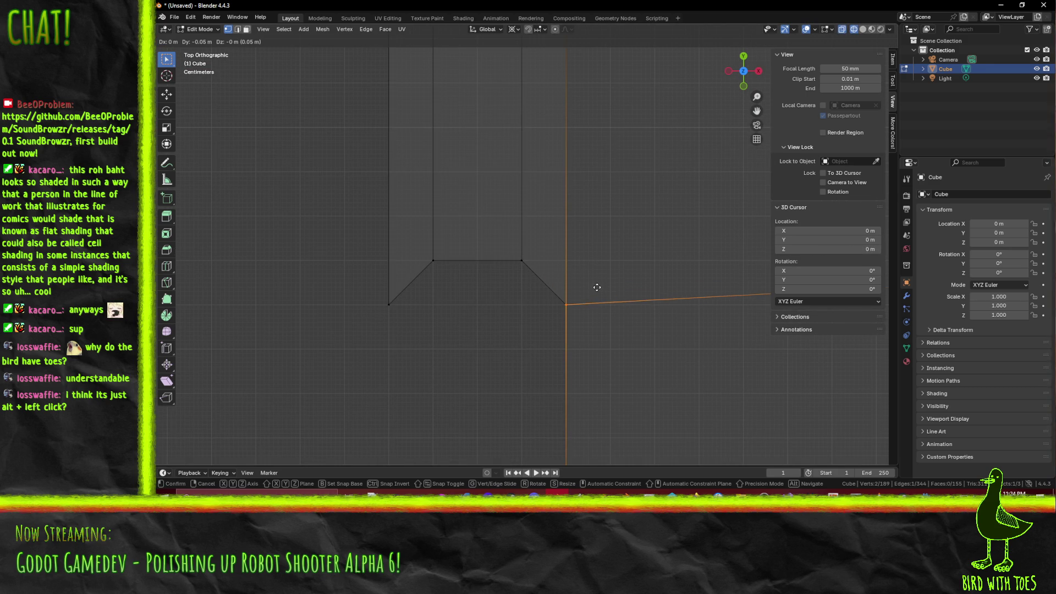
left_click(597, 287)
key("alt+a")
- Return to solid shading and select the wall edge and door-frame edge left of the doorway
mouse_move(637, 295)
left_mouse_down()
mouse_move(547, 252)
mouse_move(562, 216)
mouse_move(547, 182)
mouse_move(537, 251)
mouse_move(405, 271)
left_mouse_up()
key("z")
left_click(586, 242)
left_click(406, 272)
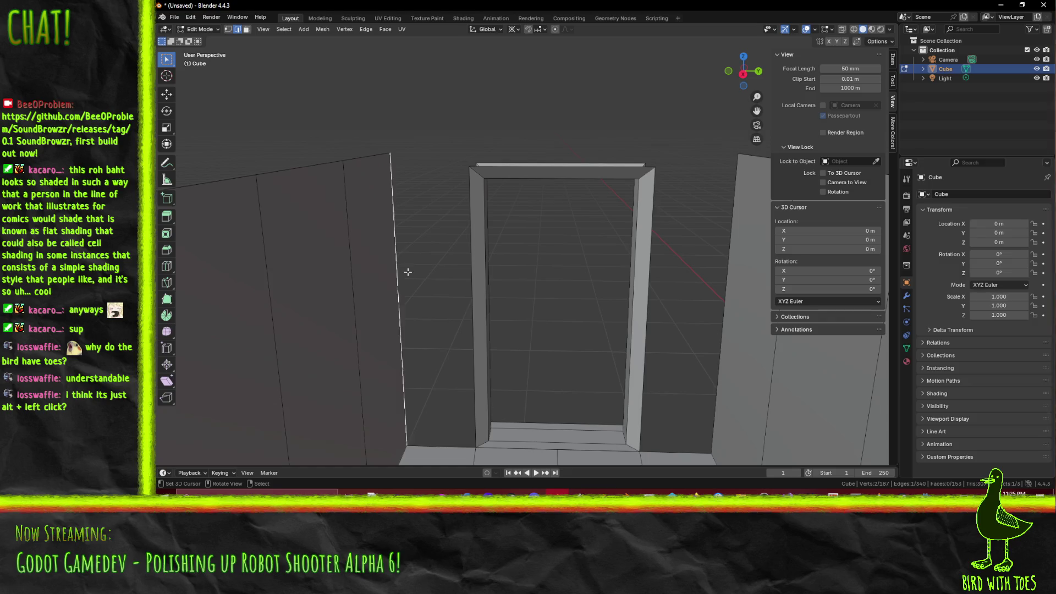
left_click(445, 274, "shift")
scroll(498, 323, "up", 3)
- Fill the left and right wall gaps beside the doorway with new faces
key("f")
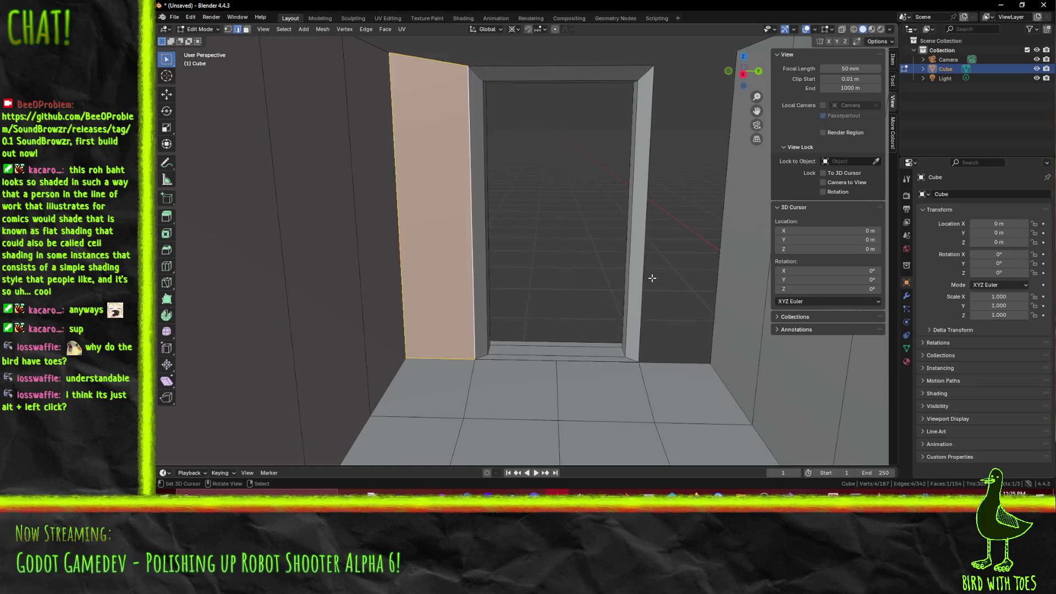
left_click(646, 220)
left_click(722, 248, "shift")
key("f")
scroll(605, 297, "up", 2)
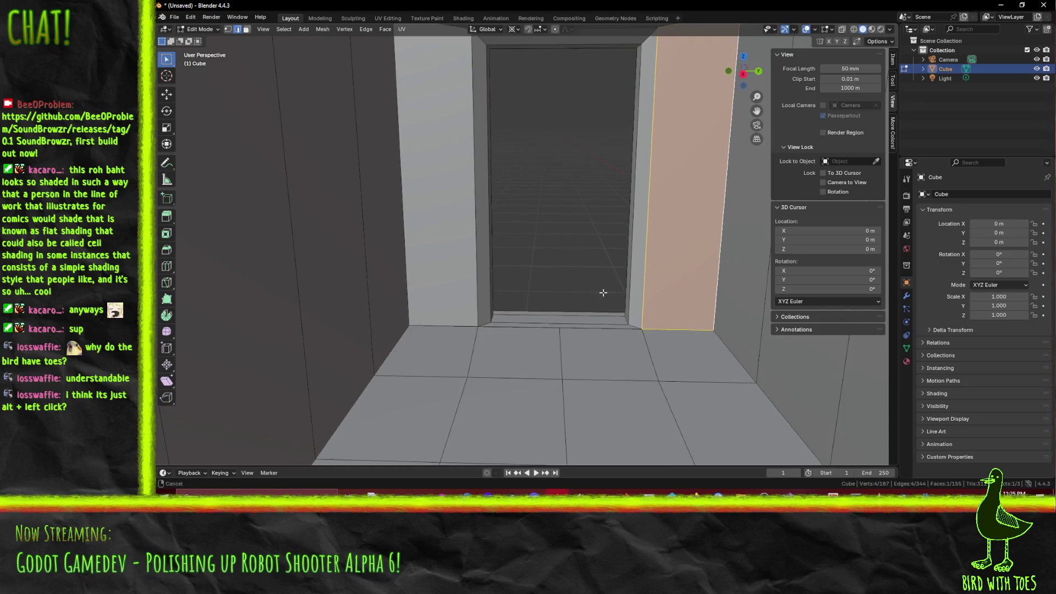
- Delete the two floor faces in front of the doorway and refill the hole with triangles
left_click_drag(578, 319, 547, 346)
left_click(547, 346)
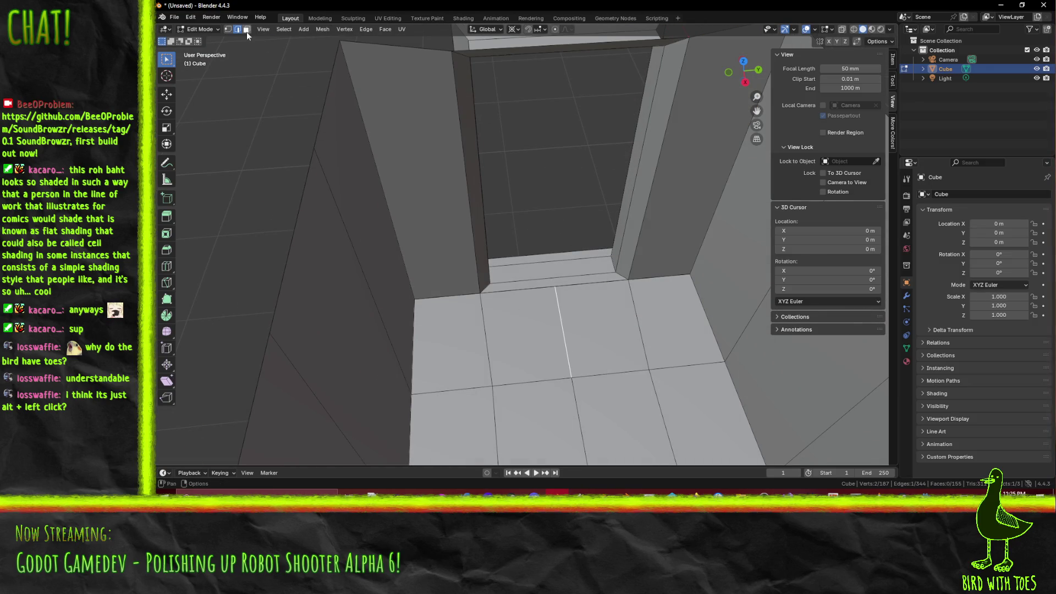
left_click(523, 330)
left_click(573, 312, "shift")
key("x")
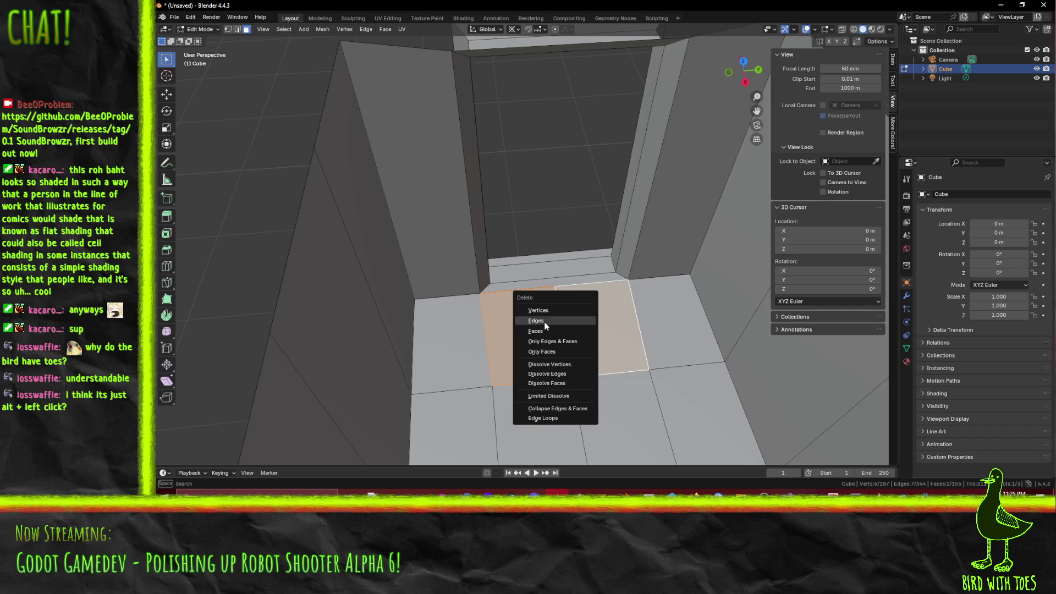
left_click(545, 321)
left_click_drag(590, 335, 350, 161)
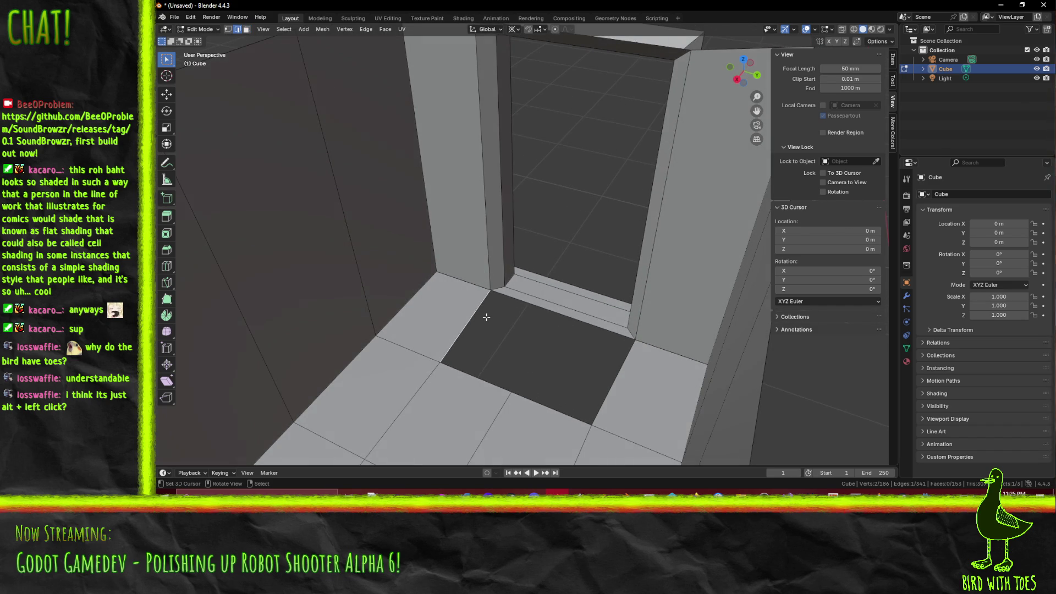
key("f")
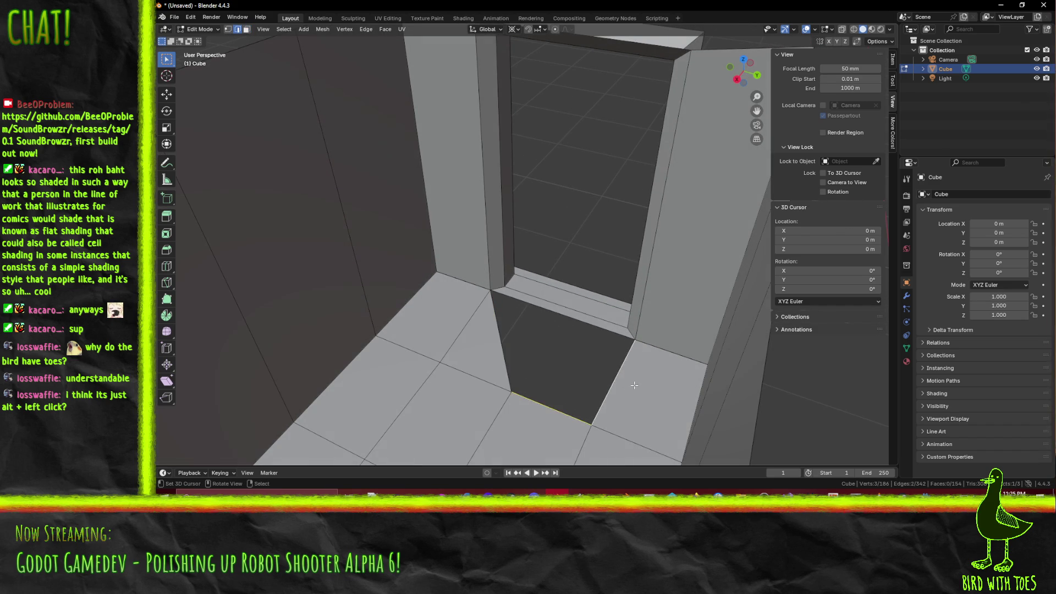
key("f")
key("f")
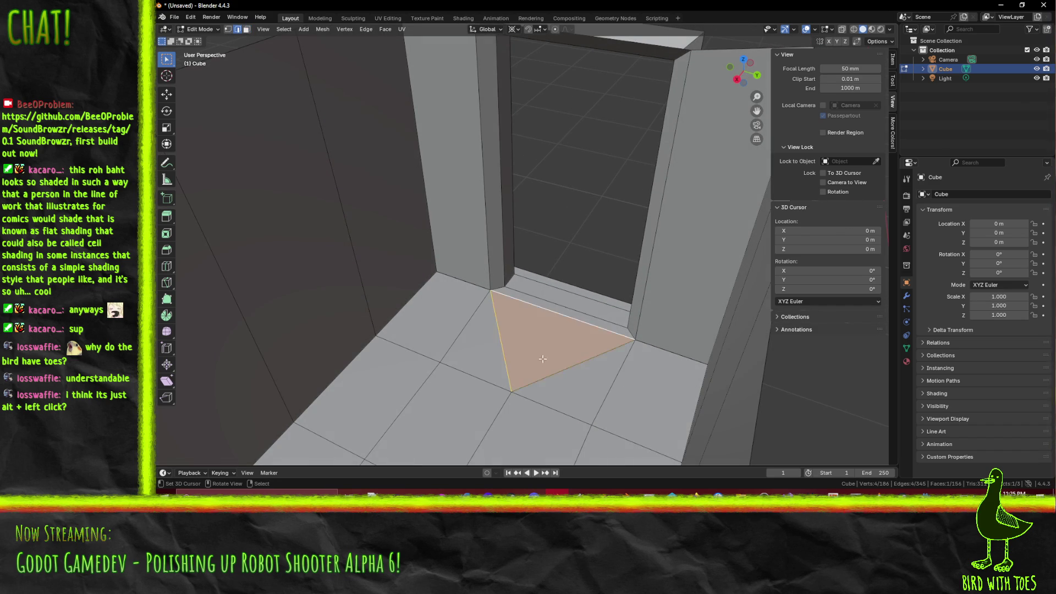
- Cap the top of the doorway with a face, then inspect the outer walls
left_click_drag(557, 298, 571, 324)
left_click(686, 132)
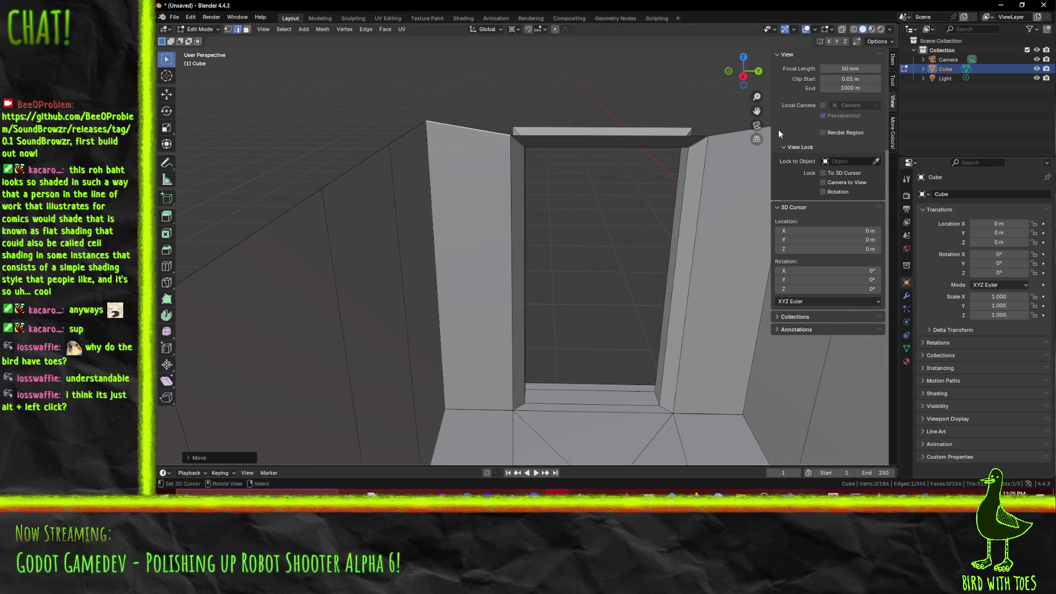
key("f")
key("alt+a")
mouse_move(687, 156)
left_mouse_down()
mouse_move(680, 162)
mouse_move(728, 199)
mouse_move(776, 196)
left_mouse_up()
mouse_move(648, 193)
left_mouse_down()
mouse_move(549, 163)
mouse_move(587, 247)
left_mouse_up()
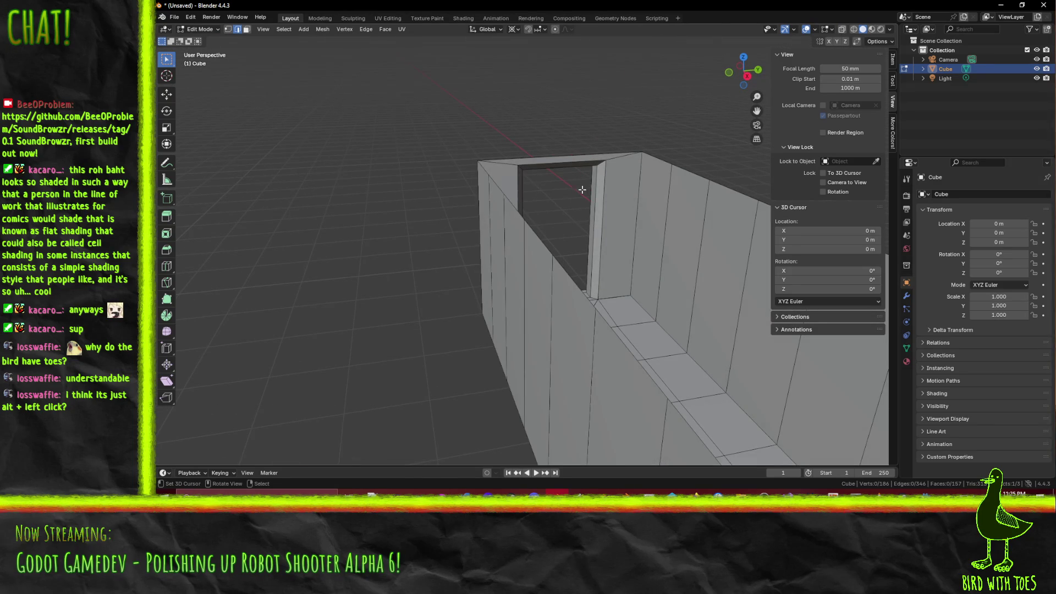
scroll(583, 189, "up", 6)
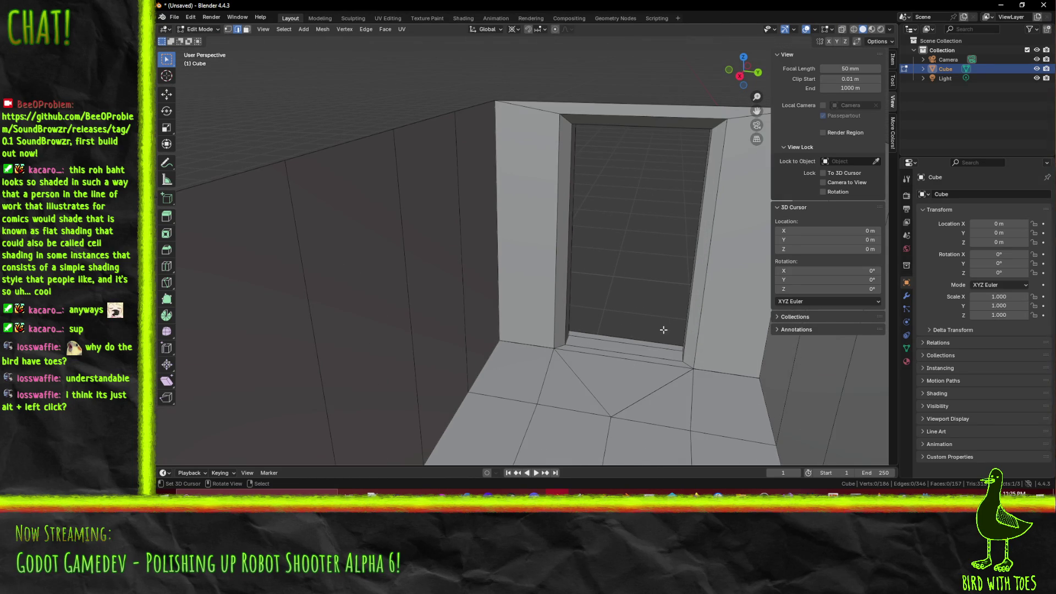
mouse_move(623, 311)
left_mouse_down()
mouse_move(514, 289)
mouse_move(513, 205)
left_mouse_up()
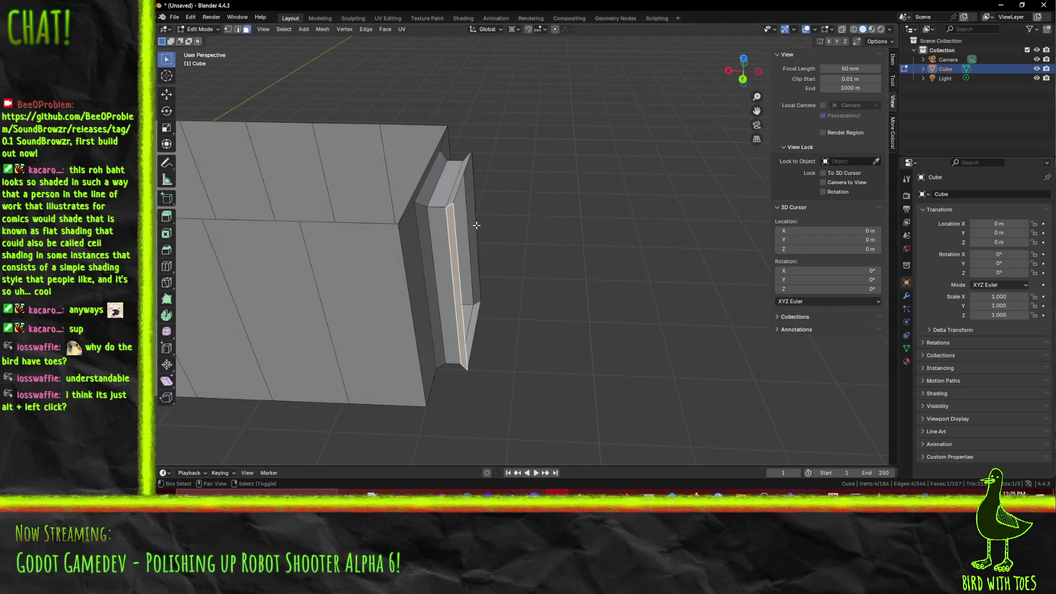
- In top view, move both doorway end faces 0.3 m outward along X (-0.3)
left_click(476, 225, "shift")
key("KP_7")
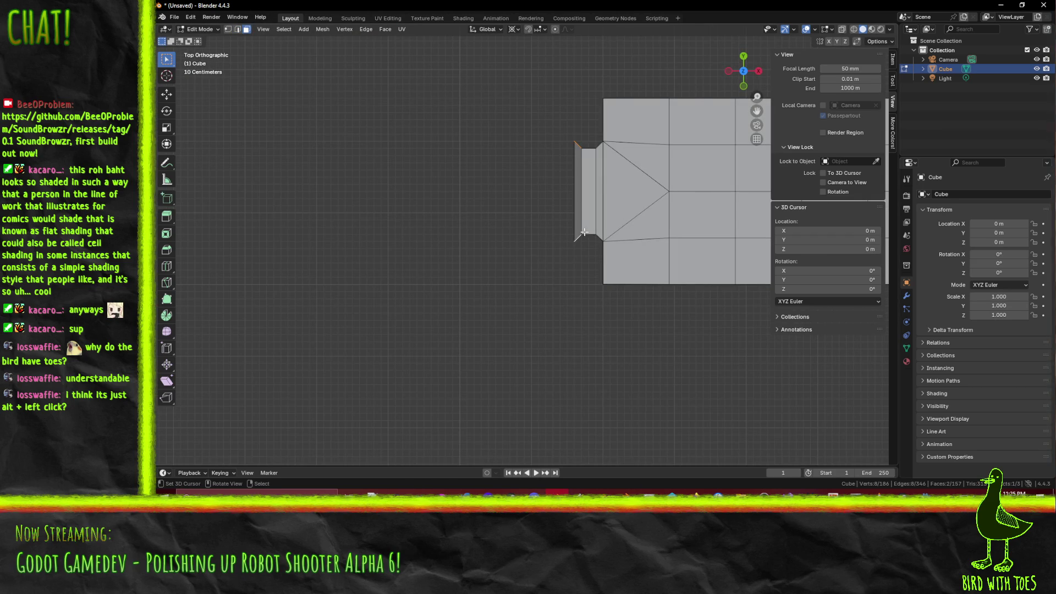
key("g")
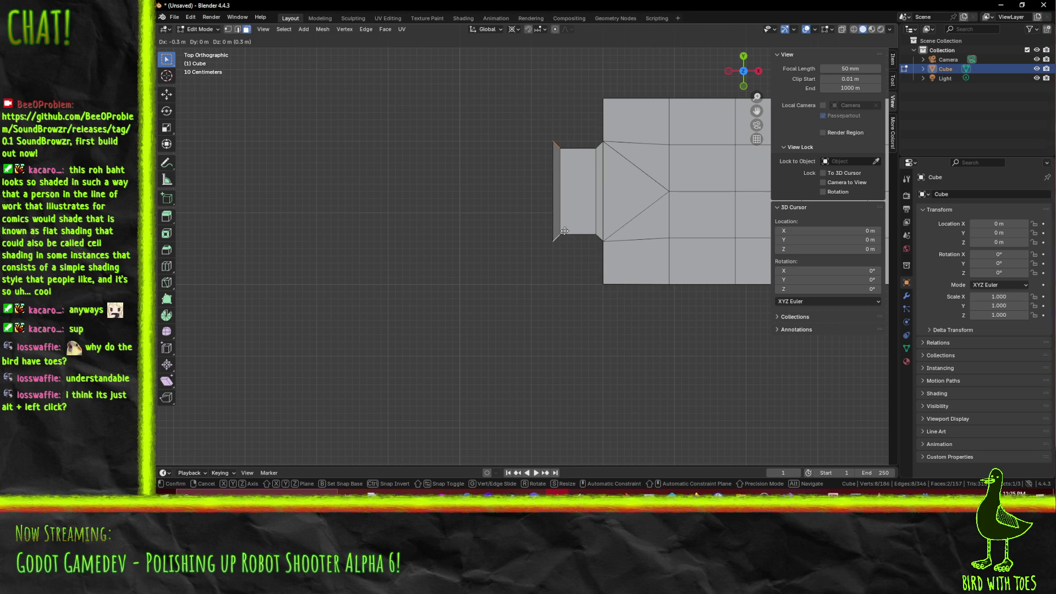
left_click(567, 234)
mouse_move(566, 266)
left_mouse_down()
mouse_move(569, 250)
mouse_move(594, 248)
mouse_move(516, 279)
mouse_move(500, 255)
mouse_move(492, 277)
mouse_move(566, 256)
mouse_move(685, 295)
mouse_move(575, 243)
mouse_move(558, 263)
left_mouse_up()
- Fill faces bridging the door-jamb edges to the surrounding wall edges, closing the gaps
left_click(559, 263)
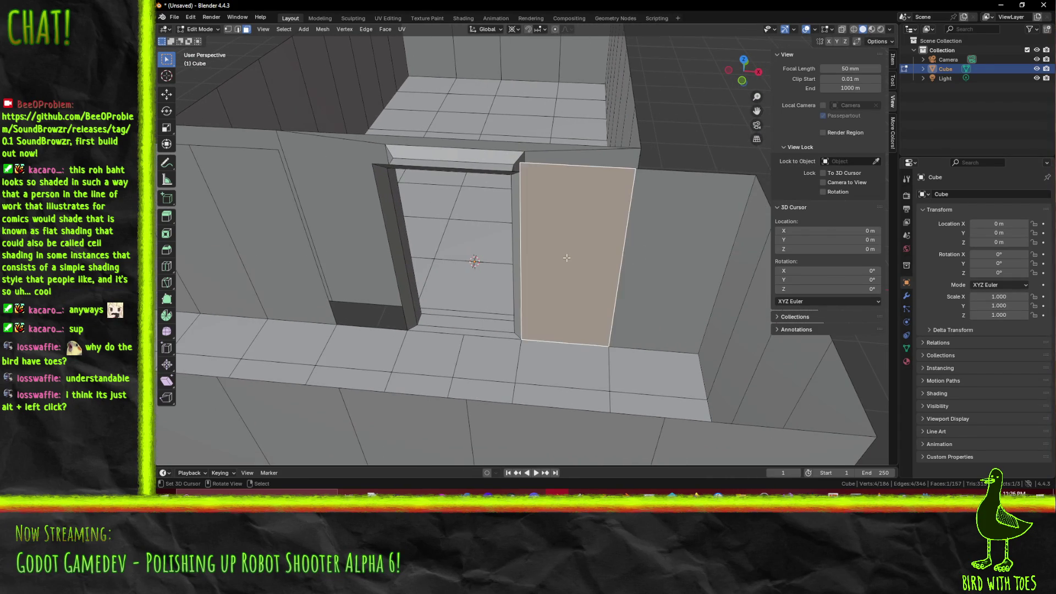
key("x")
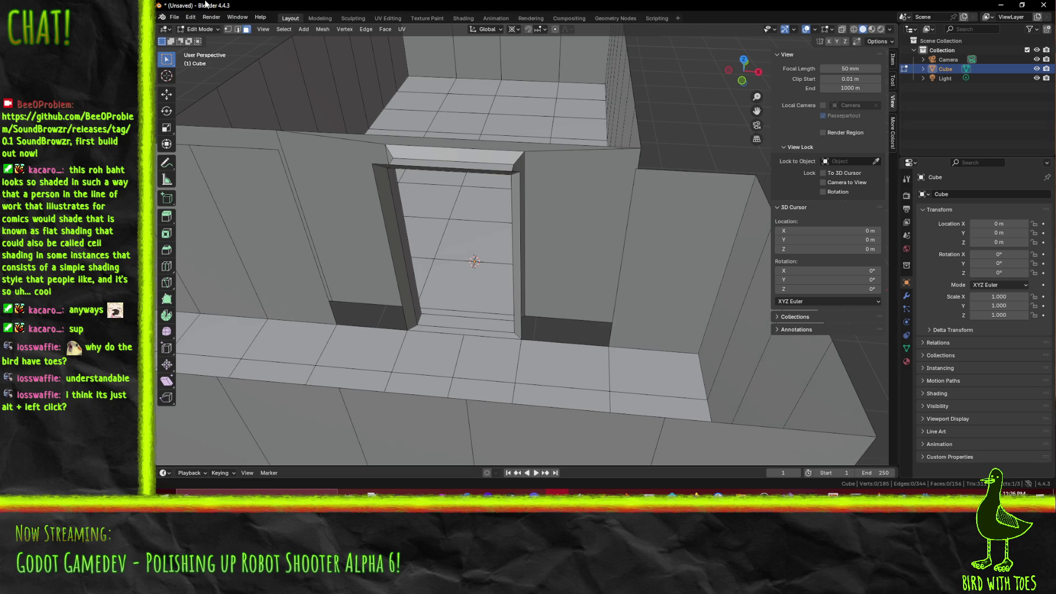
key("f")
left_click(383, 222)
left_click_drag(382, 221, 671, 213)
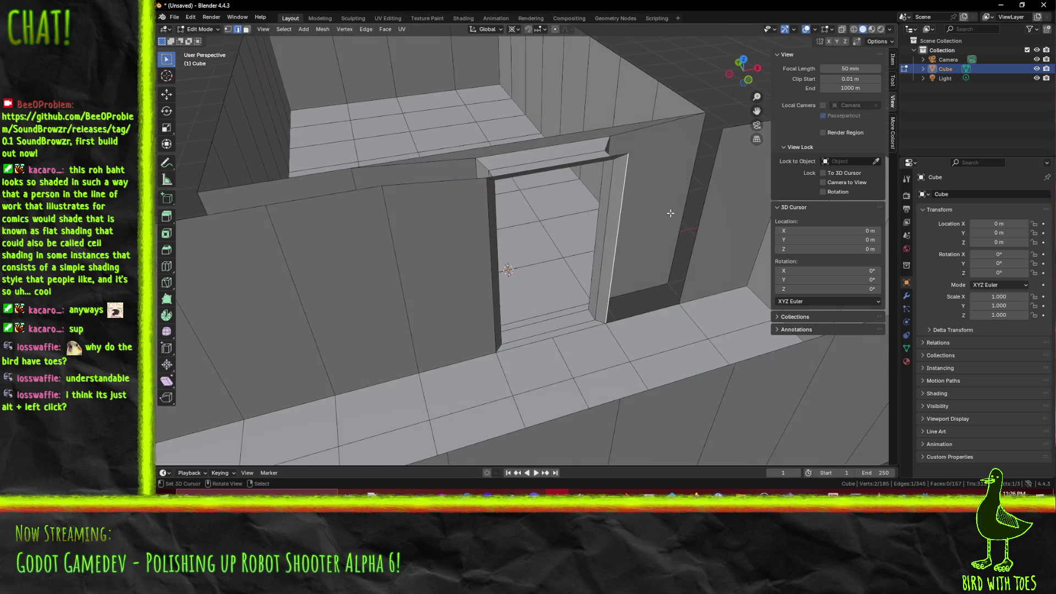
left_click(698, 193, "shift")
key("f")
left_click(442, 178)
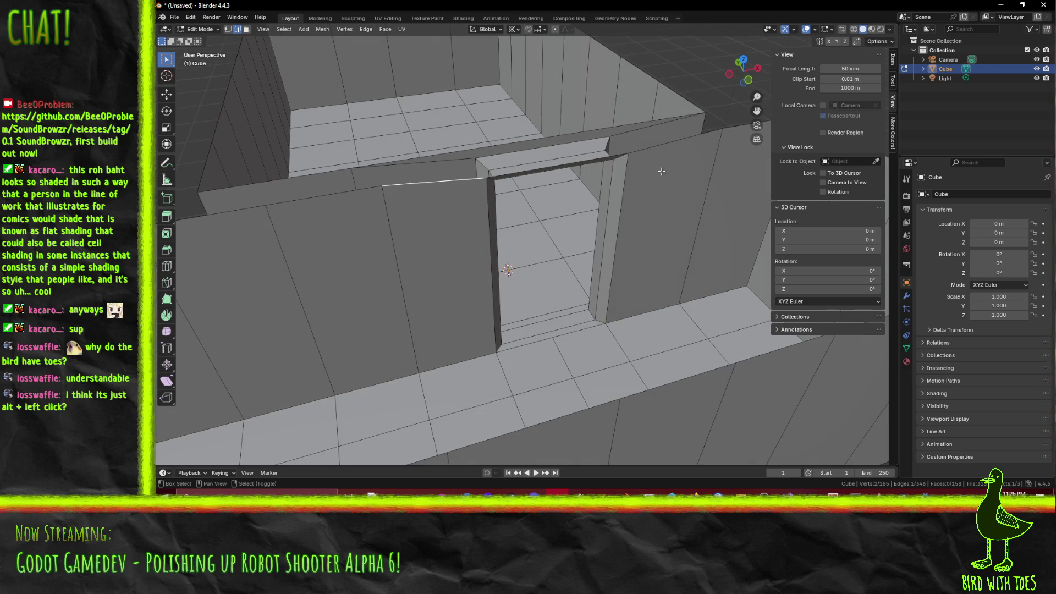
key("f")
key("alt+a")
- Select the corridor edge loop and look down the corridor toward the doorway
mouse_move(661, 155)
left_mouse_down()
mouse_move(553, 239)
mouse_move(619, 249)
mouse_move(282, 245)
mouse_move(278, 340)
left_mouse_up()
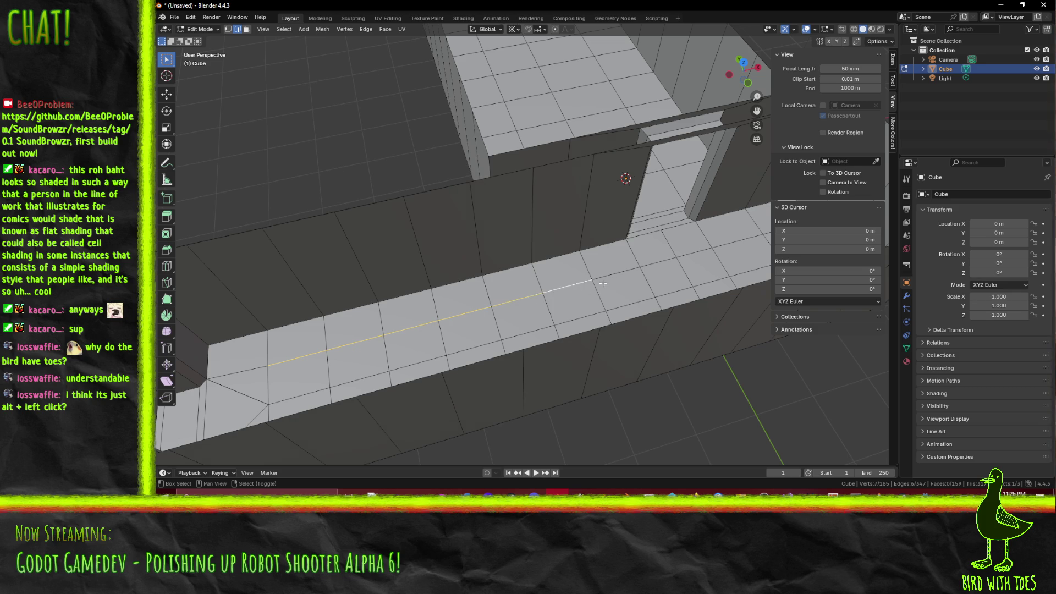
left_click(661, 258, "shift")
left_click_drag(662, 258, 522, 294)
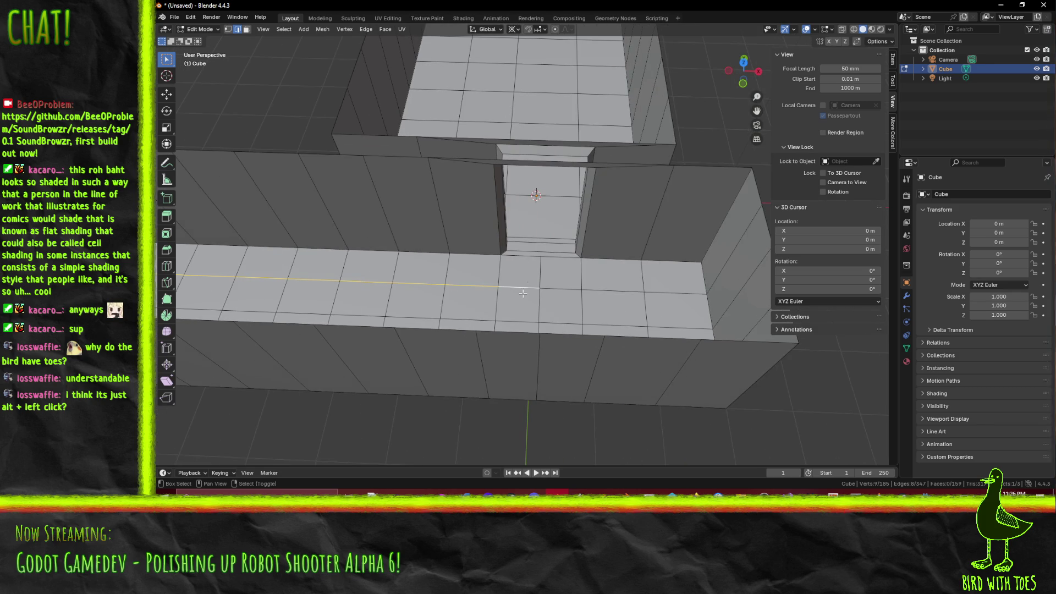
mouse_move(661, 287)
left_mouse_down()
mouse_move(507, 263)
mouse_move(513, 222)
left_mouse_up()
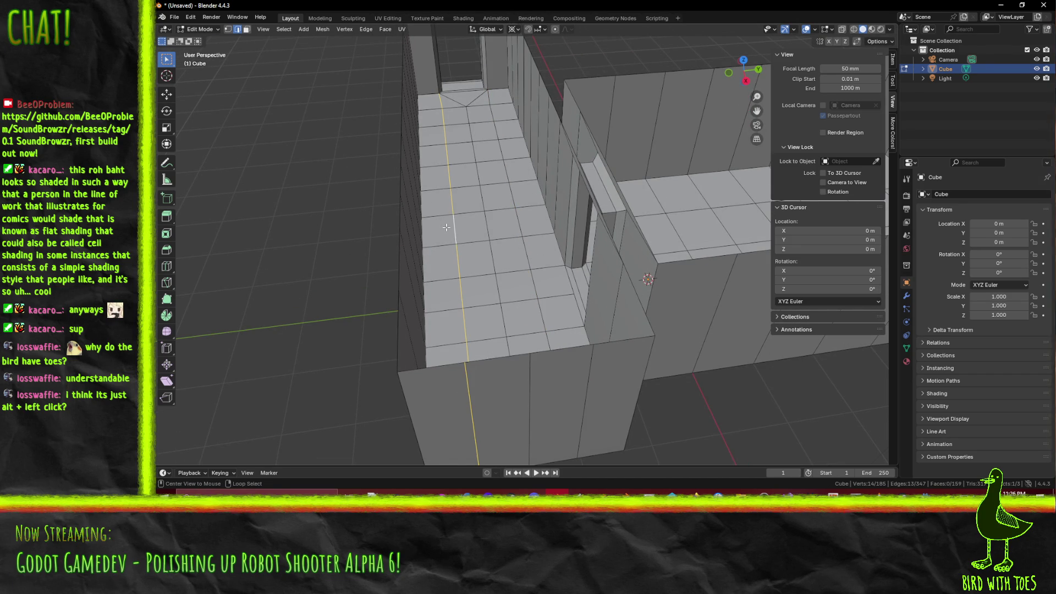
mouse_move(491, 315)
left_mouse_down()
mouse_move(505, 231)
mouse_move(518, 233)
left_mouse_up()
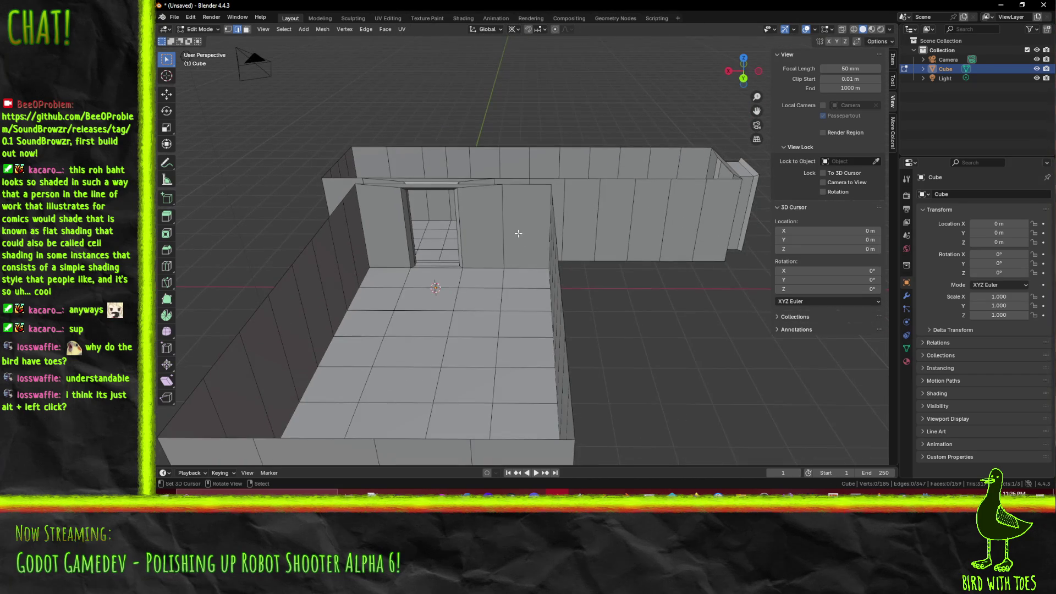
- Start Save As (Ctrl+S), browse to Gfx\World\TutorialWorld, and enter the name TutorialMap.blend
key("ctrl+s")
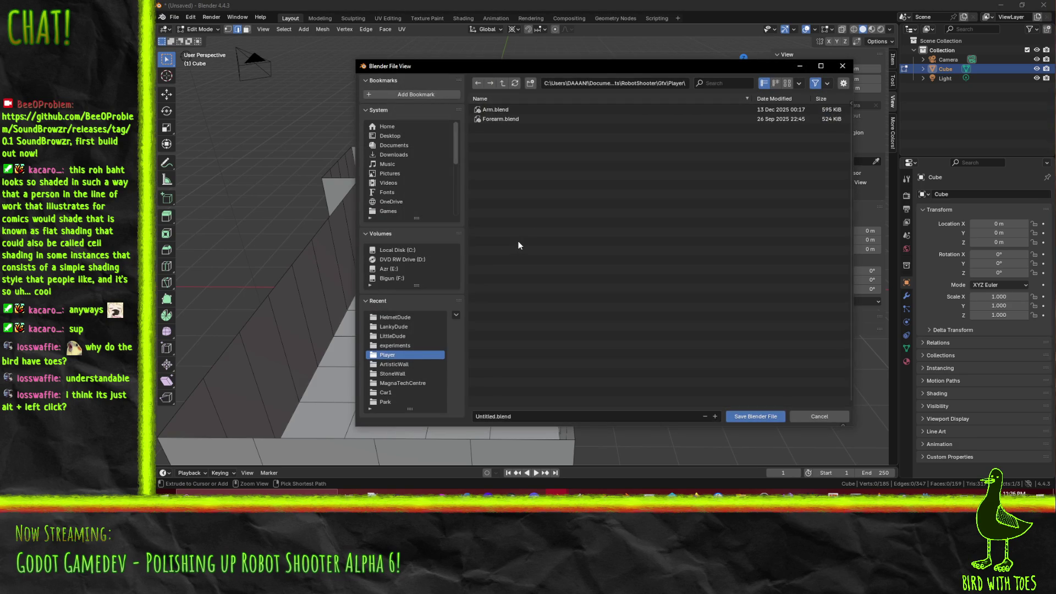
left_click(504, 83)
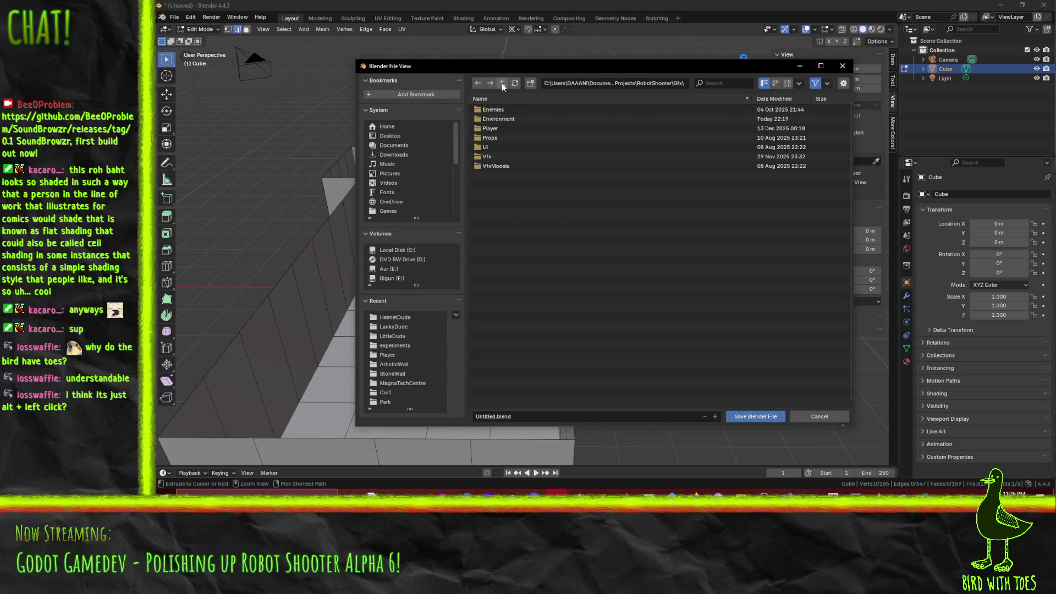
left_click(503, 119)
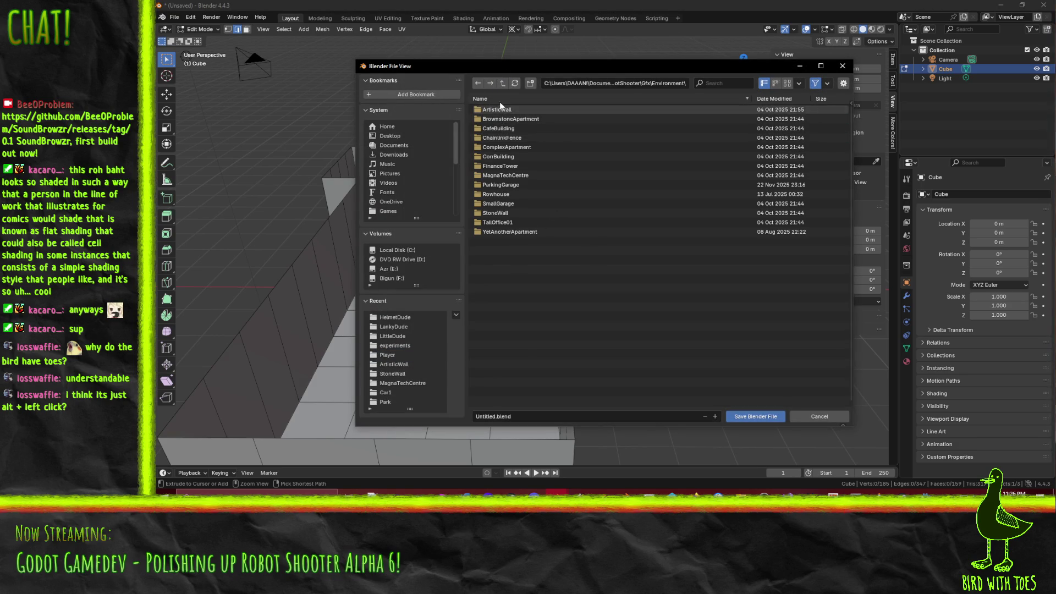
left_click(503, 84)
left_click(503, 83)
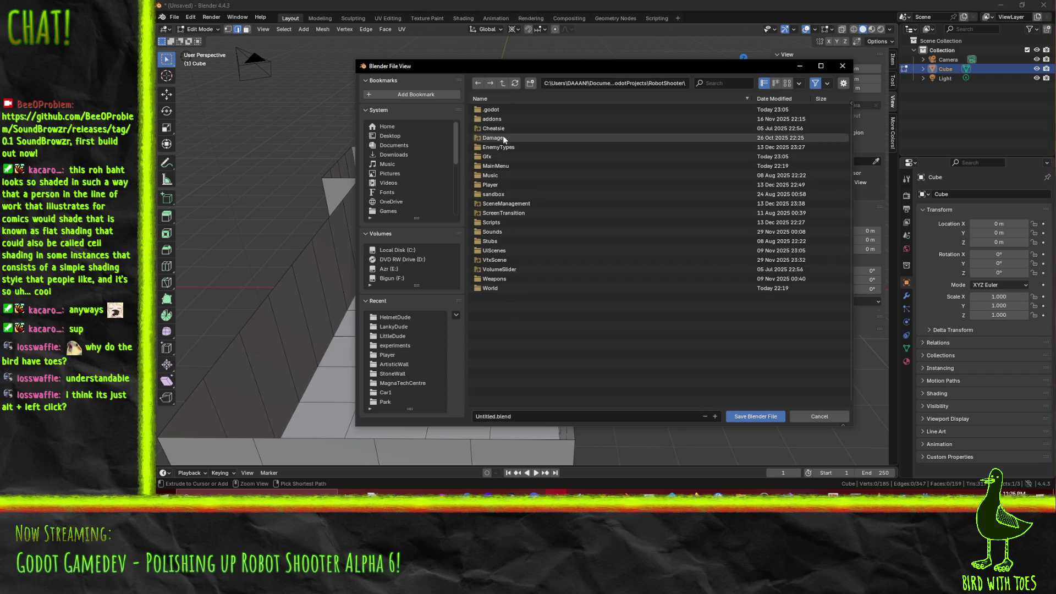
left_click(496, 156)
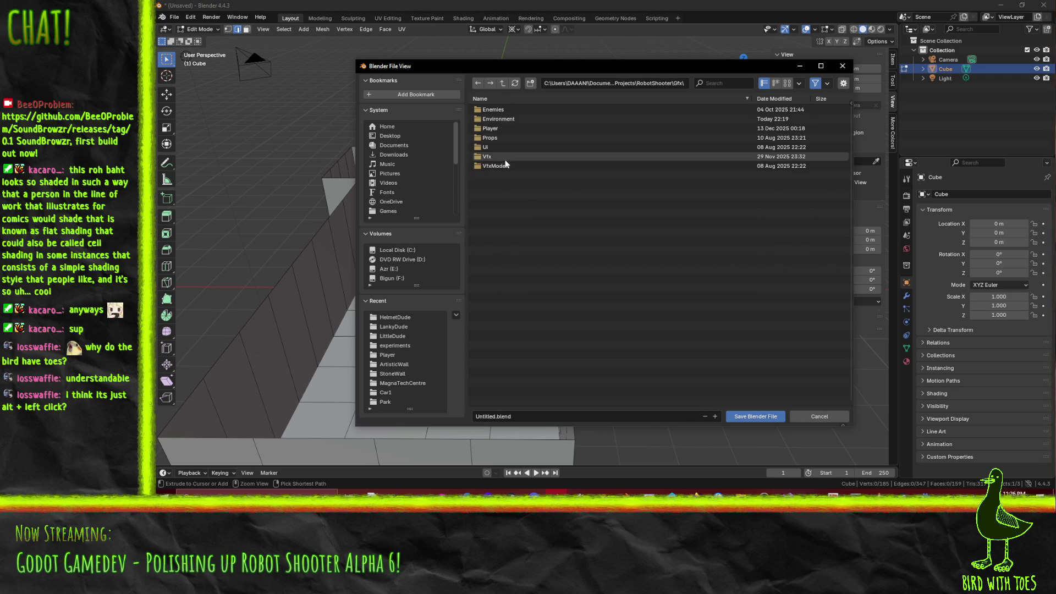
left_click(493, 120)
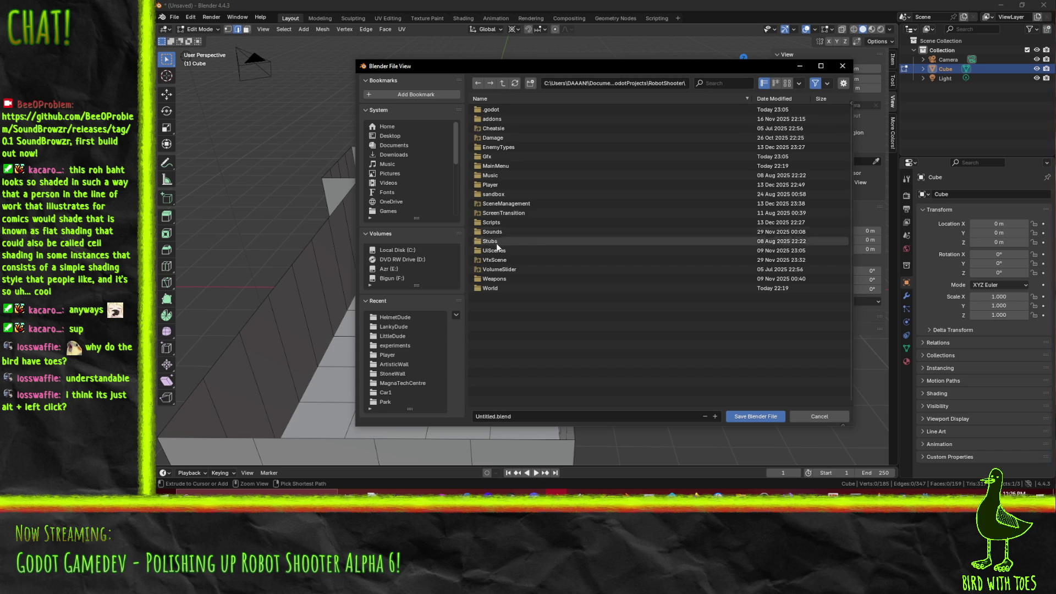
double_click(496, 284)
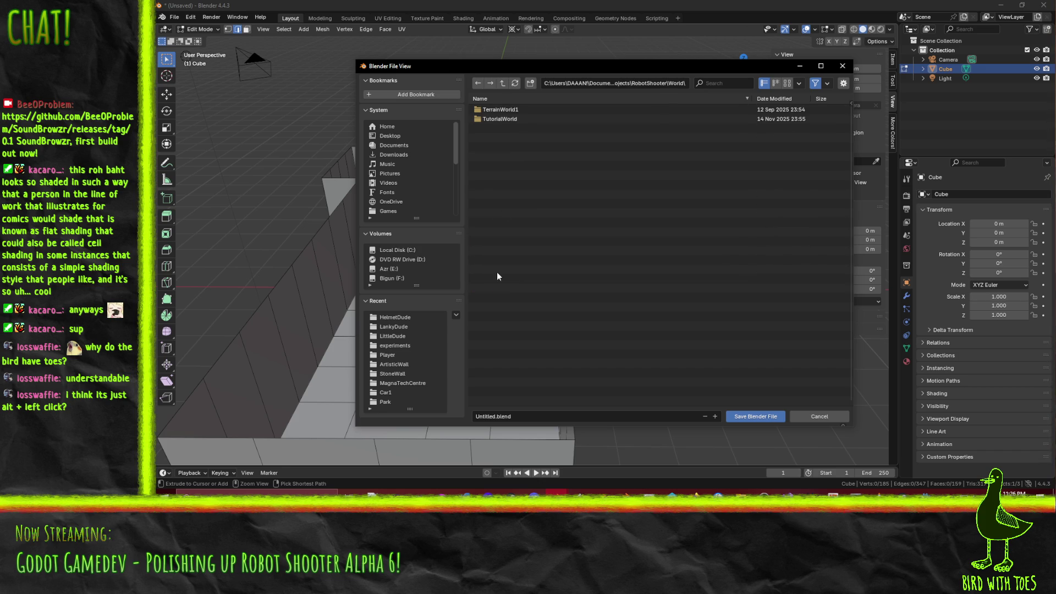
double_click(509, 119)
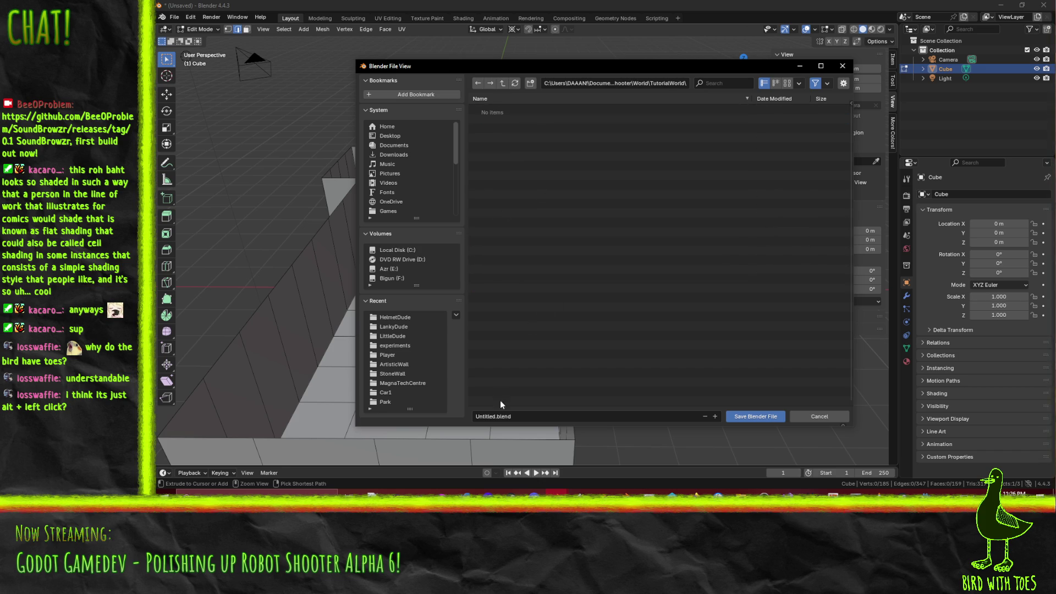
left_click(500, 417)
type("TutorialMap")
- Save TutorialMap.blend into TutorialWorld, then orbit around the room-and-corridor mesh to inspect it
left_click(763, 416)
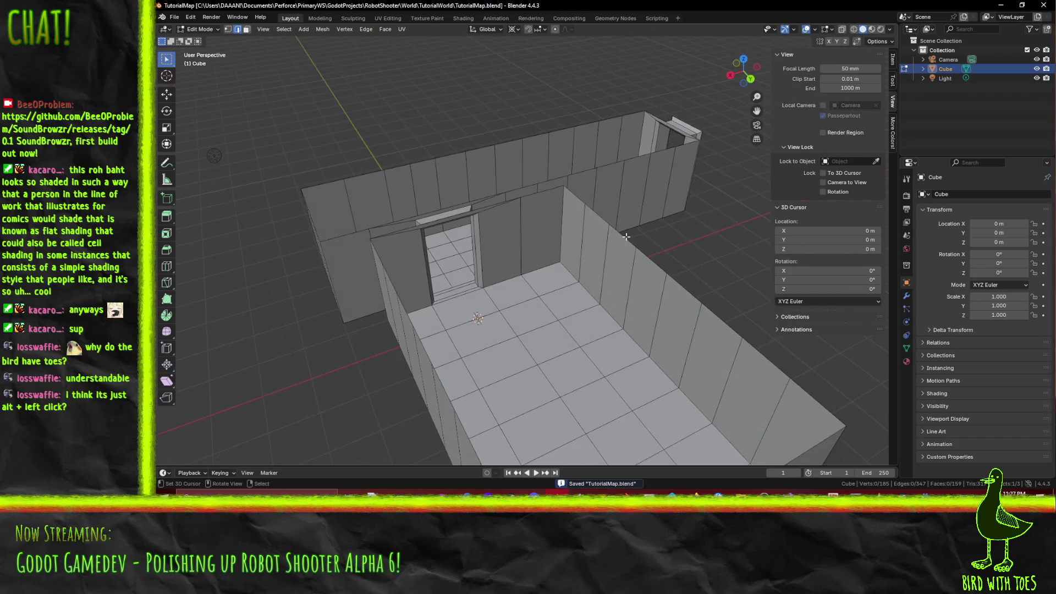
mouse_move(639, 260)
left_mouse_down()
mouse_move(627, 252)
mouse_move(650, 268)
left_mouse_up()
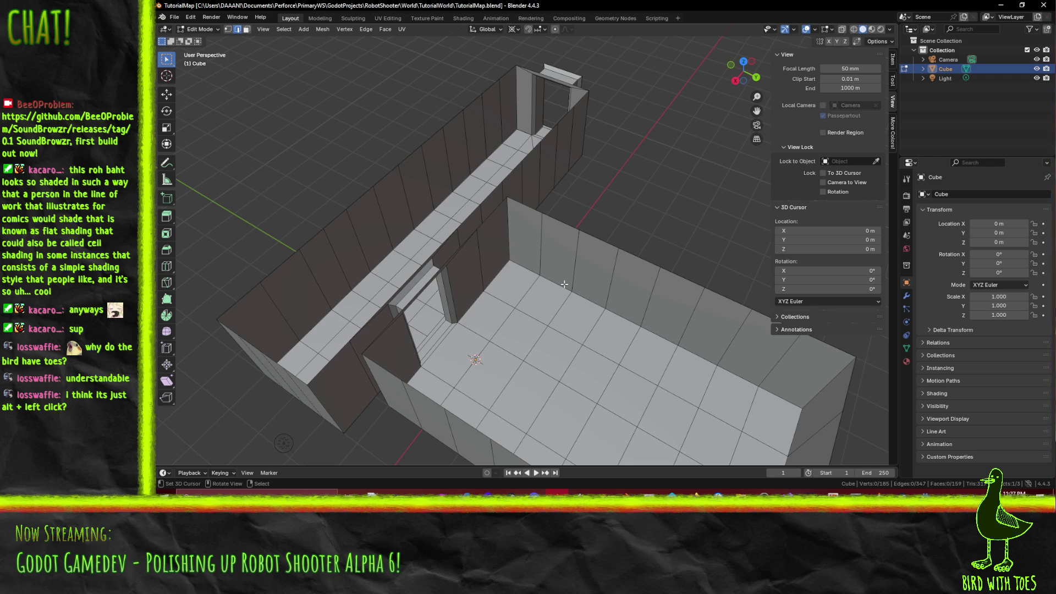
mouse_move(520, 283)
left_mouse_down()
mouse_move(396, 221)
mouse_move(494, 269)
left_mouse_up()
left_click_drag(503, 154, 291, 181)
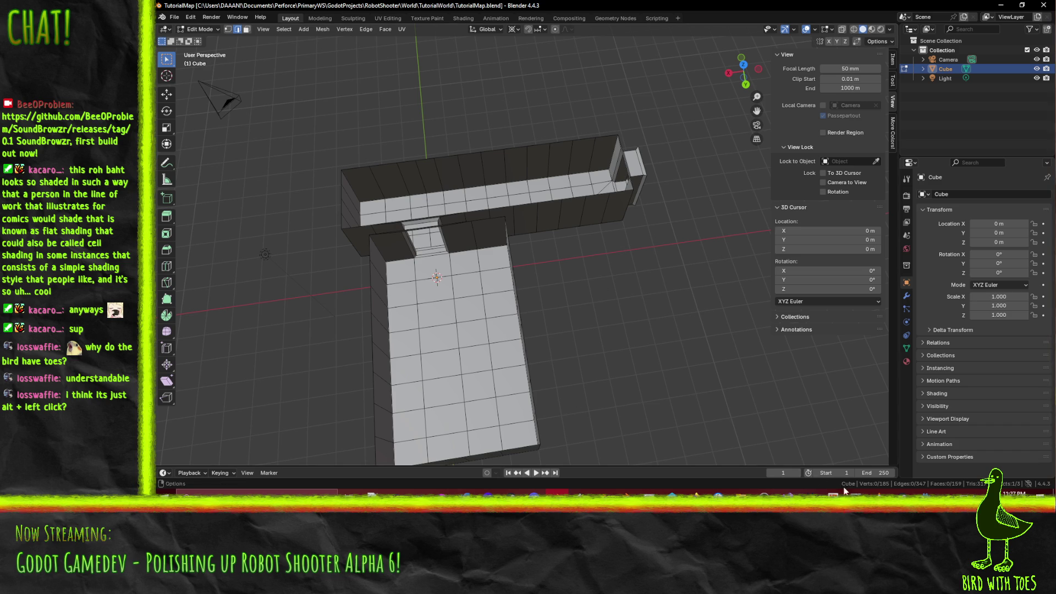
- In Godot's FileSystem dock, open the World/TutorialWorld folder
mouse_move(926, 493)
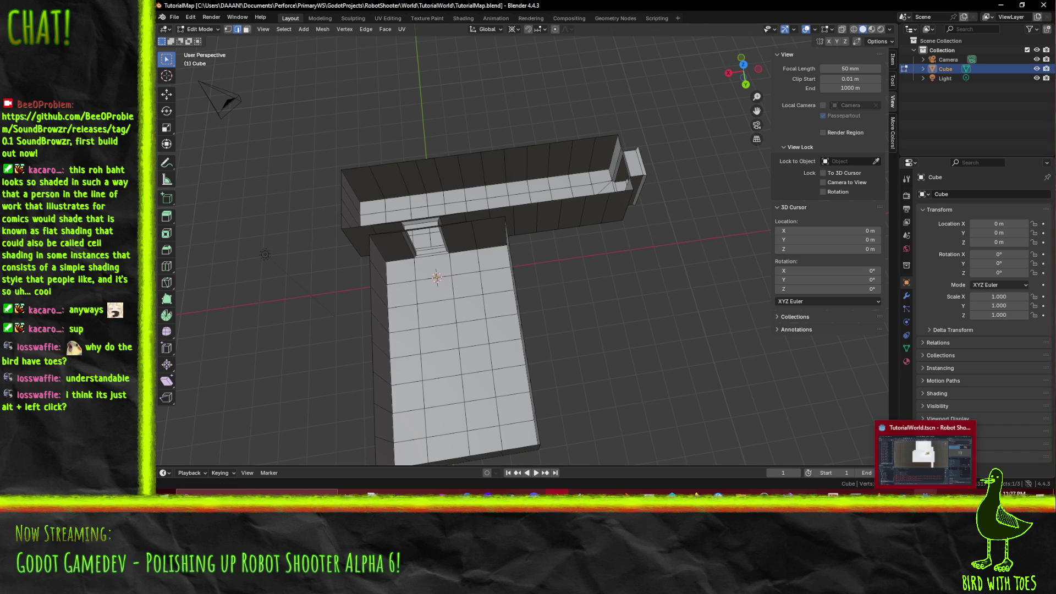
left_click(911, 456)
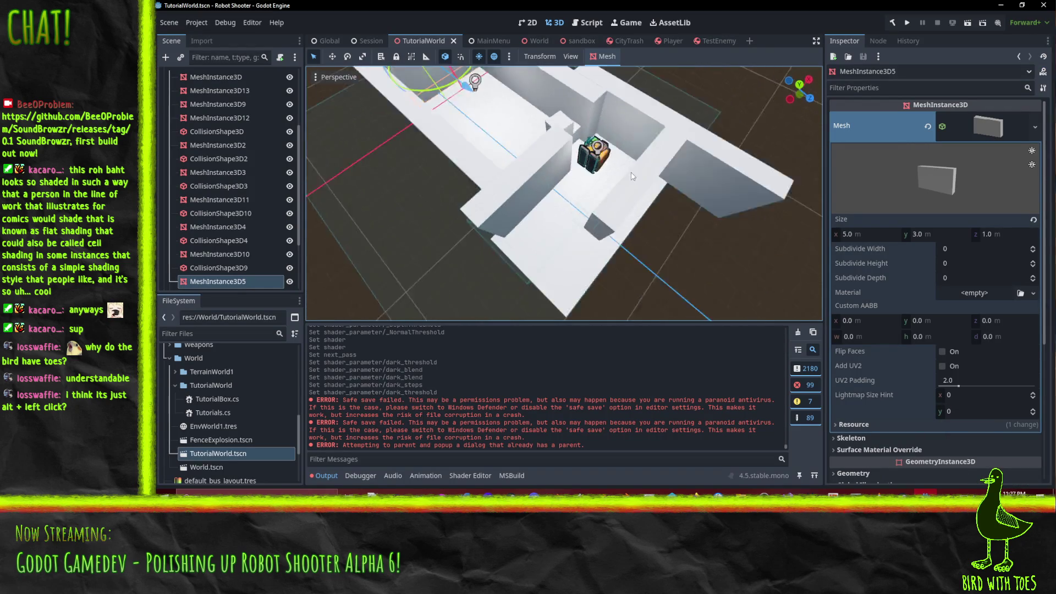
scroll(633, 176, "down", 3)
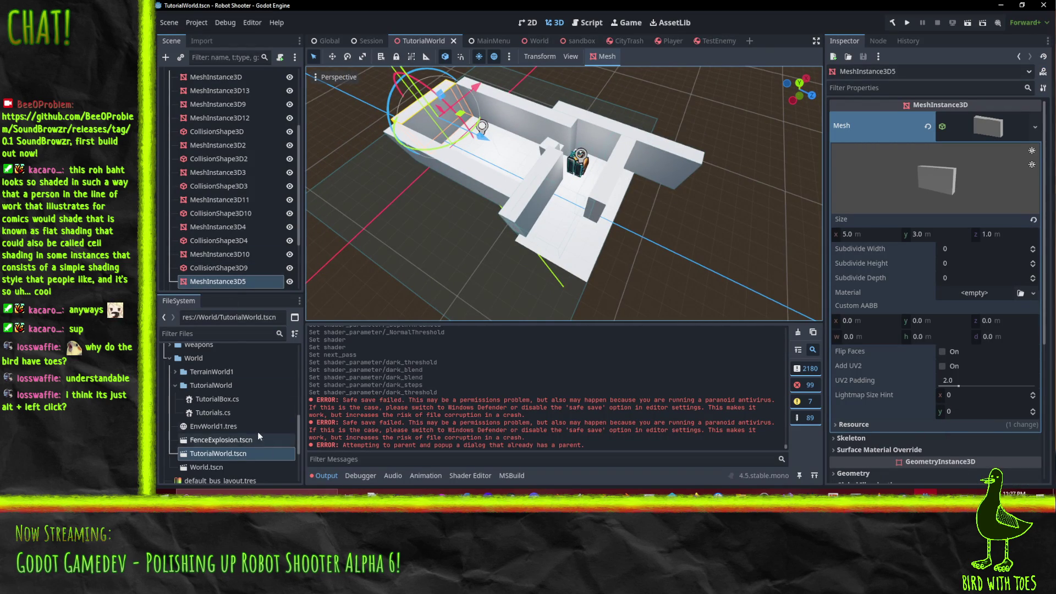
left_click(216, 388)
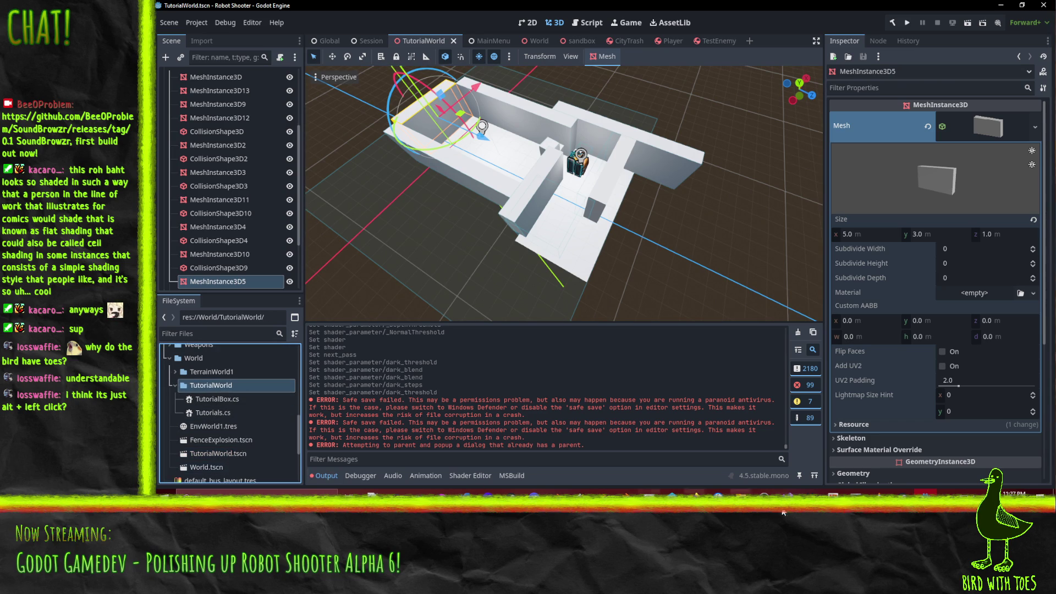
- Switch back through Blender to Godot so TutorialMap.blend gets imported
left_click(557, 491)
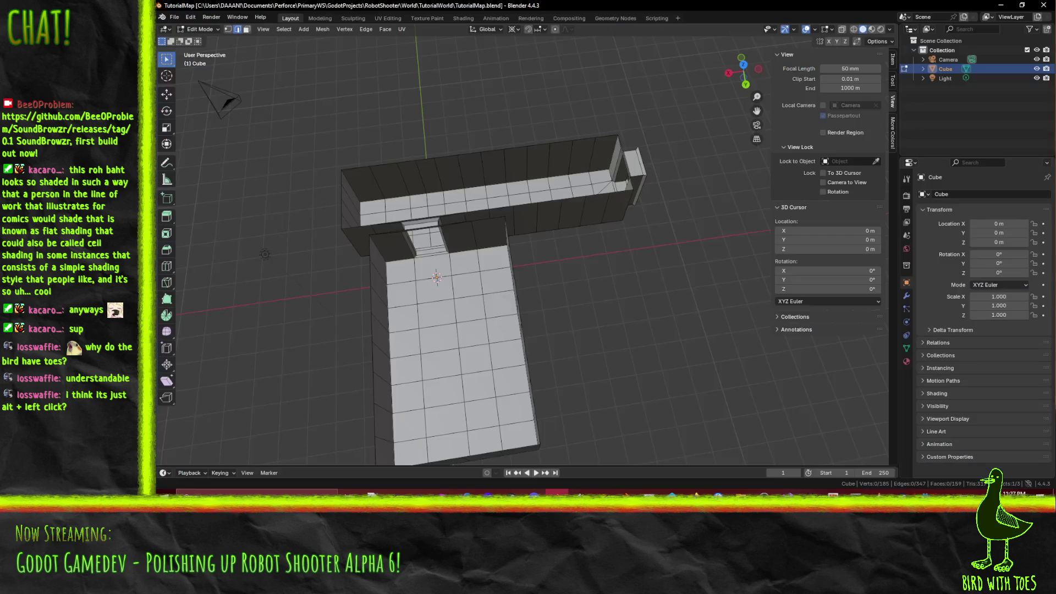
left_click(174, 17)
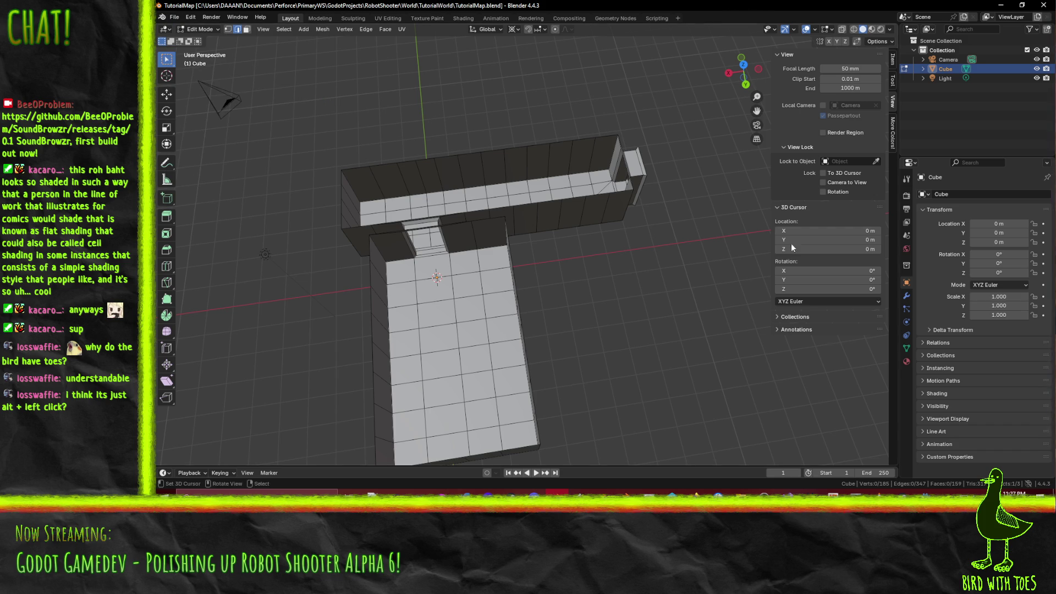
key("alt+Tab")
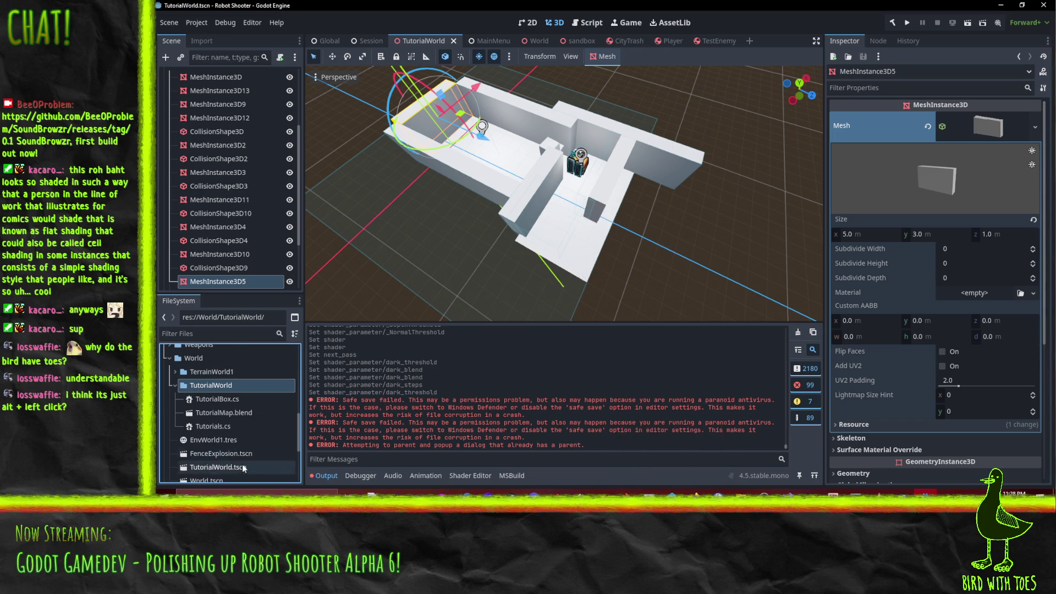
- Open TutorialMap.blend's import settings and review the Scene, Cube mesh, Light, Camera and Cube options
double_click(242, 414)
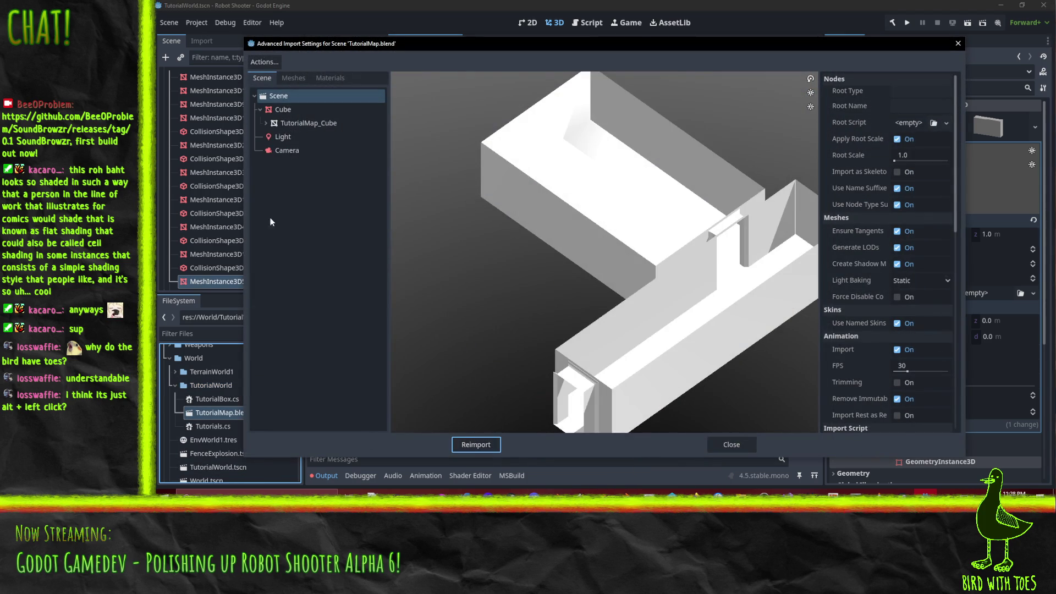
mouse_move(418, 220)
left_mouse_down()
mouse_move(517, 222)
mouse_move(421, 246)
mouse_move(450, 251)
mouse_move(393, 230)
mouse_move(339, 265)
mouse_move(480, 217)
mouse_move(476, 233)
mouse_move(448, 239)
mouse_move(421, 226)
mouse_move(456, 203)
mouse_move(514, 230)
mouse_move(444, 226)
mouse_move(363, 187)
mouse_move(324, 198)
left_mouse_up()
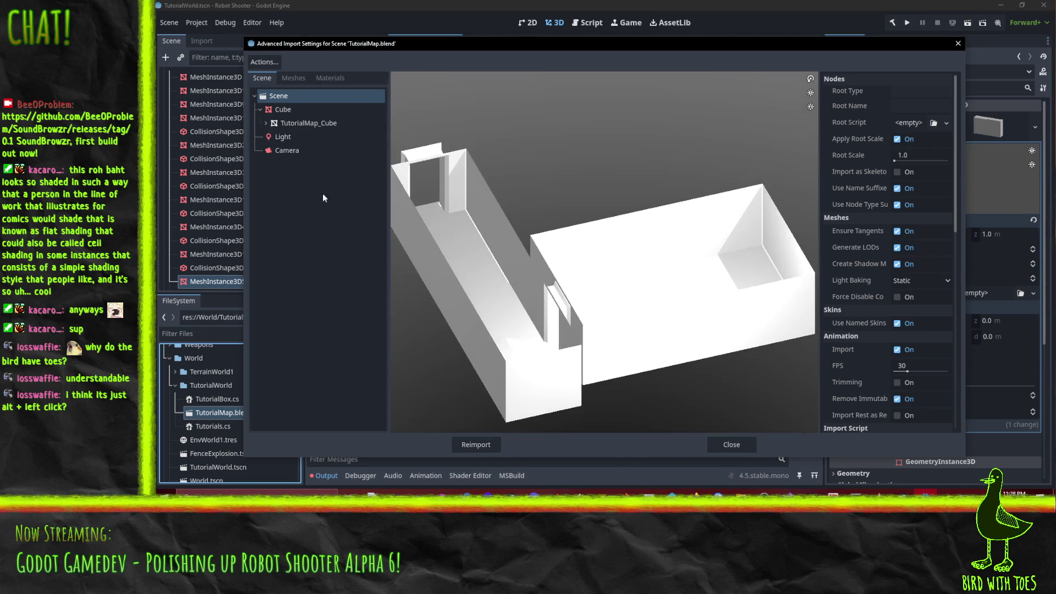
left_click(312, 123)
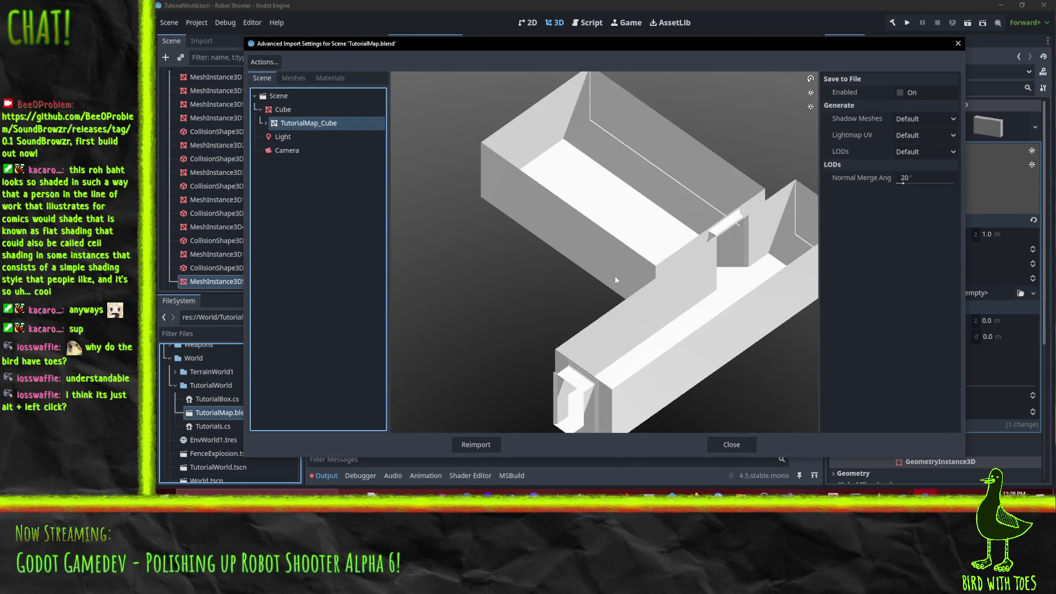
left_click(296, 102)
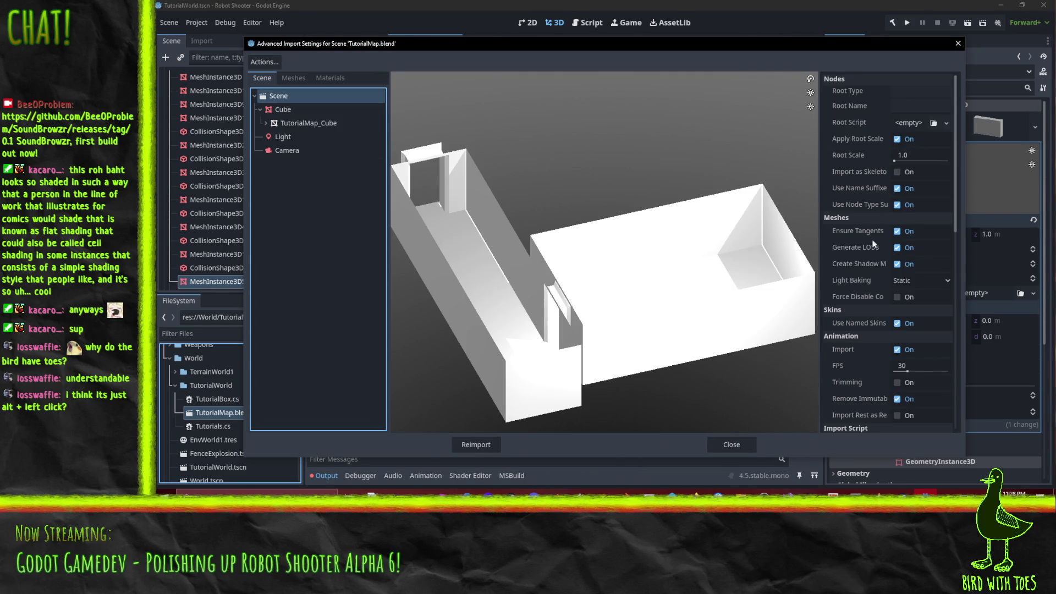
scroll(890, 223, "down", 10)
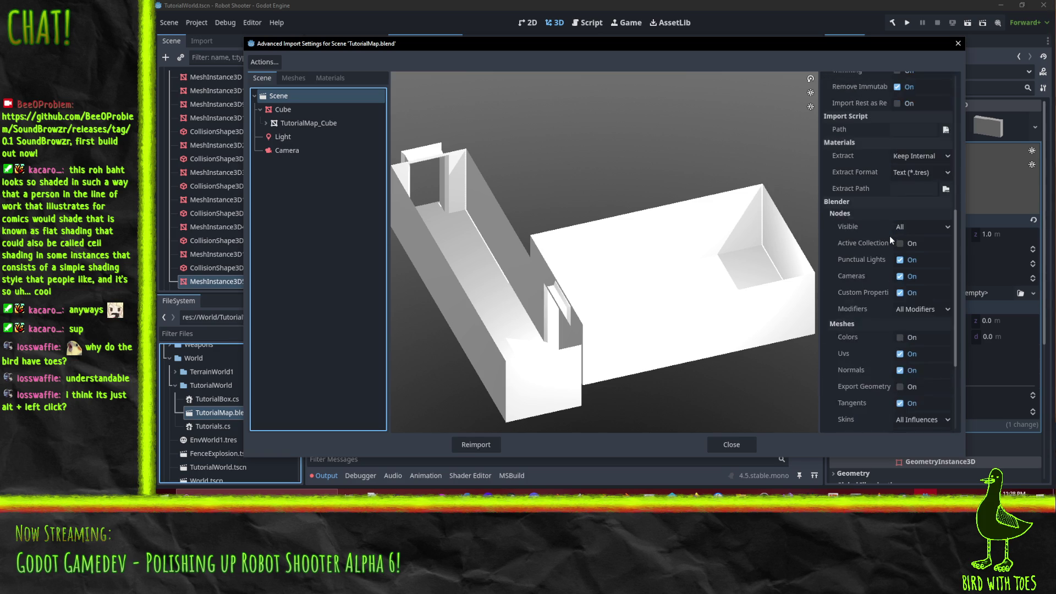
scroll(891, 248, "up", 10)
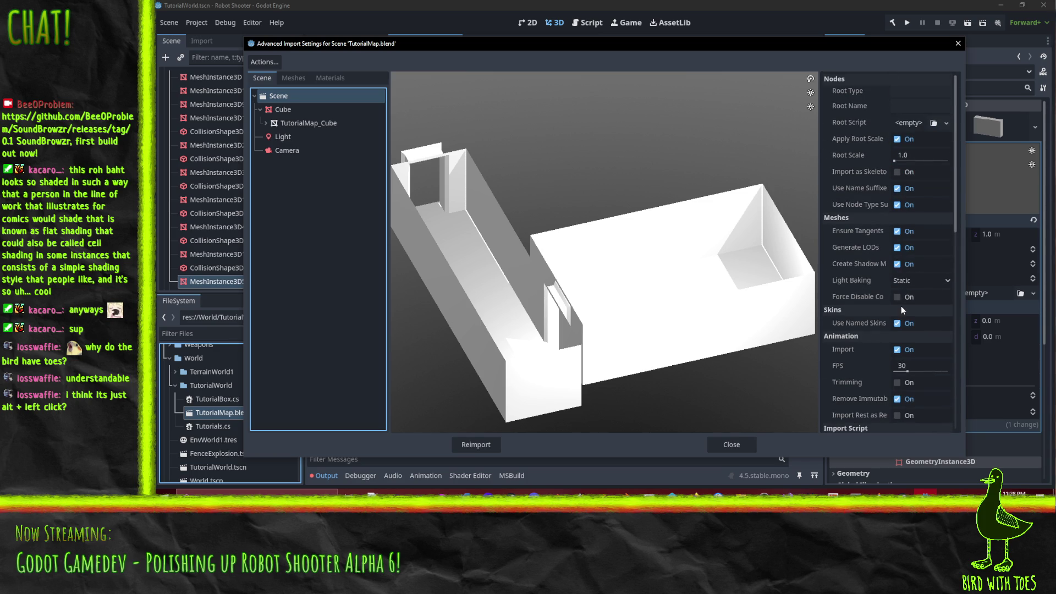
scroll(905, 307, "down", 3)
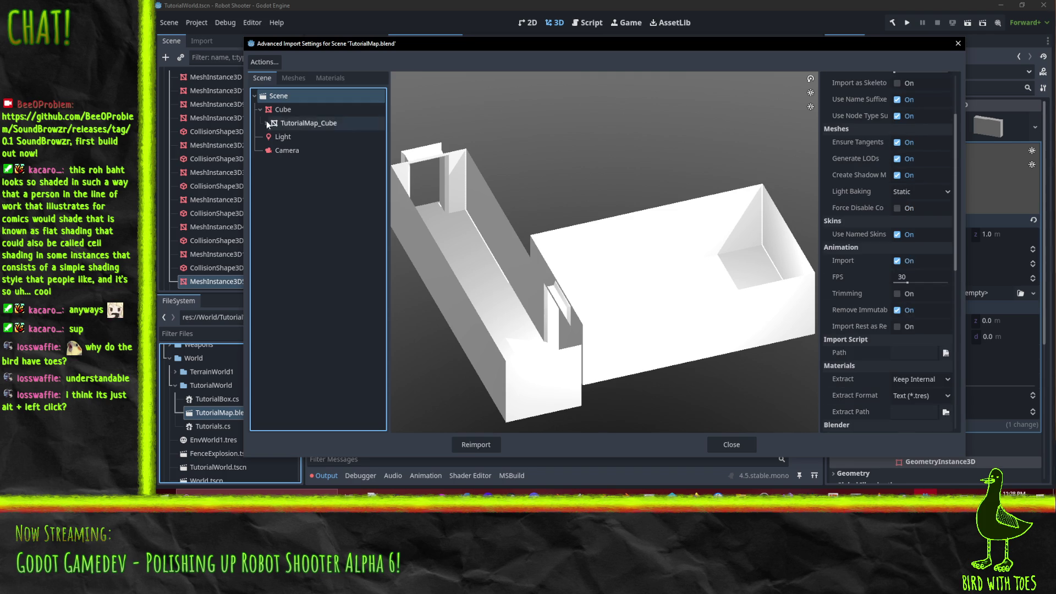
left_click(321, 139)
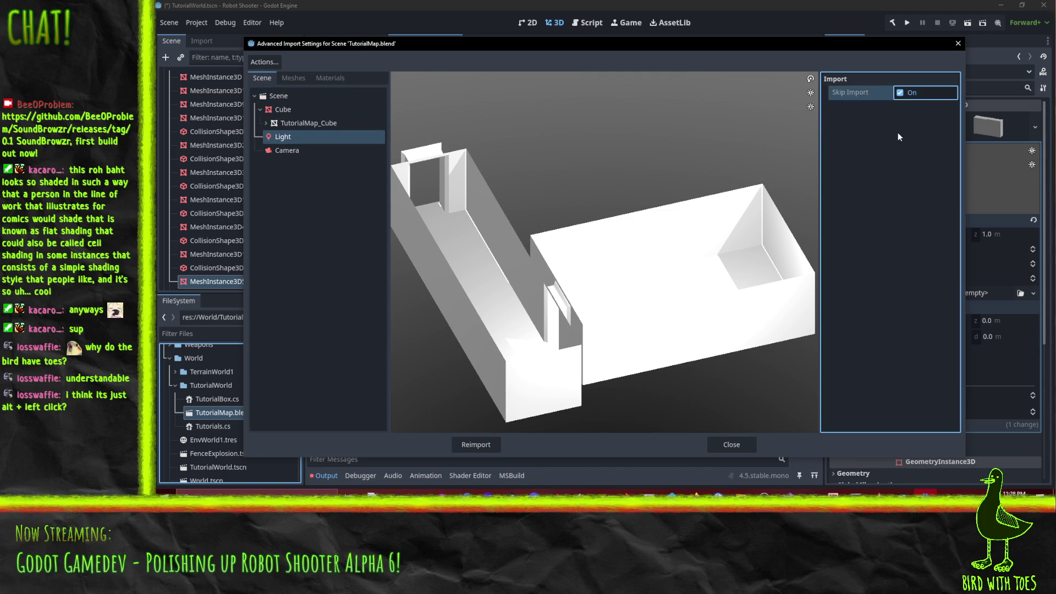
key("Down")
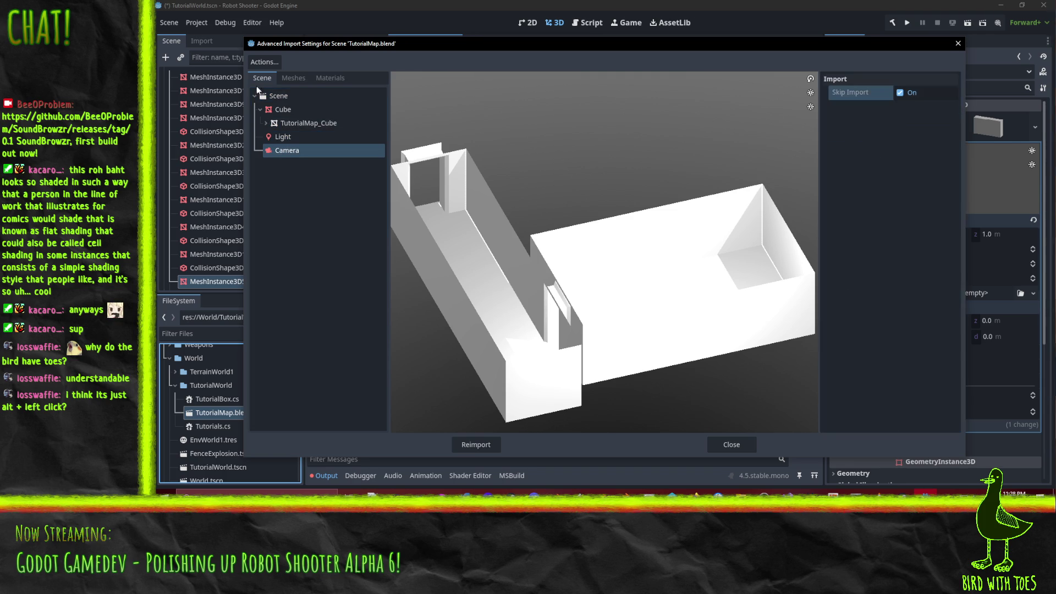
left_click(283, 110)
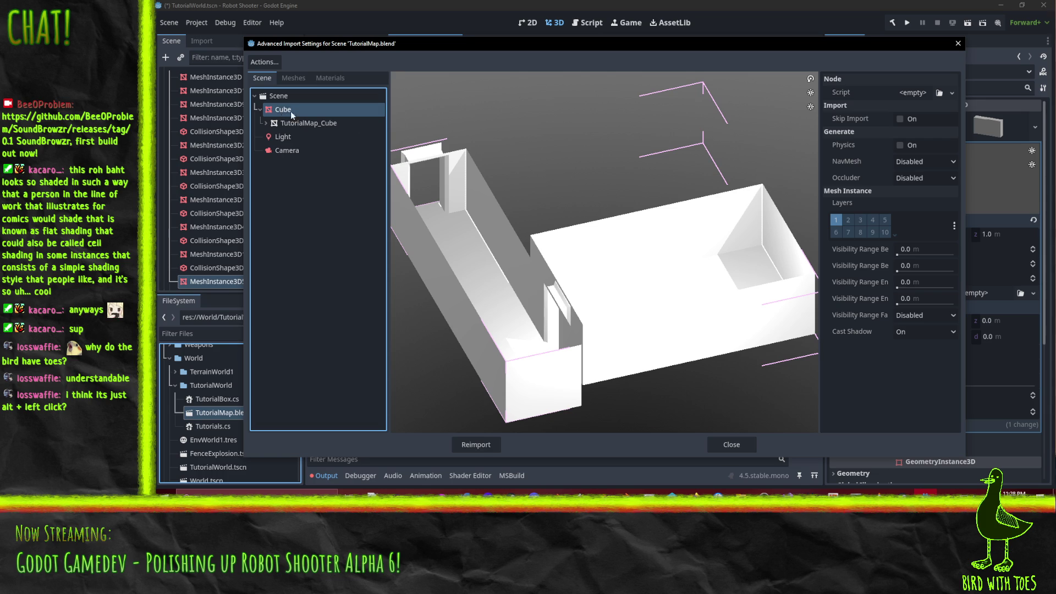
- Leave Cube's occluder generation set to Disabled and reimport the map
left_click(913, 177)
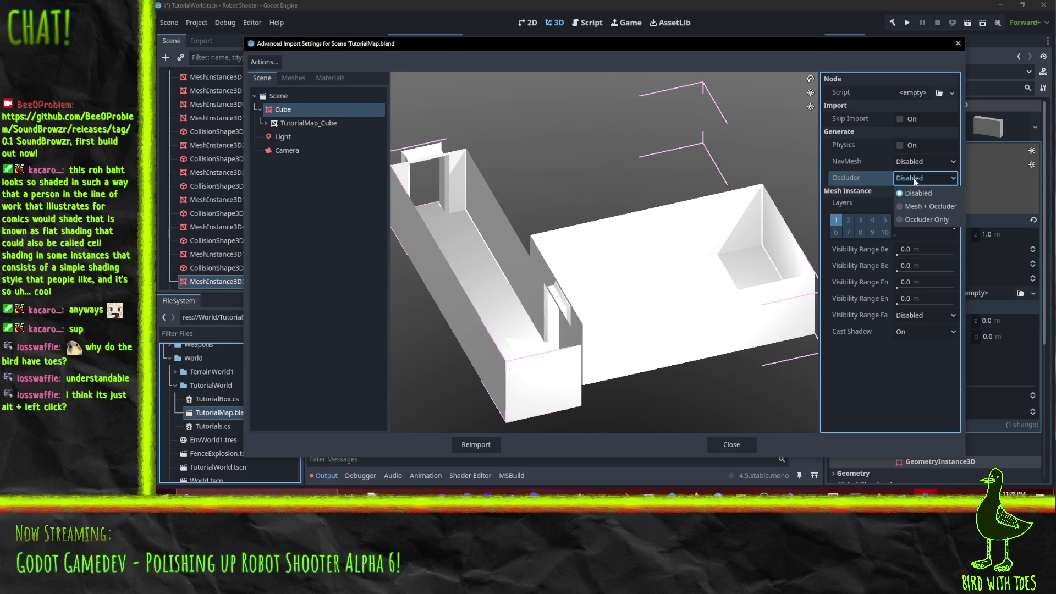
left_click(932, 206)
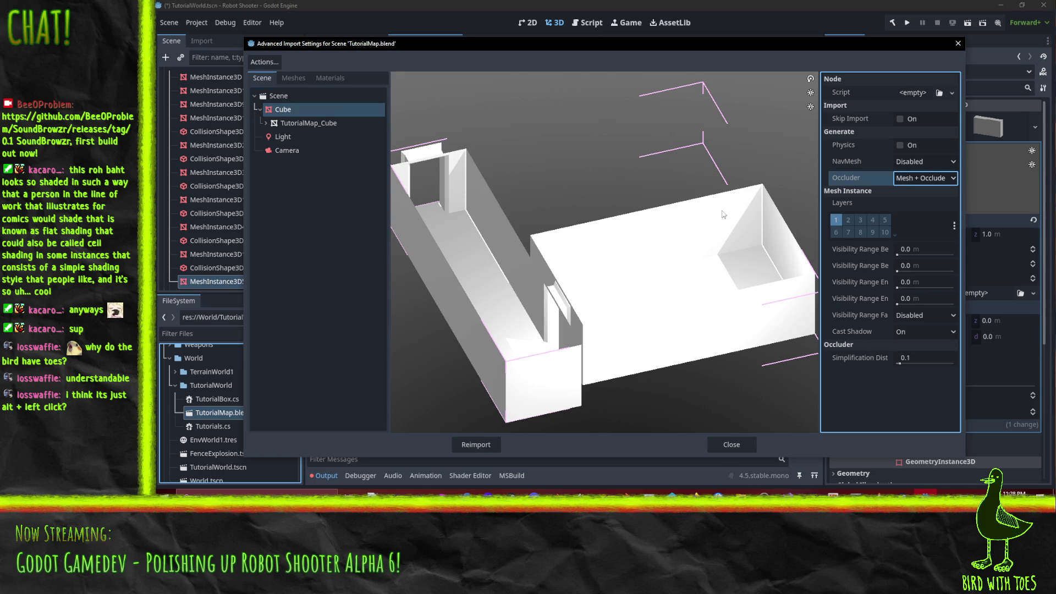
scroll(679, 278, "down", 3)
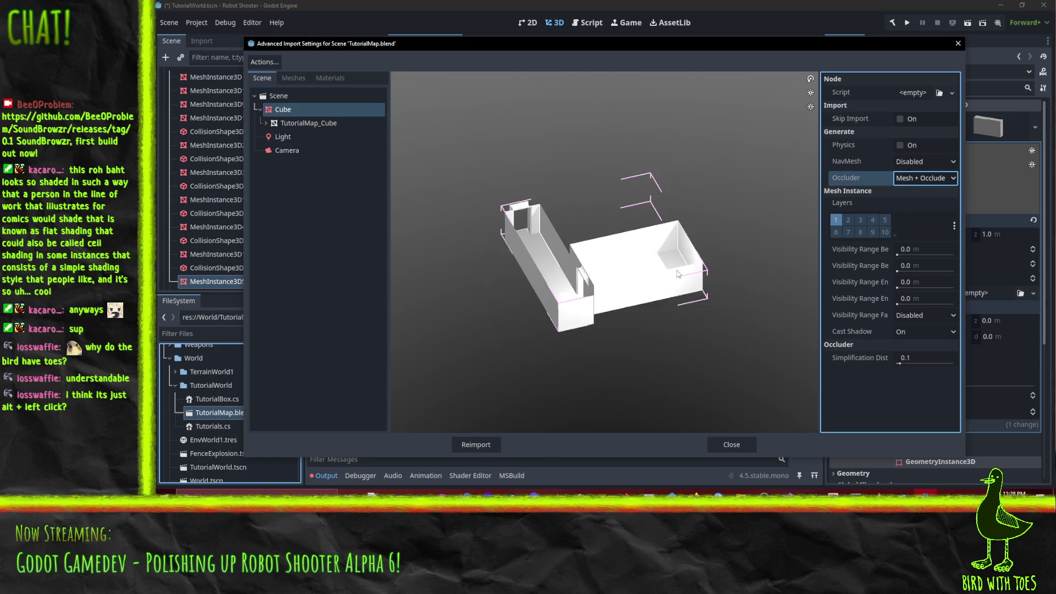
scroll(594, 296, "up", 1)
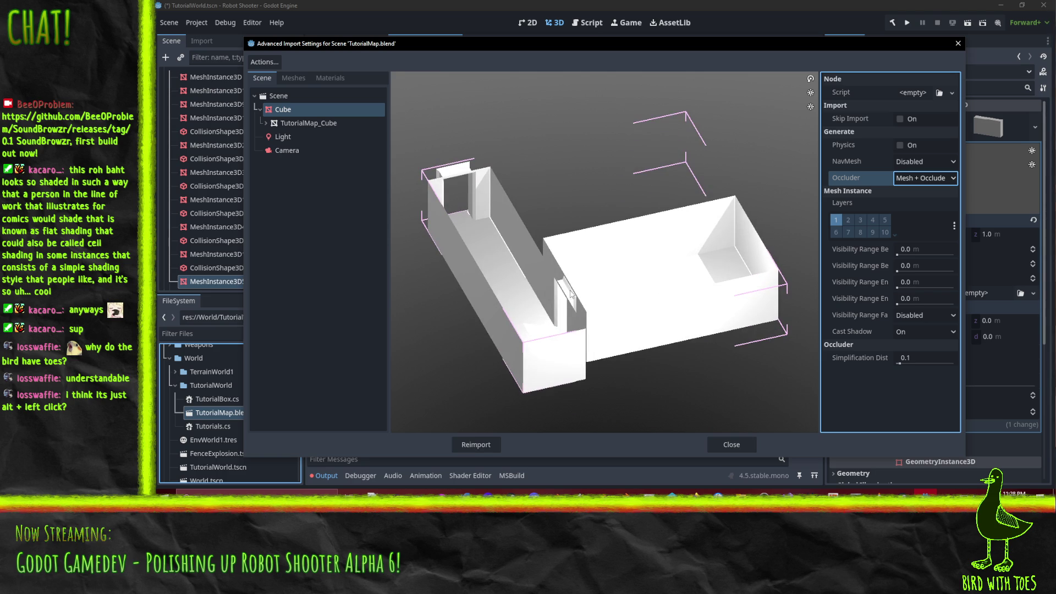
scroll(570, 294, "down", 1)
left_click(937, 177)
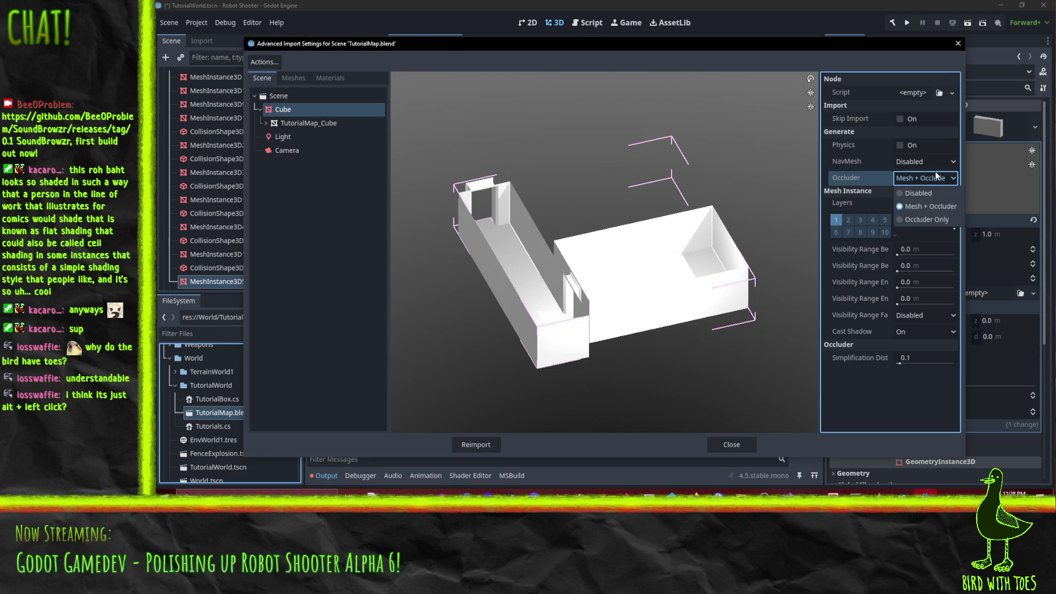
left_click(944, 193)
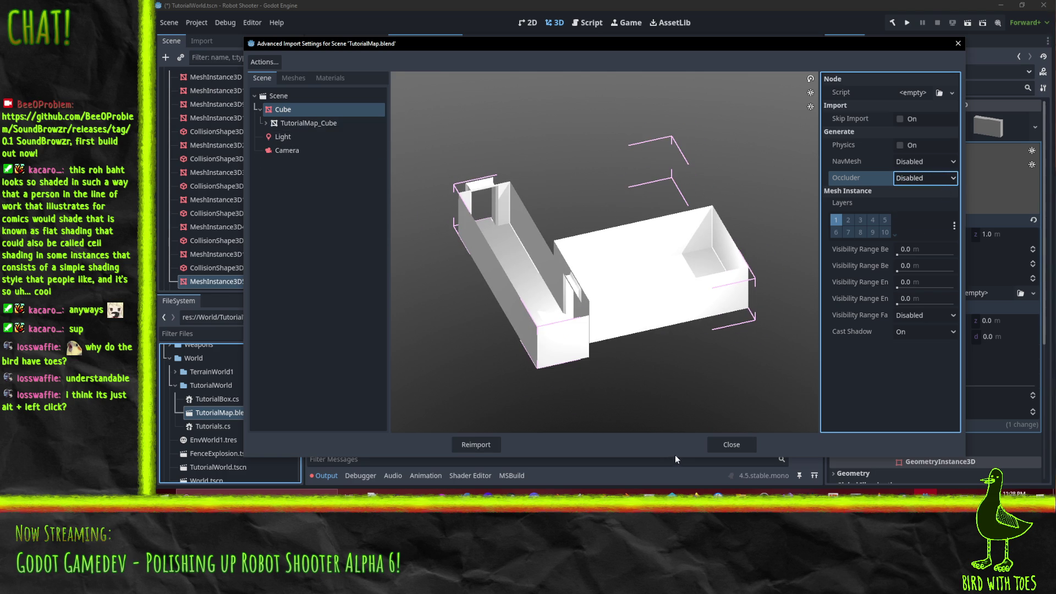
left_click(476, 445)
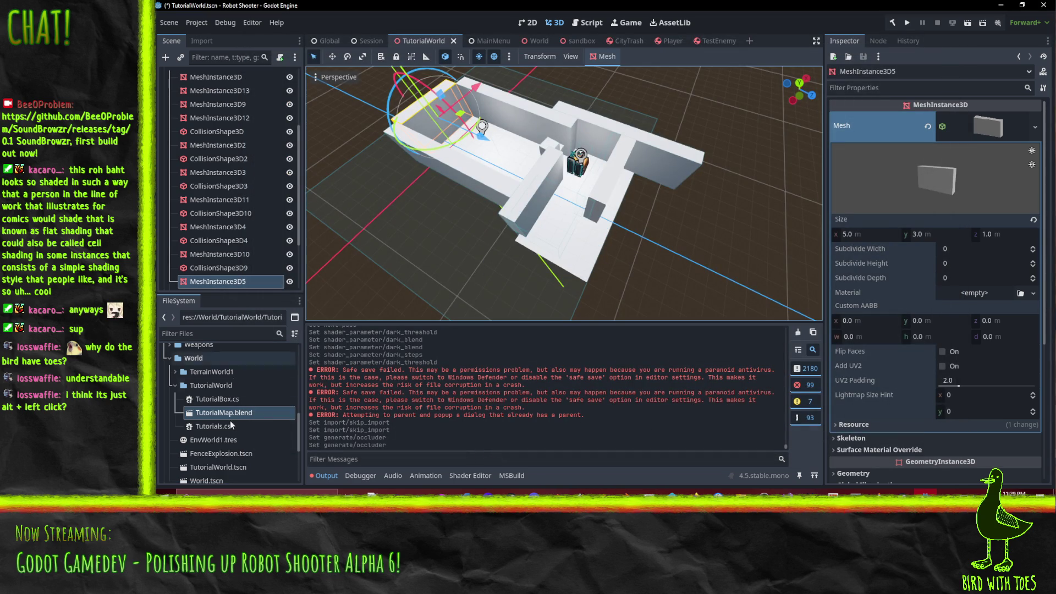
- Drag TutorialMap.blend into the scene and move it to position 0.848, -0.1, 3.932
mouse_move(231, 416)
left_mouse_down()
mouse_move(419, 259)
mouse_move(534, 219)
mouse_move(543, 162)
mouse_move(537, 174)
left_mouse_up()
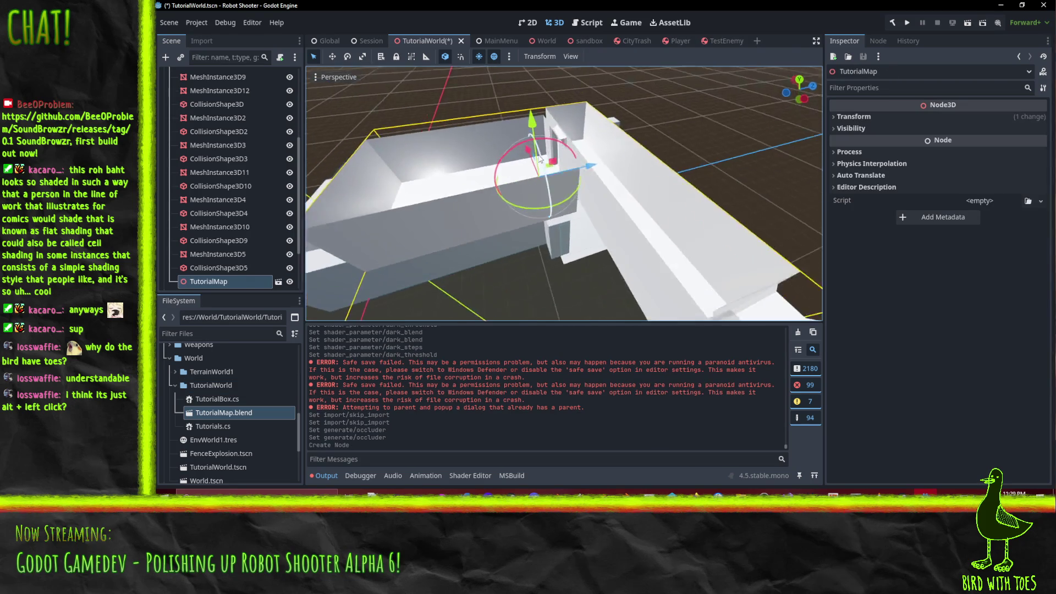
scroll(540, 159, "down", 5)
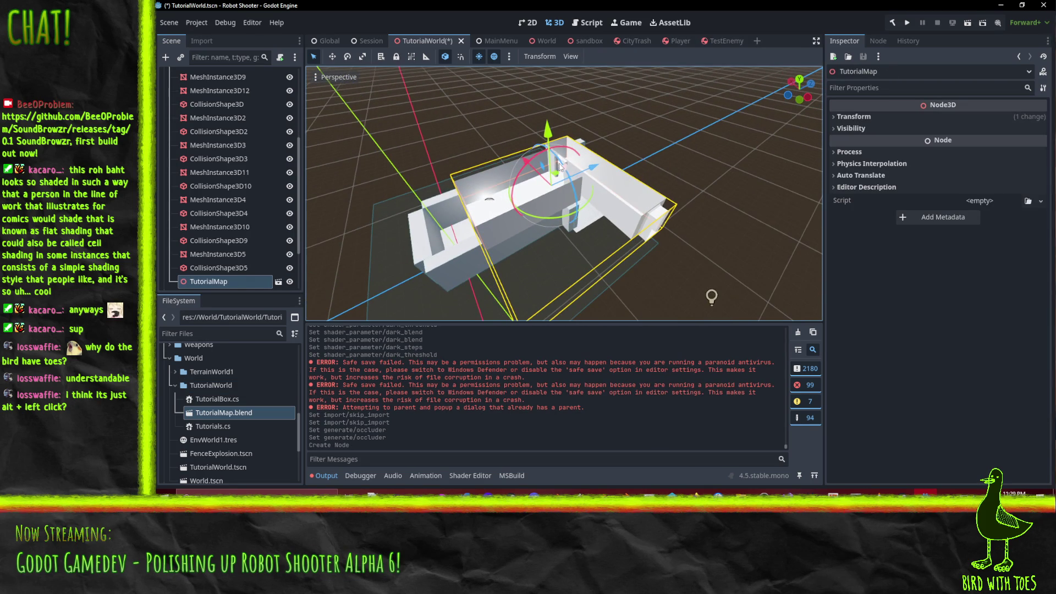
mouse_move(559, 167)
left_mouse_down()
mouse_move(678, 193)
mouse_move(431, 199)
mouse_move(408, 189)
left_mouse_up()
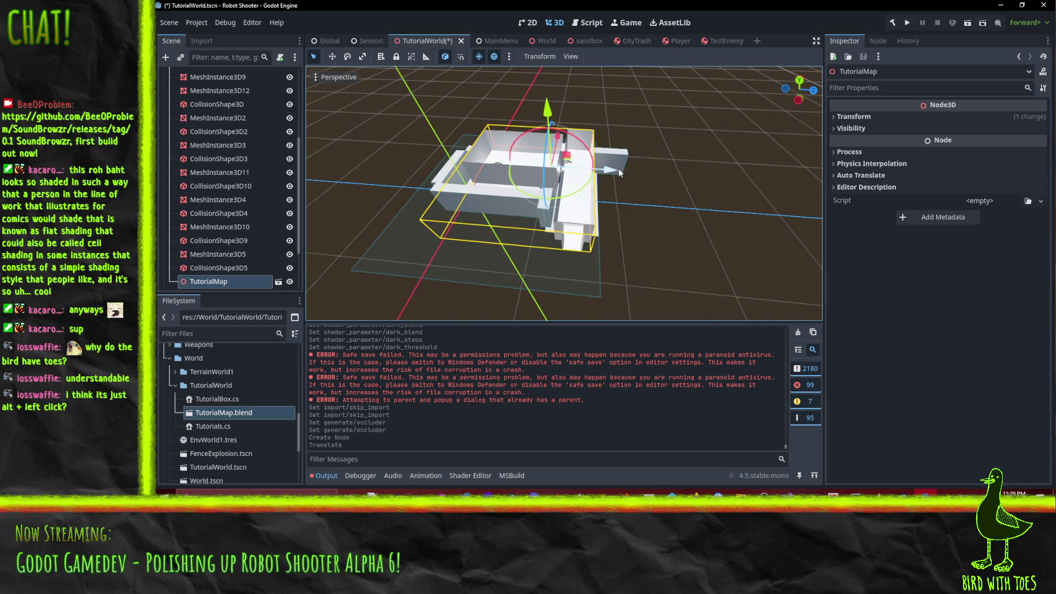
left_click_drag(620, 173, 606, 177)
left_click_drag(607, 176, 723, 146)
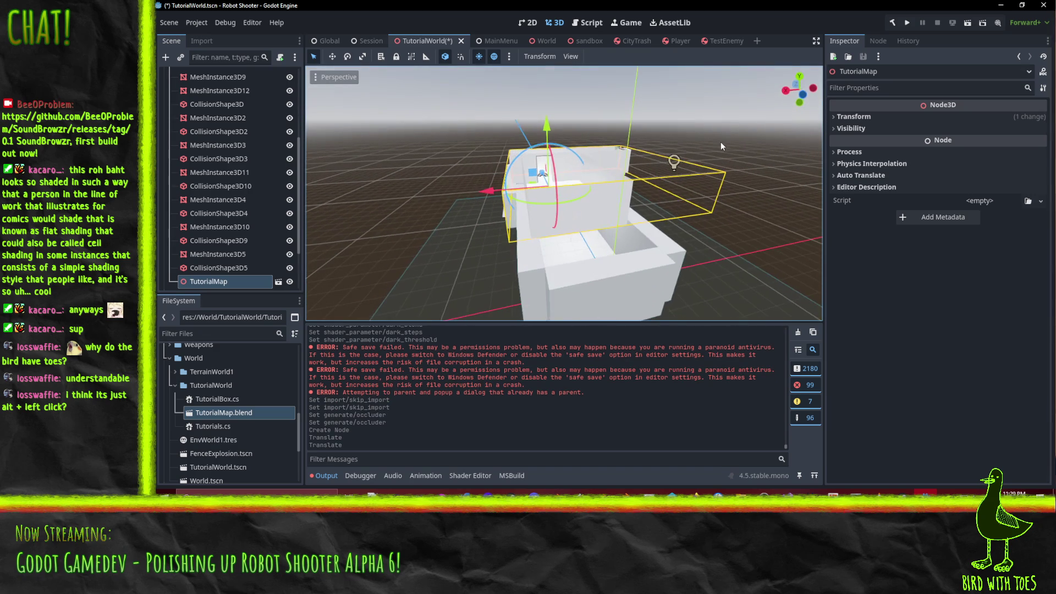
left_click_drag(548, 129, 555, 173)
- Enter TutorialMap's Transform position as X 1.0, Y 0 and Z 4.0 m
left_click(855, 117)
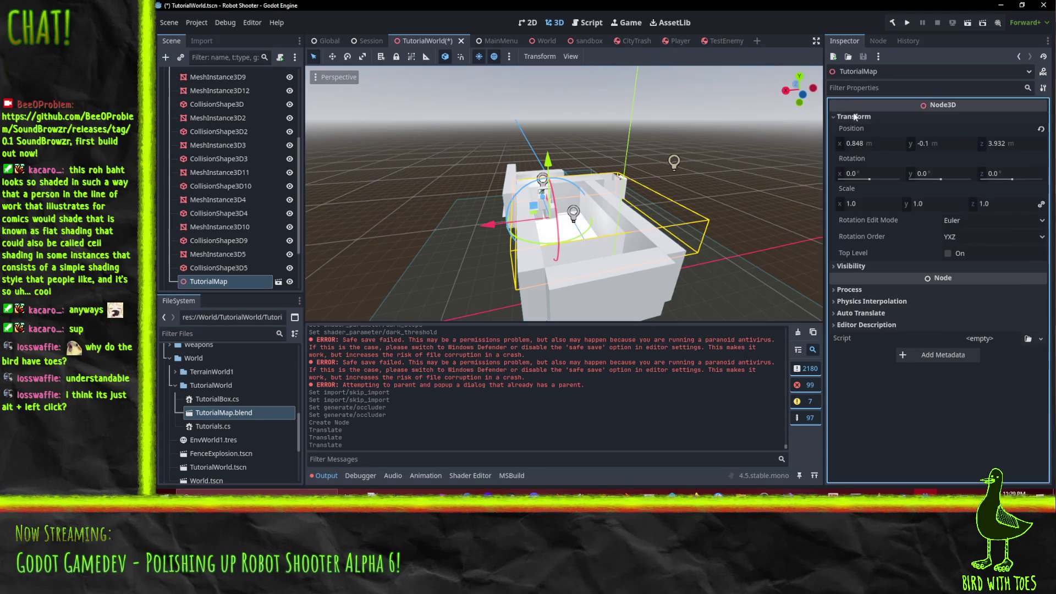
left_click(958, 143)
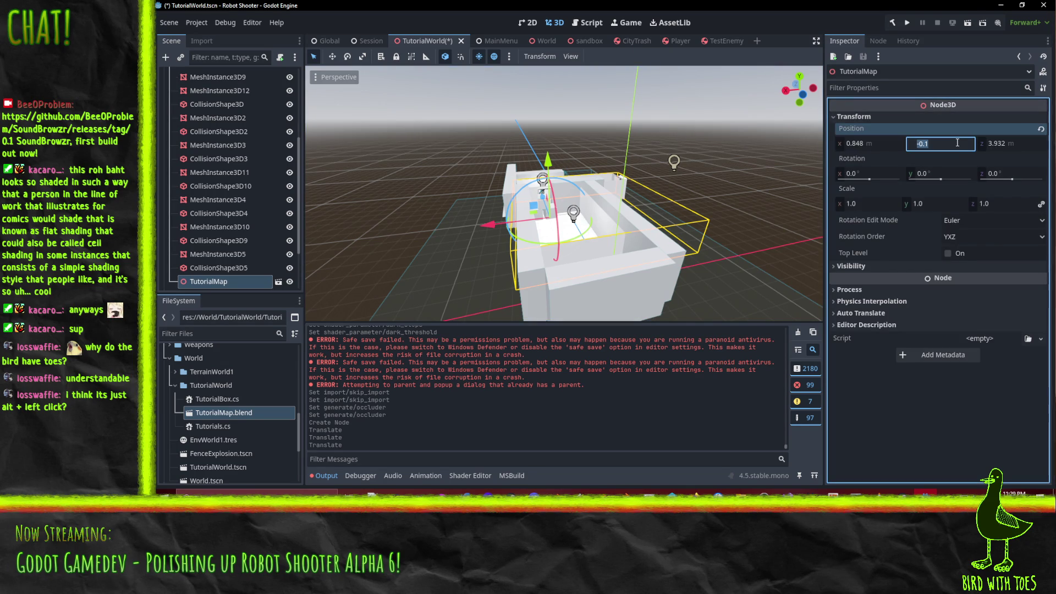
type("0")
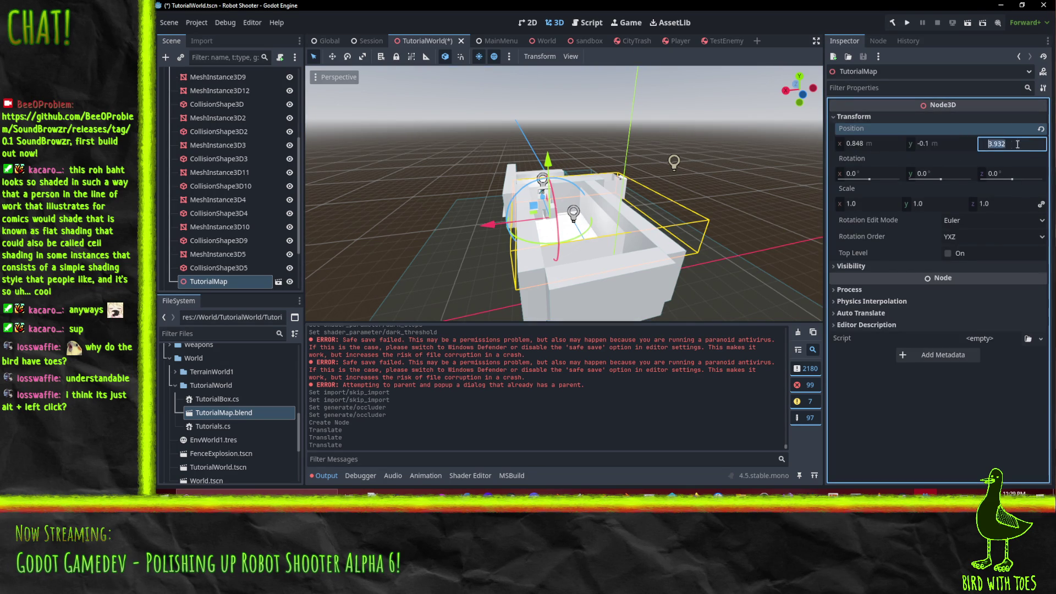
left_click(1003, 142)
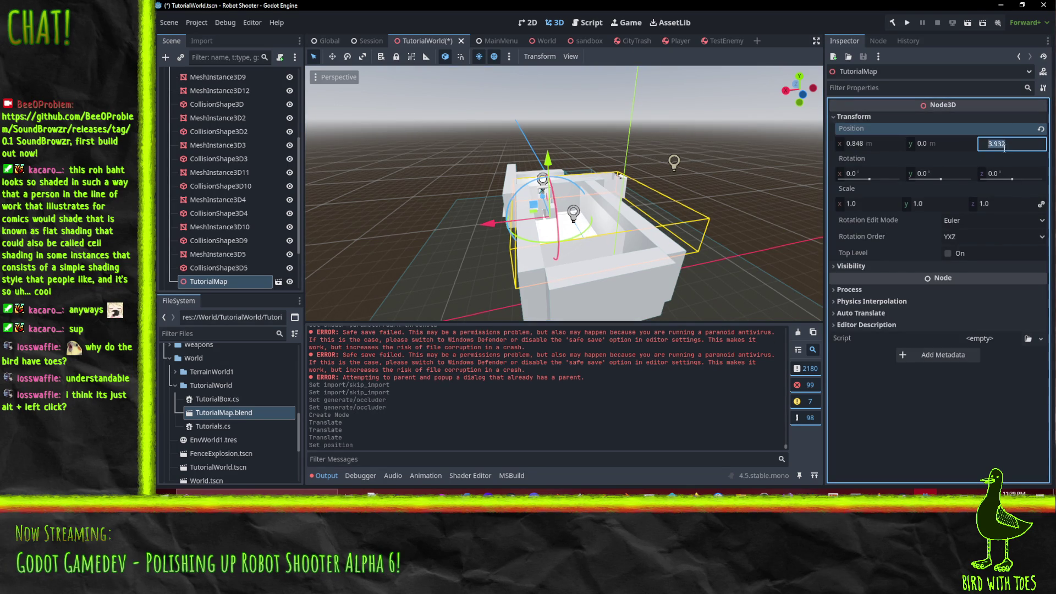
type("4")
key("Return")
left_click(869, 143)
type("1")
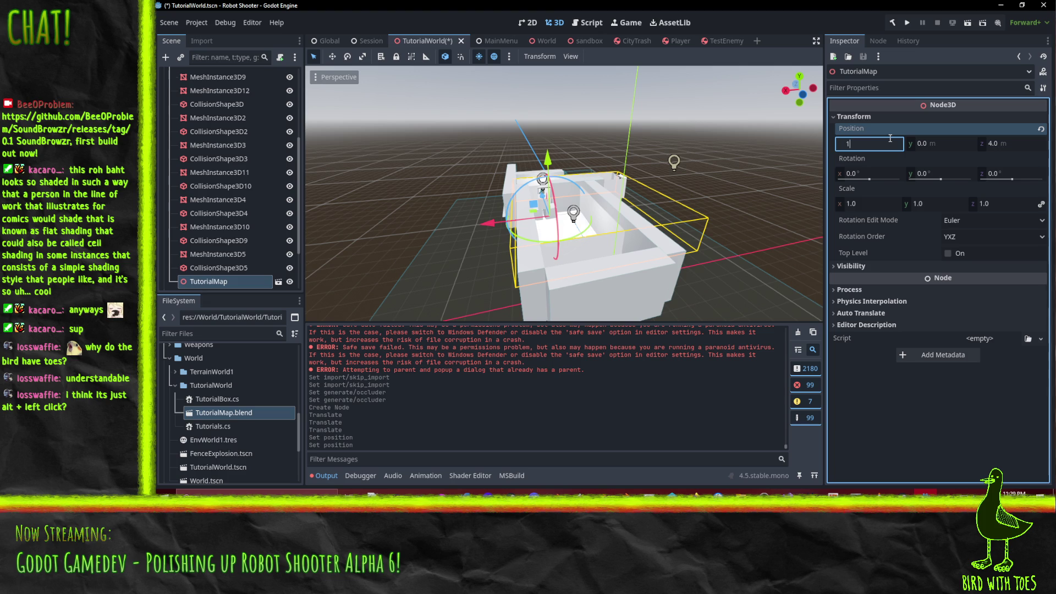
key("Return")
- Drag the gizmo arrows to settle the map at X 0.5, Z 3.3 m, then go to Blender
mouse_move(763, 184)
left_mouse_down()
mouse_move(707, 216)
mouse_move(632, 220)
left_mouse_up()
left_click_drag(529, 220, 480, 219)
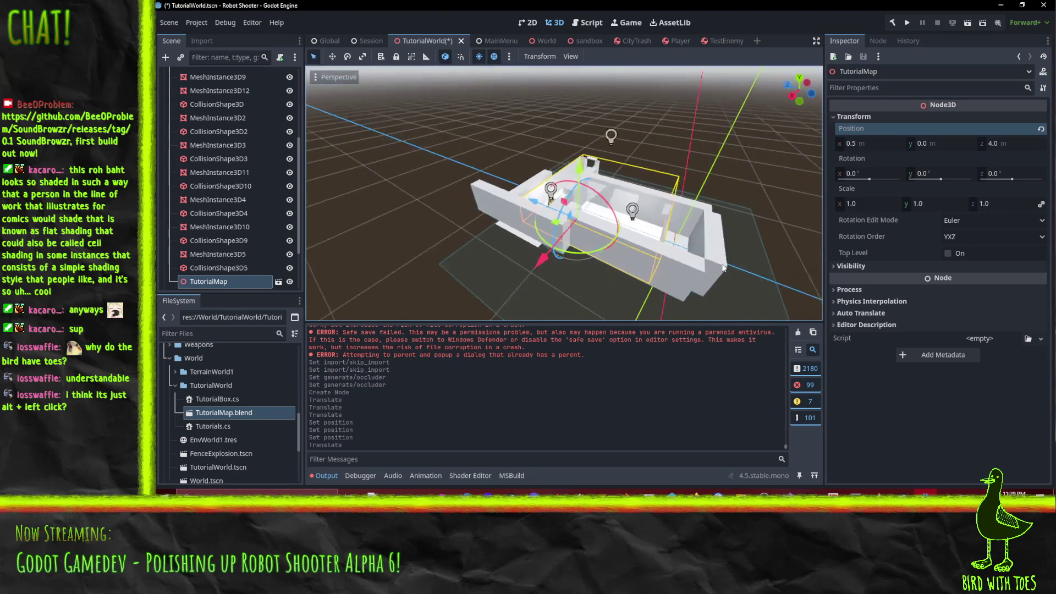
scroll(655, 228, "up", 5)
mouse_move(655, 229)
left_mouse_down()
mouse_move(612, 242)
mouse_move(642, 244)
left_mouse_up()
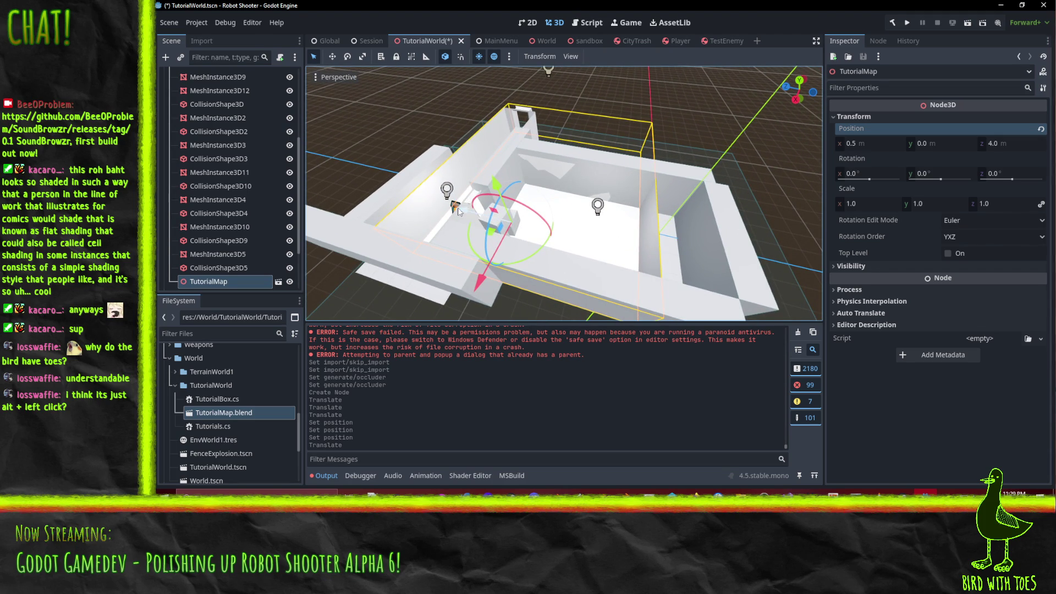
mouse_move(466, 212)
left_mouse_down()
mouse_move(778, 211)
mouse_move(797, 222)
mouse_move(768, 252)
mouse_move(676, 244)
mouse_move(641, 222)
mouse_move(675, 206)
mouse_move(728, 249)
mouse_move(685, 228)
mouse_move(526, 214)
mouse_move(593, 219)
mouse_move(707, 186)
mouse_move(675, 192)
mouse_move(594, 165)
mouse_move(507, 184)
mouse_move(388, 186)
left_mouse_up()
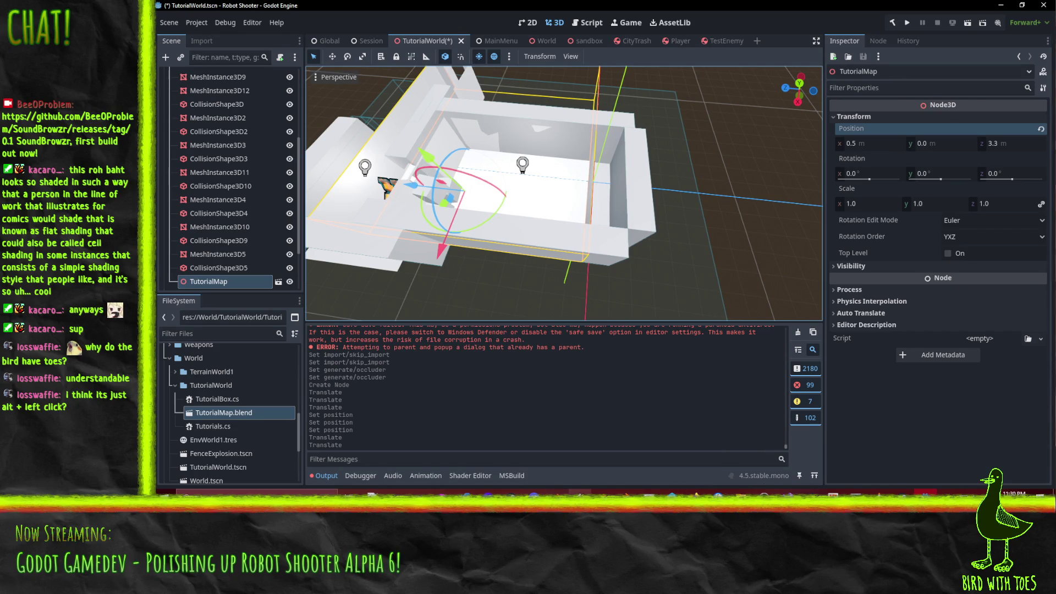
left_click(557, 492)
left_click_drag(550, 288, 385, 220)
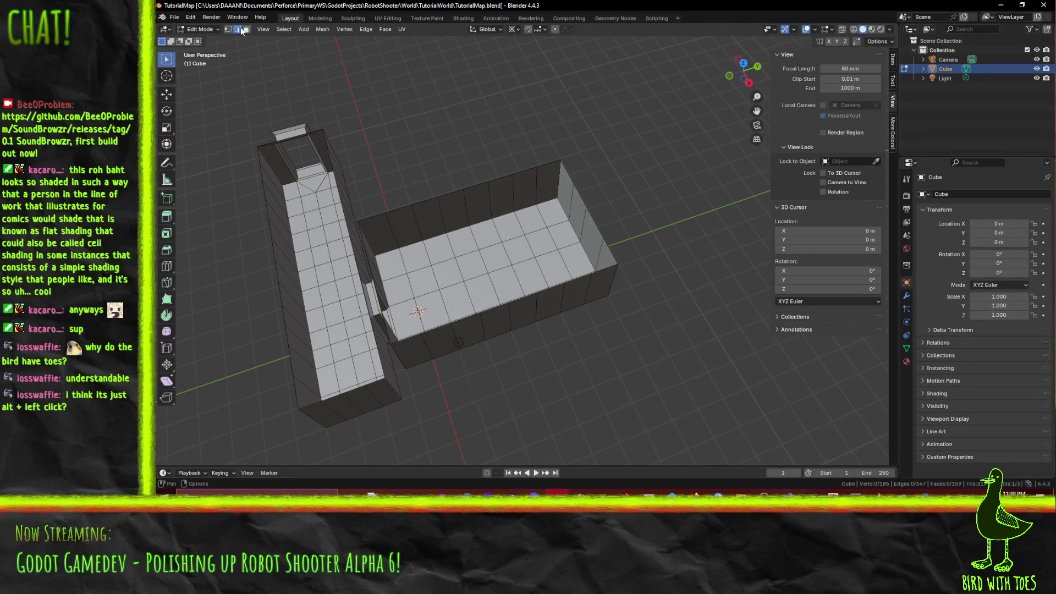
- Select the room's far end wall faces and extrude them 1 m outward
left_click(562, 200)
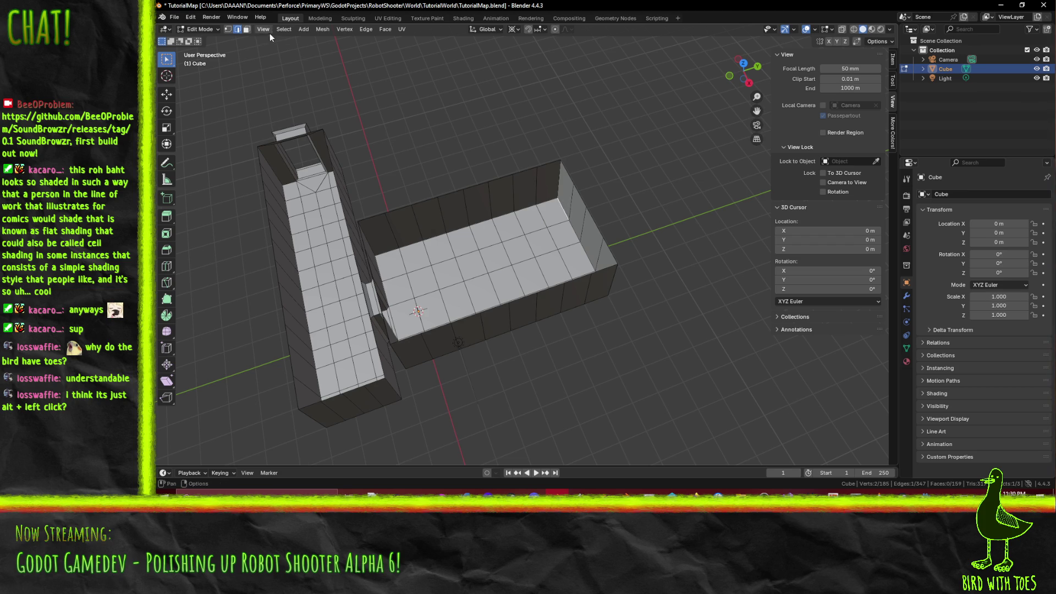
left_click(568, 221, "shift")
left_click(575, 220, "shift")
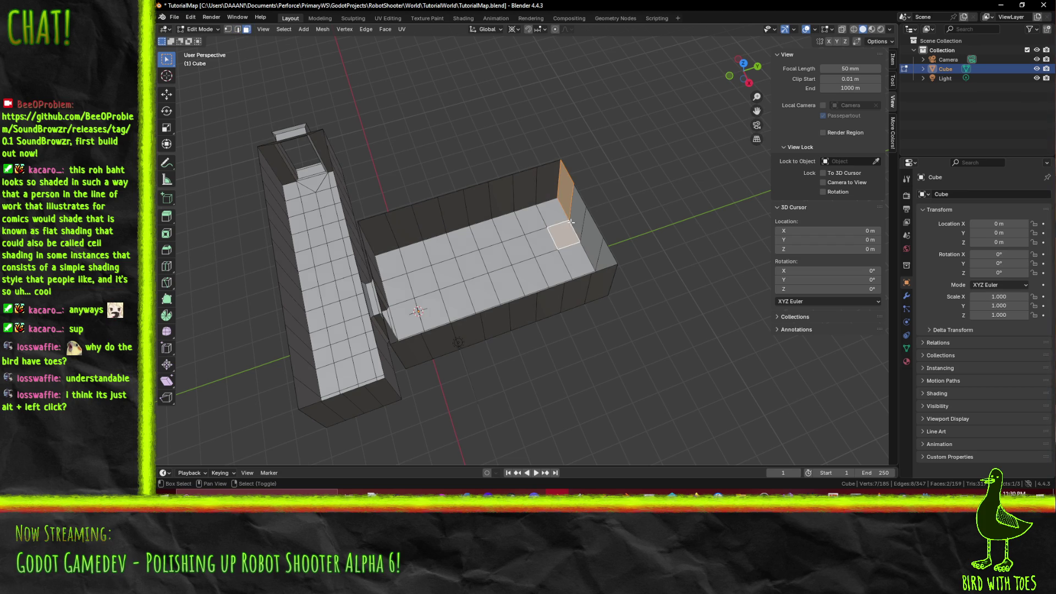
left_click(586, 237, "shift")
left_click(608, 263, "shift")
key("KP_7")
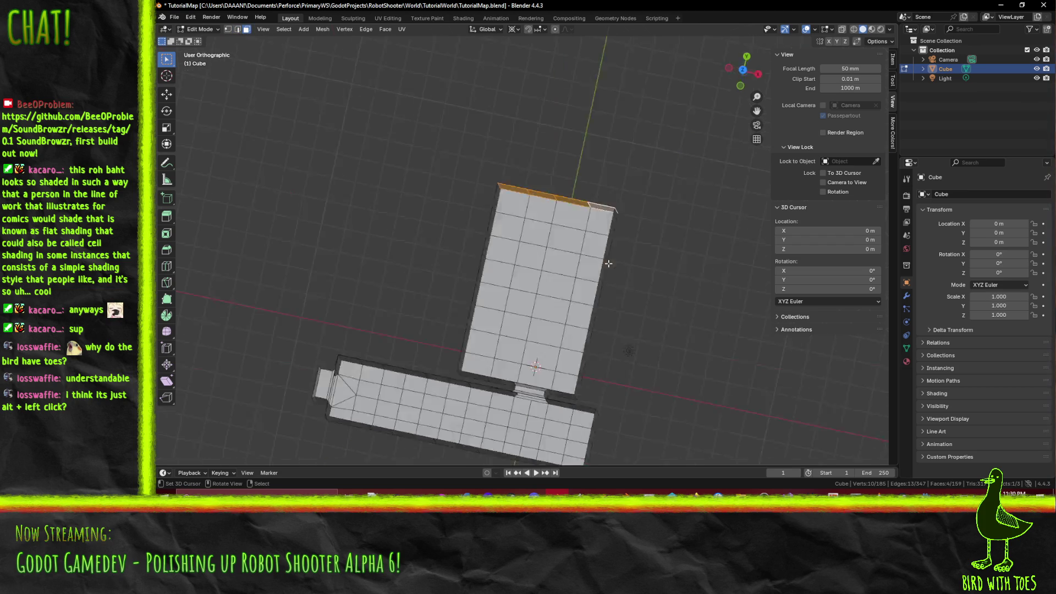
key("e")
left_click(597, 239)
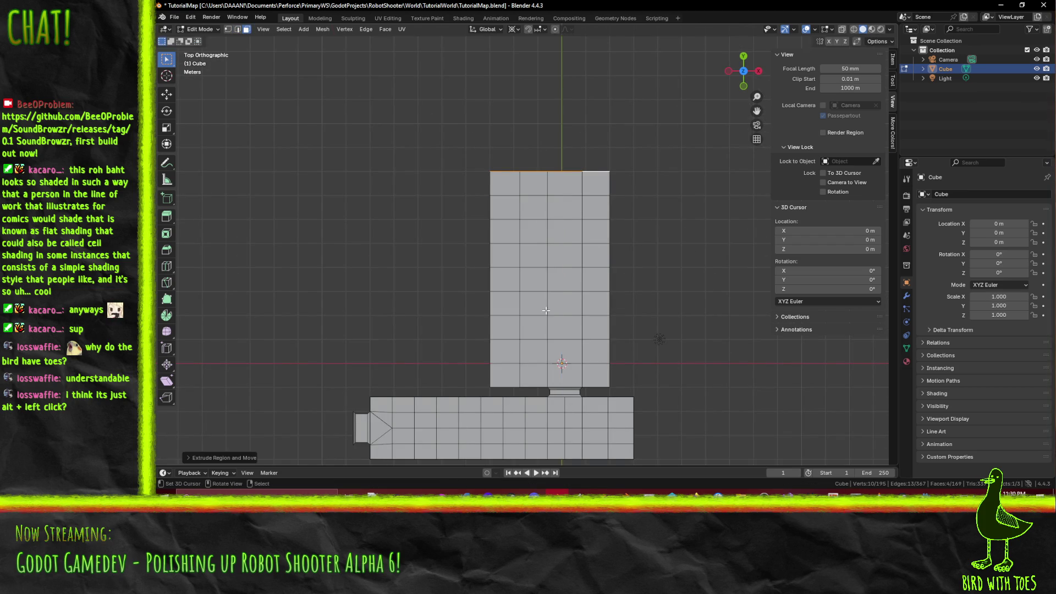
left_click_drag(597, 238, 453, 210)
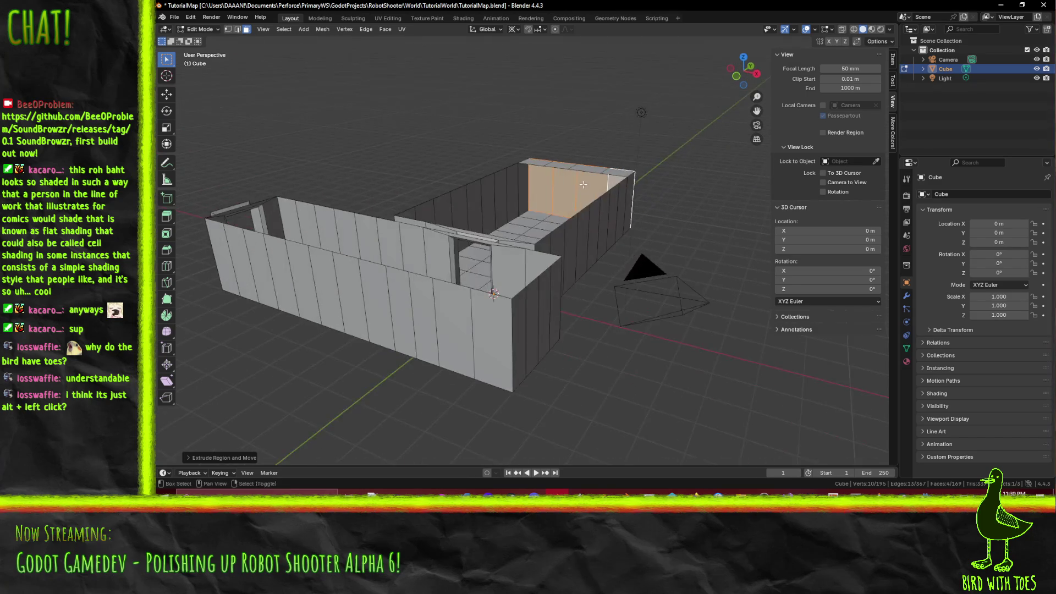
- Delete the extra top faces, save TutorialMap.blend, and return to Godot
left_click(481, 229)
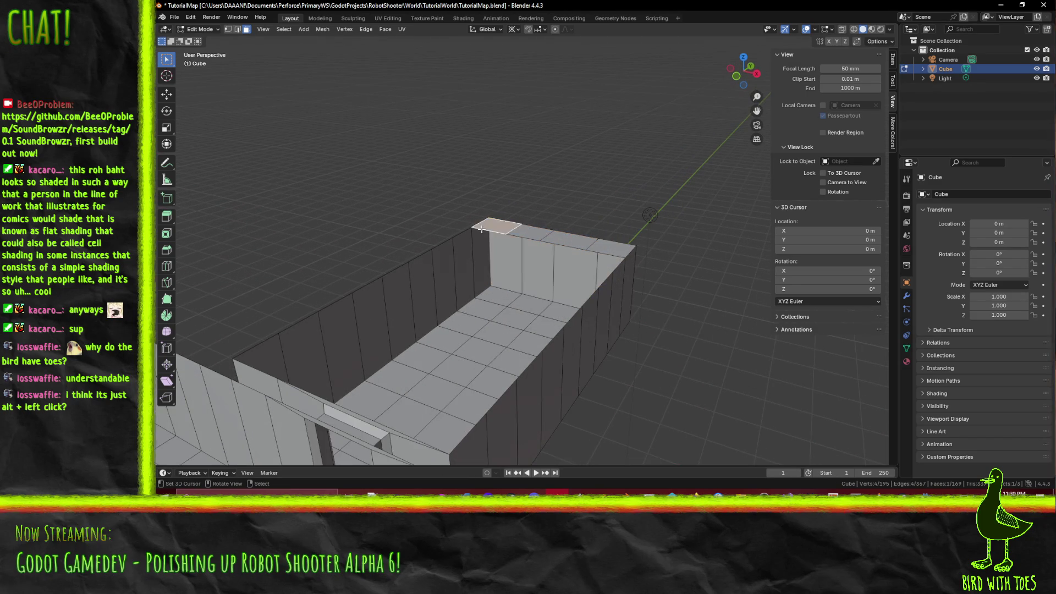
left_click(590, 249, "shift")
key("x")
left_click(552, 248)
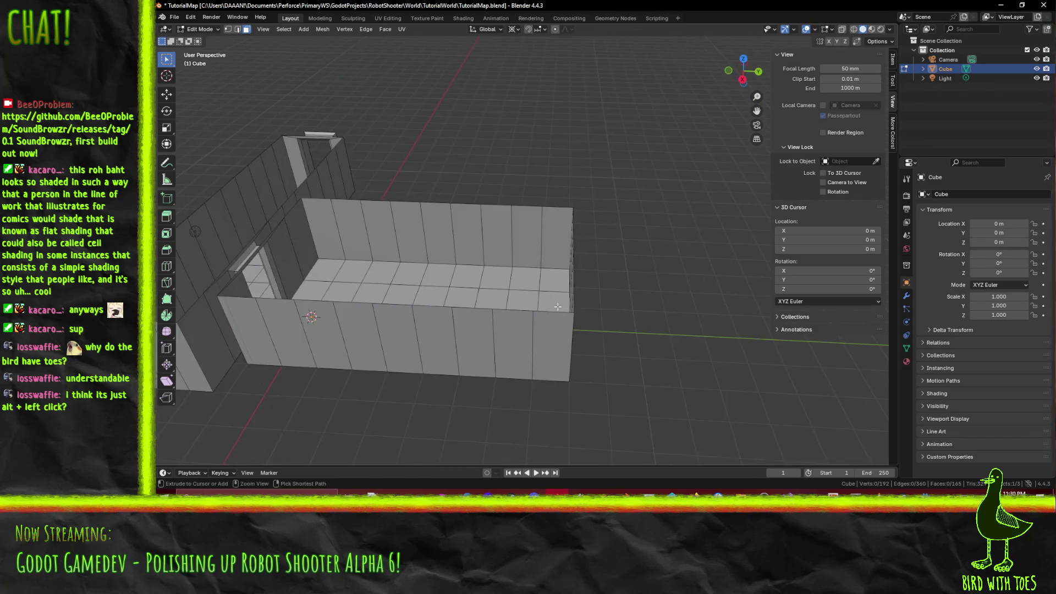
key("ctrl+s")
left_click_drag(492, 291, 855, 512)
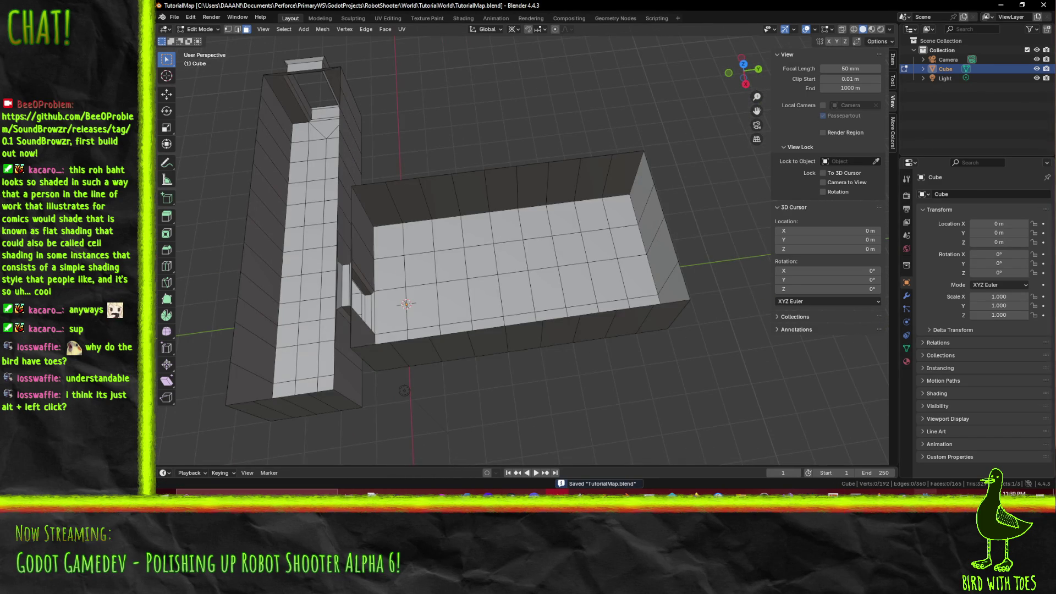
key("alt+Tab")
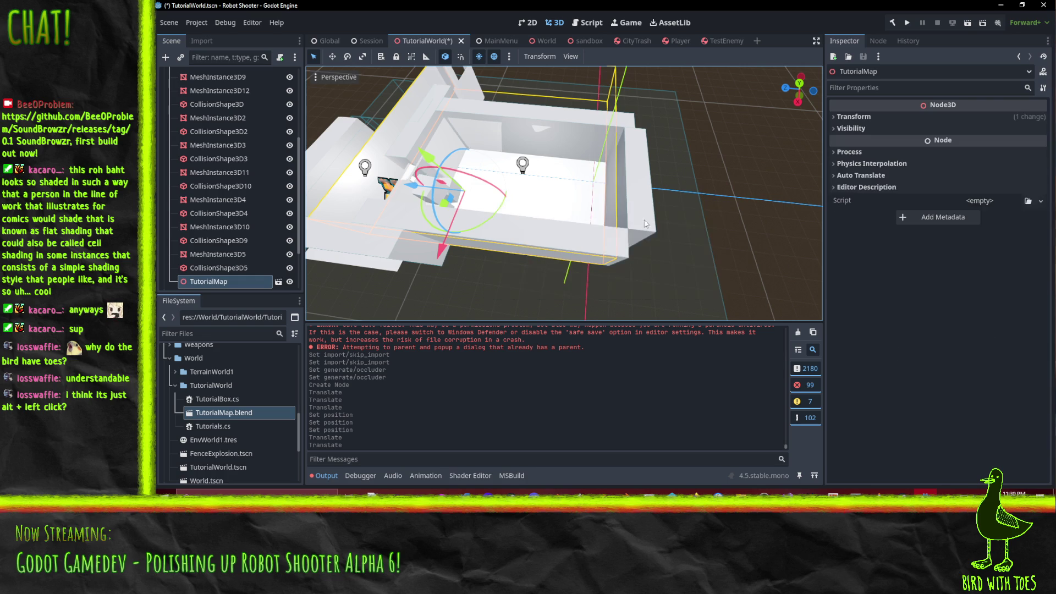
- Delete MeshInstance3D3, MeshInstance3D5 and MeshInstance3D2 from the reimported level
mouse_move(648, 202)
left_mouse_down()
mouse_move(712, 182)
mouse_move(801, 132)
mouse_move(688, 165)
mouse_move(571, 166)
mouse_move(556, 215)
mouse_move(650, 295)
mouse_move(644, 280)
mouse_move(658, 289)
mouse_move(649, 288)
left_mouse_up()
scroll(571, 166, "up", 5)
scroll(625, 271, "down", 2)
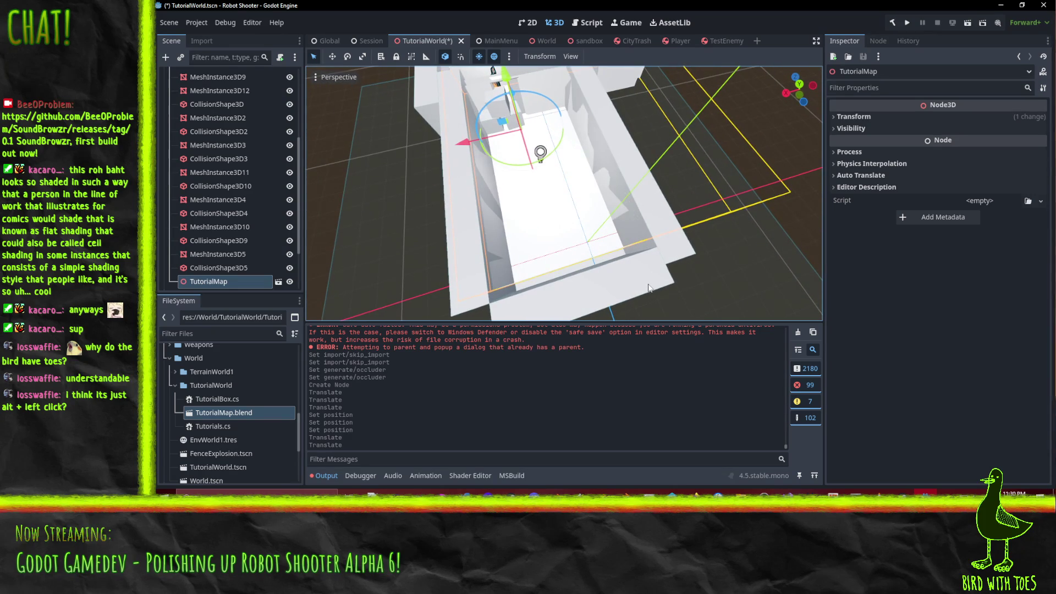
left_click_drag(533, 181, 572, 195)
scroll(572, 195, "down", 2)
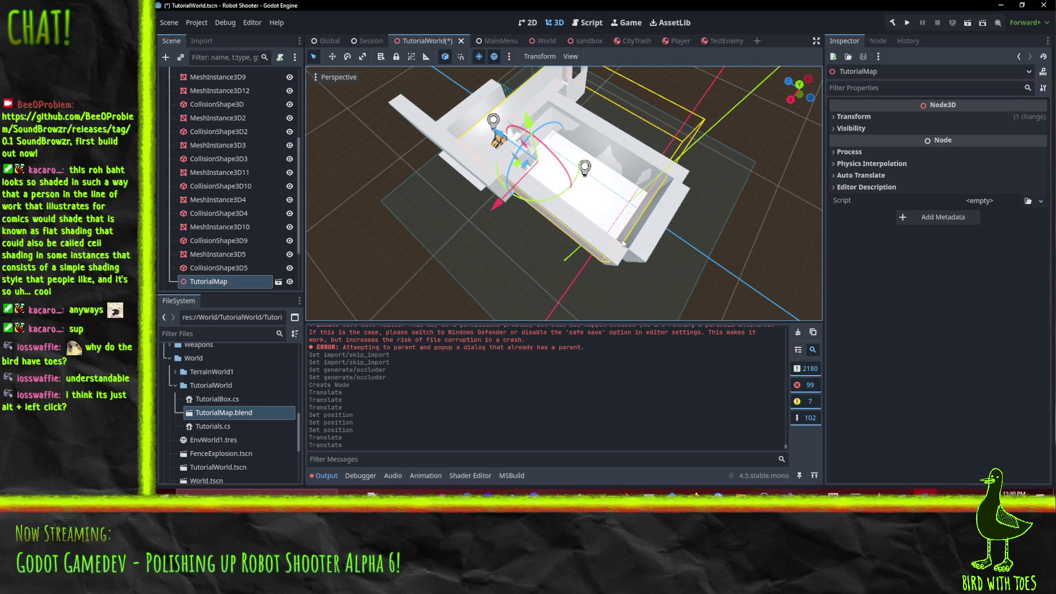
left_click(595, 255)
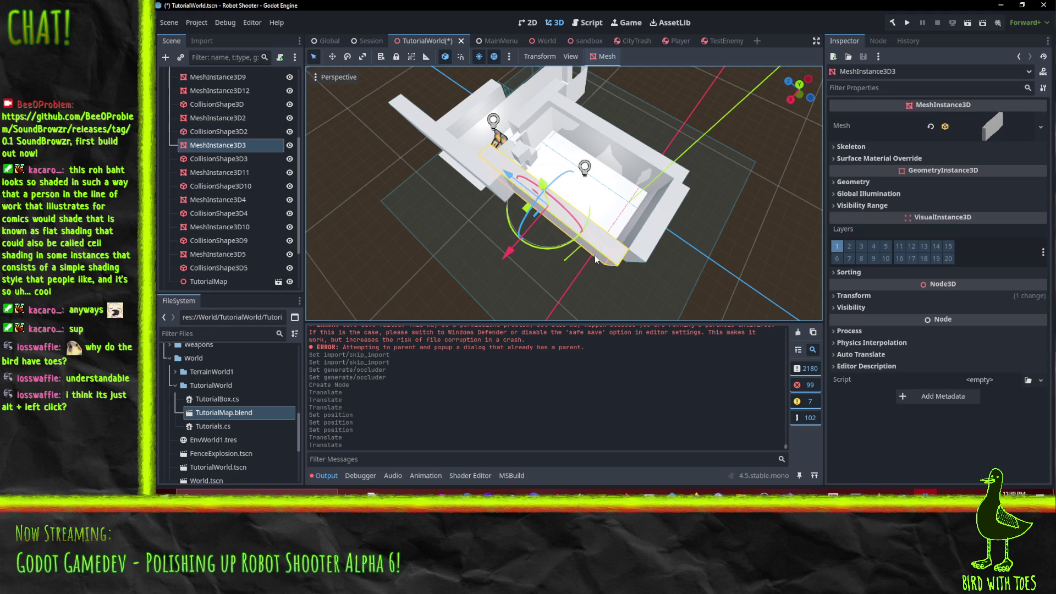
left_click(659, 239, "shift")
left_click(681, 171, "shift")
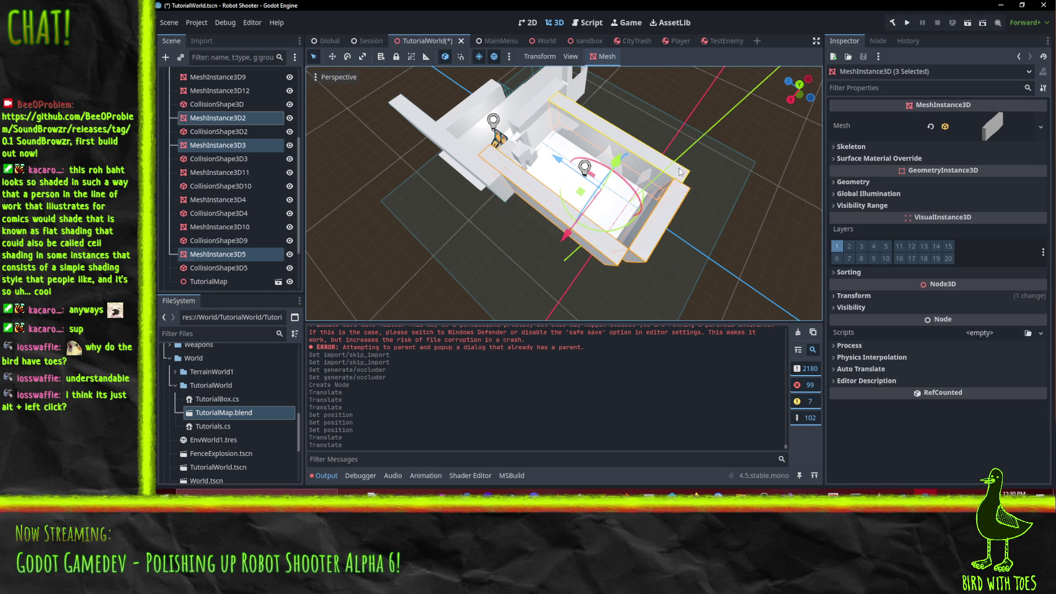
key("Delete")
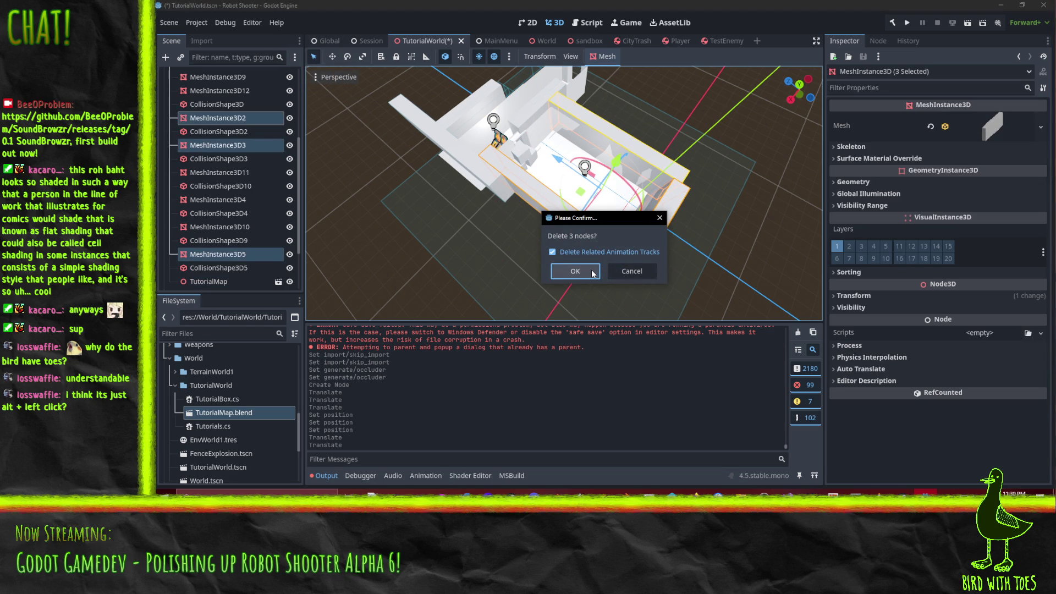
left_click(591, 272)
- Delete the upper wall box MeshInstance3D11
left_click_drag(530, 160, 626, 262)
left_click(580, 161)
mouse_move(607, 166)
left_mouse_down()
mouse_move(411, 66)
mouse_move(375, 318)
mouse_move(440, 96)
left_mouse_up()
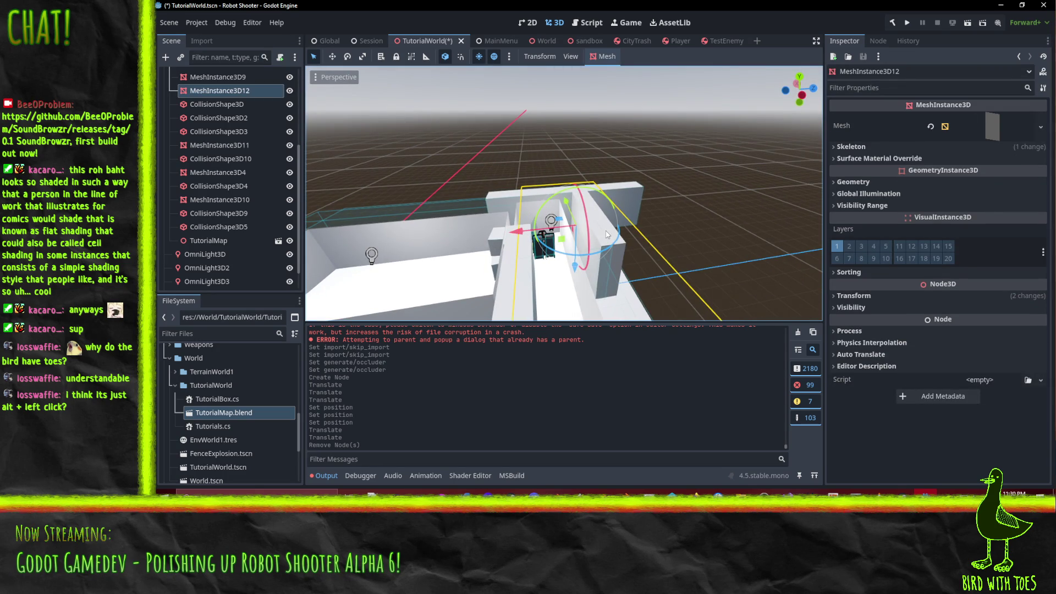
left_click(634, 205)
key("Delete")
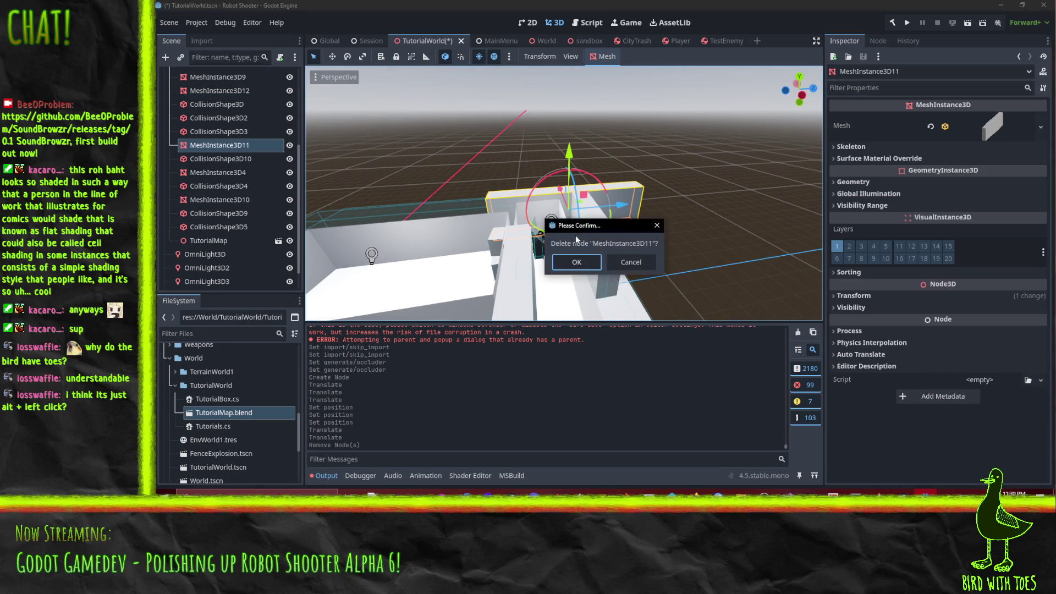
left_click(584, 263)
left_click(619, 262)
- Delete the MeshInstance3D10 and MeshInstance3D4 boxes
mouse_move(618, 262)
left_mouse_down()
mouse_move(651, 244)
mouse_move(570, 221)
left_mouse_up()
left_click(545, 233)
key("Delete")
left_click(582, 262)
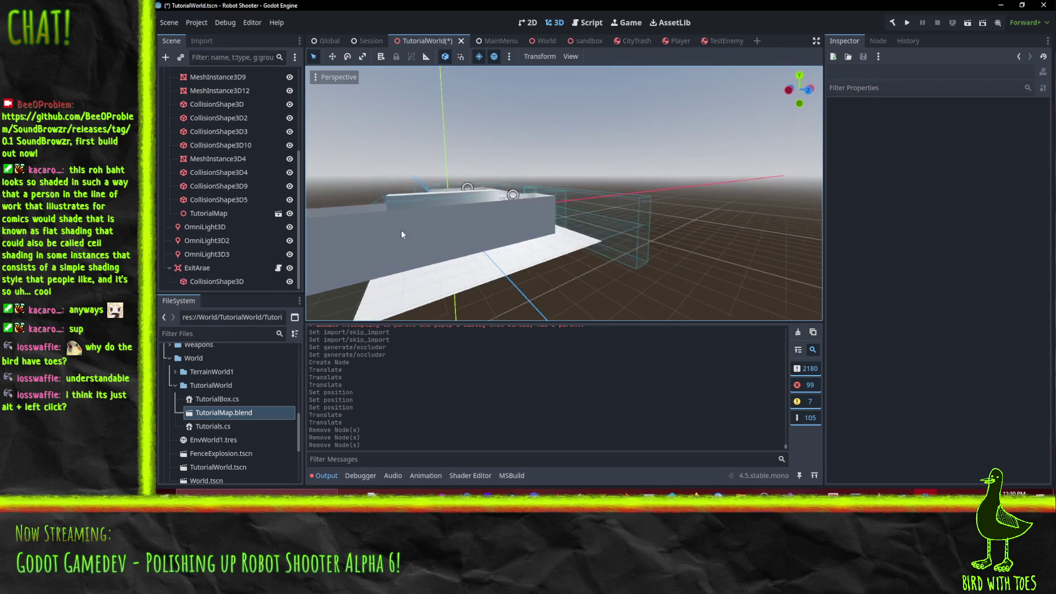
mouse_move(401, 230)
left_mouse_down()
mouse_move(531, 252)
mouse_move(607, 291)
left_mouse_up()
left_click(606, 290)
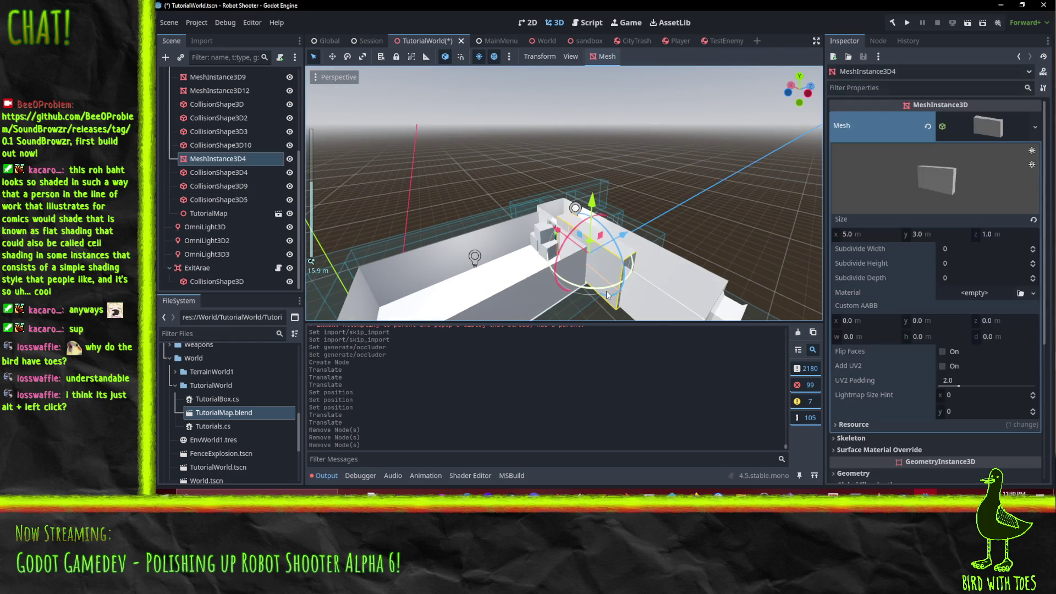
key("Delete")
left_click(585, 262)
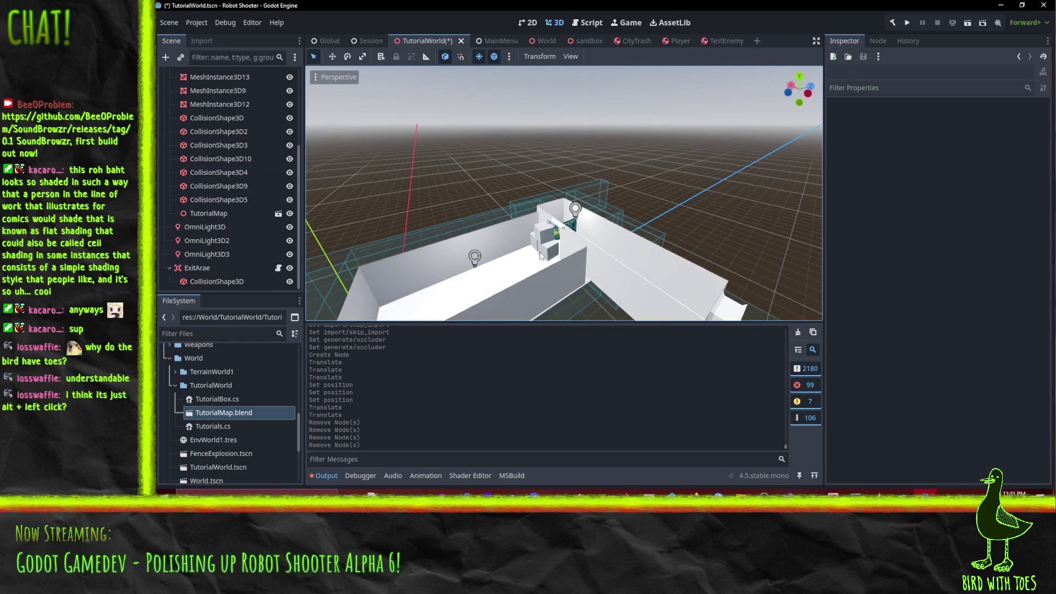
- In Top view, nudge CollisionShape3D5 along Z to line up with the wall
mouse_move(541, 255)
left_mouse_down()
mouse_move(675, 240)
mouse_move(550, 256)
left_mouse_up()
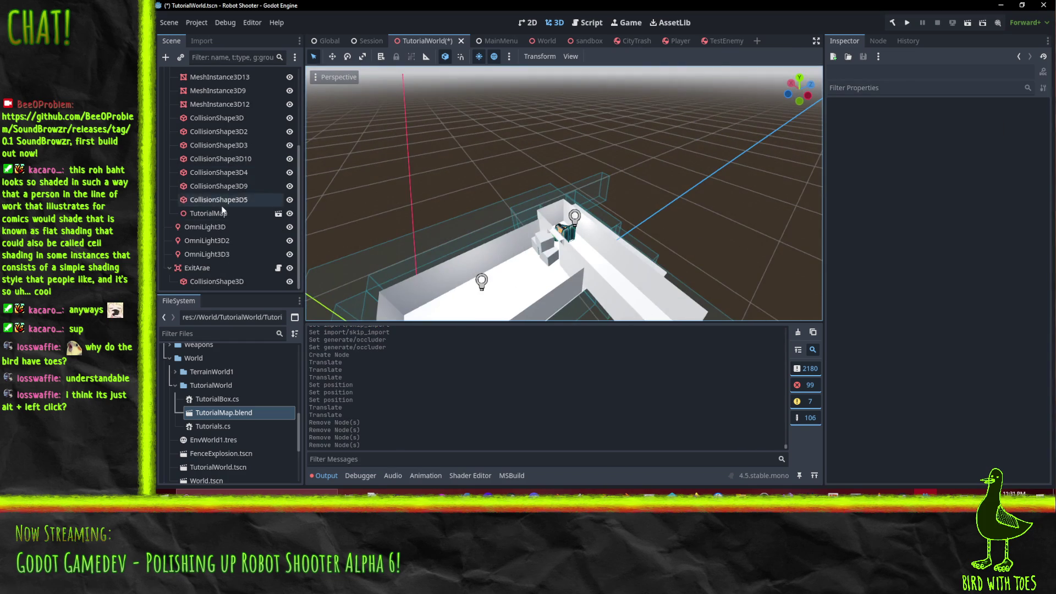
left_click(231, 200)
key("f")
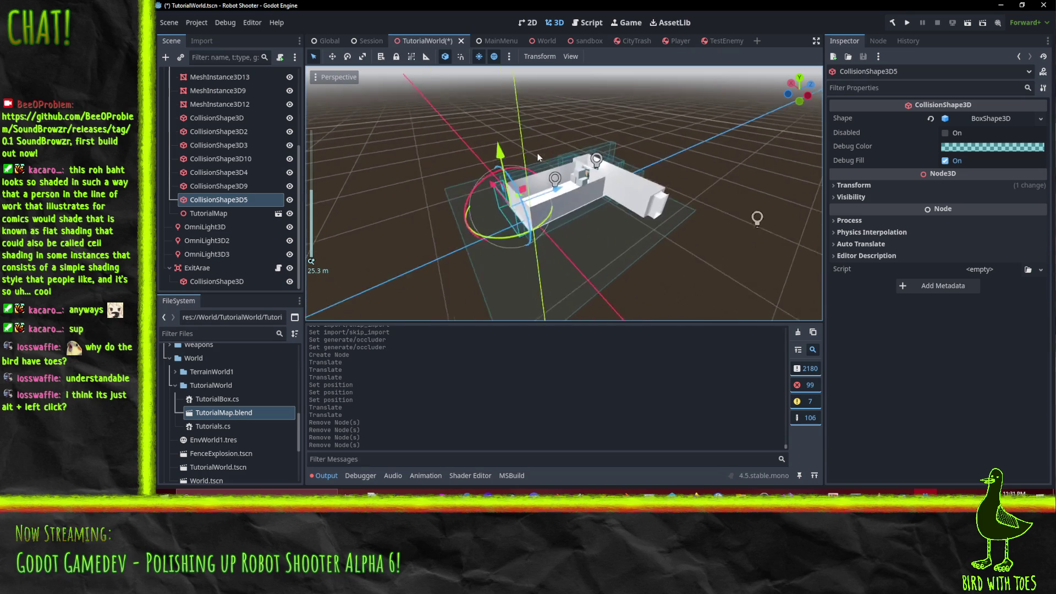
scroll(537, 153, "up", 10)
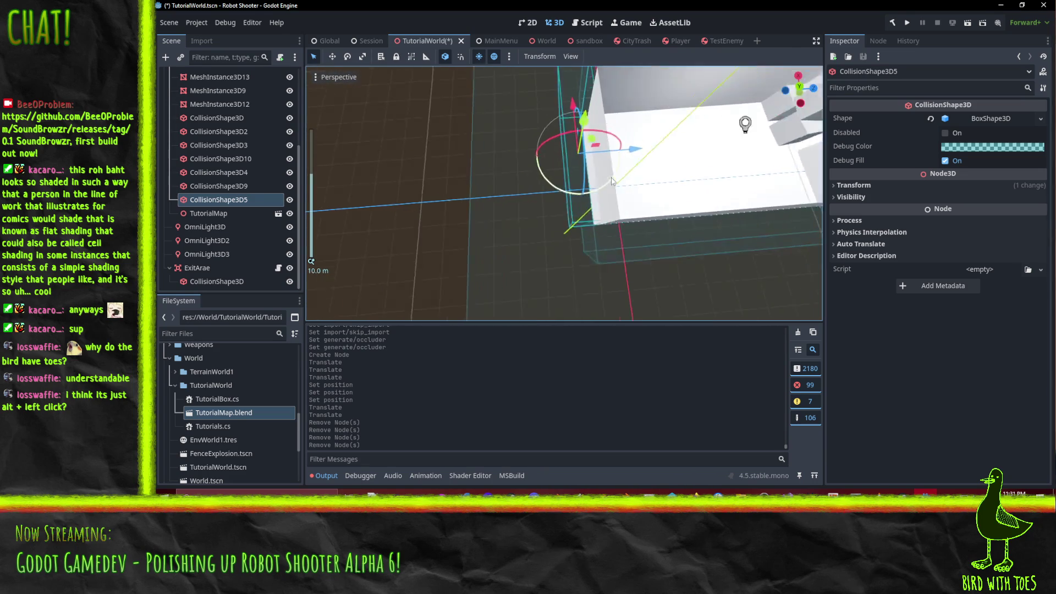
mouse_move(612, 181)
left_mouse_down()
mouse_move(619, 222)
mouse_move(591, 203)
left_mouse_up()
left_click(800, 86)
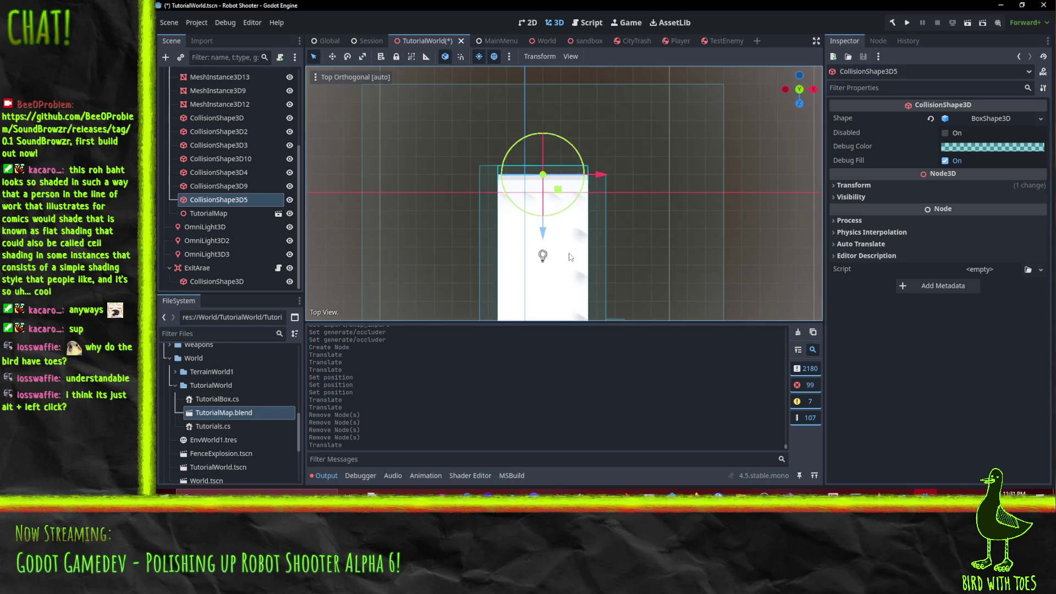
scroll(584, 212, "up", 5)
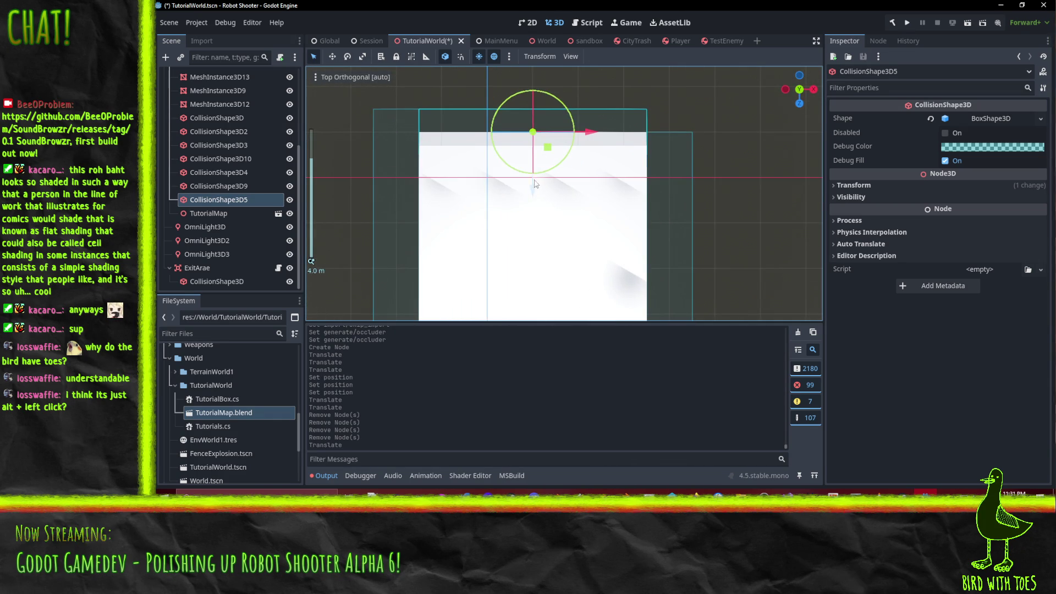
mouse_move(532, 193)
left_mouse_down()
mouse_move(573, 166)
mouse_move(632, 160)
mouse_move(504, 179)
mouse_move(597, 163)
left_mouse_up()
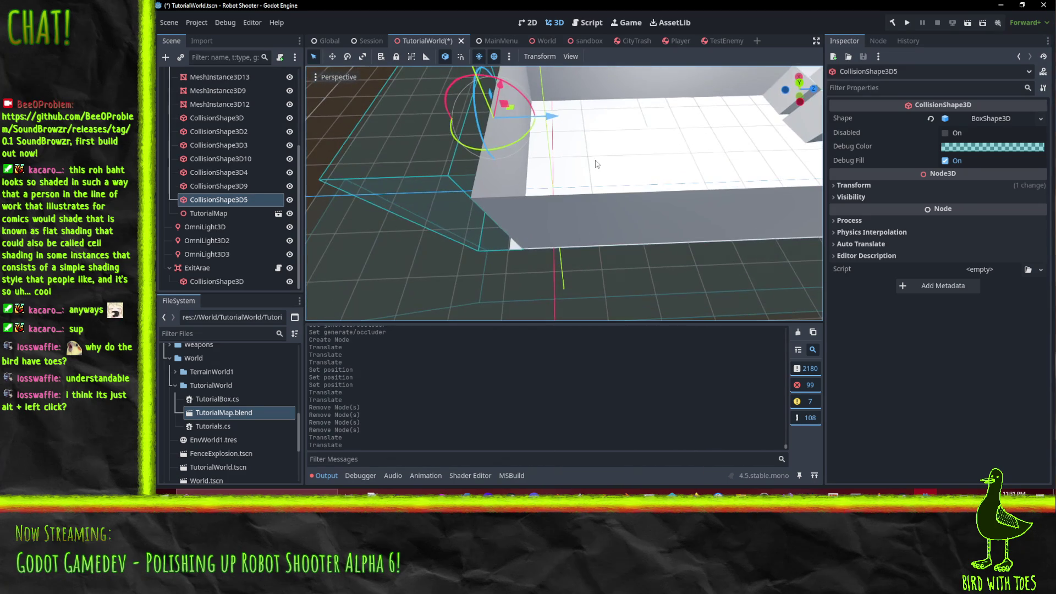
- Review the aligned collider from above, then select and deselect the MeshInstance3D12 floor
left_click(801, 84)
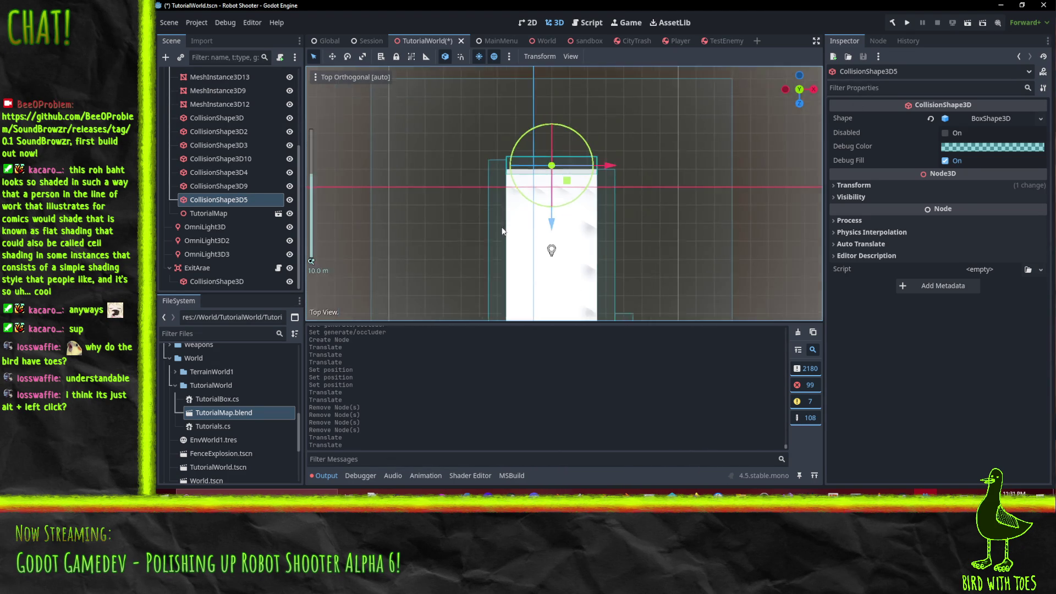
scroll(609, 223, "up", 3)
scroll(609, 222, "down", 3)
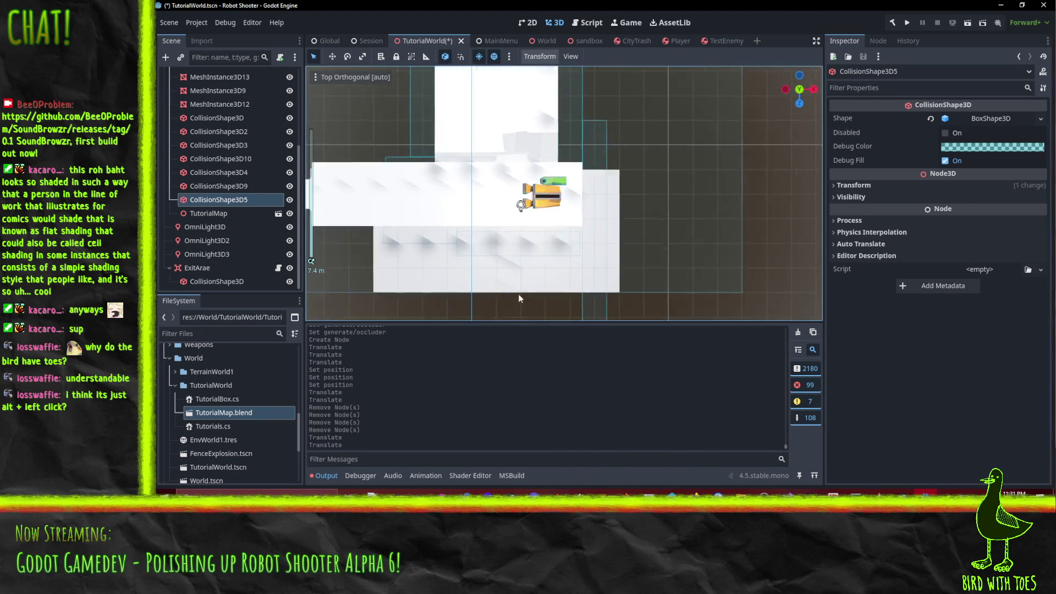
scroll(518, 294, "right", 2)
scroll(413, 240, "left", 3)
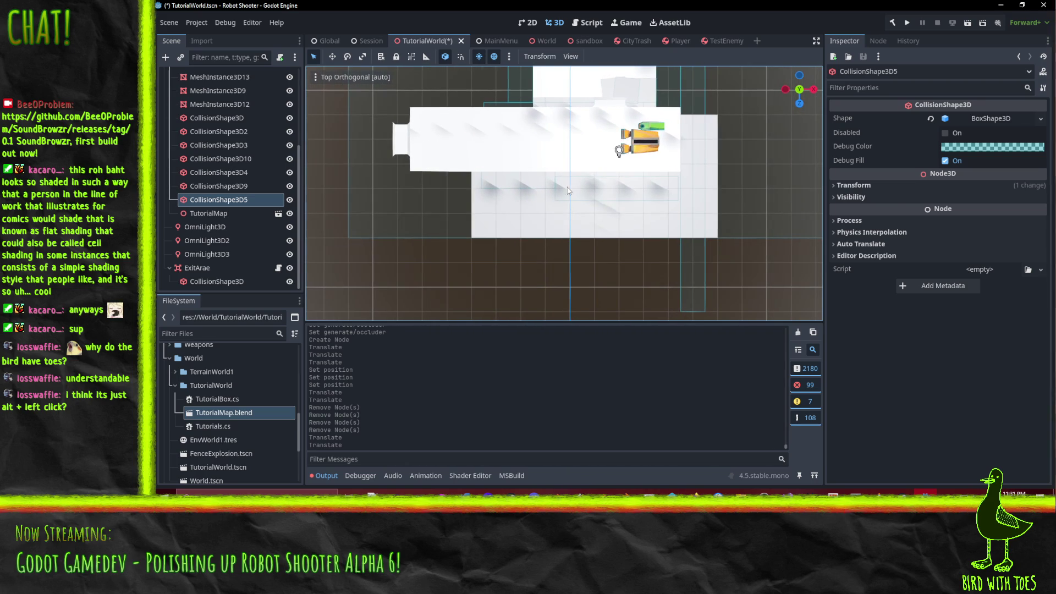
left_click(588, 199)
left_click_drag(492, 252, 577, 278)
left_click(578, 278)
- Delete the MeshInstance3D12 floor and MeshInstance3D9 wall meshes
left_click(560, 264)
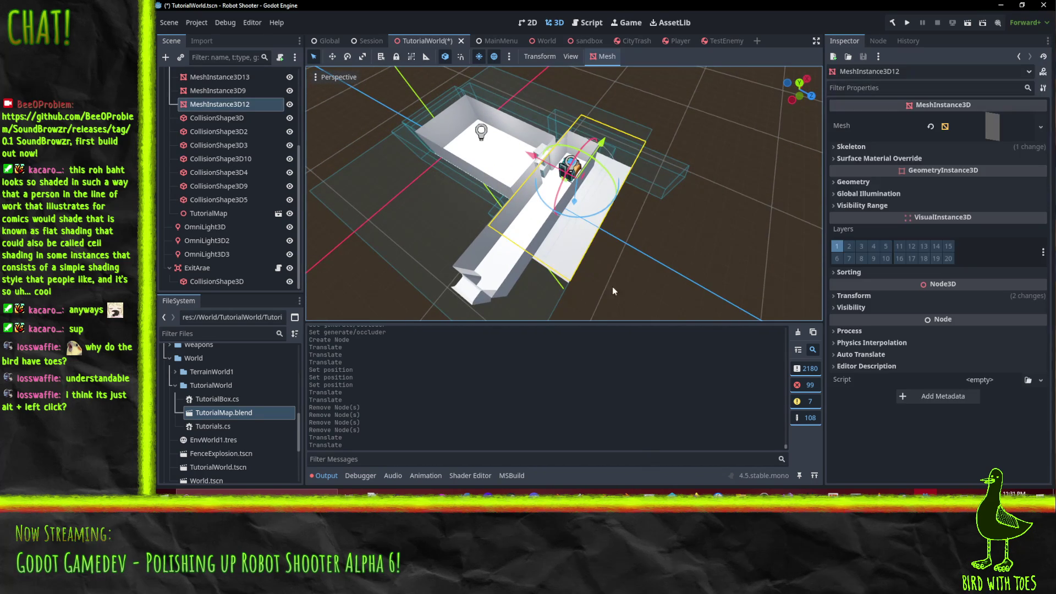
key("Delete")
key("Return")
mouse_move(615, 290)
left_mouse_down()
mouse_move(565, 225)
mouse_move(627, 246)
mouse_move(683, 239)
mouse_move(757, 279)
mouse_move(560, 279)
mouse_move(567, 286)
left_mouse_up()
left_click(566, 224)
key("Delete")
key("Return")
- In Top view, shift CollisionShape3D9 slightly along Z to fit the room edge
left_click(558, 252)
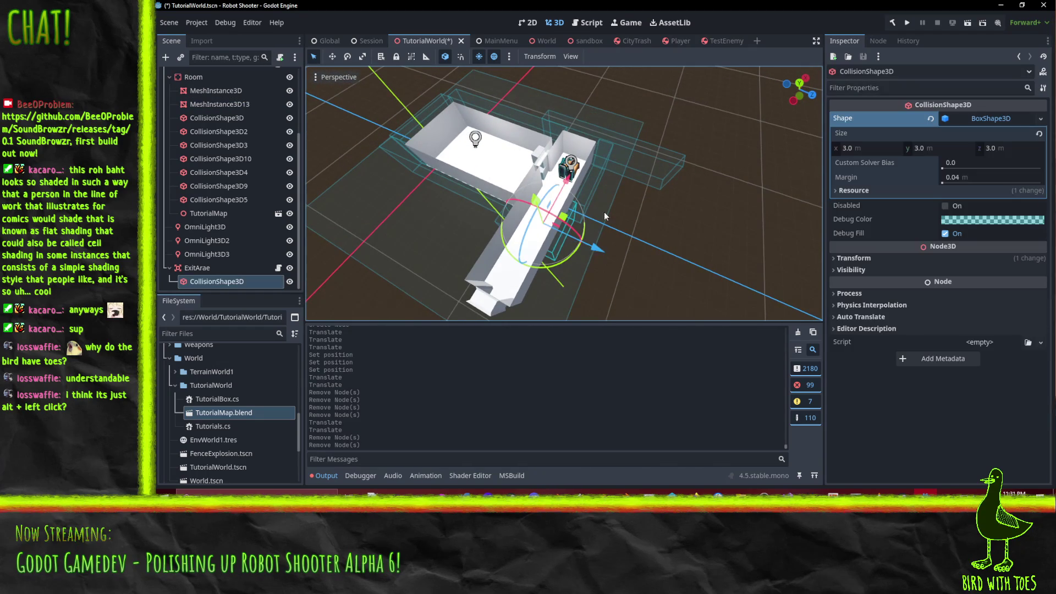
mouse_move(604, 212)
left_mouse_down()
mouse_move(598, 177)
mouse_move(570, 153)
mouse_move(584, 223)
mouse_move(656, 194)
mouse_move(567, 159)
mouse_move(642, 203)
left_mouse_up()
left_click(610, 193)
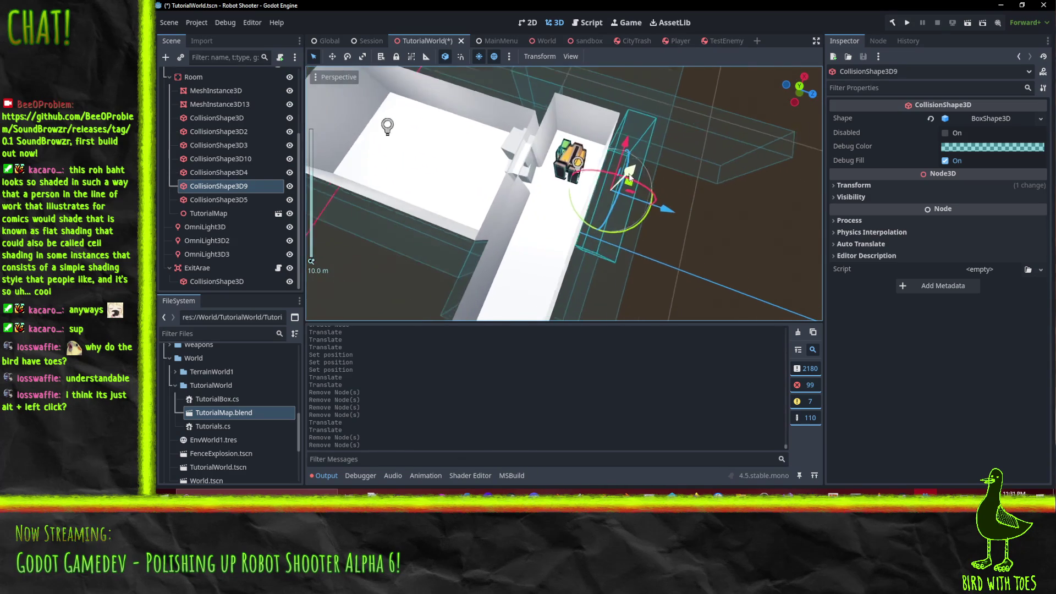
scroll(642, 203, "up", 3)
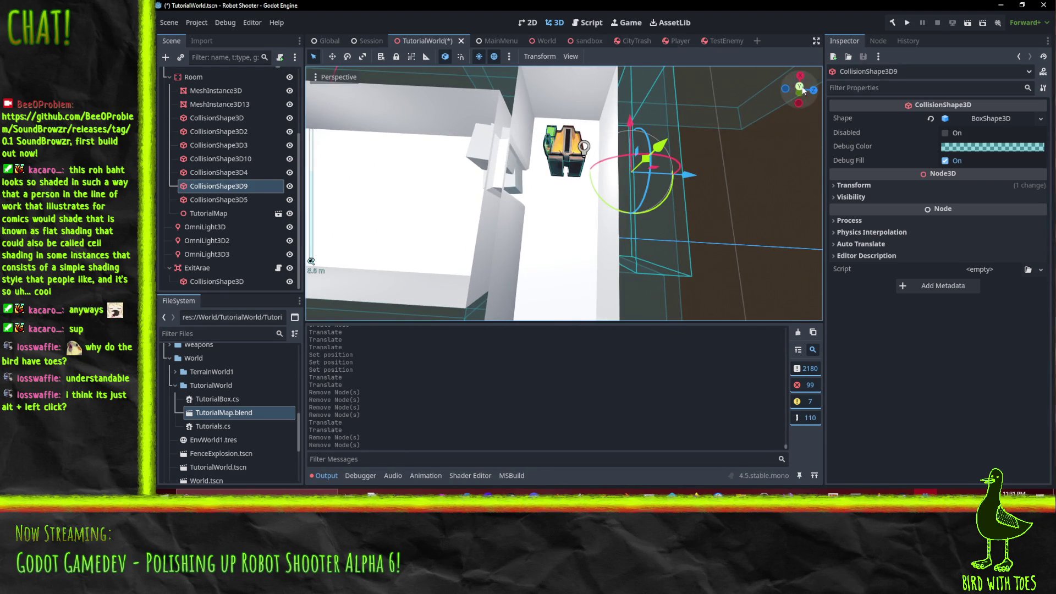
left_click(801, 88)
scroll(669, 197, "up", 4)
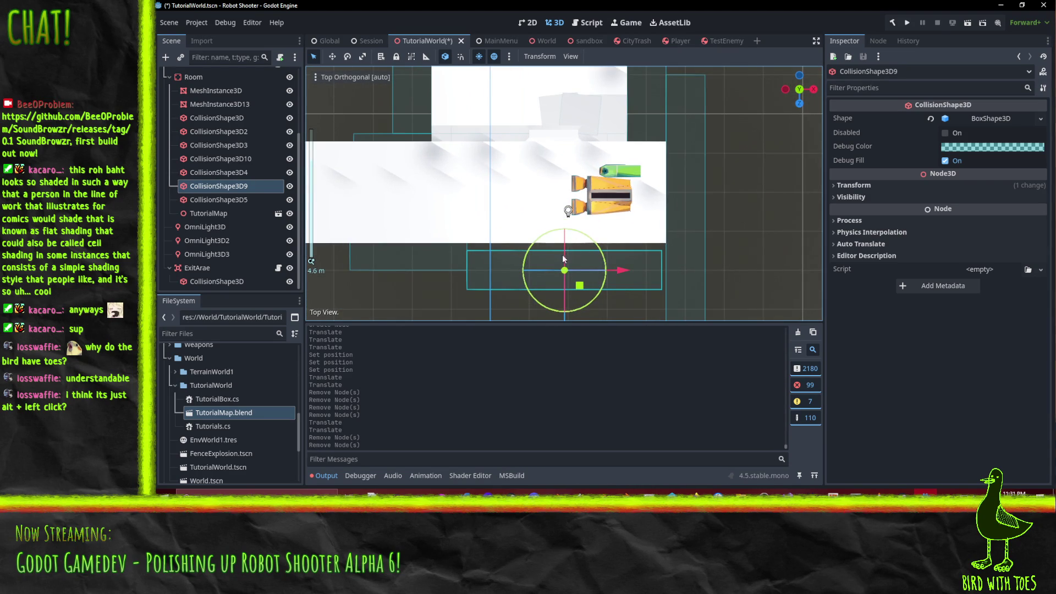
scroll(578, 264, "down", 3)
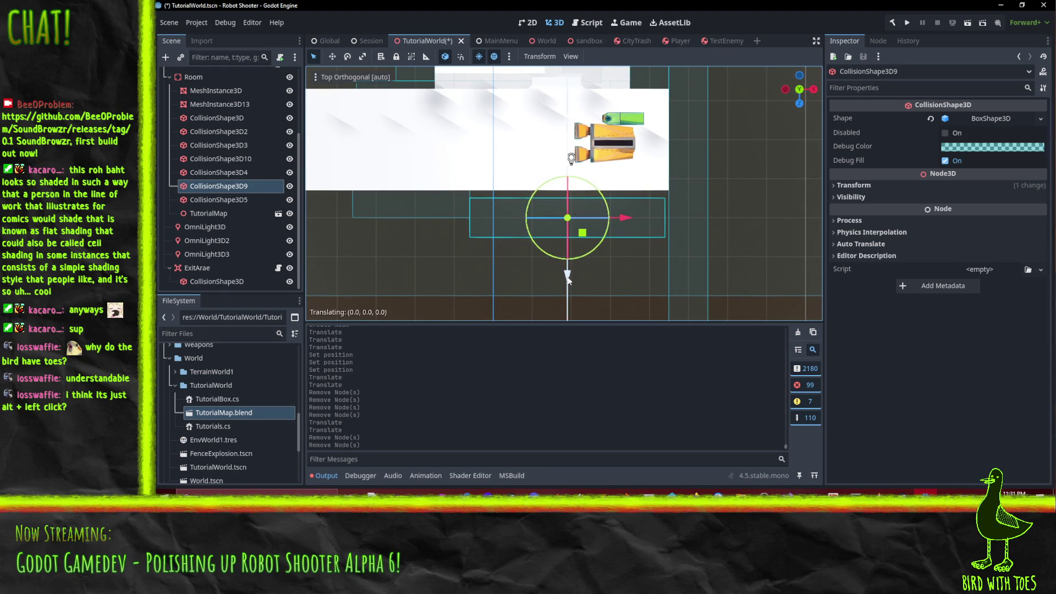
left_click_drag(569, 279, 570, 270)
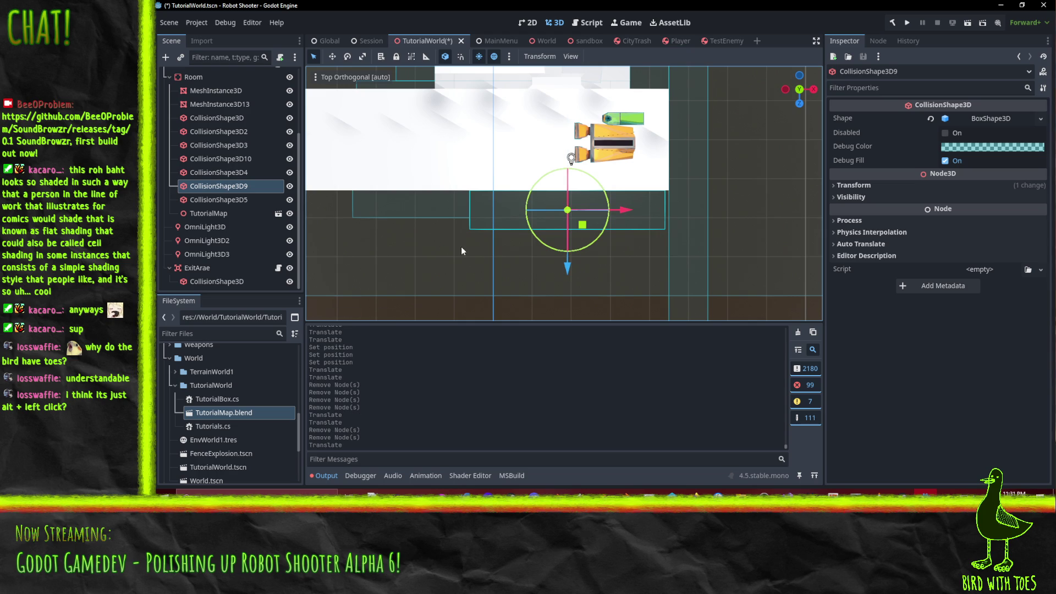
- Orbit around the L-shaped room and expand CollisionShape3D9's box shape properties
mouse_move(461, 251)
left_mouse_down()
mouse_move(629, 189)
mouse_move(554, 145)
mouse_move(592, 162)
left_mouse_up()
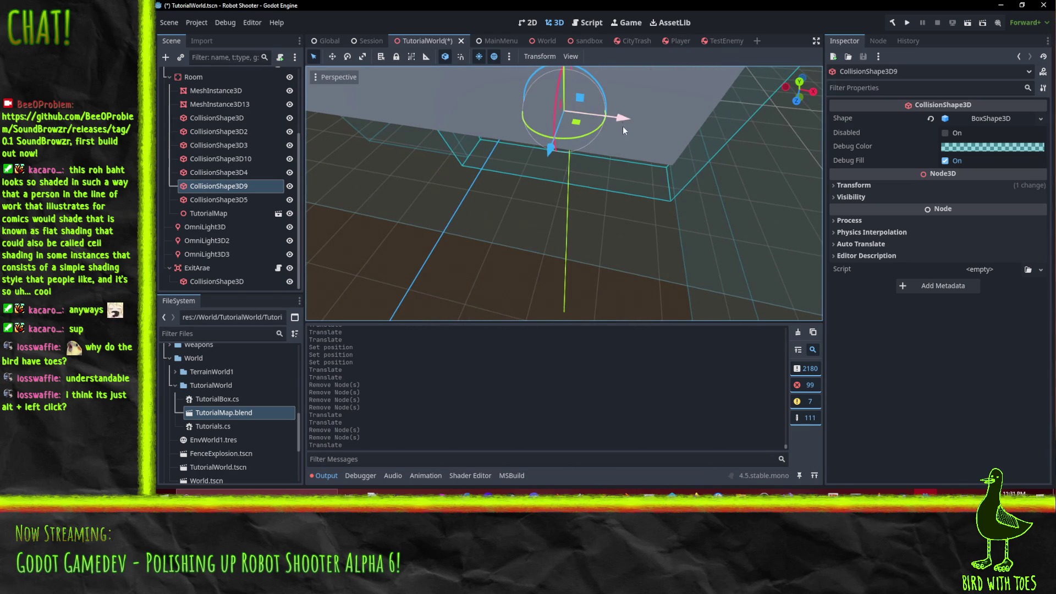
scroll(644, 138, "down", 5)
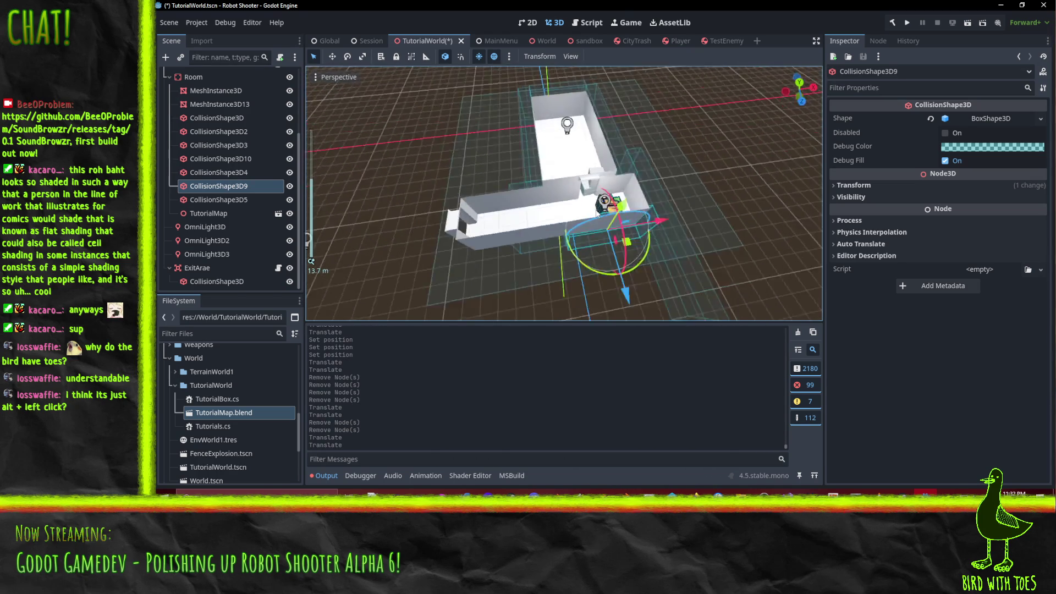
mouse_move(598, 213)
left_mouse_down()
mouse_move(715, 191)
mouse_move(797, 197)
mouse_move(976, 178)
left_mouse_up()
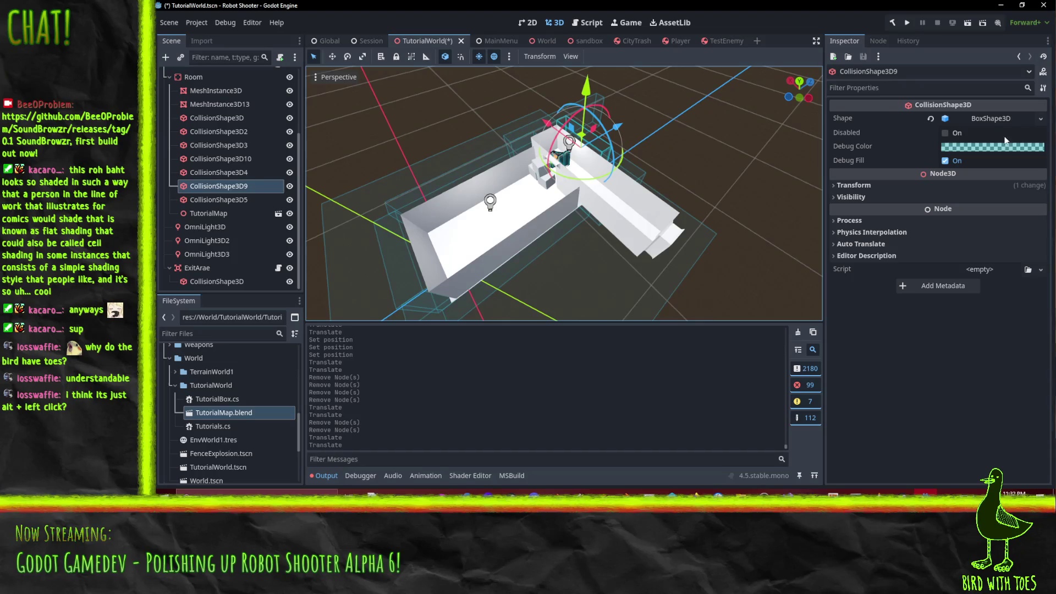
left_click(1007, 117)
- Make CollisionShape3D9's box shape unique and set its X size to 10 m
left_click(1040, 120)
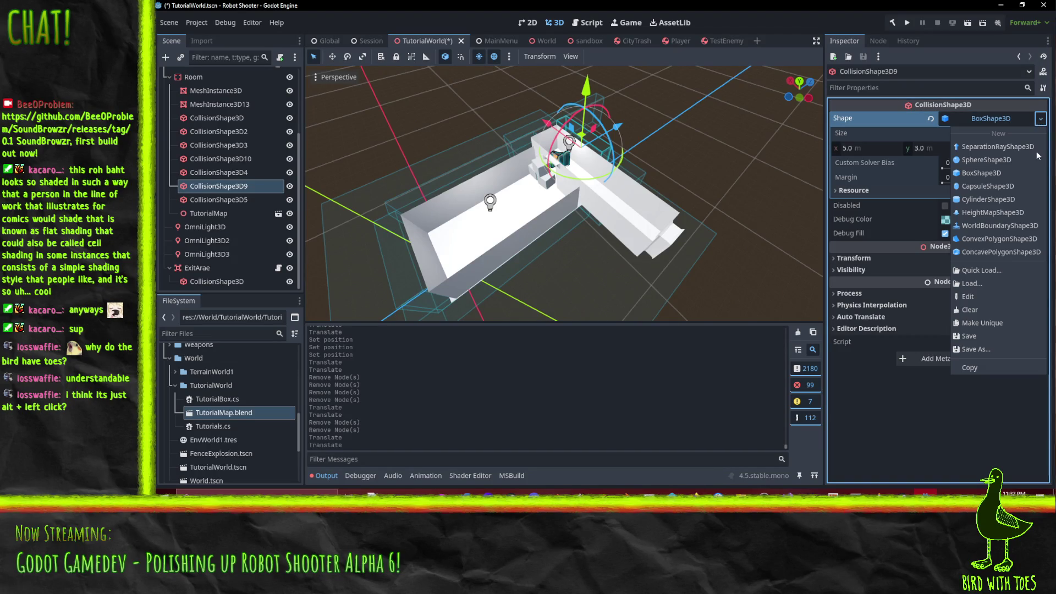
left_click(978, 323)
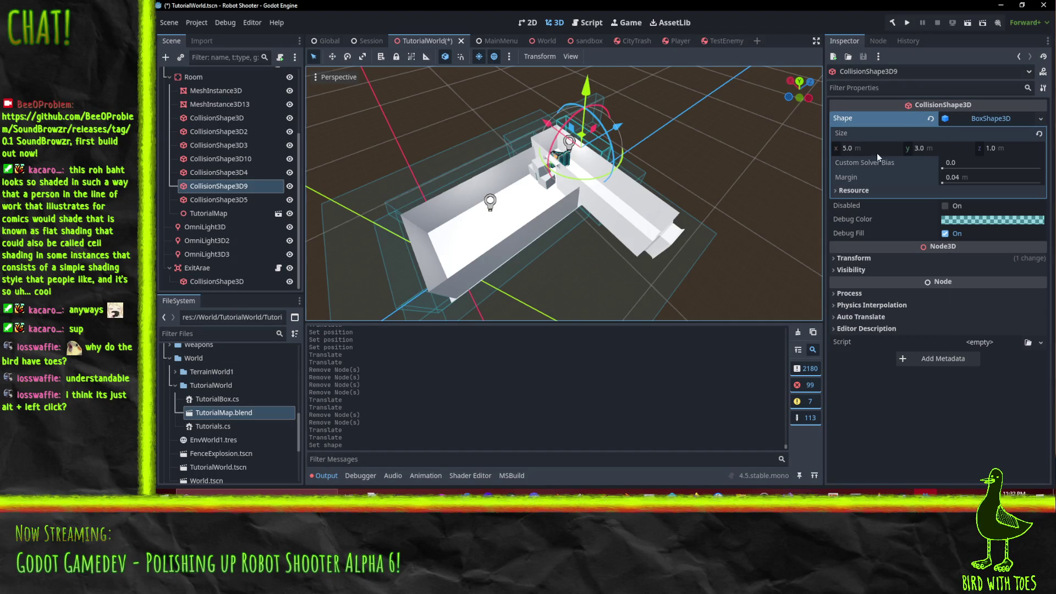
left_click(898, 149)
type("10")
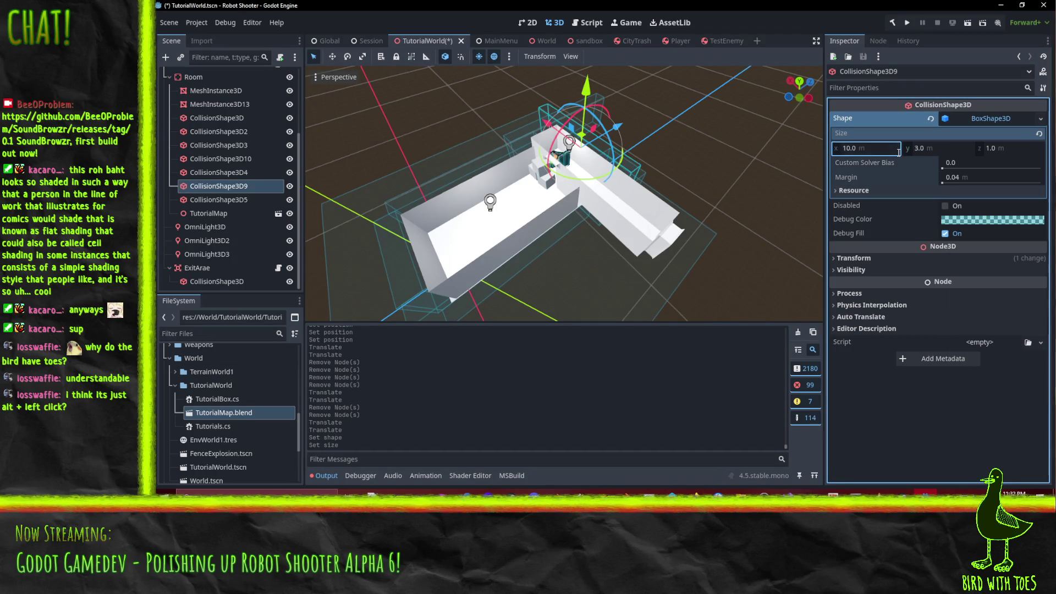
- Move CollisionShape3D9 3 m along X, check it, and return to Blender
left_click_drag(547, 129, 568, 142)
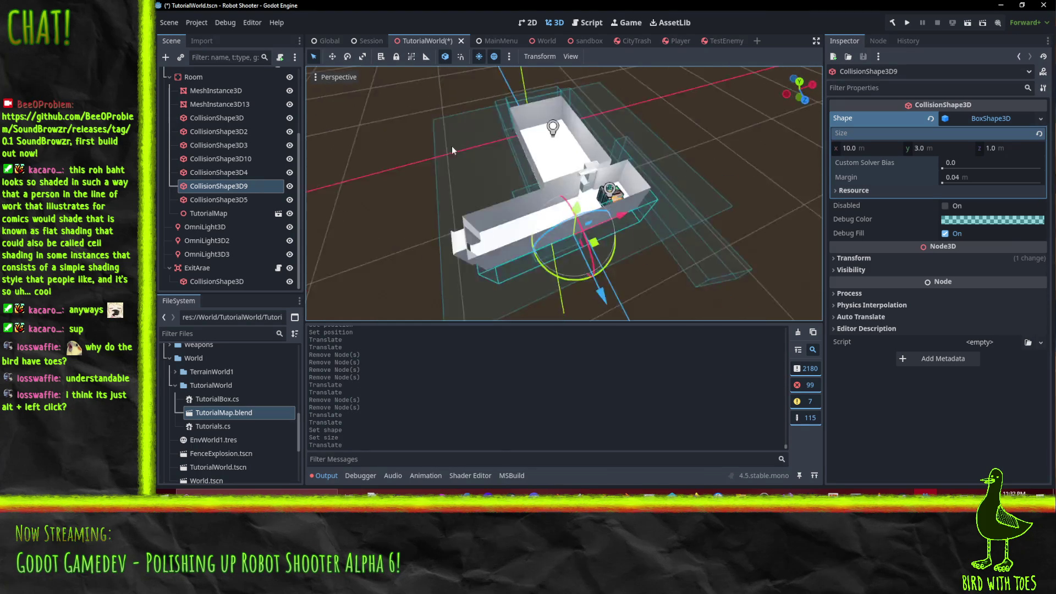
mouse_move(589, 222)
left_mouse_down()
mouse_move(474, 220)
mouse_move(593, 190)
mouse_move(700, 189)
mouse_move(685, 216)
mouse_move(661, 222)
mouse_move(652, 245)
mouse_move(689, 257)
mouse_move(654, 246)
left_mouse_up()
mouse_move(549, 183)
left_mouse_down()
mouse_move(616, 184)
mouse_move(694, 158)
mouse_move(671, 185)
mouse_move(768, 240)
mouse_move(616, 214)
left_mouse_up()
scroll(694, 157, "up", 5)
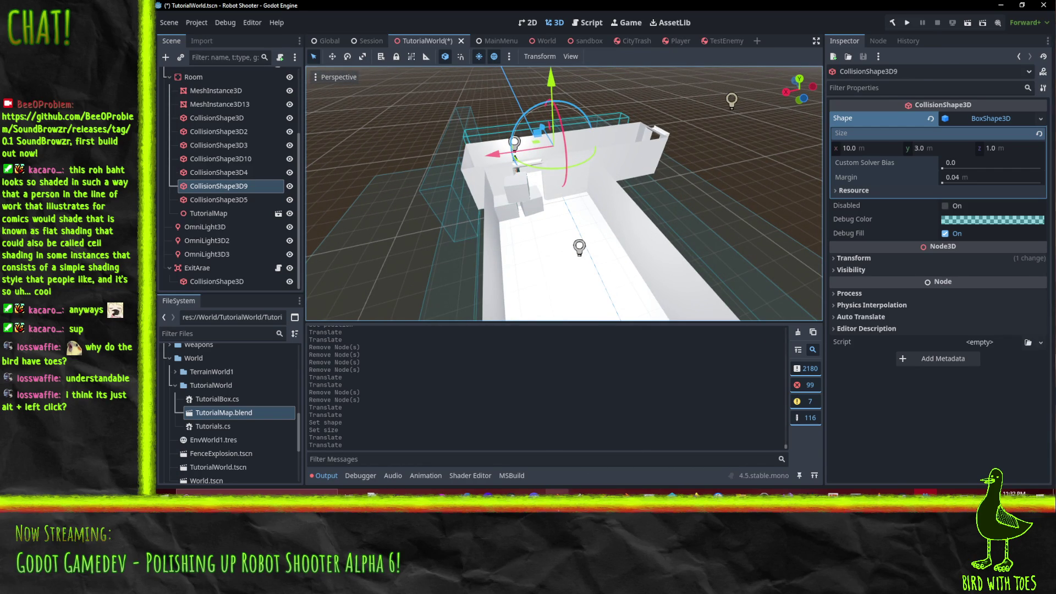
key("alt+Tab")
left_click_drag(540, 209, 567, 207)
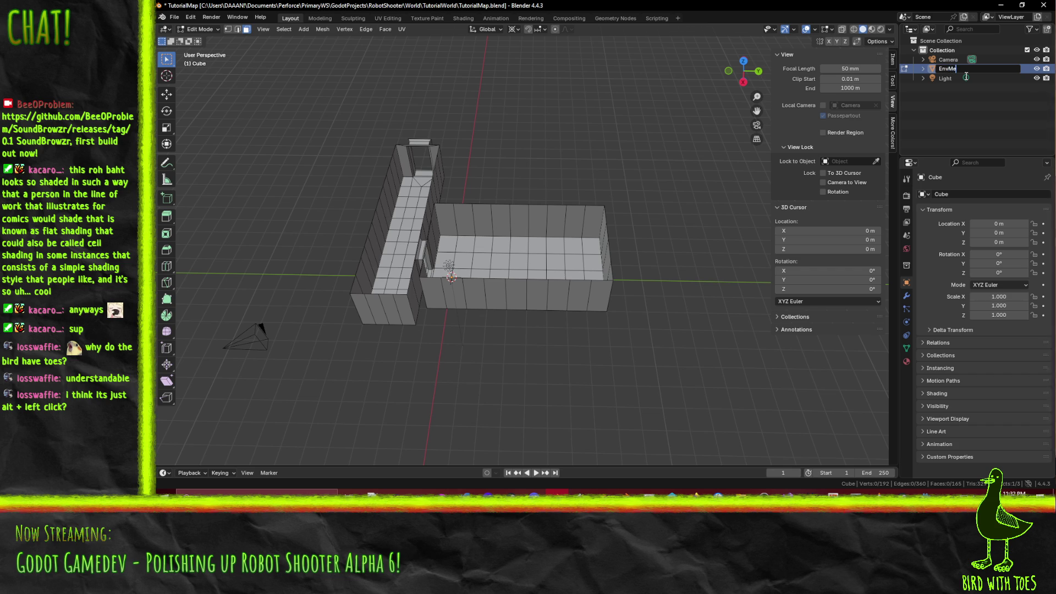
- Complete the Cube's rename to EnvMesh and return the mesh to Object Mode
type("sh")
key("Return")
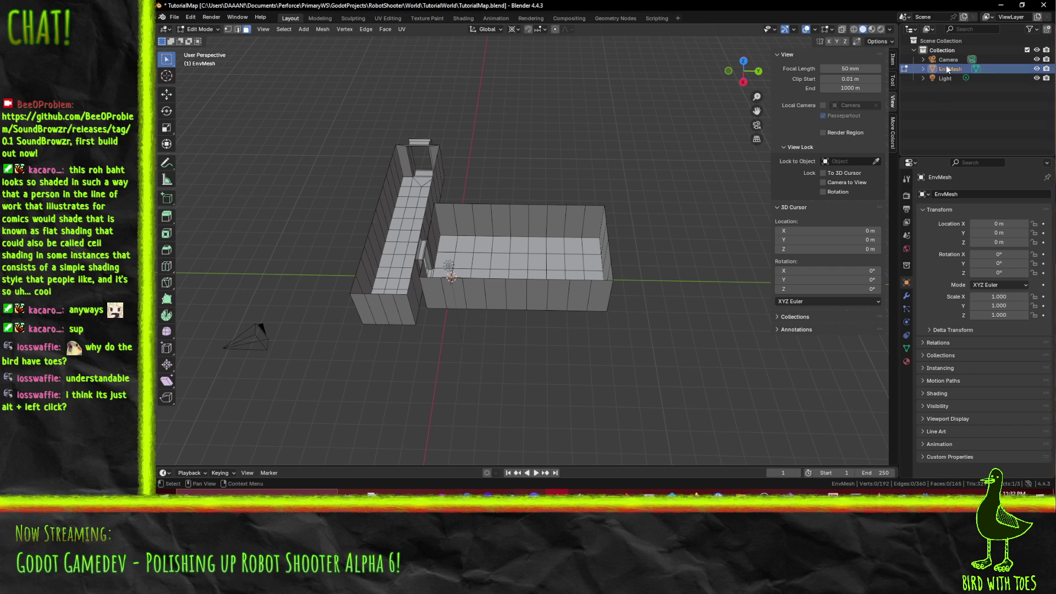
right_click(948, 69)
scroll(636, 150, "up", 5)
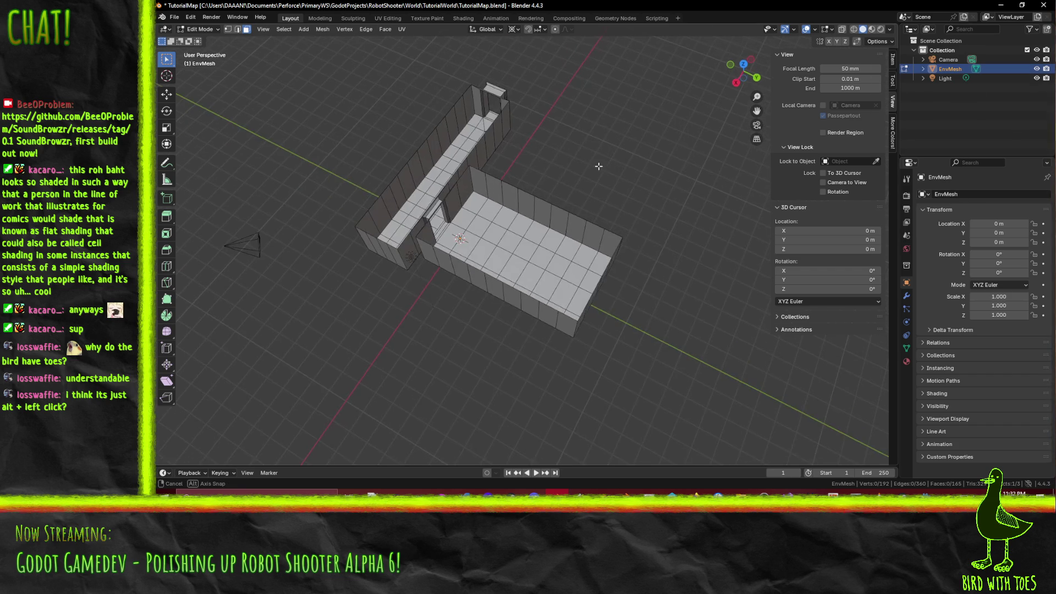
mouse_move(555, 148)
left_mouse_down()
mouse_move(702, 171)
mouse_move(501, 195)
mouse_move(510, 179)
mouse_move(502, 203)
mouse_move(611, 183)
mouse_move(423, 171)
mouse_move(555, 215)
left_mouse_up()
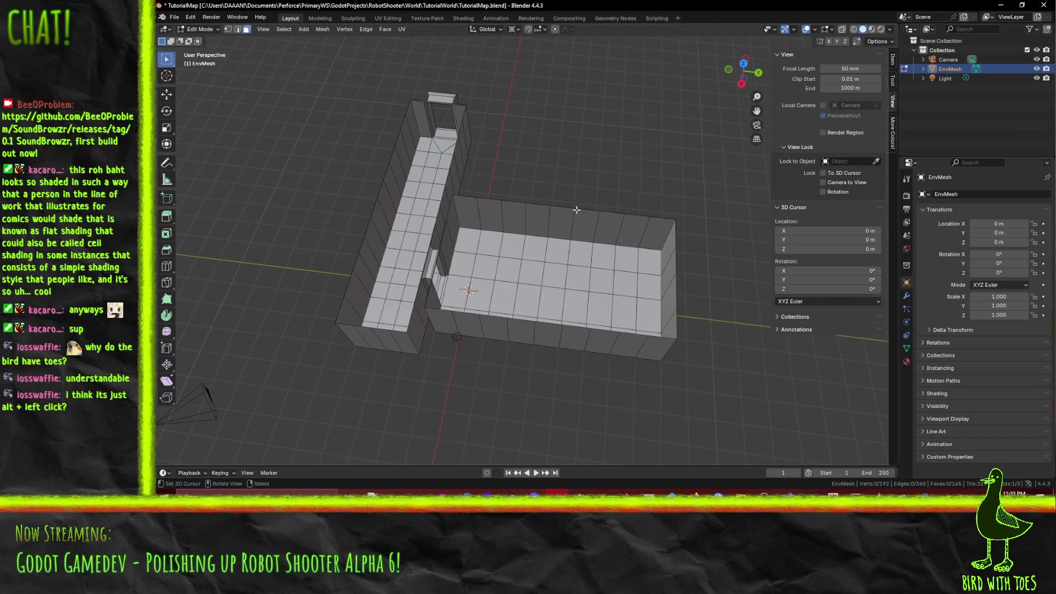
right_click(945, 71)
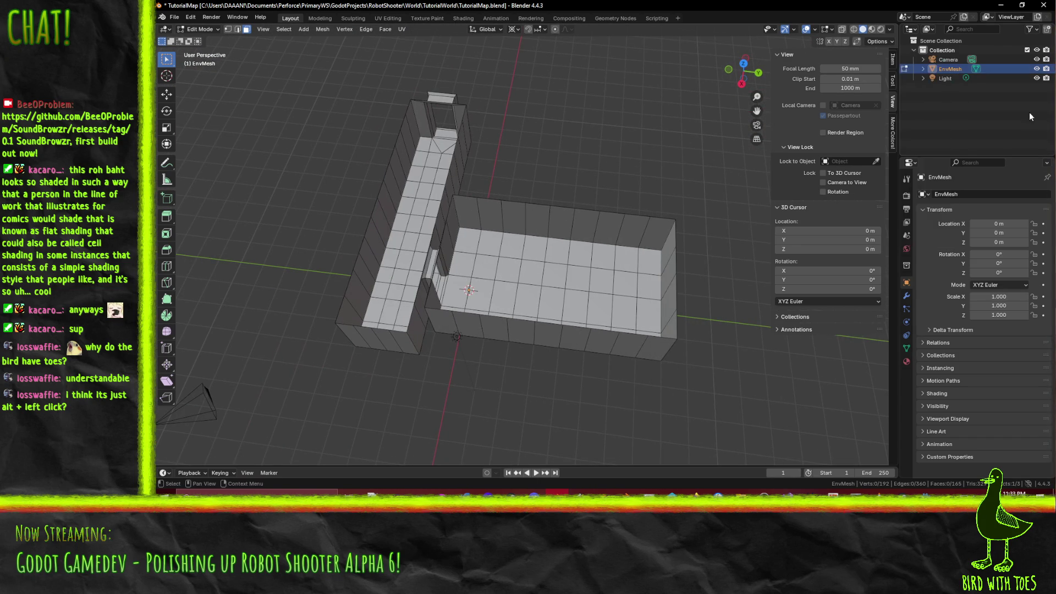
key("Tab")
- Duplicate EnvMesh in place, rename EnvMesh.001 to CollideMesh, and enter its Edit Mode
left_click_drag(523, 230, 528, 255)
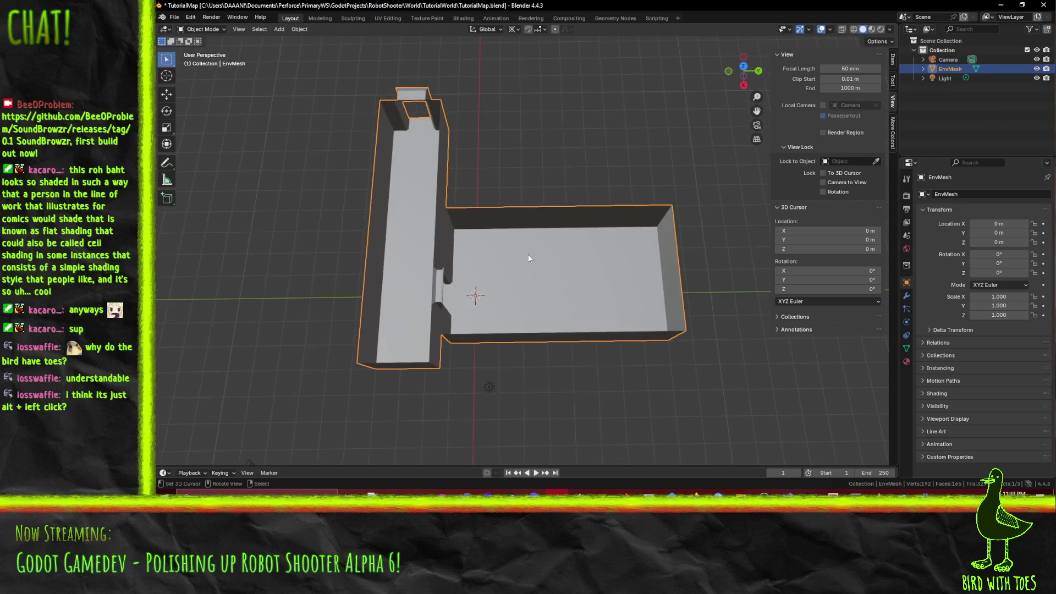
key("KP_7")
key("shift+d")
right_click(528, 255)
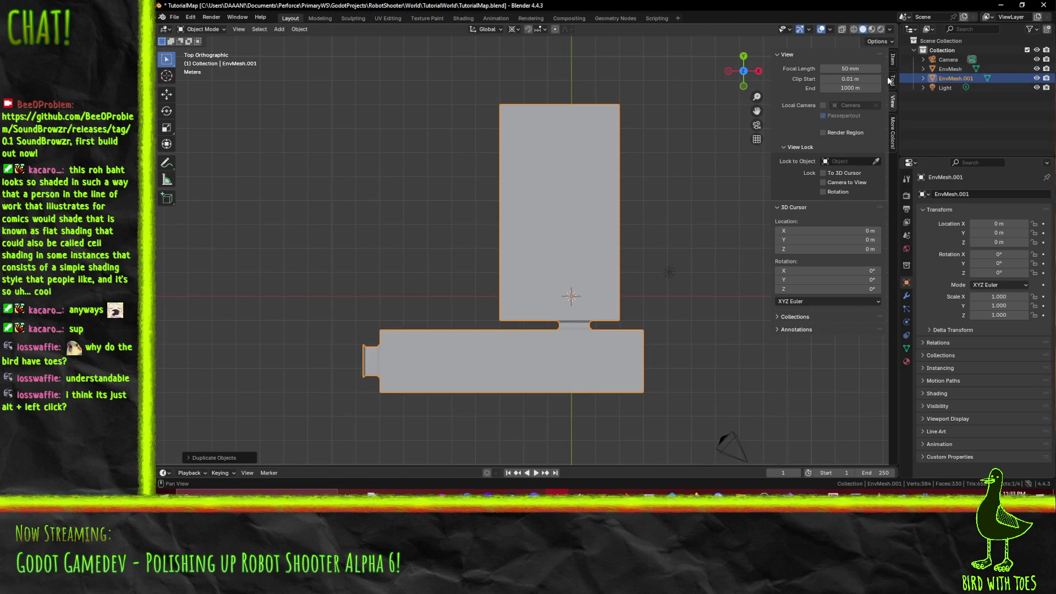
left_click(963, 82)
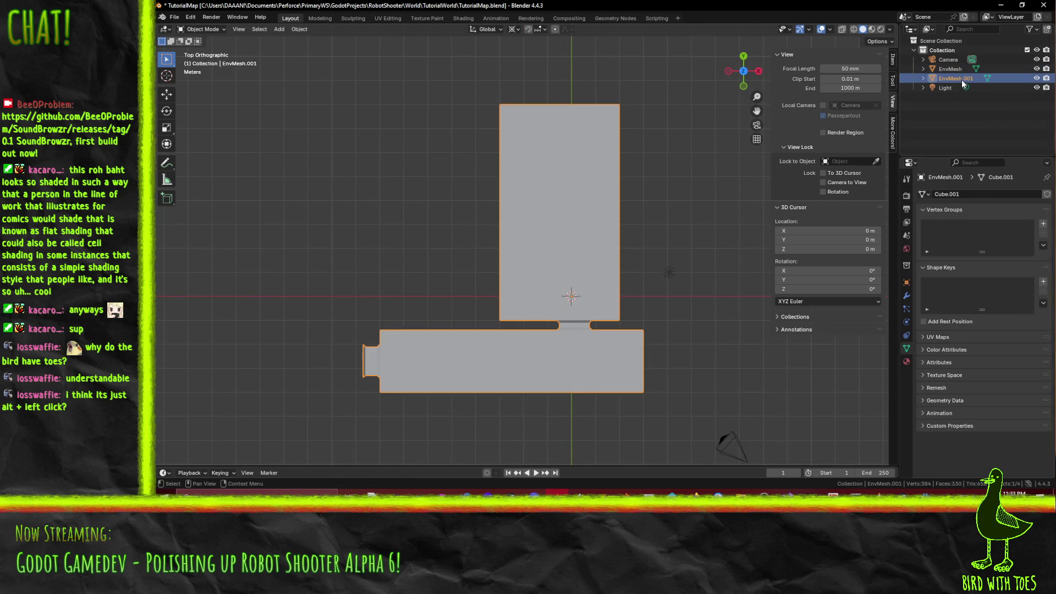
double_click(962, 80)
type("CollideMesh")
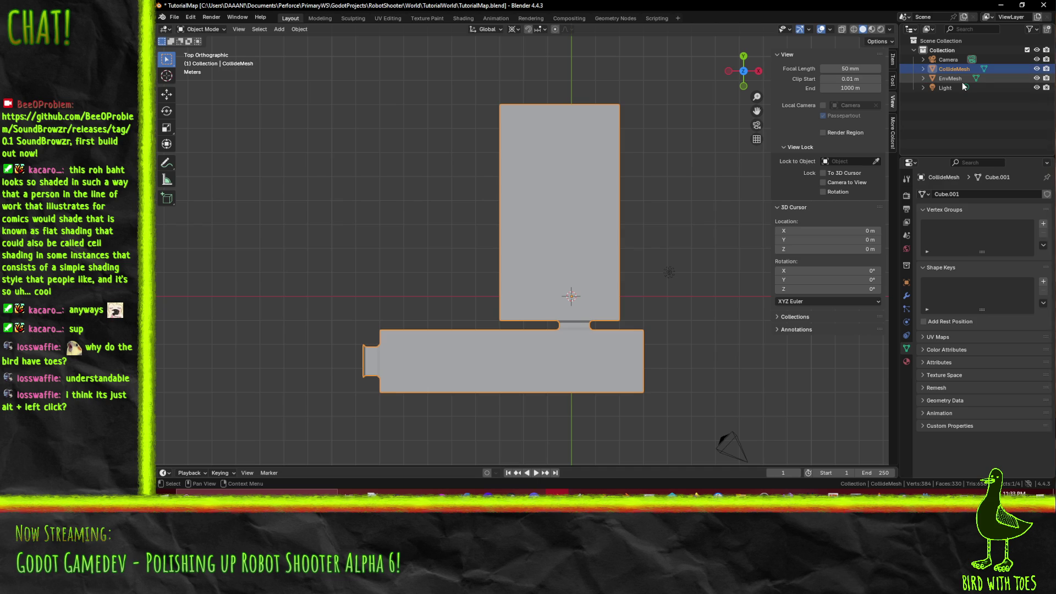
key("Return")
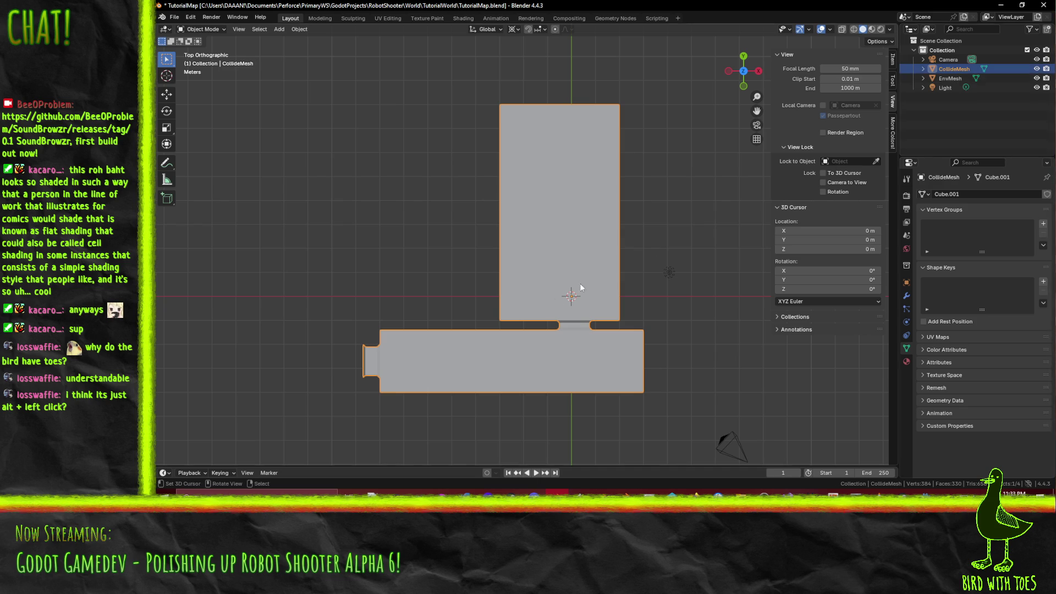
mouse_move(605, 248)
left_mouse_down()
mouse_move(497, 209)
mouse_move(496, 226)
mouse_move(557, 256)
mouse_move(608, 245)
left_mouse_up()
key("Tab")
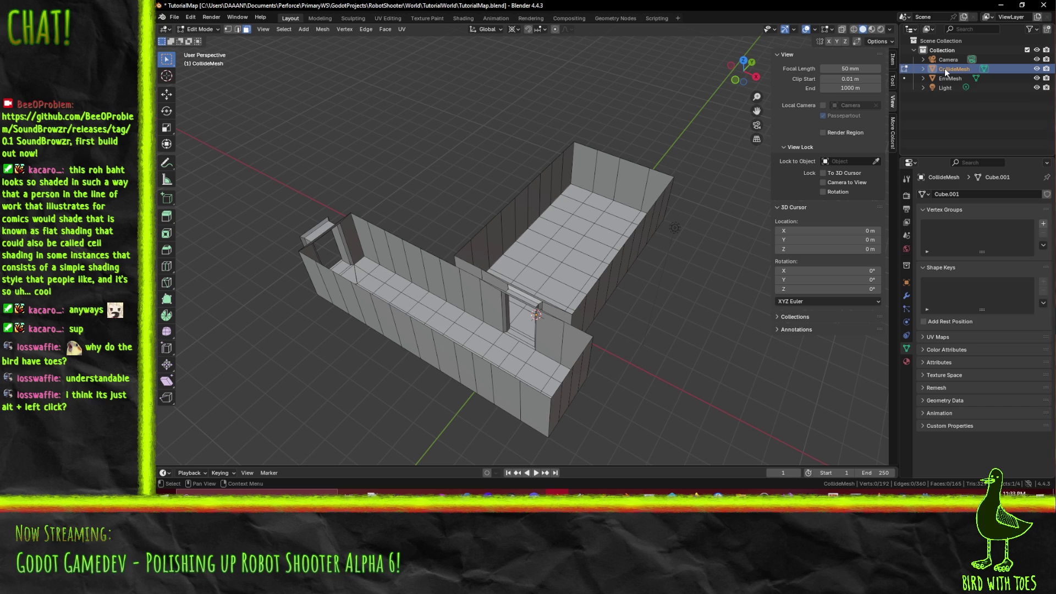
- Rename CollideMesh to CollideMeshRm1
double_click(957, 70)
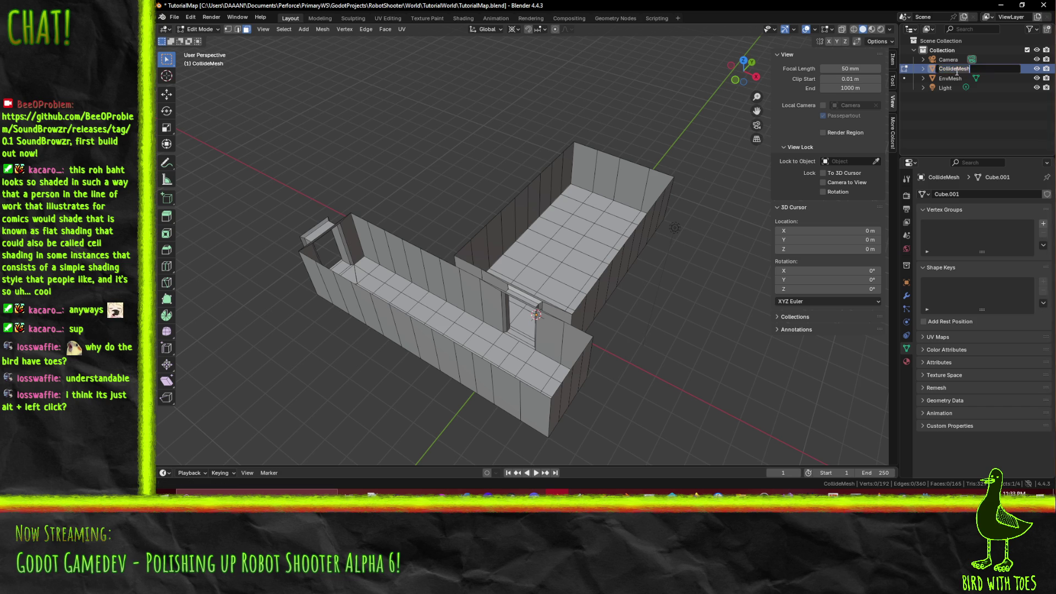
key("End")
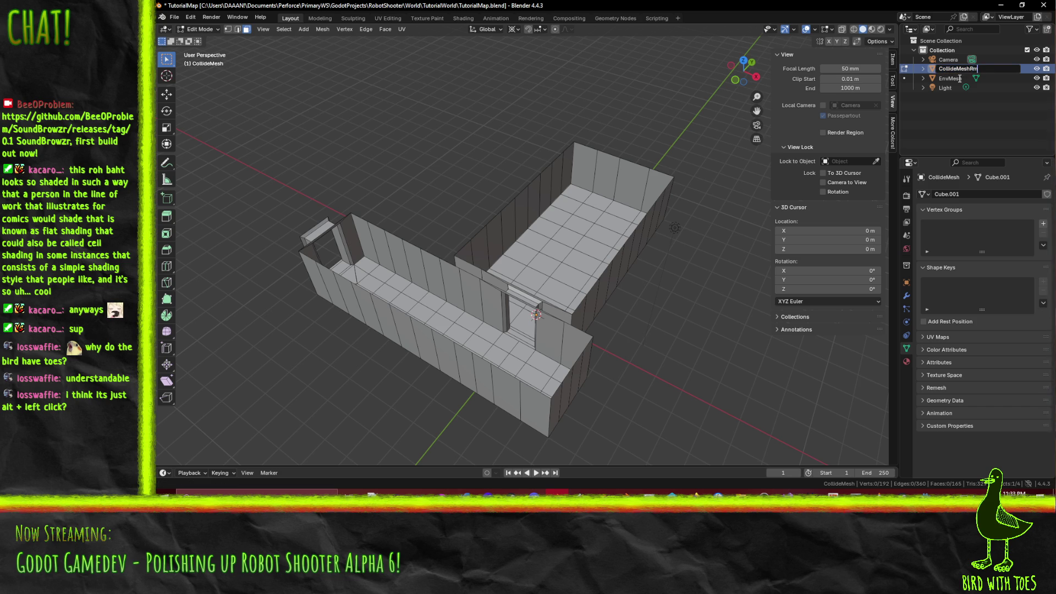
key("Return")
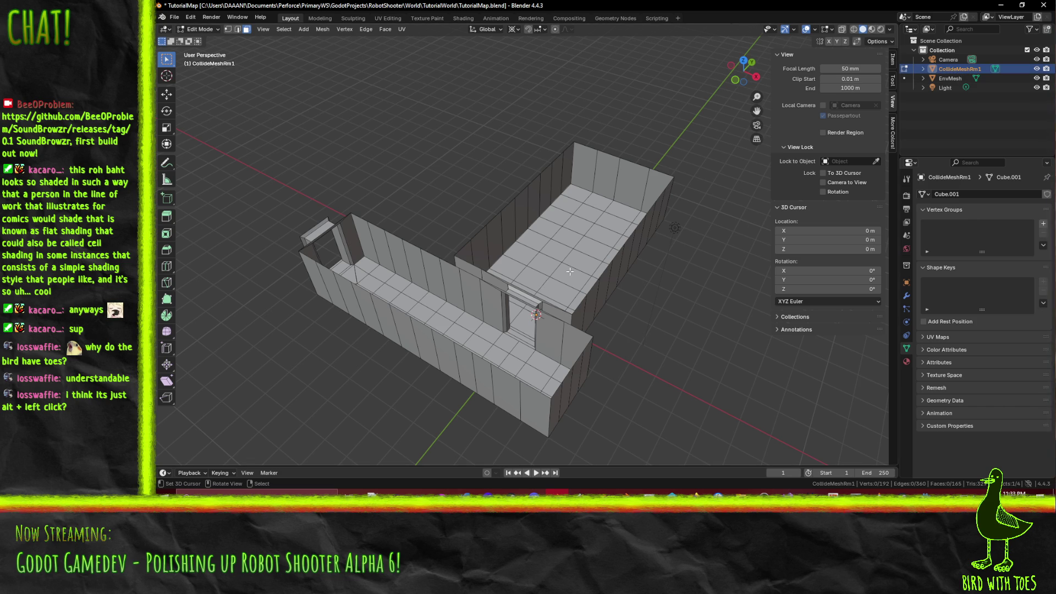
- Select some floor edges, clear the selection, then delete the CollideMeshRm1 object
left_click(570, 272)
mouse_move(570, 271)
left_mouse_down()
mouse_move(584, 283)
mouse_move(493, 310)
left_mouse_up()
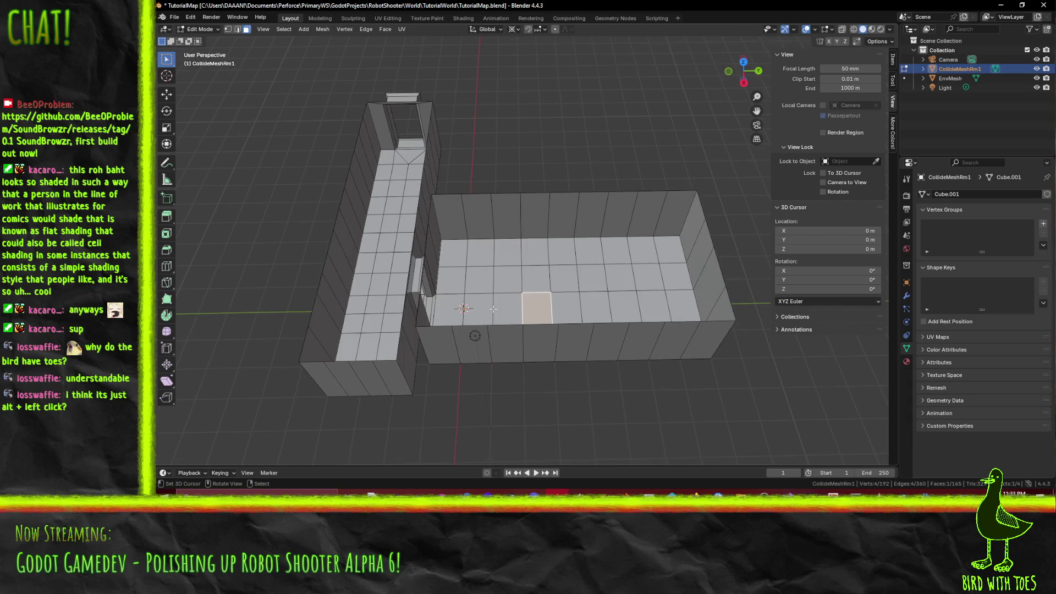
key("2")
left_click_drag(385, 193, 425, 238)
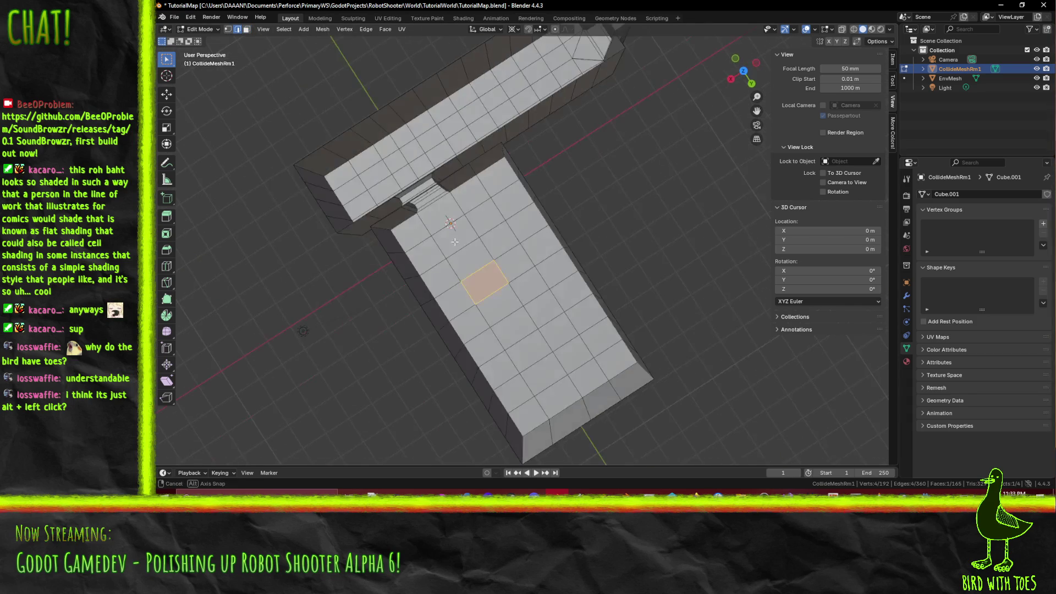
left_click(447, 256, "alt")
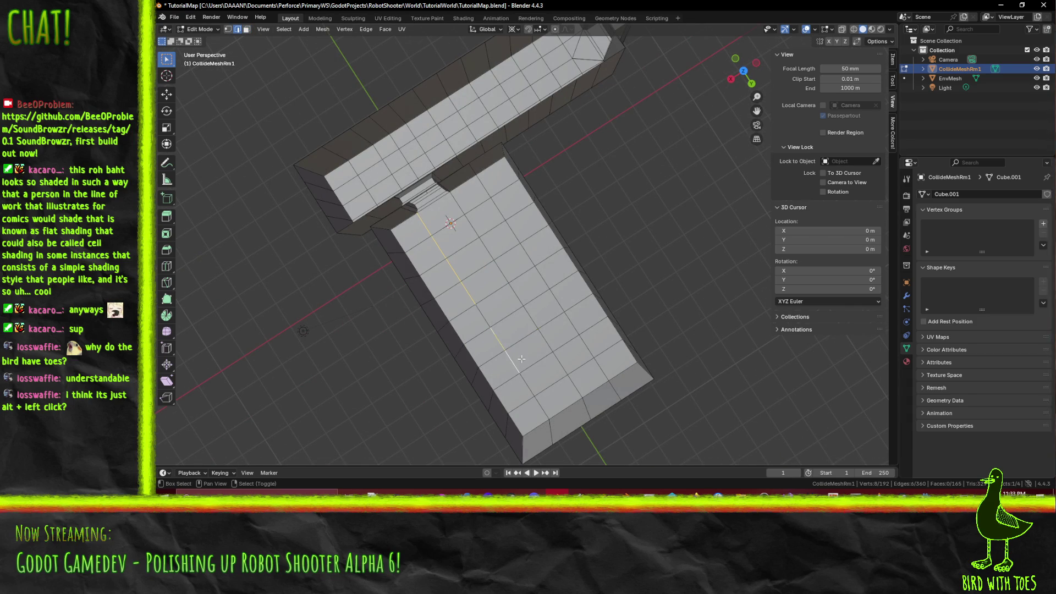
mouse_move(570, 396)
left_mouse_down()
mouse_move(445, 244)
mouse_move(495, 236)
mouse_move(458, 247)
left_mouse_up()
left_click(445, 245, "shift")
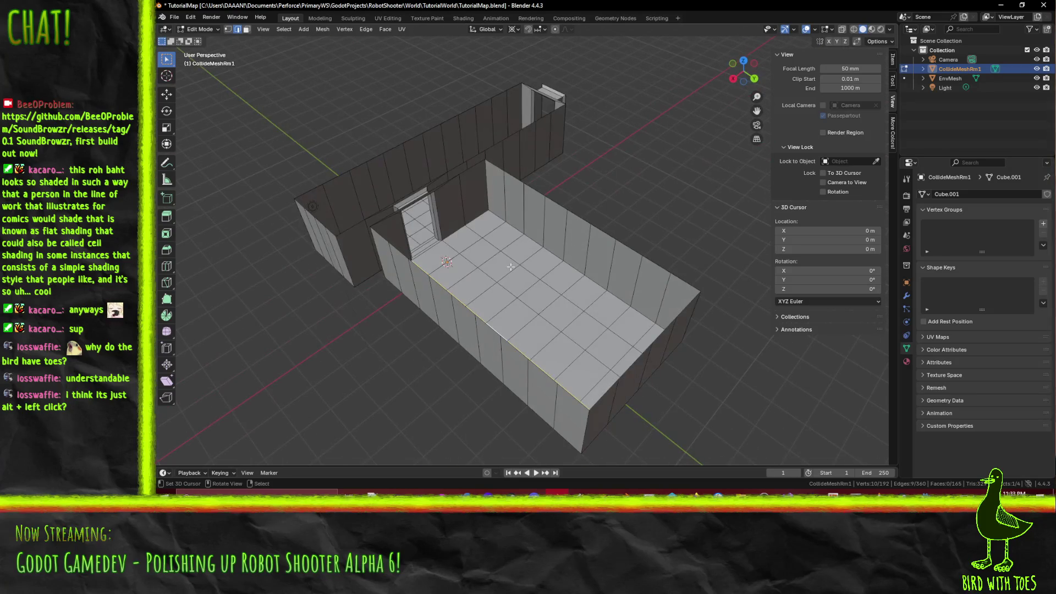
left_click(452, 245, "shift")
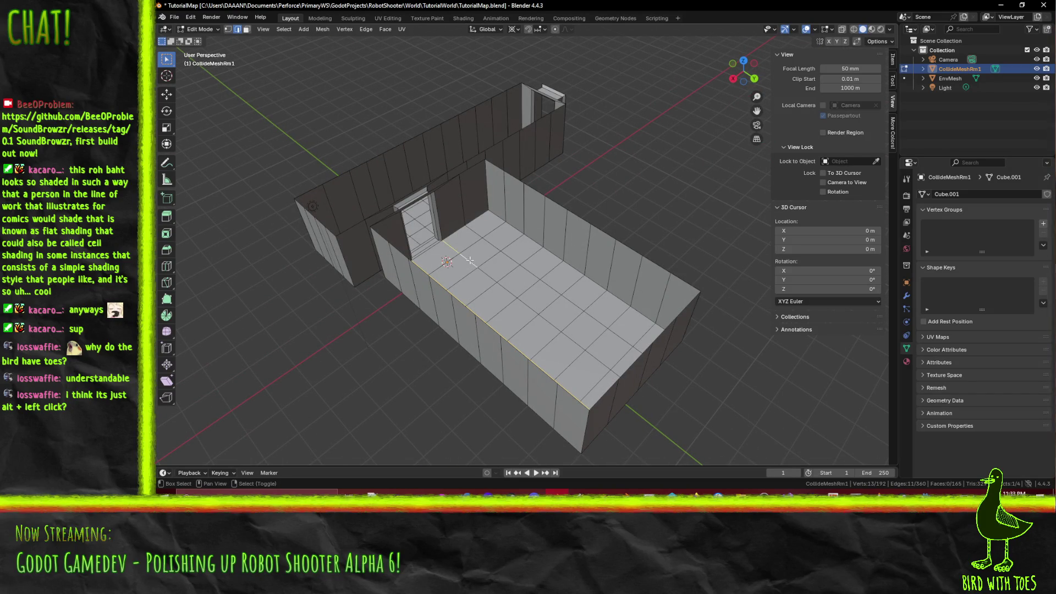
key("alt+a")
mouse_move(493, 272)
left_mouse_down()
mouse_move(527, 249)
mouse_move(597, 244)
mouse_move(571, 263)
mouse_move(576, 250)
mouse_move(529, 266)
left_mouse_up()
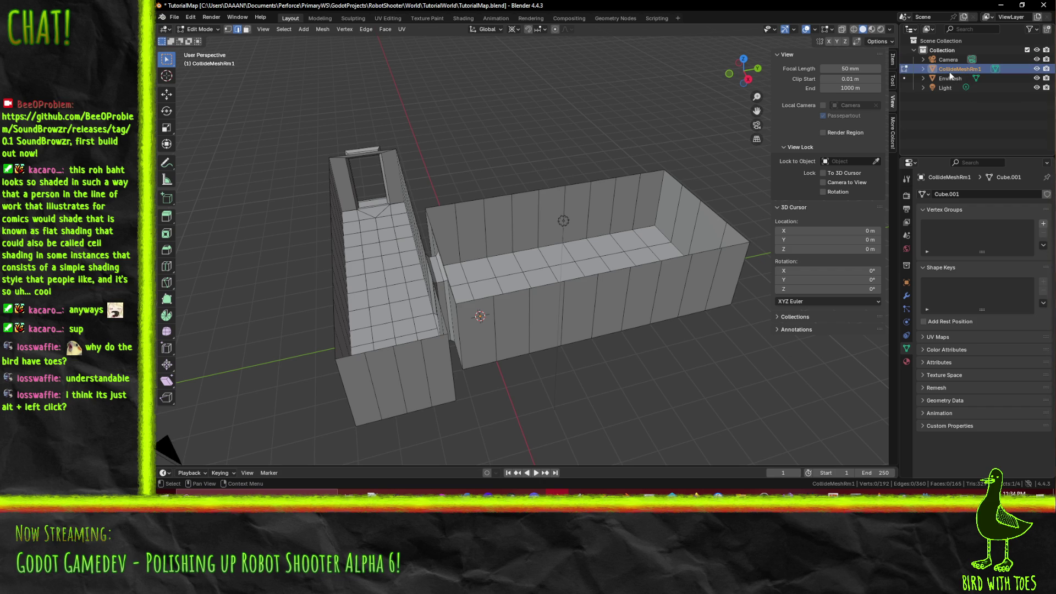
key("Delete")
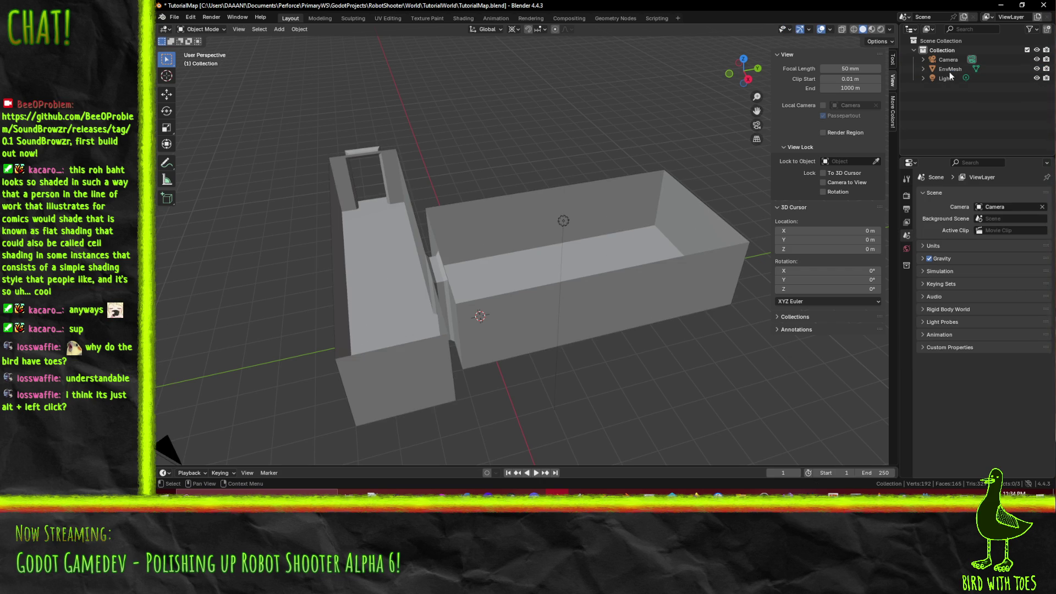
- Select EnvMesh and orbit to inspect the room and corridor from another angle
left_click(950, 70)
mouse_move(529, 268)
left_mouse_down()
mouse_move(492, 291)
mouse_move(583, 259)
mouse_move(608, 267)
mouse_move(583, 271)
left_mouse_up()
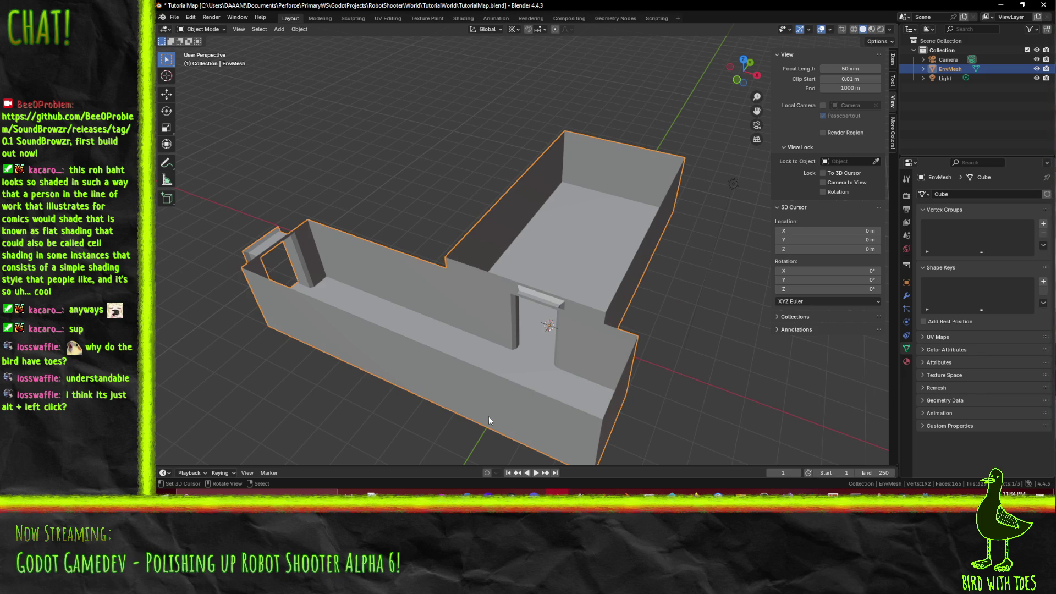
mouse_move(488, 417)
left_mouse_down()
mouse_move(543, 279)
mouse_move(480, 282)
mouse_move(495, 264)
mouse_move(521, 265)
left_mouse_up()
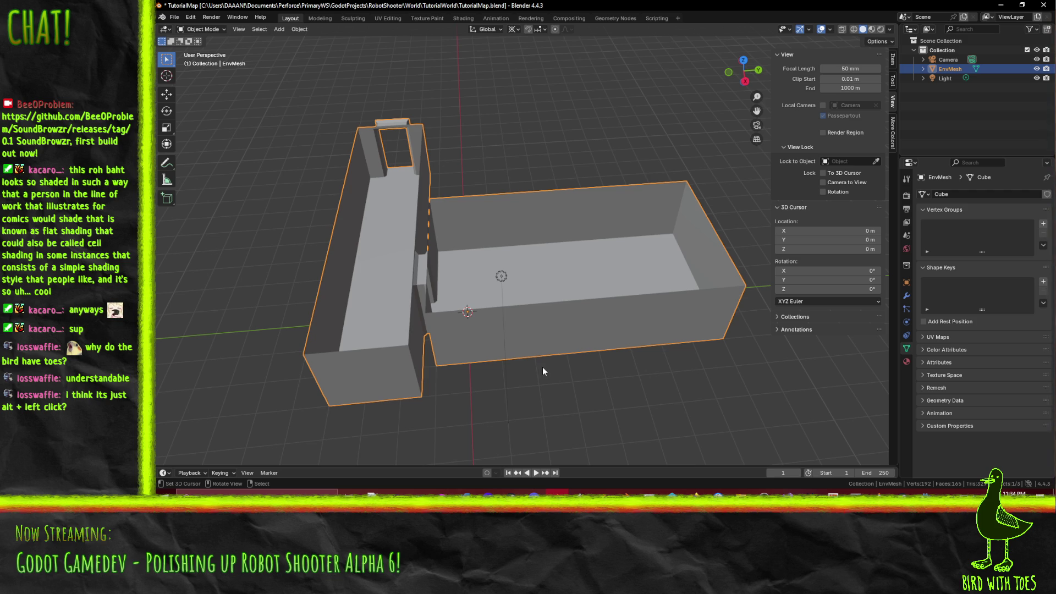
- Enter Edit Mode on EnvMesh, select the floor edge line along the room's length, and view from Top
mouse_move(401, 309)
left_mouse_down()
mouse_move(464, 292)
mouse_move(477, 300)
mouse_move(431, 290)
mouse_move(321, 305)
mouse_move(302, 270)
mouse_move(426, 300)
mouse_move(501, 297)
mouse_move(451, 305)
mouse_move(478, 313)
mouse_move(453, 313)
mouse_move(466, 312)
mouse_move(494, 186)
mouse_move(554, 193)
mouse_move(388, 283)
left_mouse_up()
key("Tab")
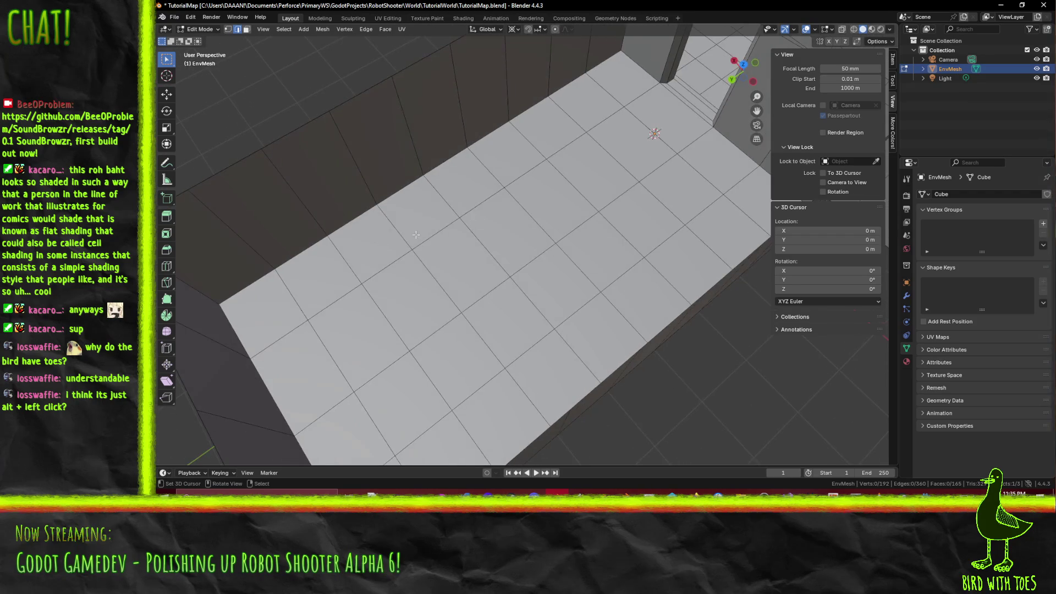
left_click(417, 260, "shift")
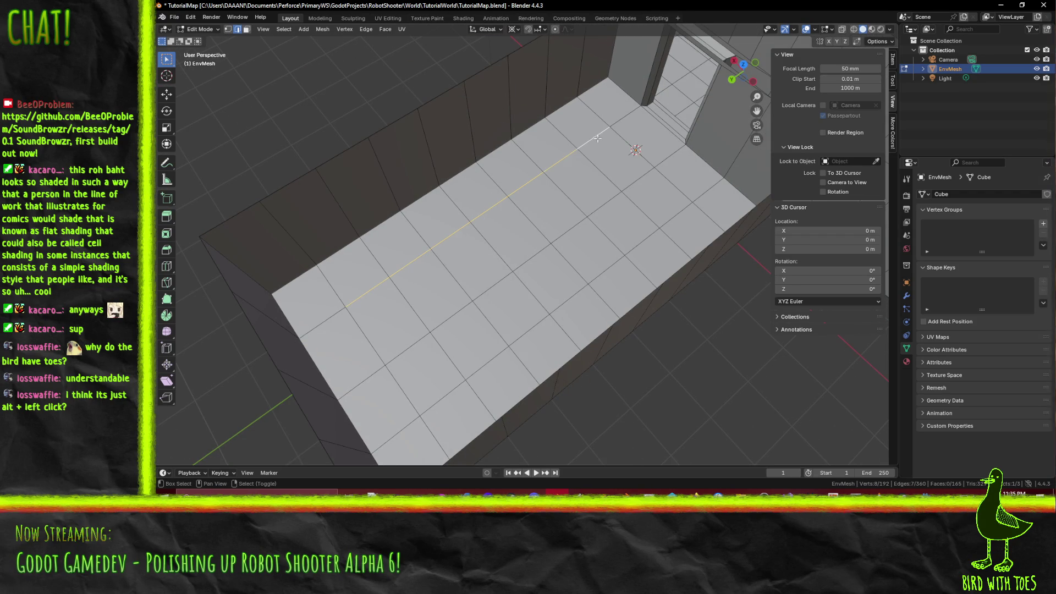
key("KP_7")
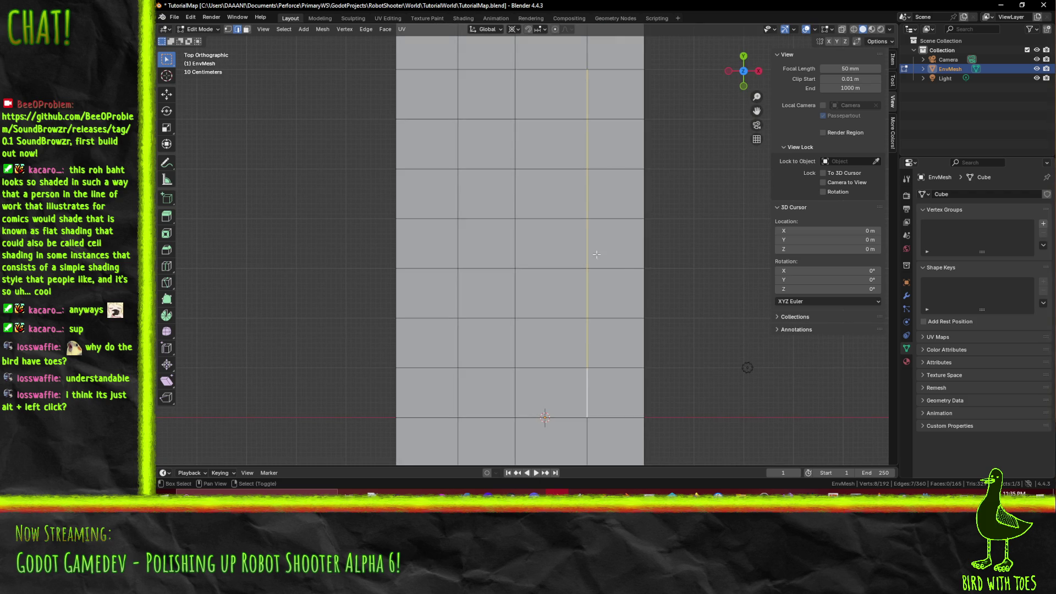
- Move the selected floor edge line outward toward the wall
scroll(610, 161, "down", 1)
key("g")
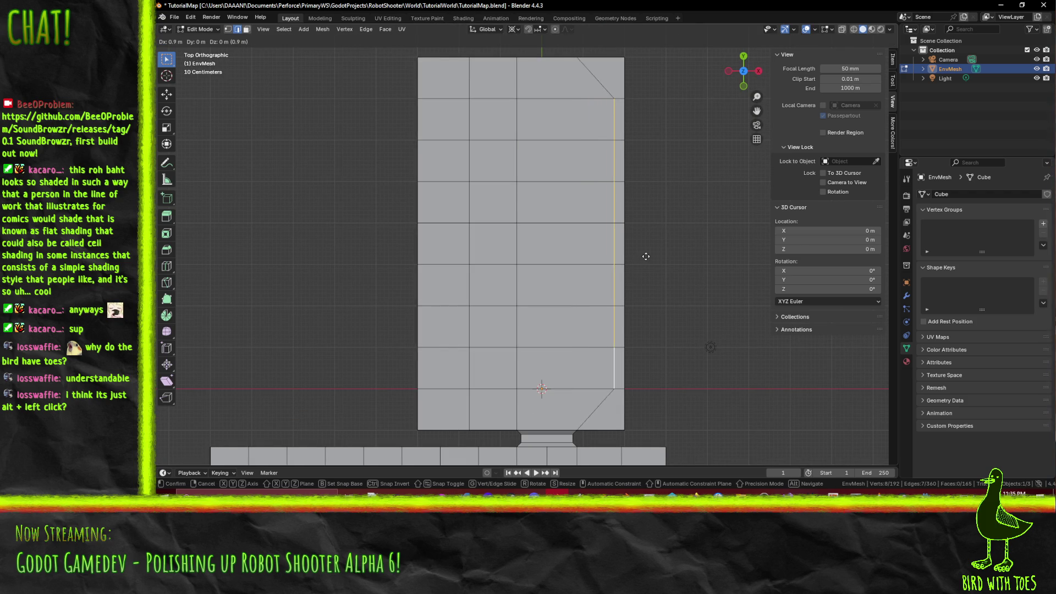
left_click(646, 256)
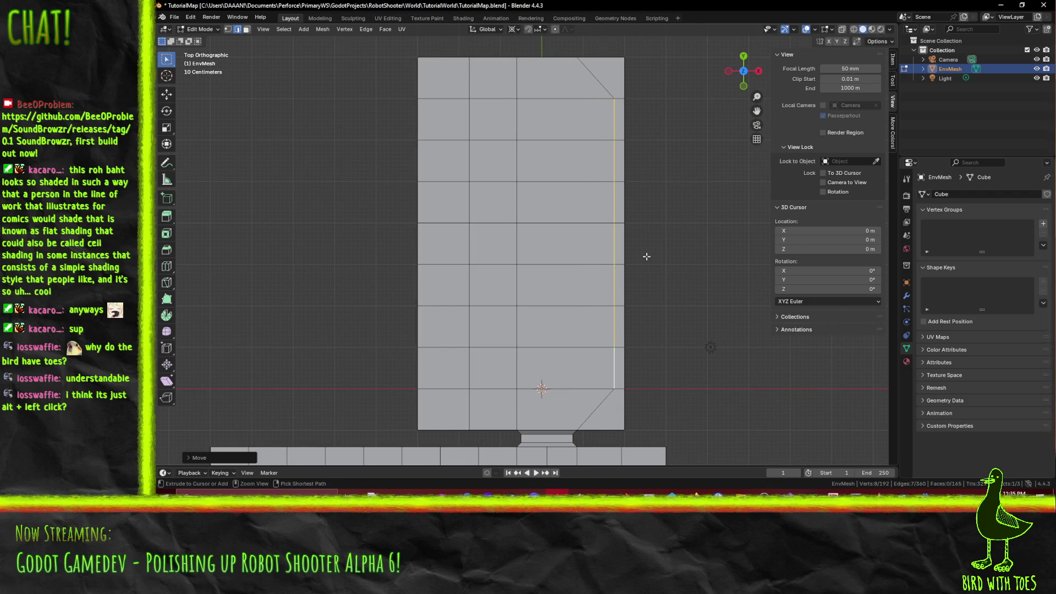
- Select the left lengthwise floor edge loop and move it 1 m left (X -1 m)
left_click(466, 368)
left_click(468, 326, "shift")
left_click(470, 244, "shift")
left_click(468, 210, "shift")
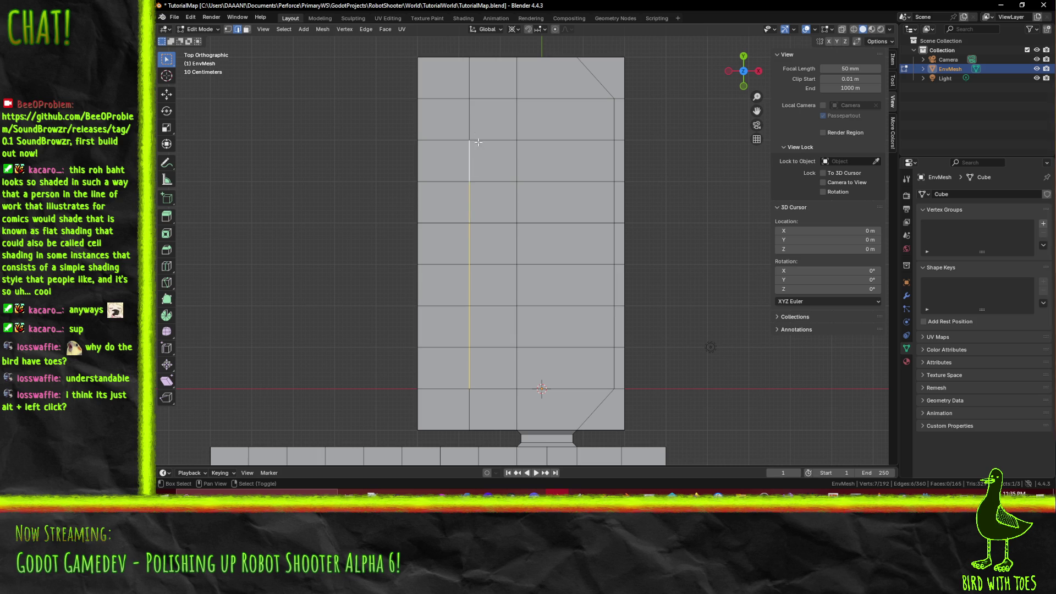
key("g")
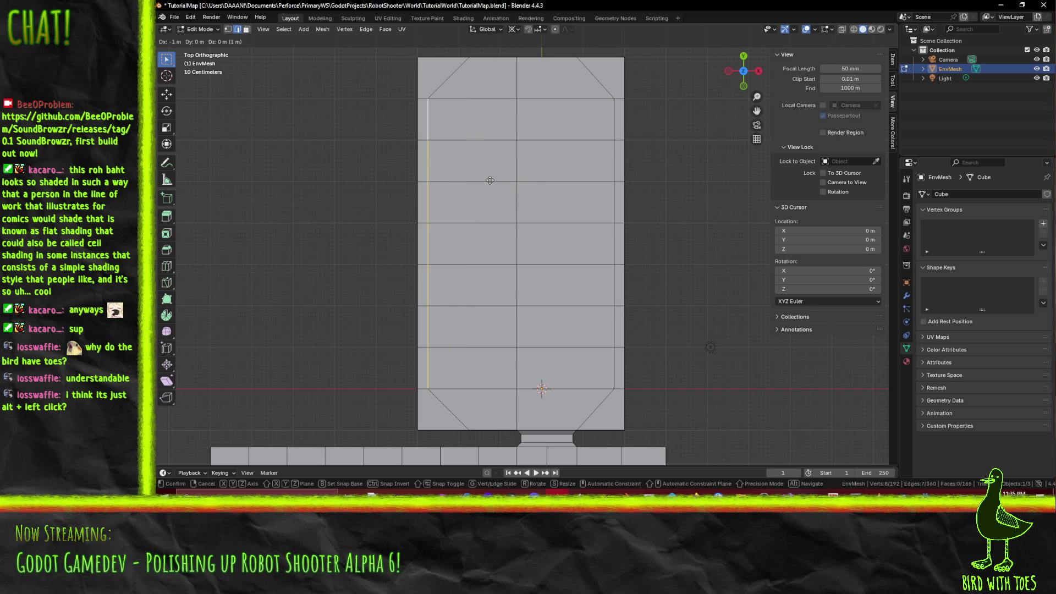
left_click(491, 180)
- Move the top floor edge loop up and the bottom loop down in Y, close to the walls
left_click(519, 96)
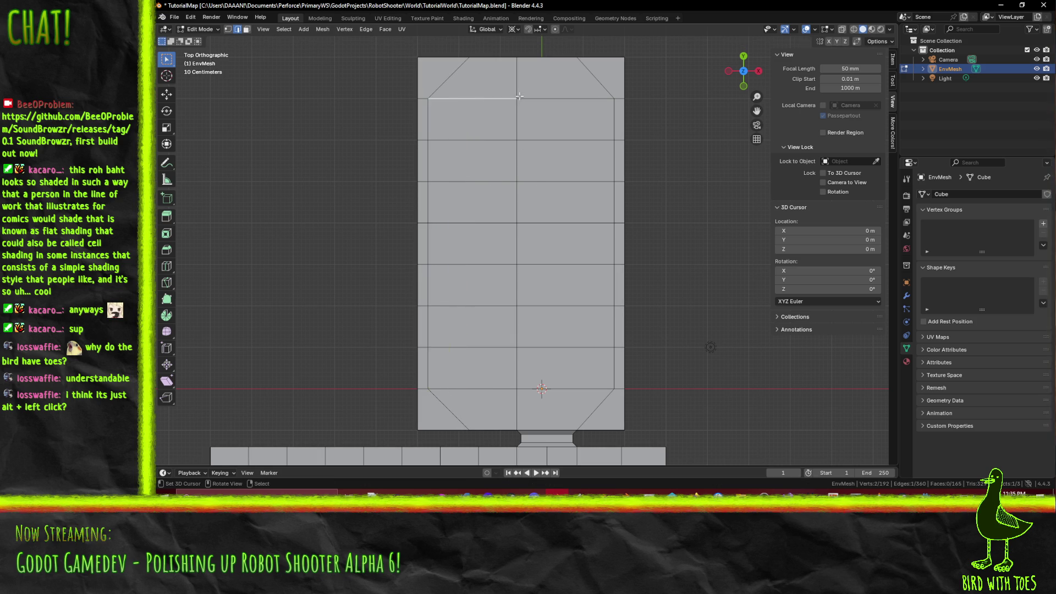
left_click(551, 98, "shift")
key("g")
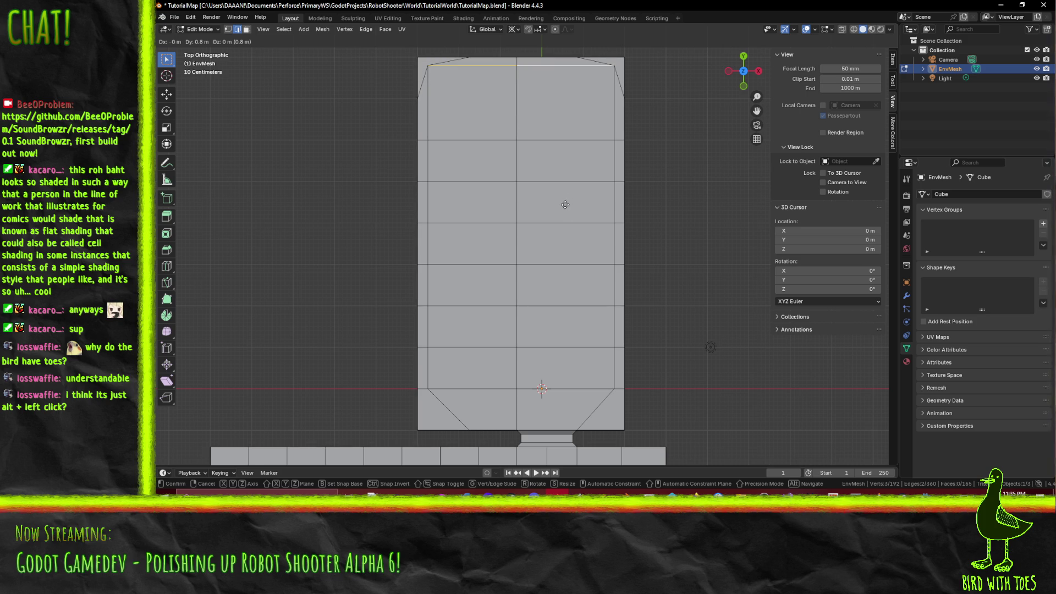
left_click(565, 205)
left_click(542, 389, "alt")
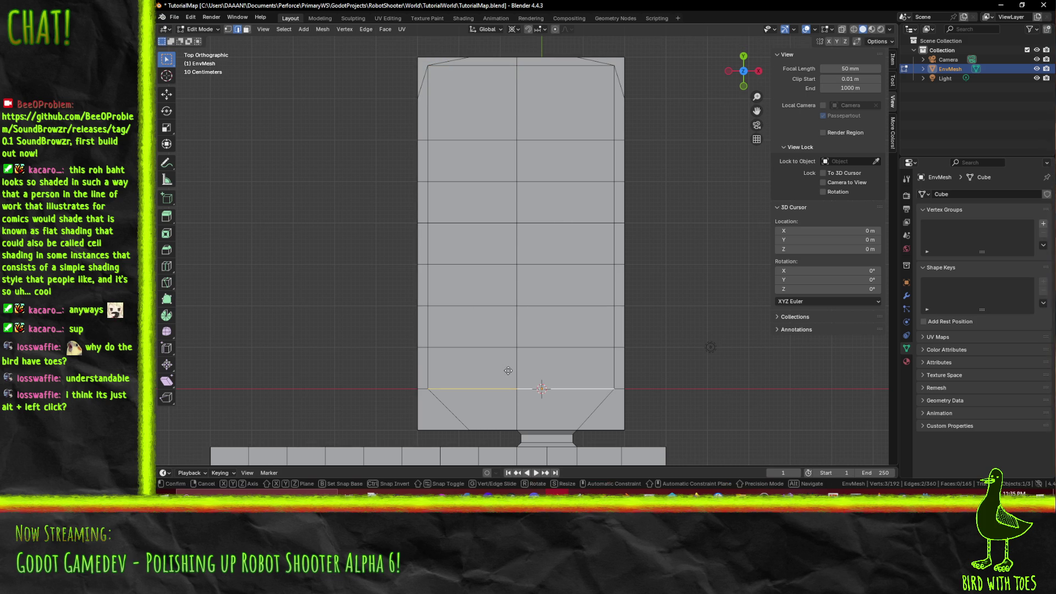
key("g")
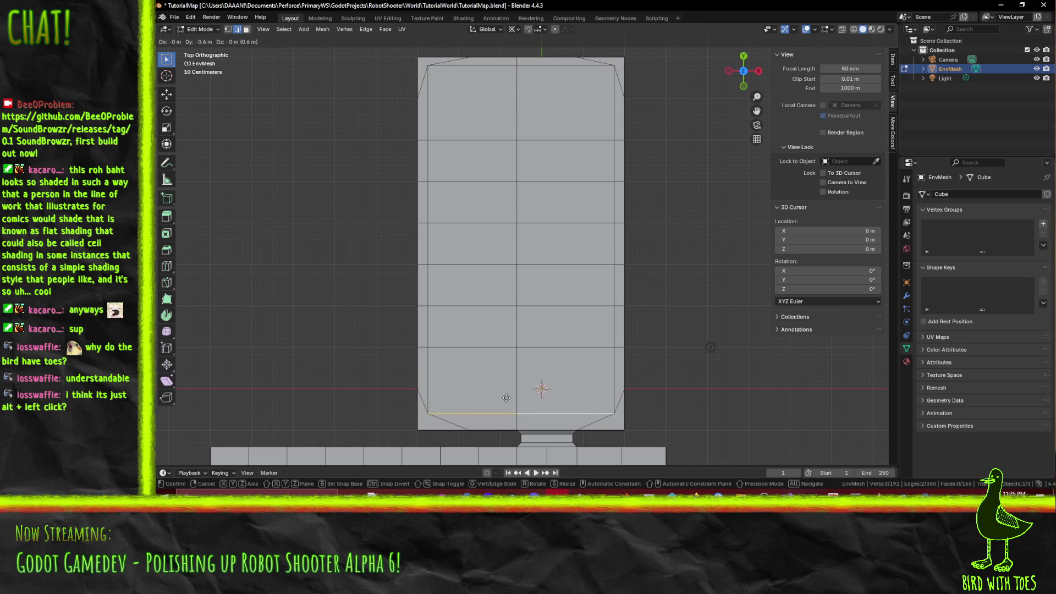
left_click(508, 402)
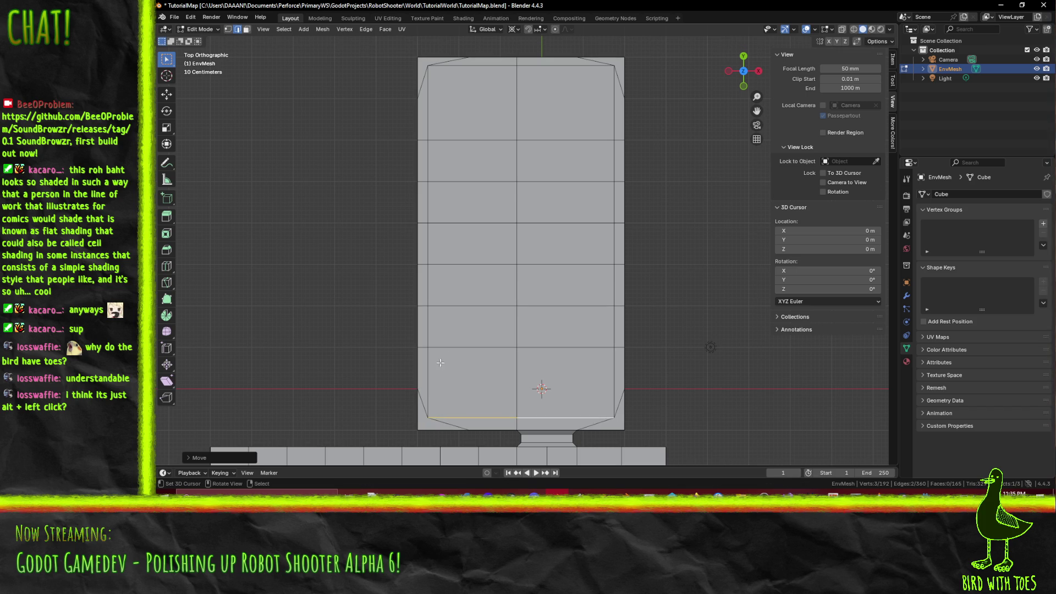
mouse_move(445, 426)
left_mouse_down()
mouse_move(469, 360)
mouse_move(518, 307)
left_mouse_up()
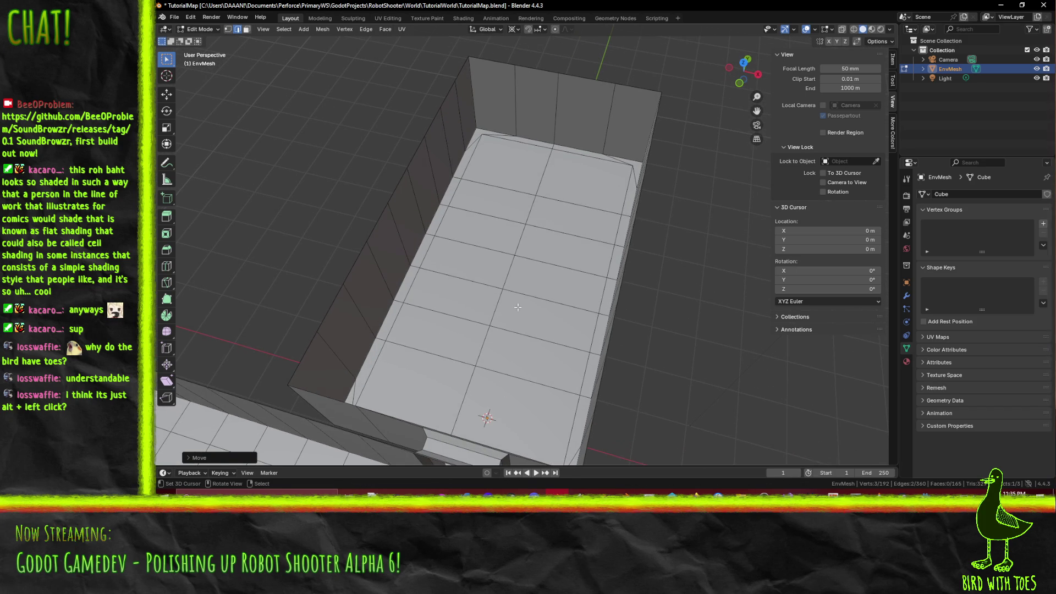
- Select the floor edges running along the back, left and near walls
mouse_move(384, 260)
left_mouse_down()
mouse_move(429, 270)
mouse_move(445, 251)
mouse_move(408, 245)
left_mouse_up()
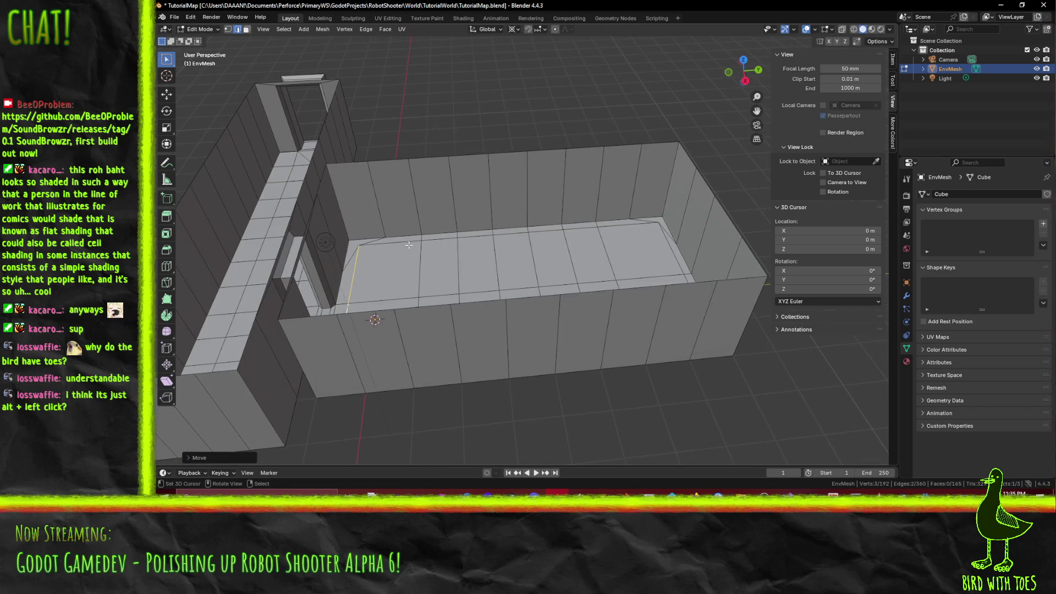
left_click(440, 233, "shift")
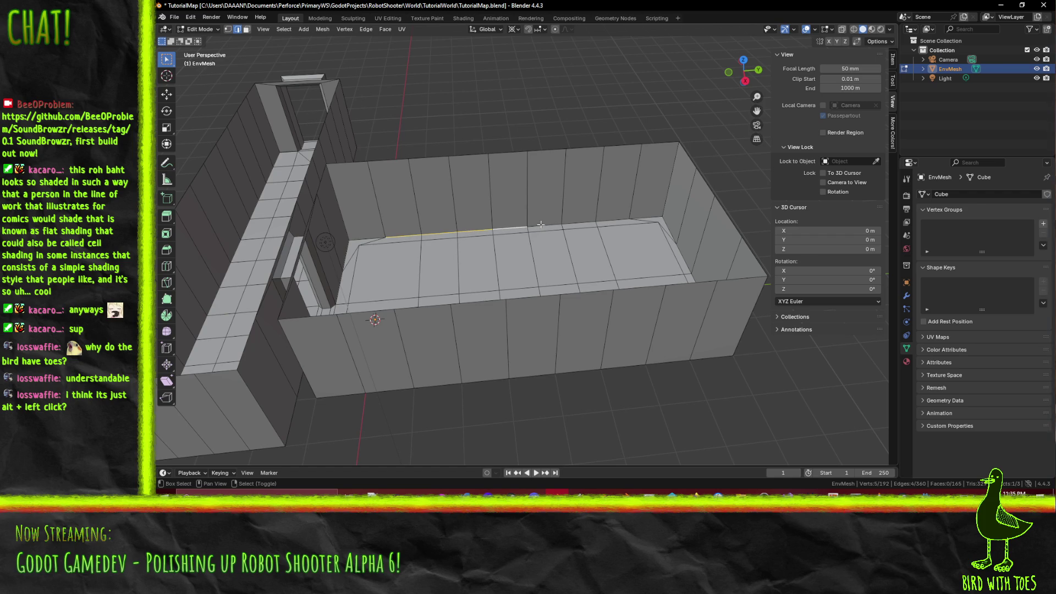
left_click(561, 222, "shift")
left_click(586, 221, "shift")
left_click(616, 219, "shift")
left_click_drag(616, 219, 616, 210)
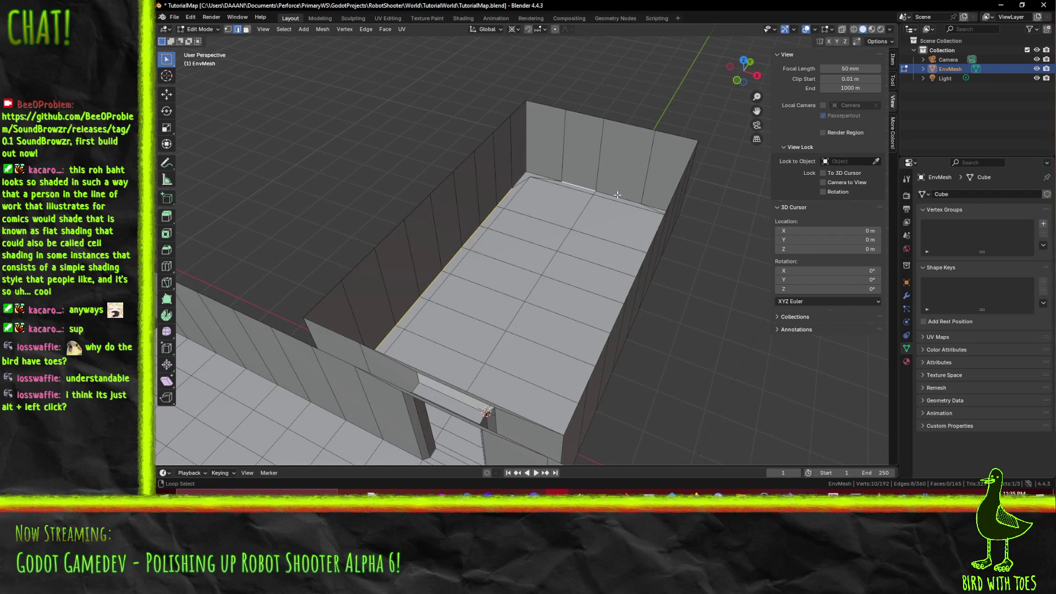
key("alt+shift")
left_click(618, 195, "alt")
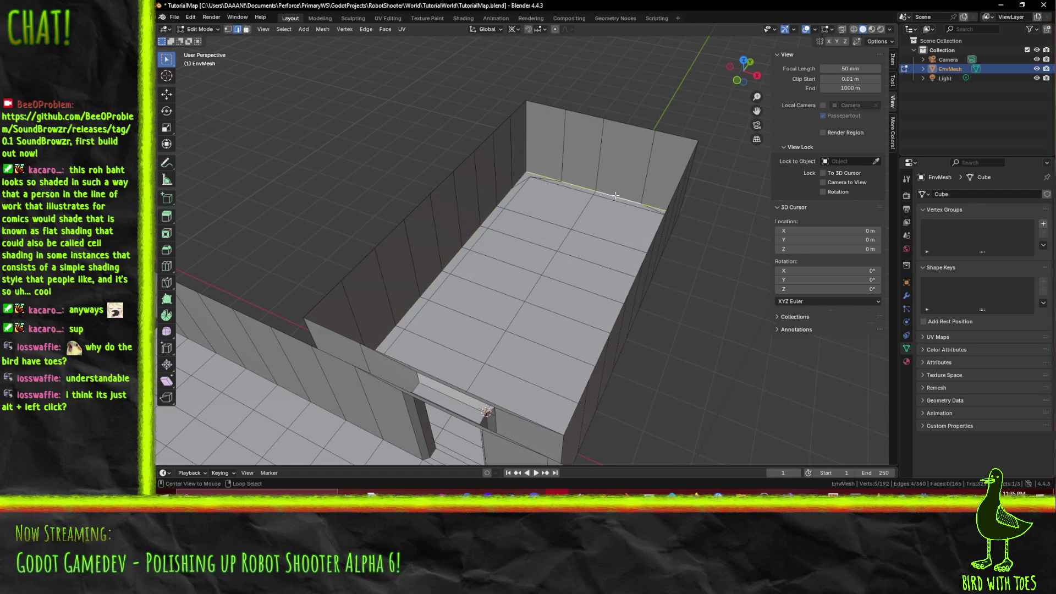
mouse_move(617, 195)
left_mouse_down()
mouse_move(594, 252)
mouse_move(561, 240)
mouse_move(627, 231)
left_mouse_up()
left_click(561, 239, "alt+shift")
left_click(591, 242, "alt+shift")
- In Front view, lower the selected wall-side floor edges 0.1 m in Z, then exit Edit Mode
key("KP_1")
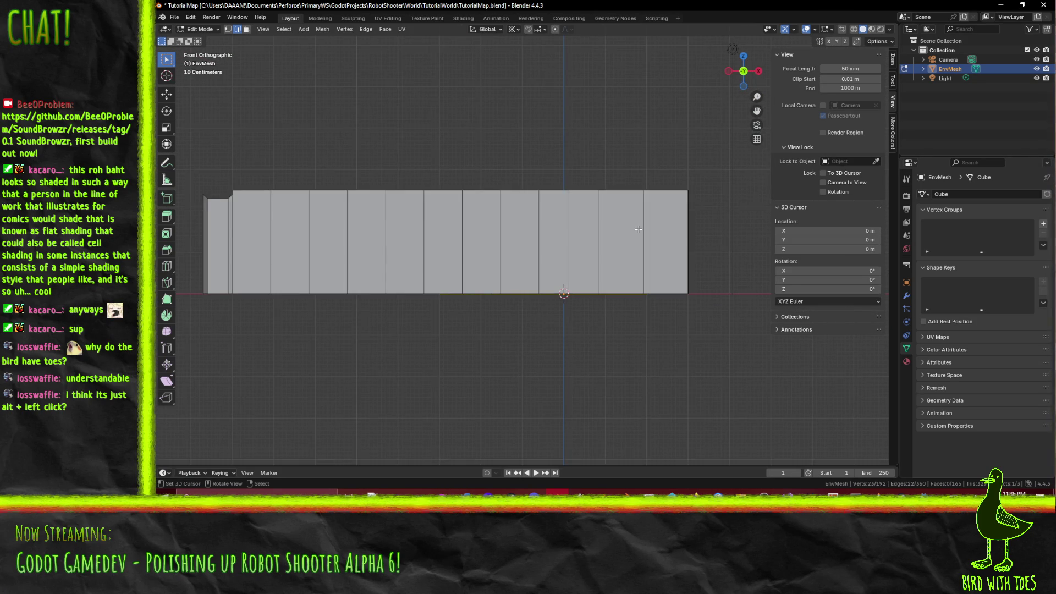
scroll(639, 229, "up", 2)
key("g")
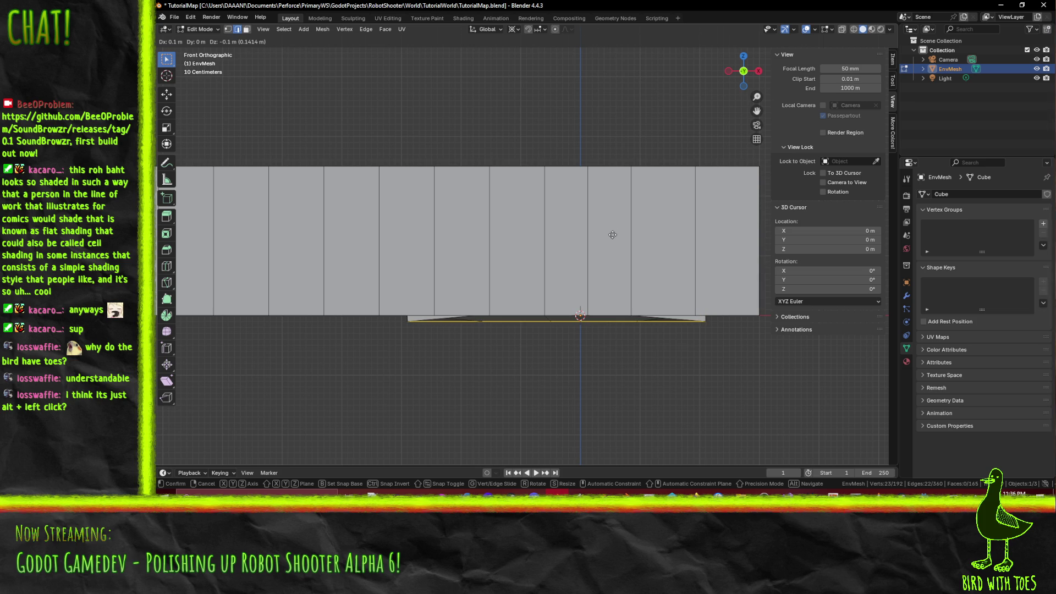
left_click(610, 235)
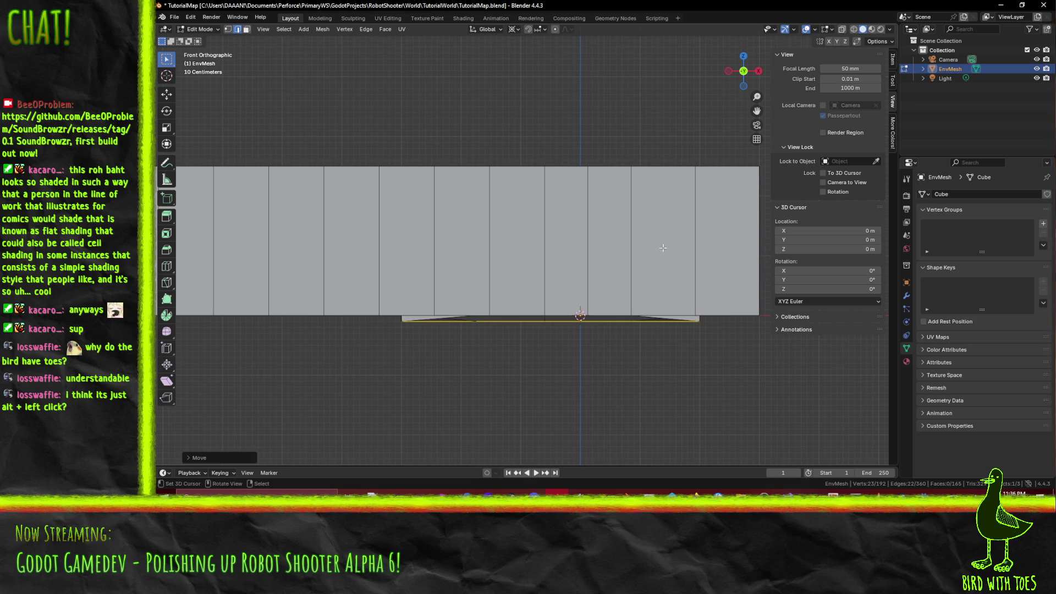
mouse_move(609, 234)
left_mouse_down()
mouse_move(653, 251)
mouse_move(495, 245)
mouse_move(606, 228)
mouse_move(571, 222)
mouse_move(573, 210)
mouse_move(599, 216)
mouse_move(520, 254)
mouse_move(475, 244)
mouse_move(547, 249)
mouse_move(551, 226)
mouse_move(539, 259)
left_mouse_up()
key("Tab")
key("Tab")
scroll(520, 254, "up", 5)
scroll(529, 284, "up", 3)
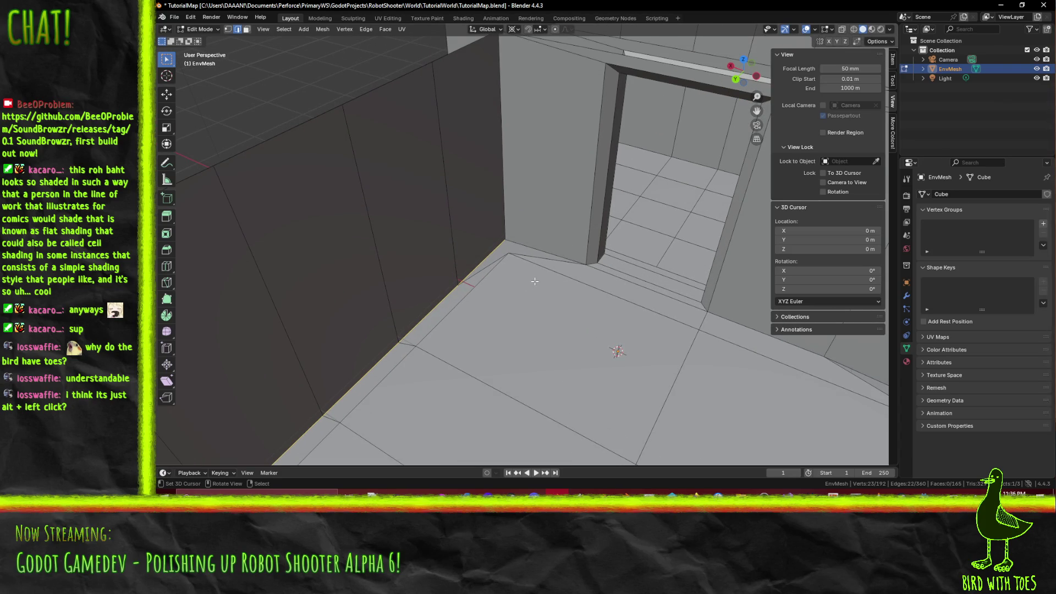
- Knife-cut the floor at both doorway corners
key("k")
left_click(509, 253)
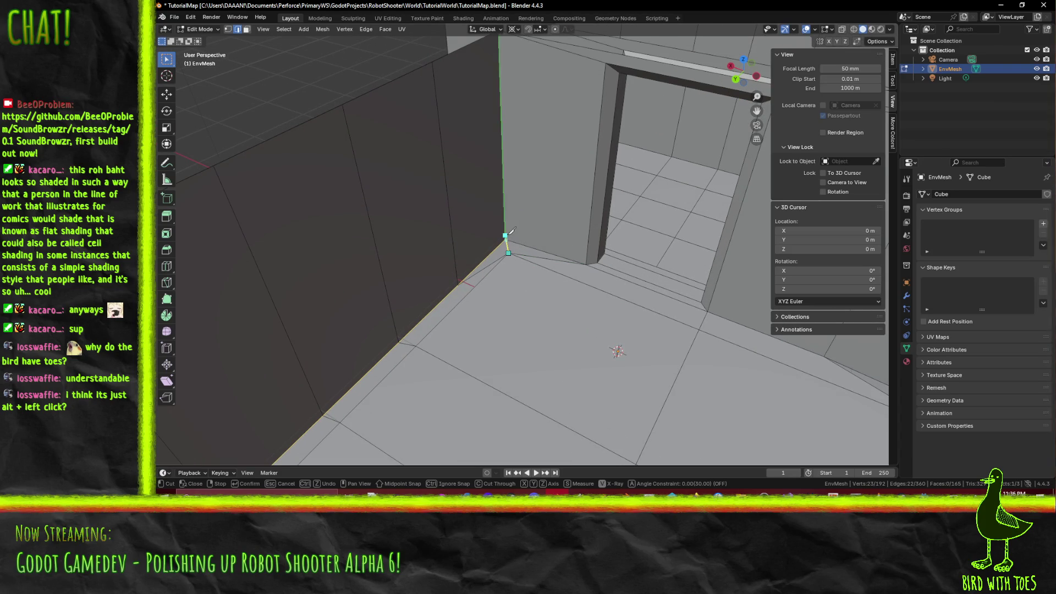
key("Return")
left_click_drag(508, 238, 406, 303)
key("k")
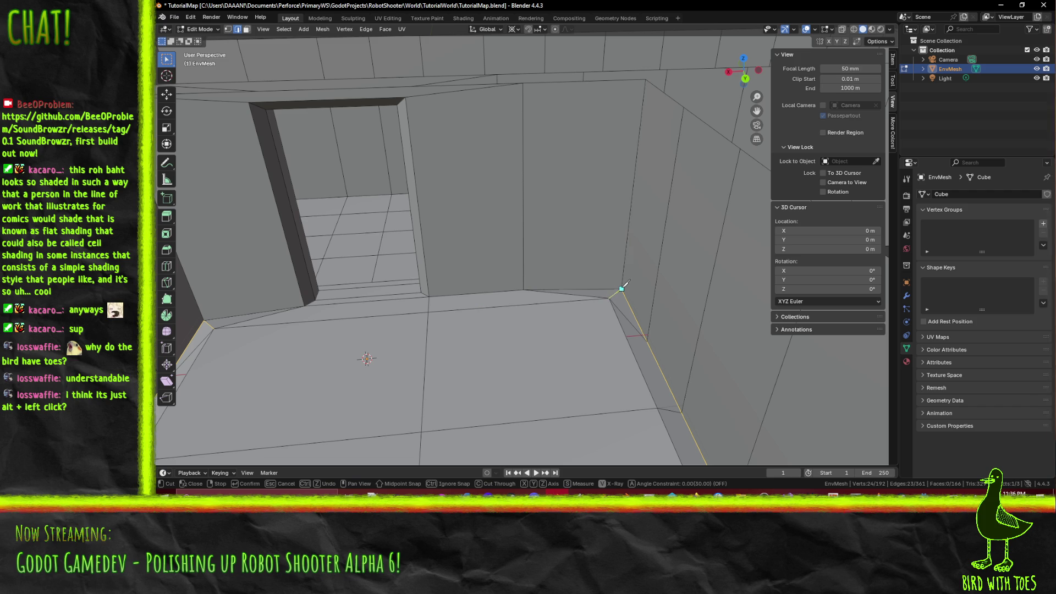
key("Return")
mouse_move(621, 289)
left_mouse_down()
mouse_move(427, 299)
mouse_move(447, 284)
left_mouse_up()
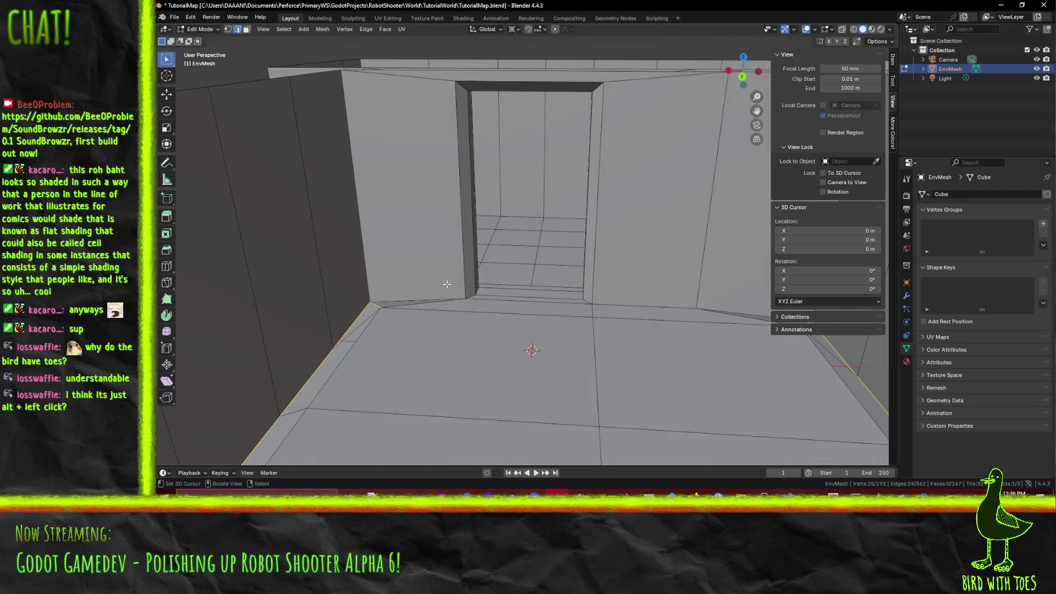
- In Vertex select, pick both doorway corner vertices and move them in Front view
left_click(227, 29)
left_click(367, 302)
scroll(739, 329, "right", 2)
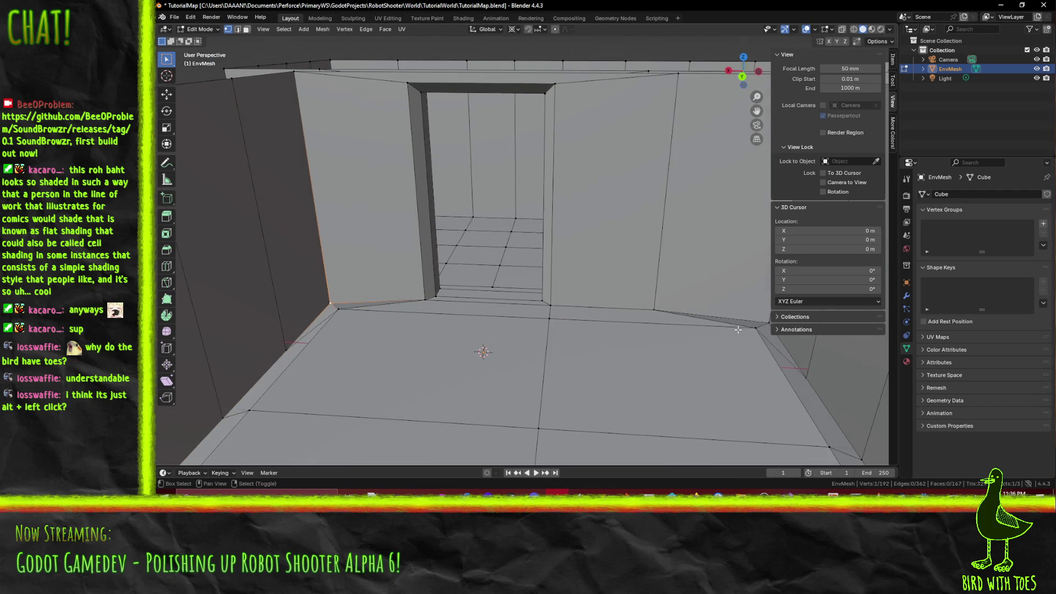
scroll(732, 330, "right", 2)
left_click(706, 336, "shift")
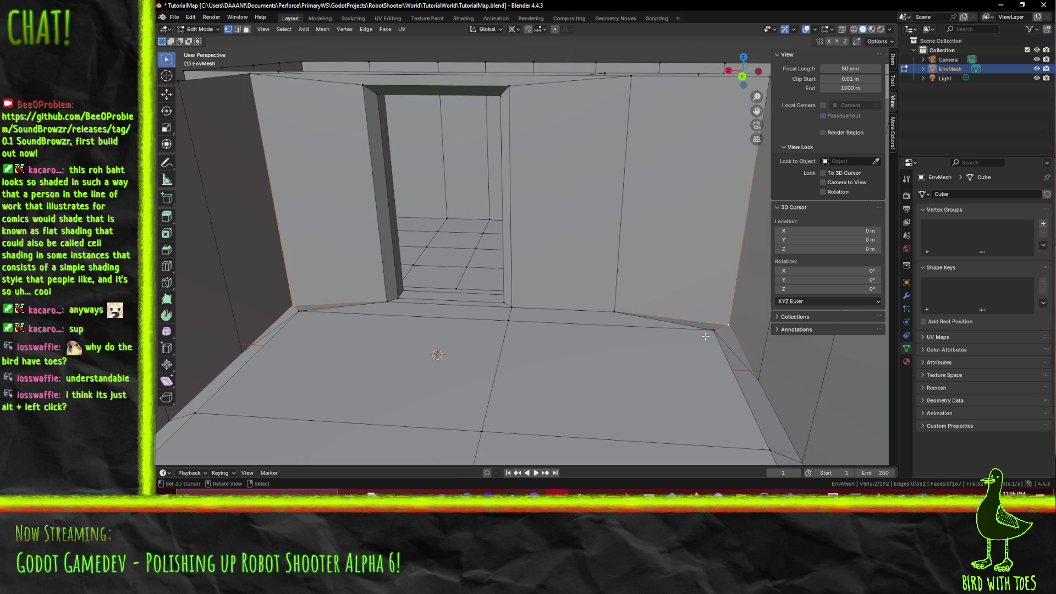
key("KP_1")
scroll(506, 319, "down", 4)
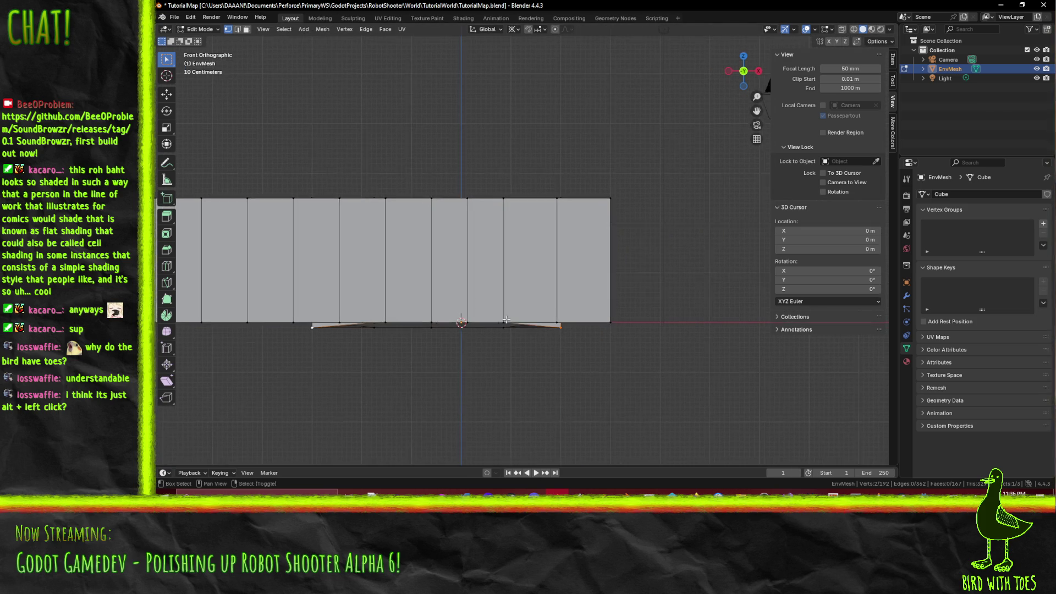
key("g")
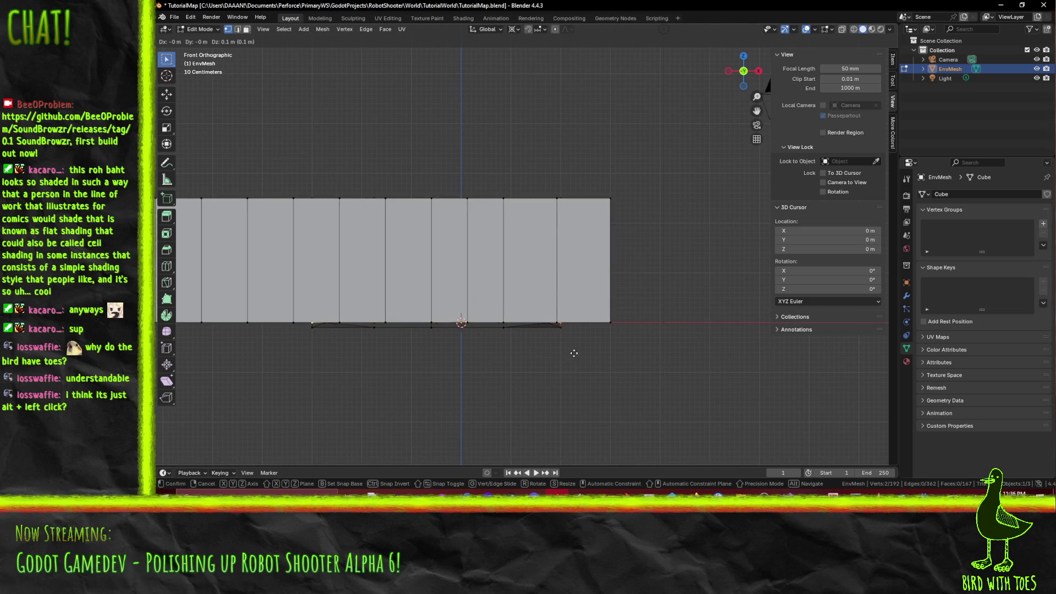
left_click(574, 353)
mouse_move(538, 347)
left_mouse_down()
mouse_move(553, 309)
mouse_move(448, 281)
mouse_move(554, 279)
mouse_move(470, 286)
mouse_move(442, 276)
mouse_move(483, 276)
left_mouse_up()
- Save TutorialMap.blend and return to Object Mode
key("ctrl+s")
scroll(554, 309, "down", 5)
key("Tab")
scroll(444, 277, "up", 6)
- Select all of EnvMesh in Edit Mode and apply Shade Smooth via F3 search
key("Tab")
key("a")
key("F3")
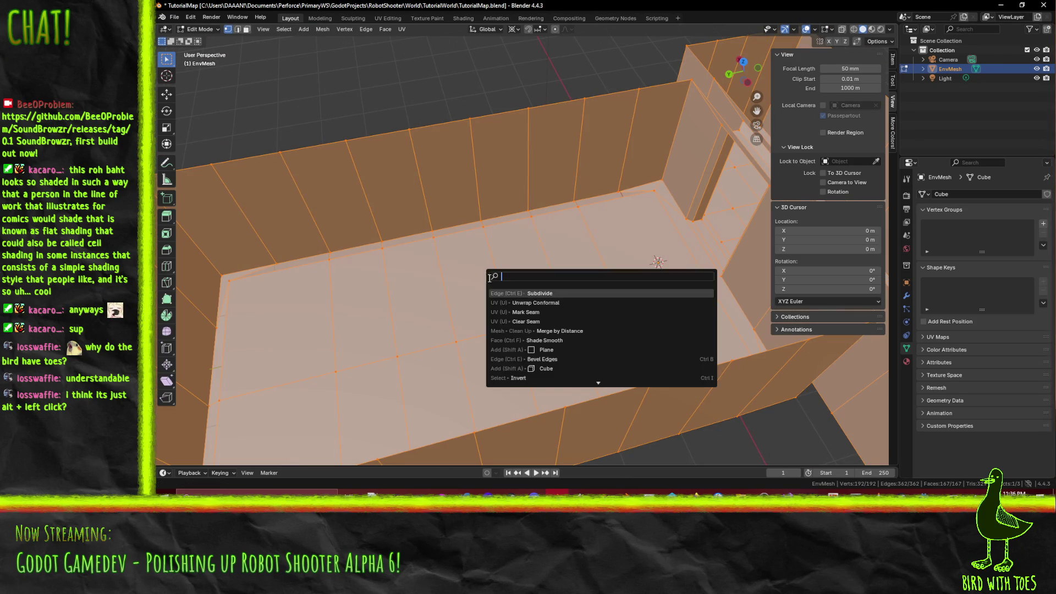
type("shade")
type("smo")
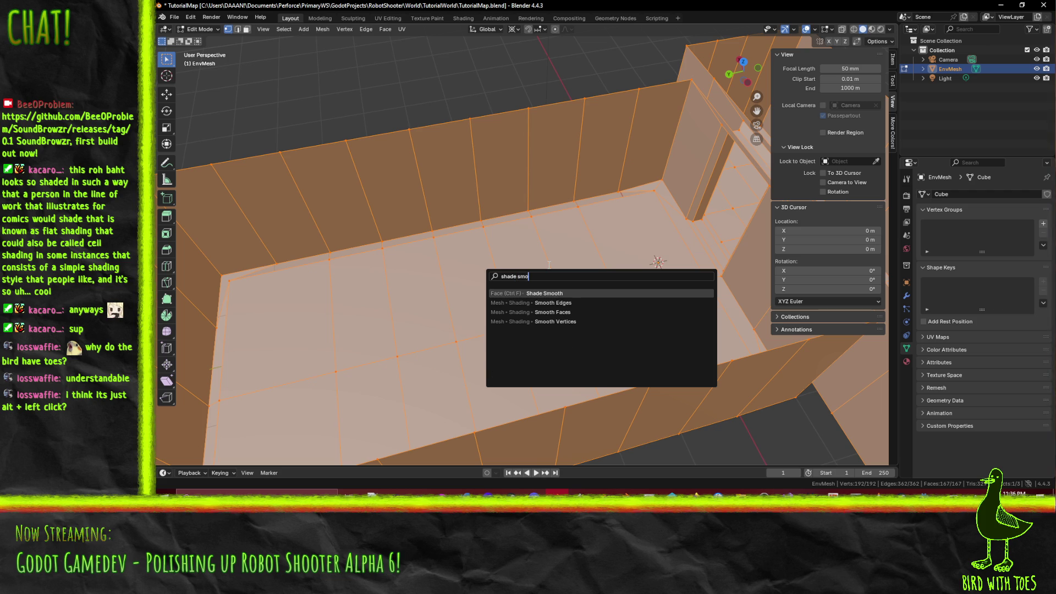
left_click(569, 292)
key("Tab")
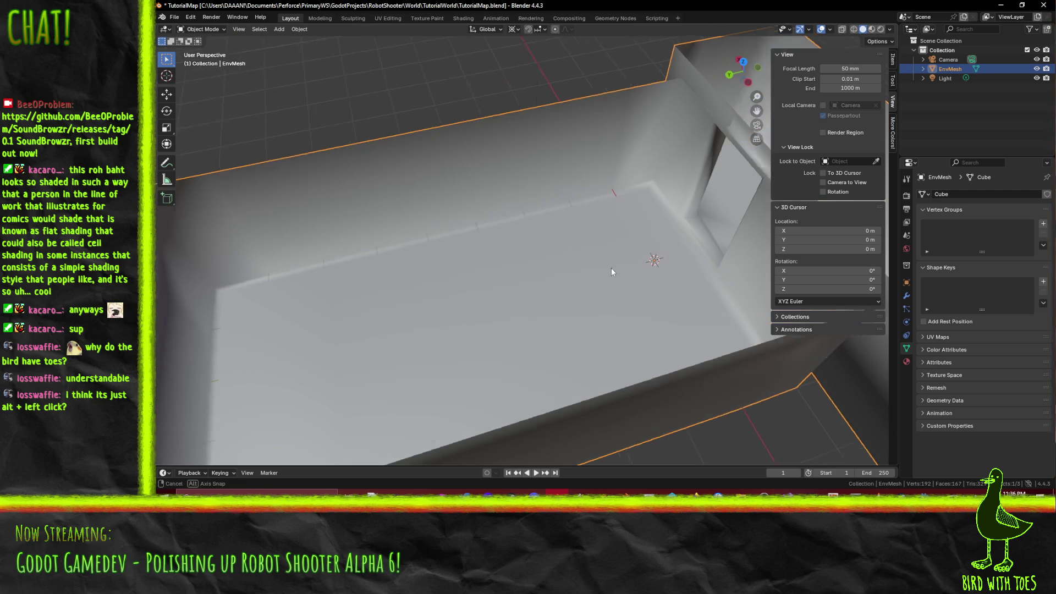
- Re-enter Edit Mode on EnvMesh with the view close up at the doorway wall
mouse_move(665, 268)
left_mouse_down()
mouse_move(689, 275)
mouse_move(685, 263)
mouse_move(598, 265)
mouse_move(622, 296)
mouse_move(581, 272)
mouse_move(480, 261)
mouse_move(453, 296)
mouse_move(708, 271)
mouse_move(656, 286)
left_mouse_up()
key("Tab")
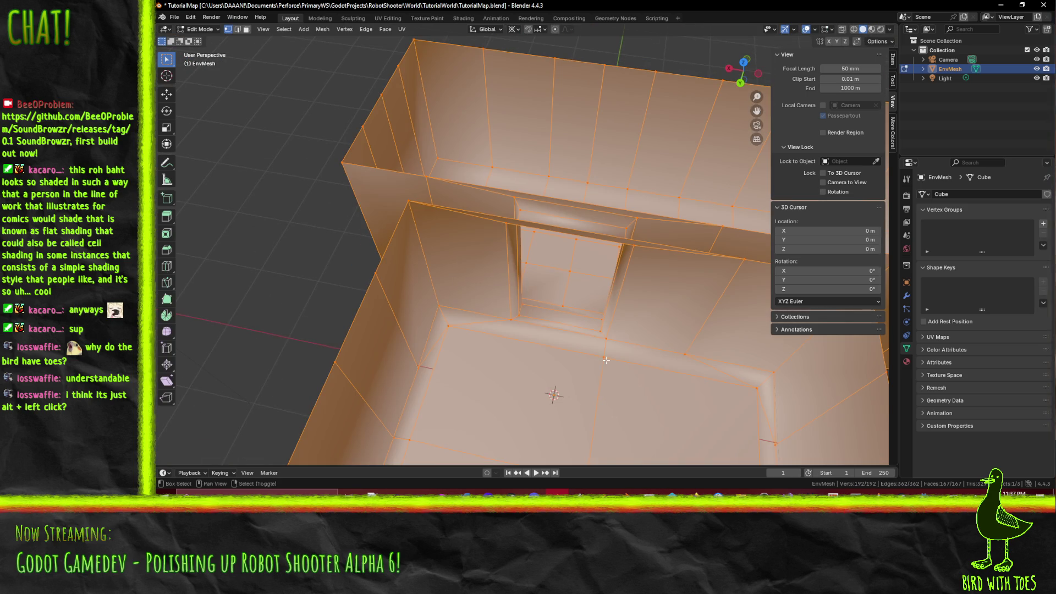
key("Tab")
mouse_move(607, 359)
left_mouse_down()
mouse_move(540, 333)
mouse_move(484, 278)
left_mouse_up()
key("Tab")
- In Edge select, pick the doorway floor edge line and wall edge, then Dissolve Edges
left_click(534, 276)
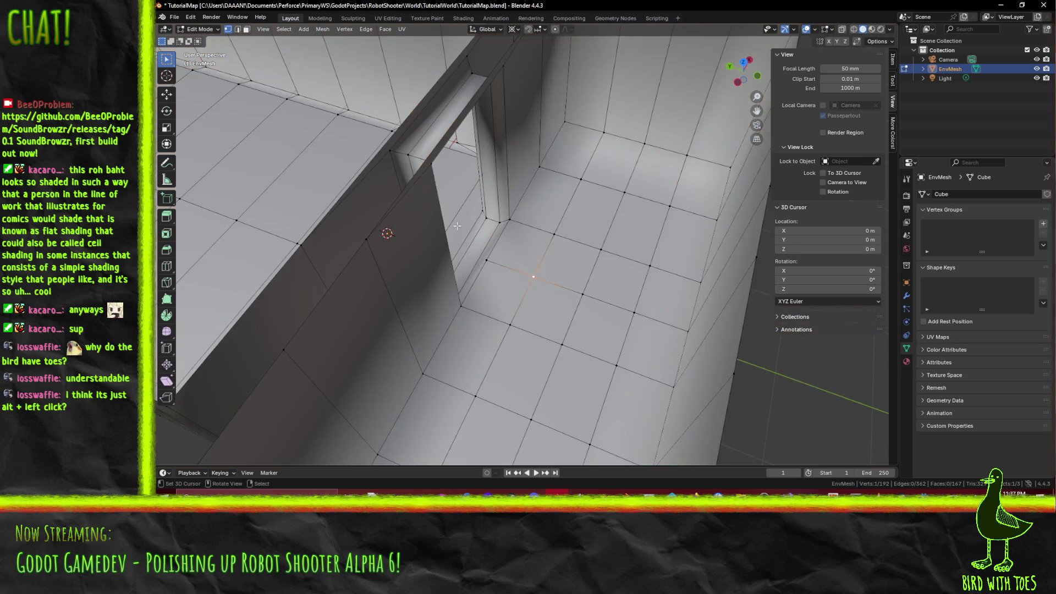
left_click(238, 30)
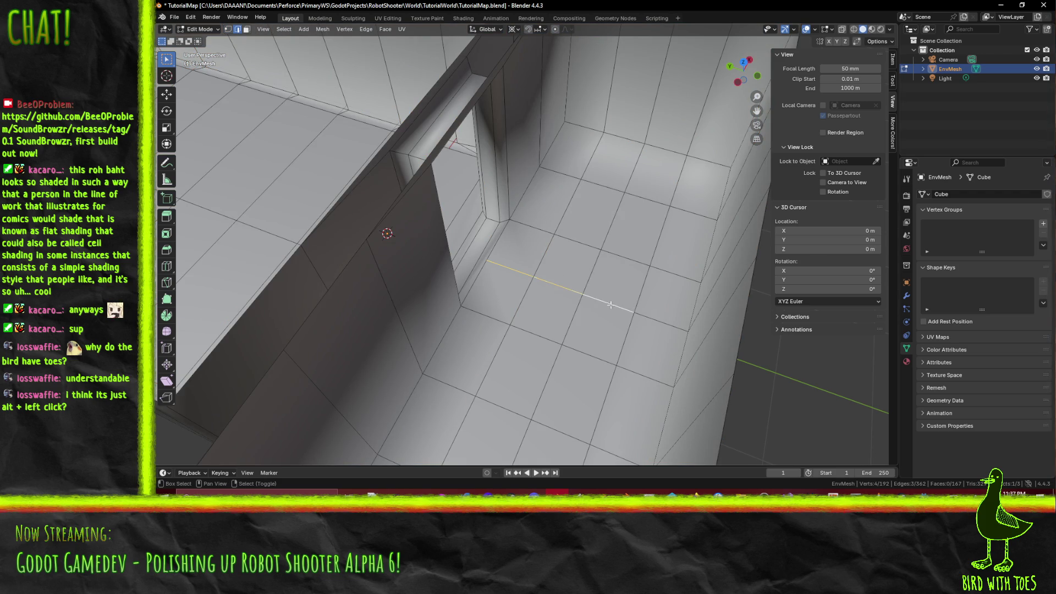
left_click(654, 312, "alt")
mouse_move(654, 312)
left_mouse_down()
mouse_move(616, 237)
mouse_move(638, 143)
left_mouse_up()
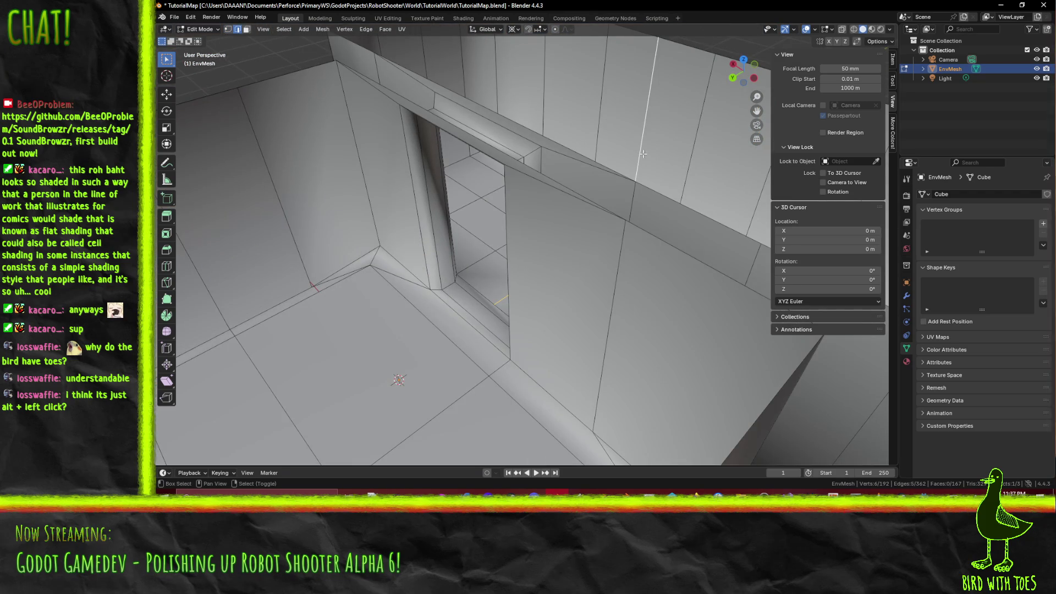
left_click(648, 110, "shift")
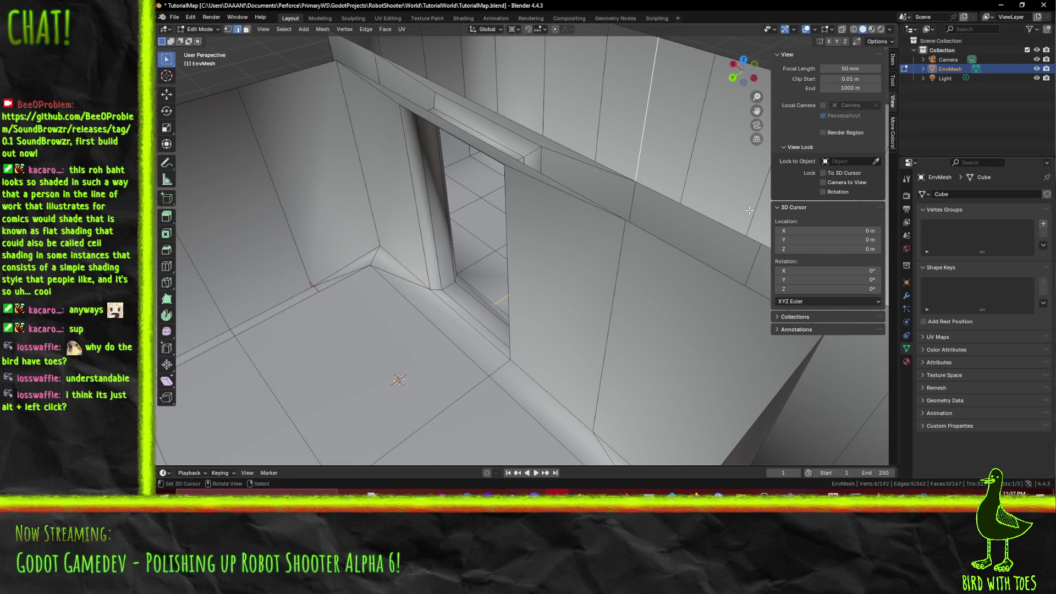
key("x")
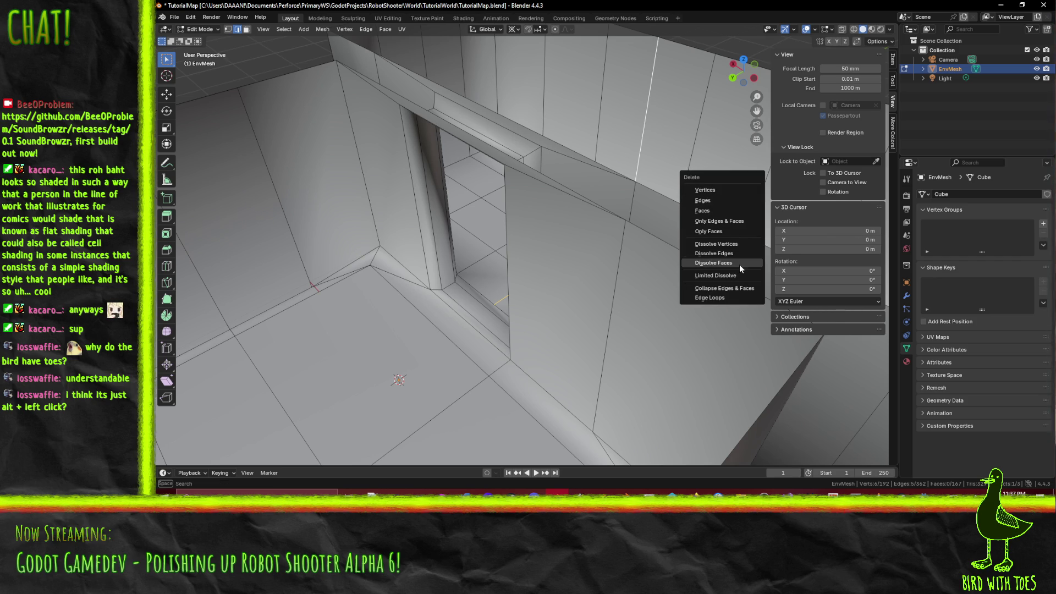
left_click(739, 256)
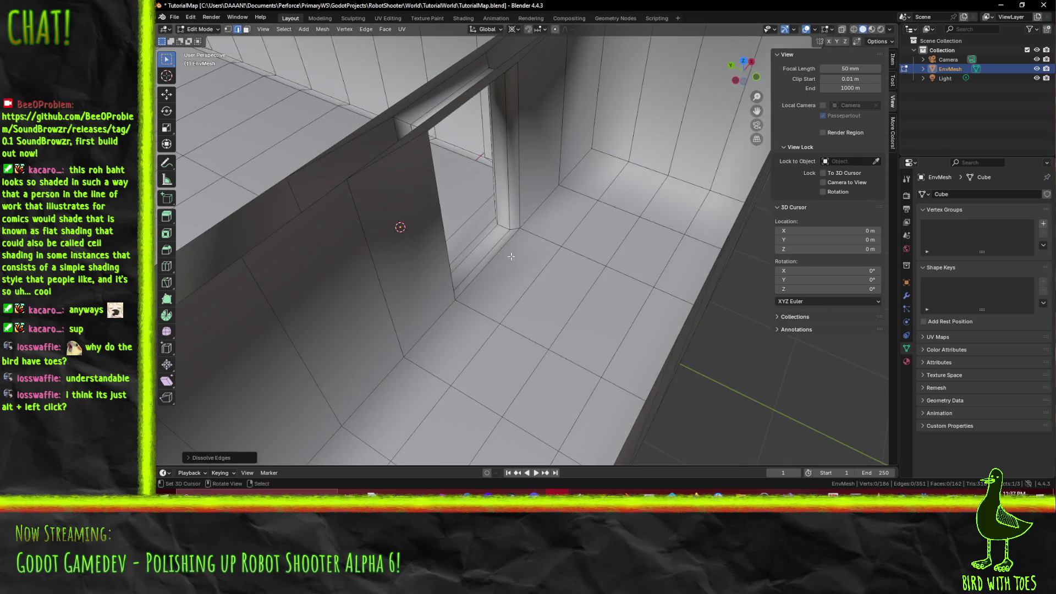
- Select the wall-floor edge and start a move, then cancel it unchanged
left_click(507, 259)
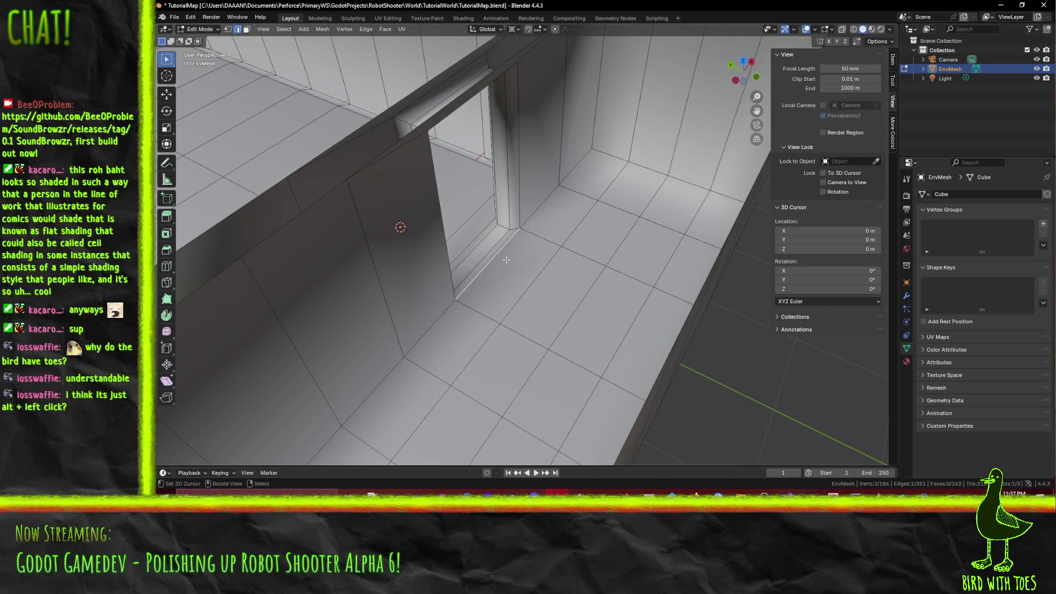
key("g")
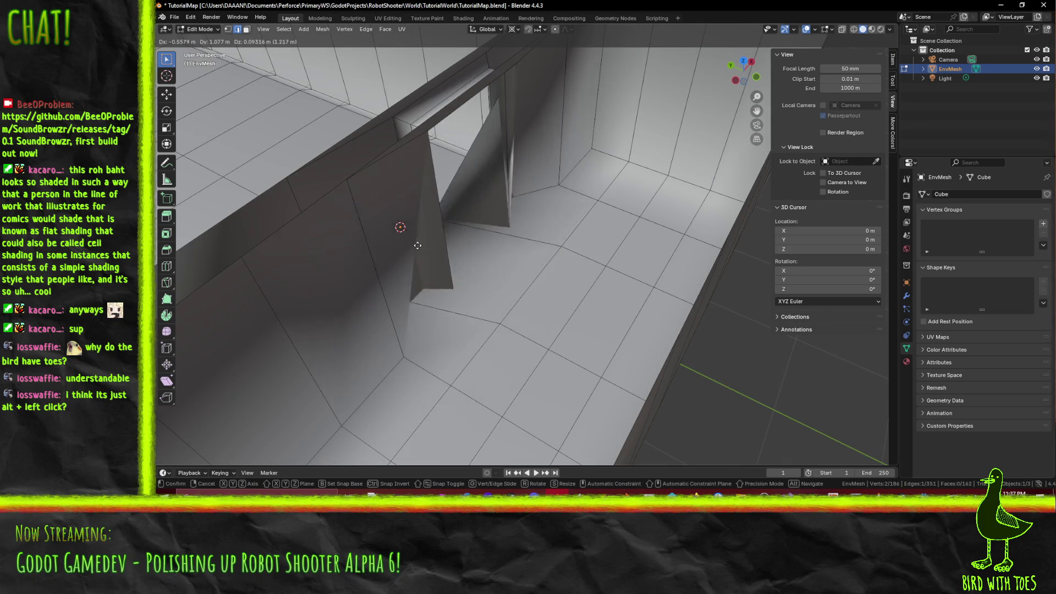
key("Escape")
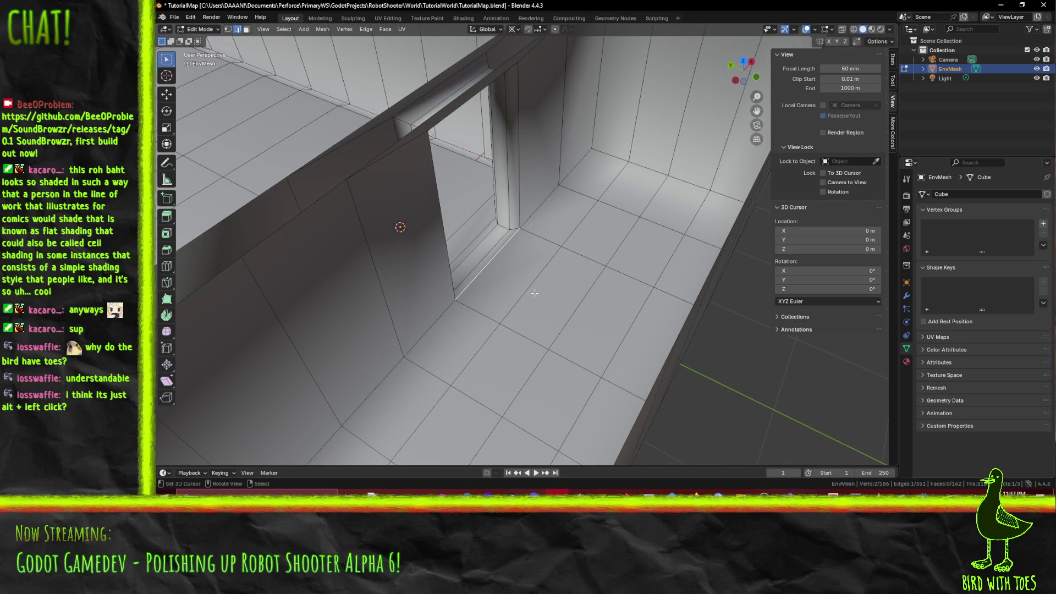
- Save TutorialMap.blend and leave Edit Mode, viewing the doorway
key("ctrl+s")
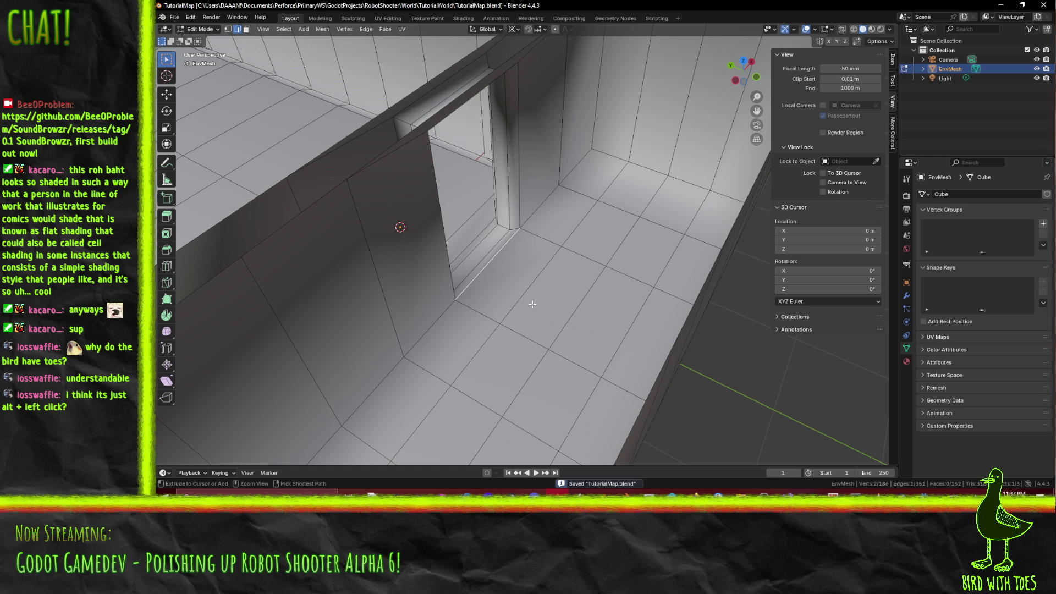
key("Tab")
mouse_move(532, 292)
left_mouse_down()
mouse_move(457, 292)
mouse_move(487, 268)
mouse_move(472, 257)
mouse_move(523, 303)
mouse_move(541, 270)
mouse_move(556, 289)
mouse_move(506, 318)
left_mouse_up()
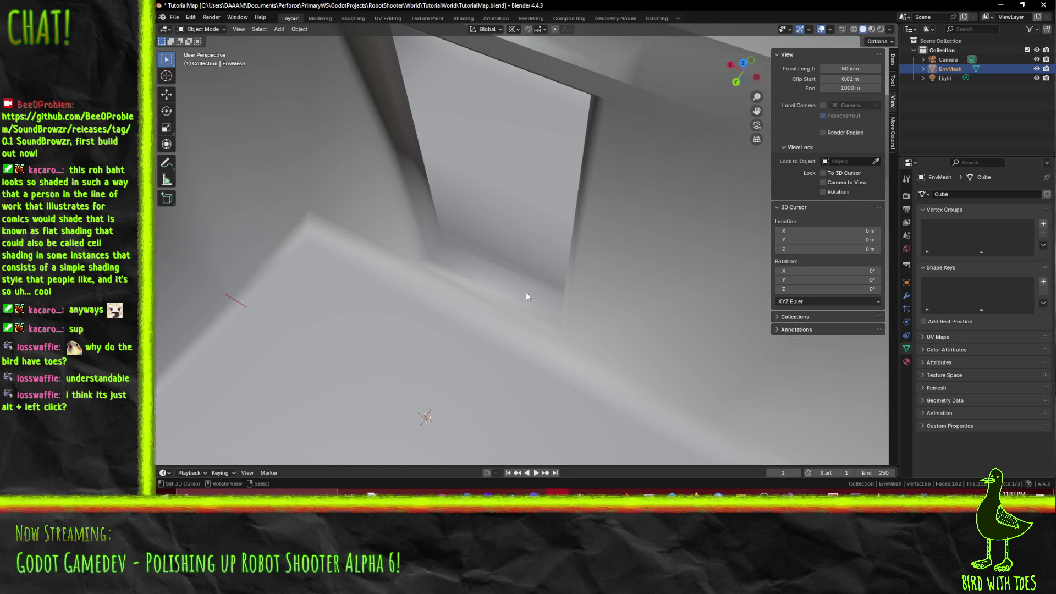
- Select all EnvMesh geometry, Recalculate Outside its normals, and return to Object Mode
key("a")
key("Tab")
key("a")
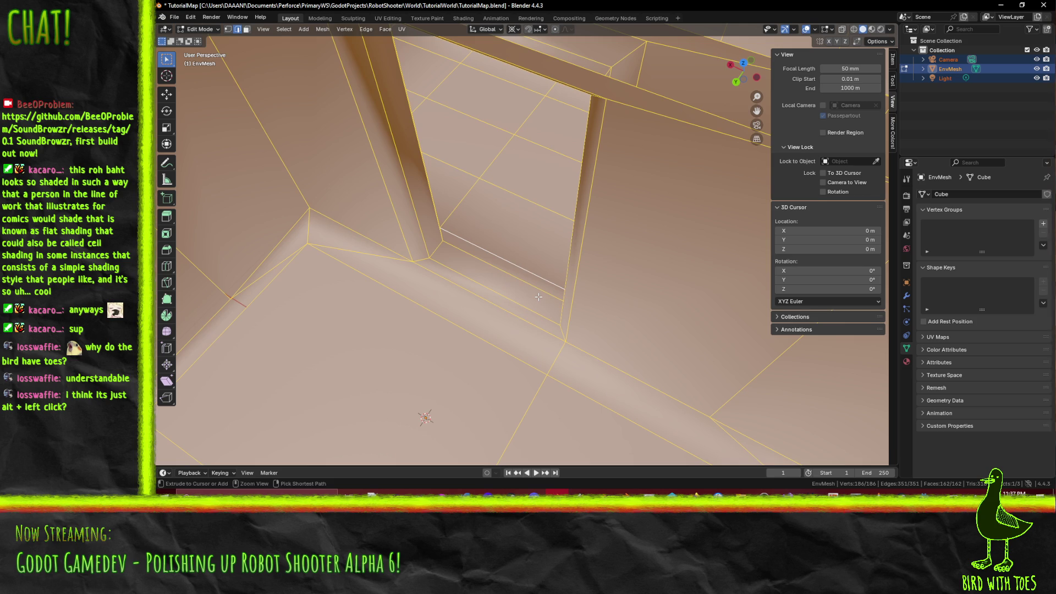
key("alt+e")
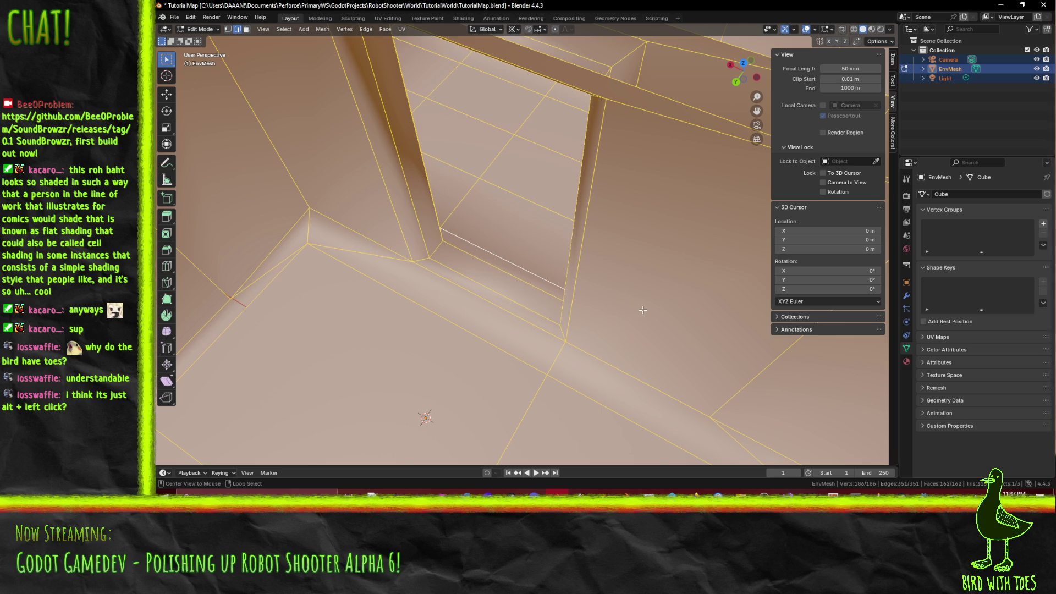
key("alt+n")
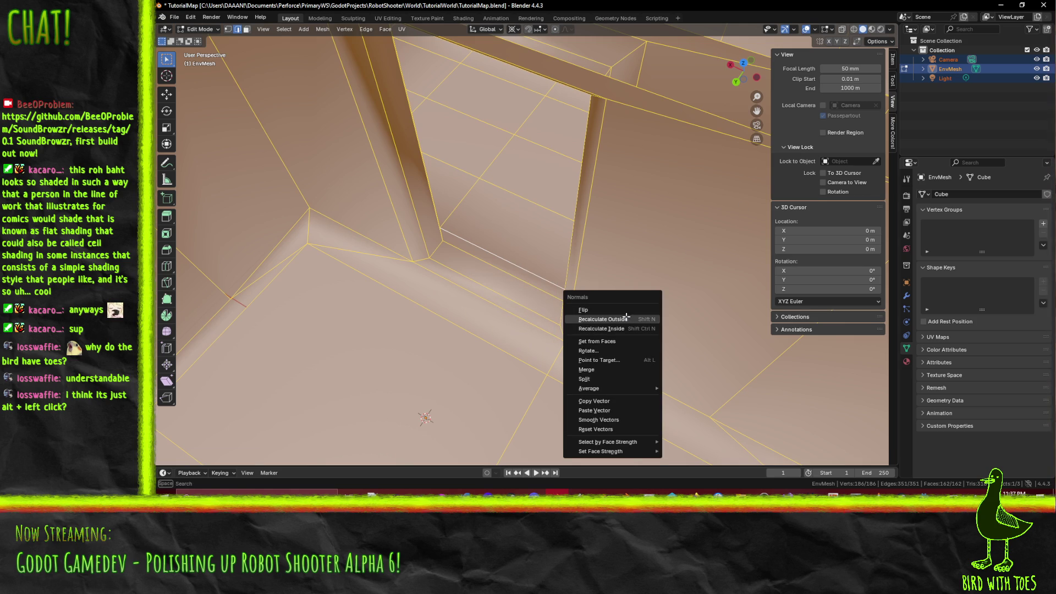
left_click(626, 316)
key("Tab")
- Bring up the Mora Colors vertex colour settings in the sidebar
mouse_move(496, 275)
left_mouse_down()
mouse_move(485, 290)
mouse_move(614, 252)
mouse_move(454, 280)
mouse_move(461, 296)
mouse_move(457, 249)
mouse_move(481, 264)
left_mouse_up()
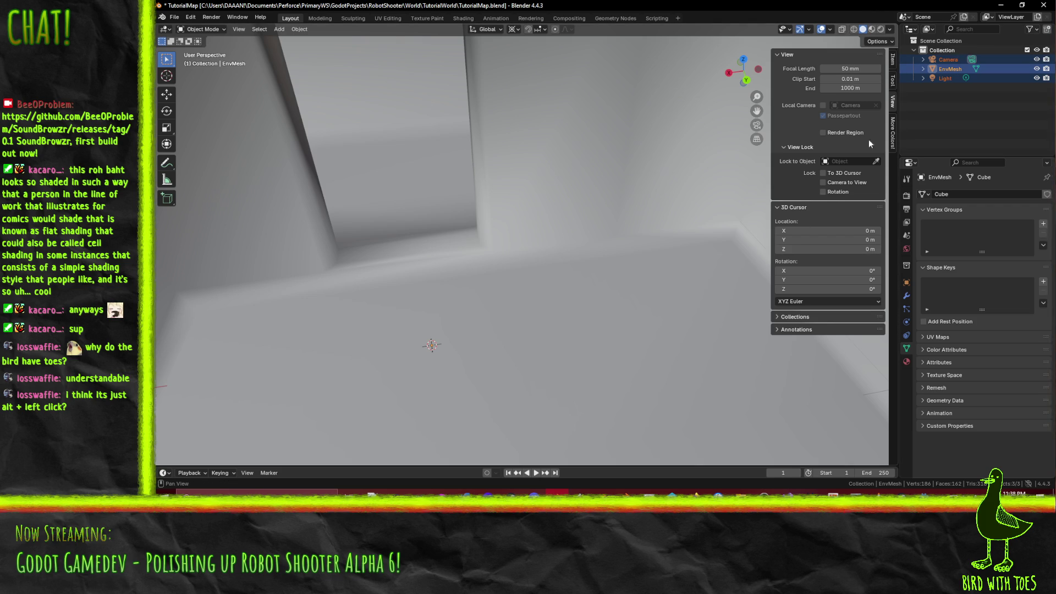
left_click(892, 142)
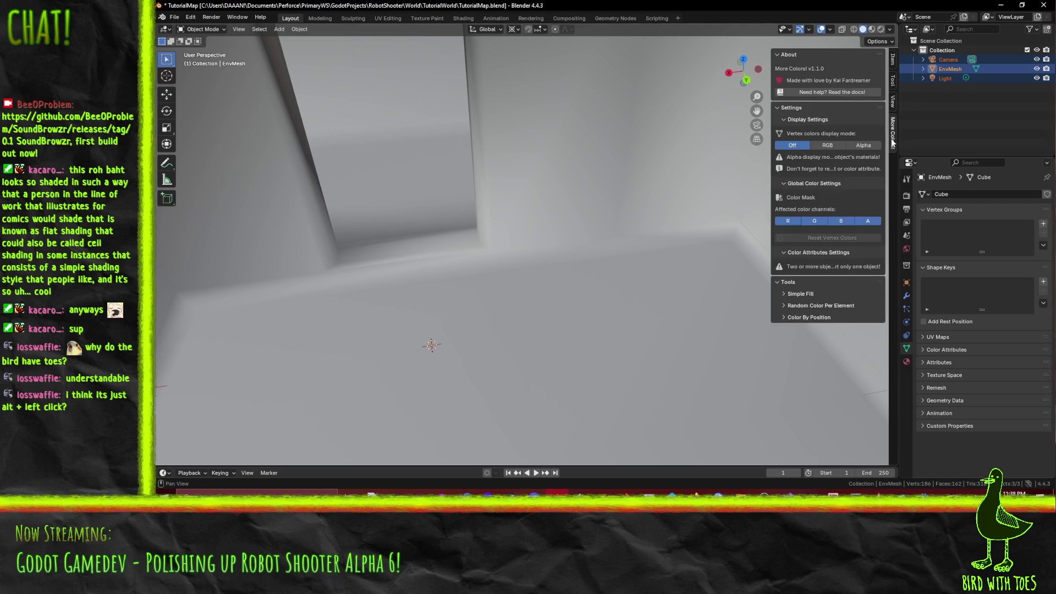
left_click(893, 88)
- In the sidebar's View tab, collapse the 3D Cursor and View Lock panels
left_click(894, 102)
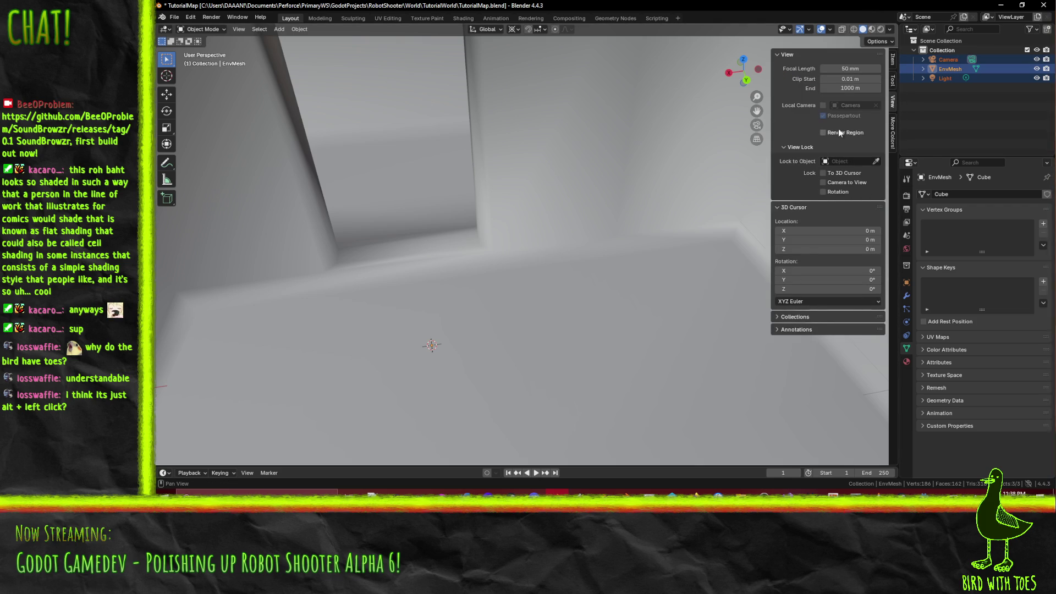
left_click(794, 208)
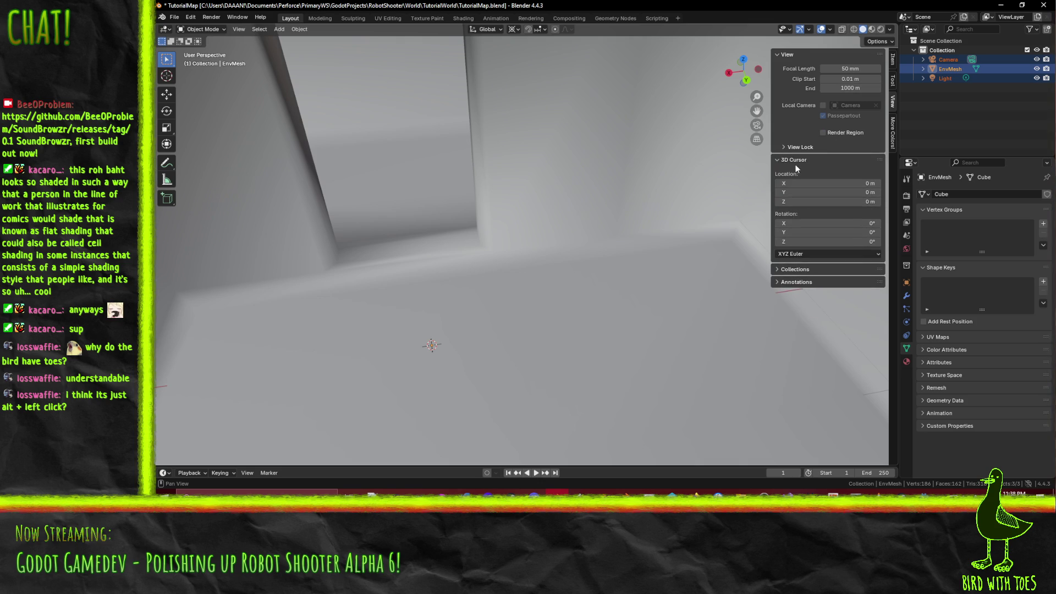
left_click(796, 147)
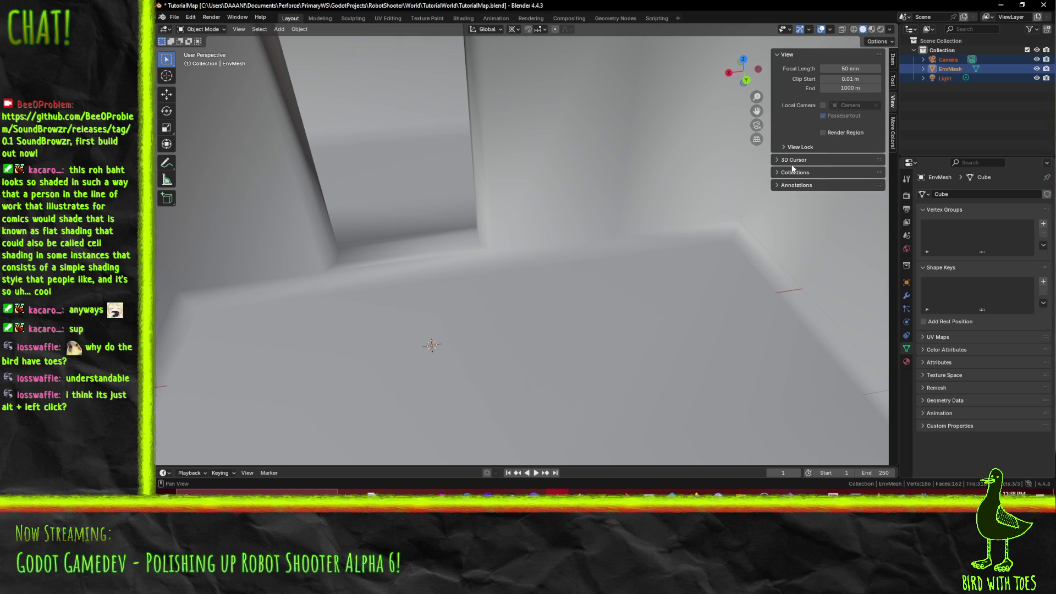
- Check the gizmo and overlay popovers, leave X-ray off, and open Viewport Shading options
left_click(809, 30)
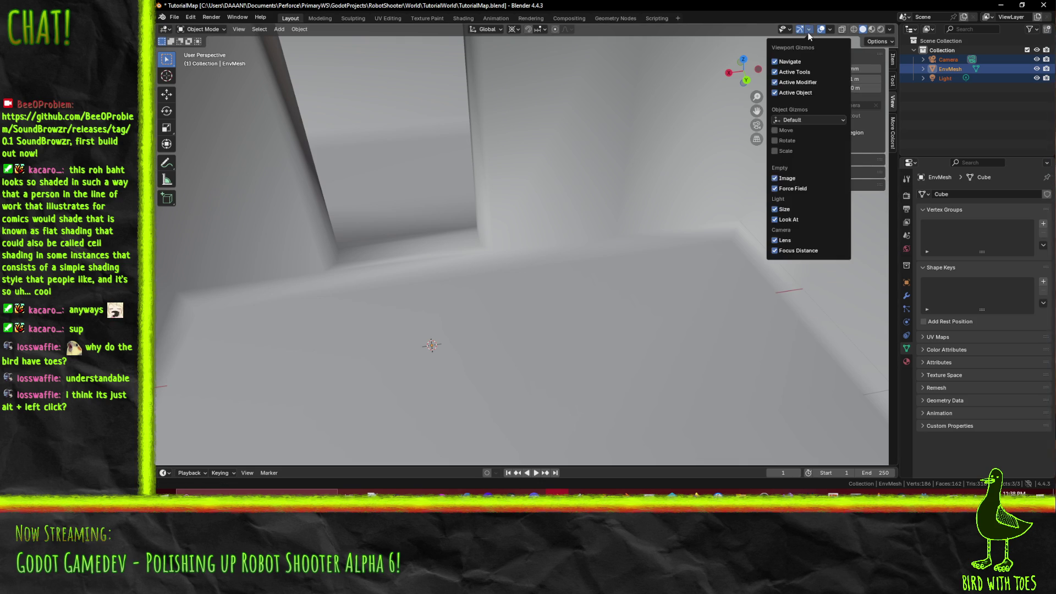
left_click(829, 31)
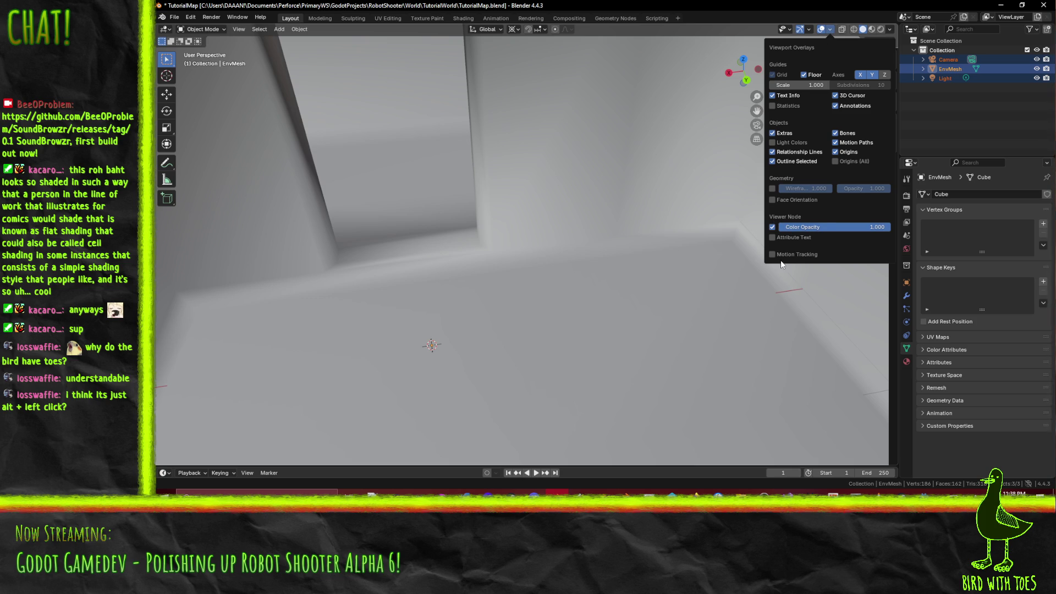
key("n")
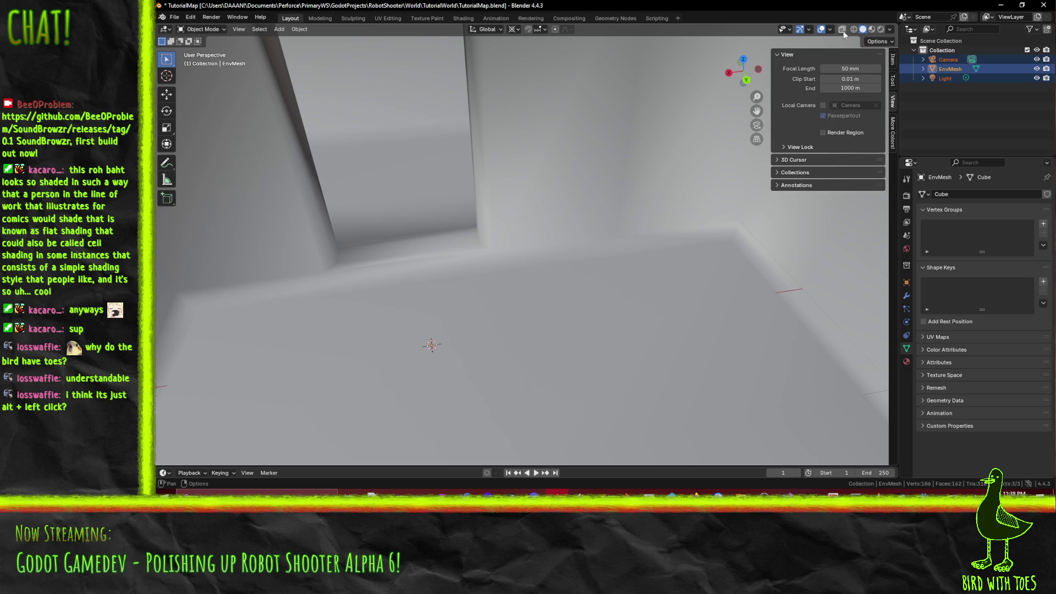
left_click(844, 31)
left_click(840, 29)
left_click(890, 30)
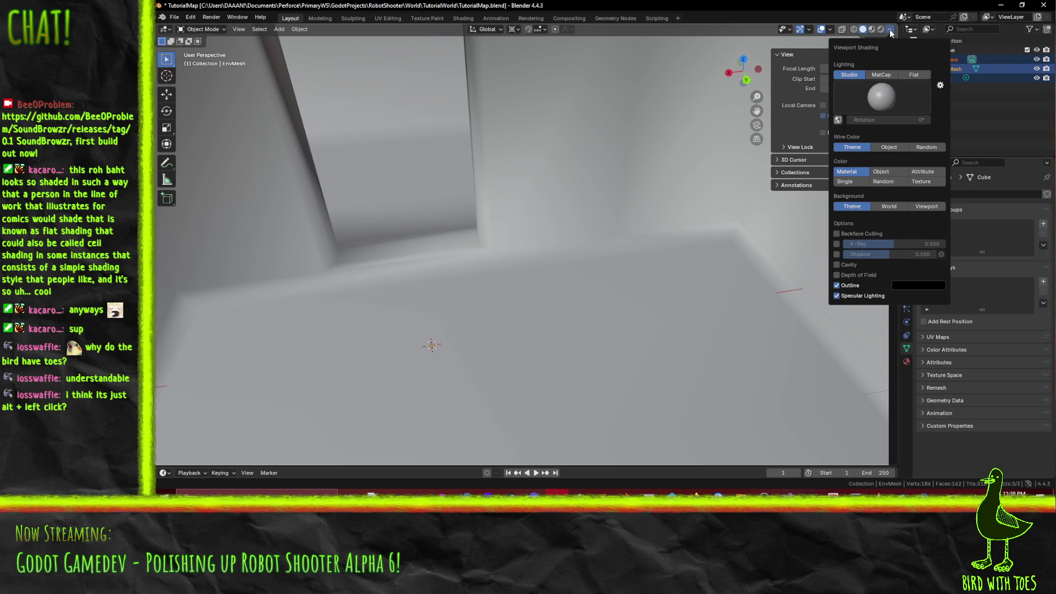
left_click(891, 75)
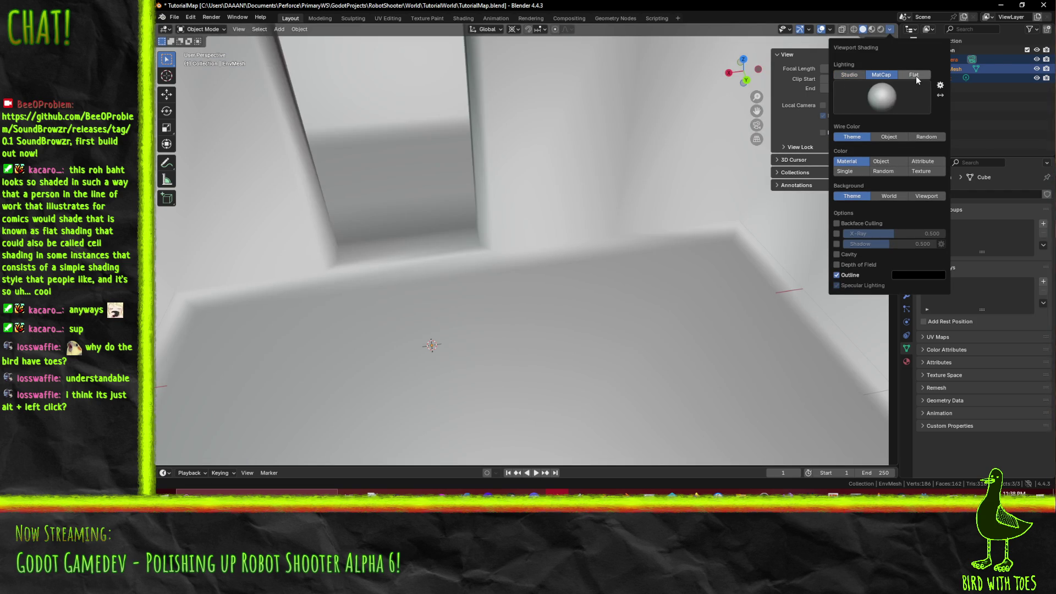
left_click(916, 76)
left_click(886, 74)
mouse_move(608, 224)
left_mouse_down()
mouse_move(670, 215)
mouse_move(657, 242)
mouse_move(678, 247)
mouse_move(722, 210)
left_mouse_up()
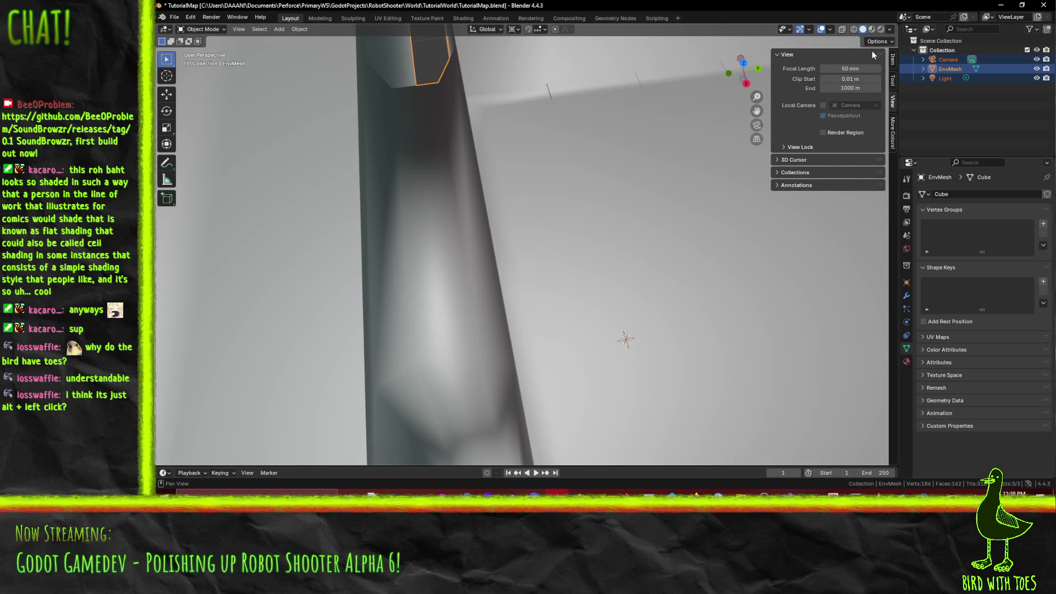
left_click(890, 30)
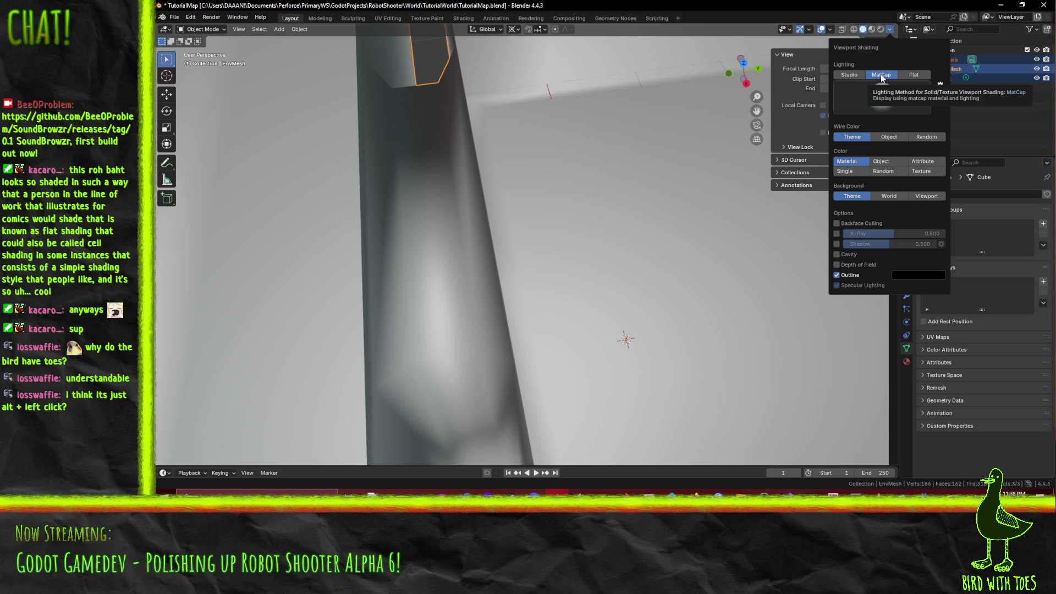
left_click(849, 75)
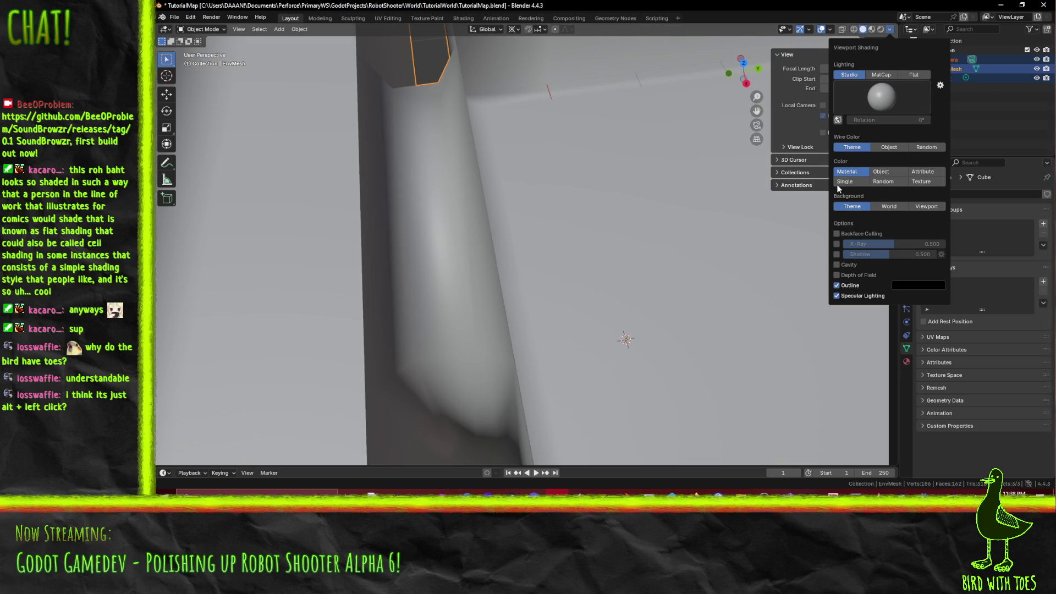
left_click(923, 173)
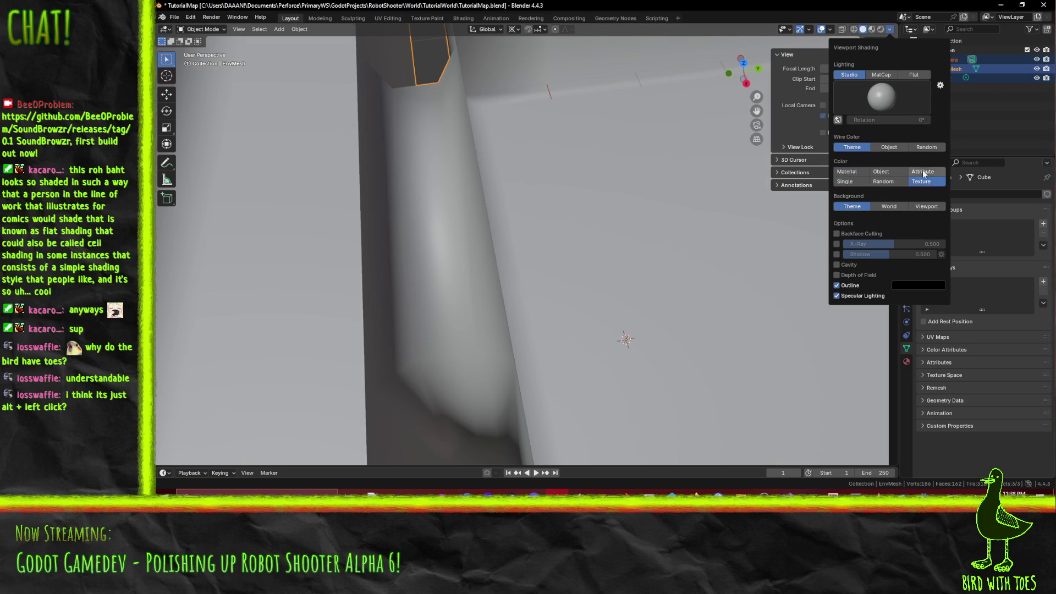
left_click(881, 171)
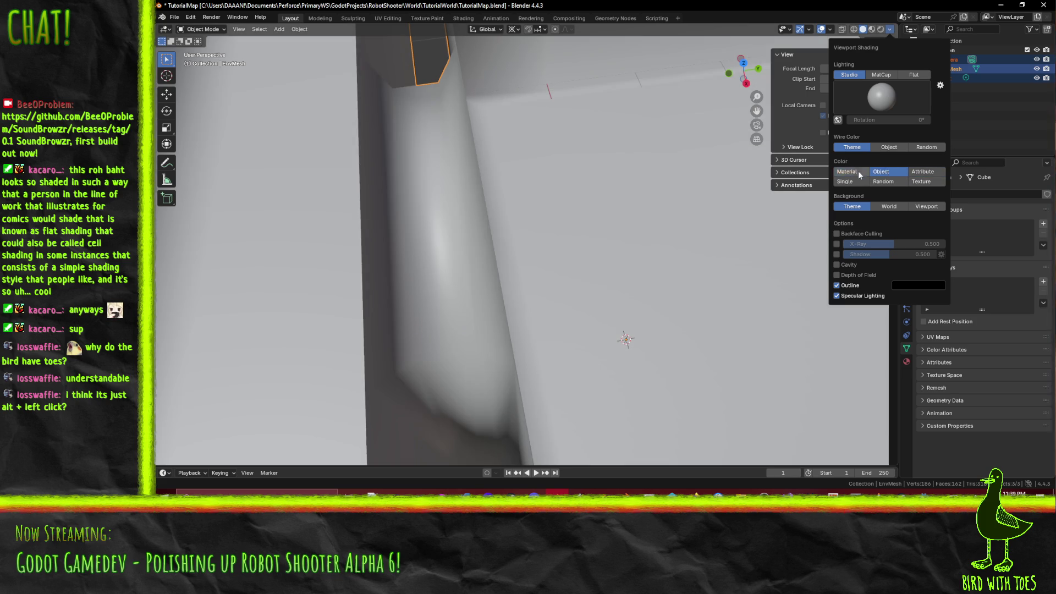
left_click(854, 171)
left_click(889, 148)
left_click(927, 147)
left_click(852, 147)
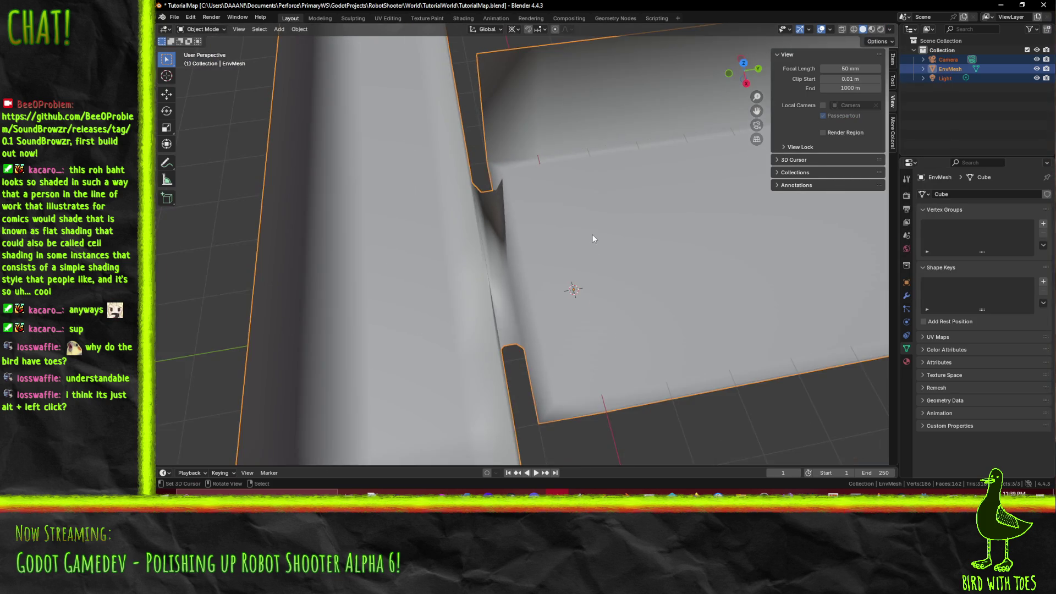
mouse_move(593, 234)
left_mouse_down()
mouse_move(566, 256)
mouse_move(628, 230)
mouse_move(597, 252)
mouse_move(510, 263)
mouse_move(441, 242)
mouse_move(599, 249)
mouse_move(558, 244)
left_mouse_up()
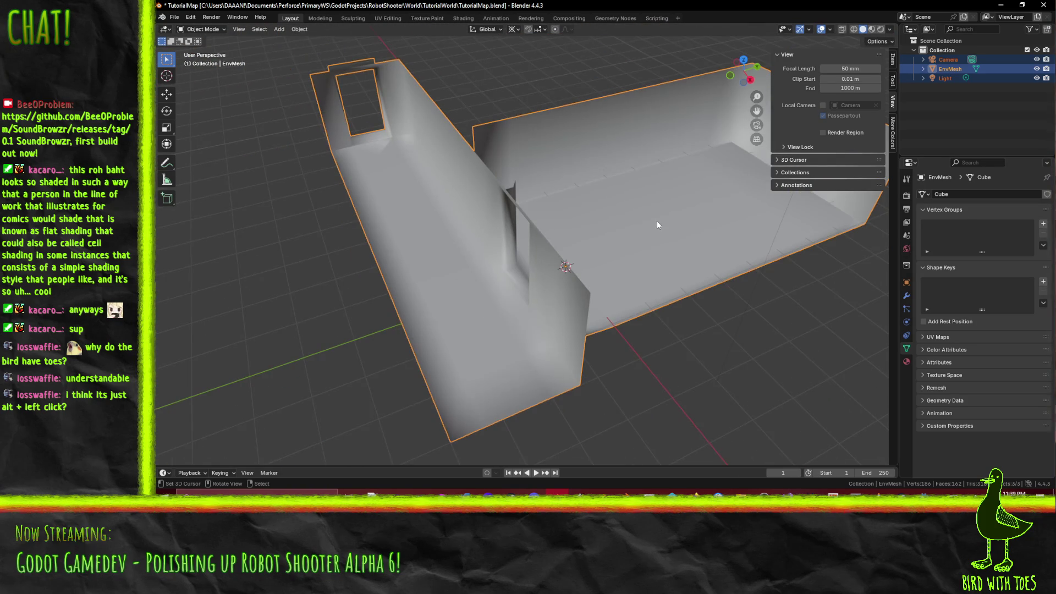
mouse_move(657, 220)
left_mouse_down()
mouse_move(656, 201)
mouse_move(590, 204)
left_mouse_up()
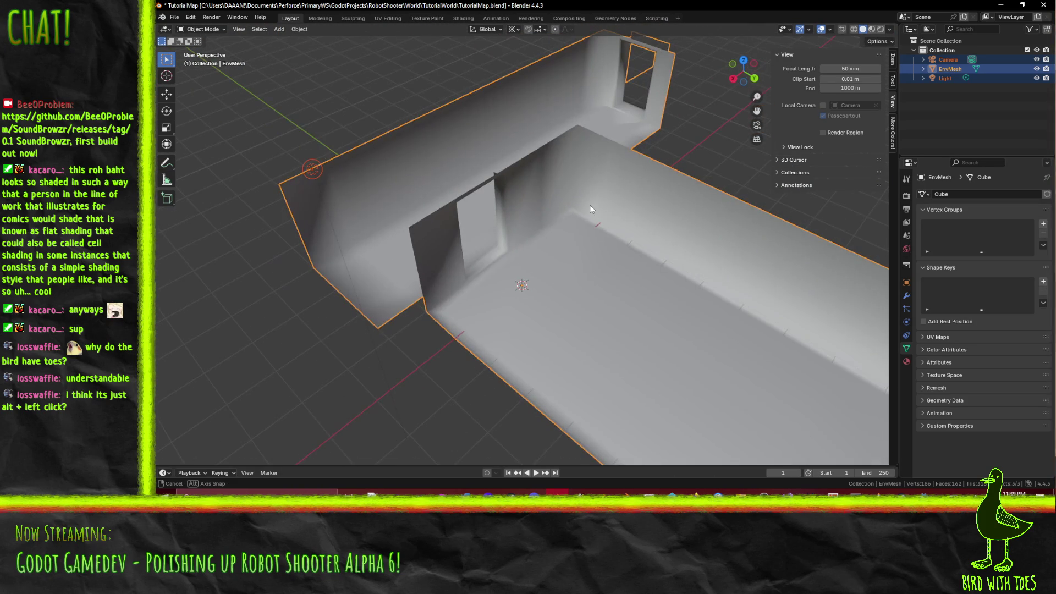
left_click(889, 29)
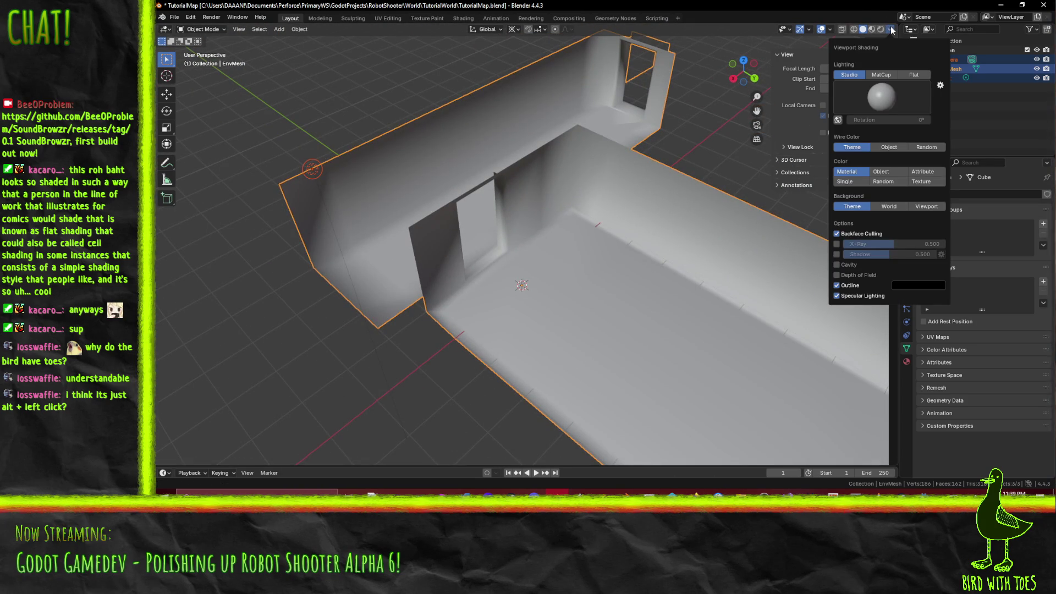
left_click(854, 265)
left_click(854, 264)
left_click(854, 264)
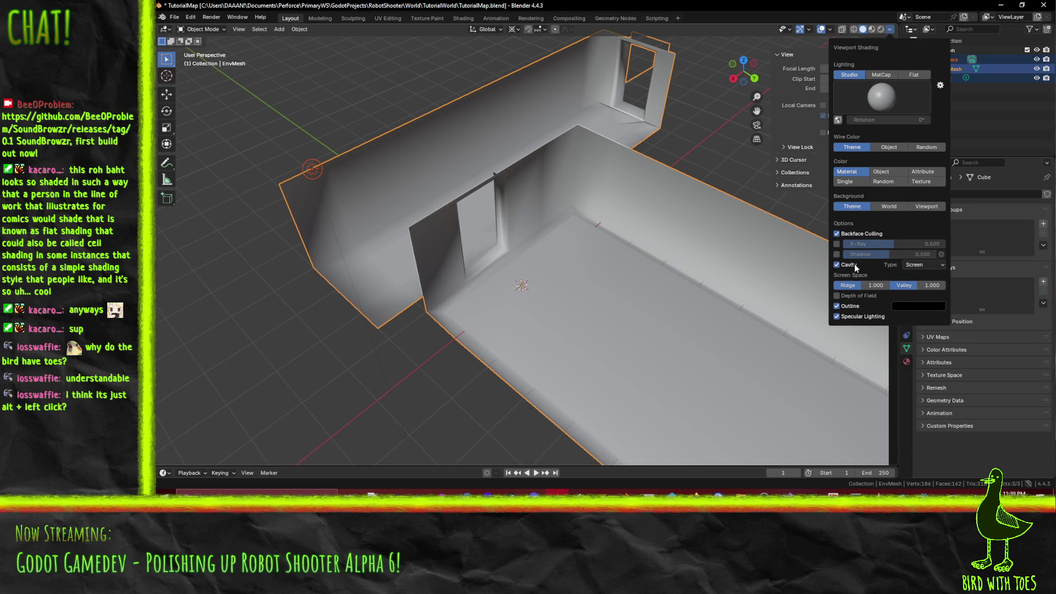
left_click(854, 264)
left_click(854, 264)
left_click(854, 264)
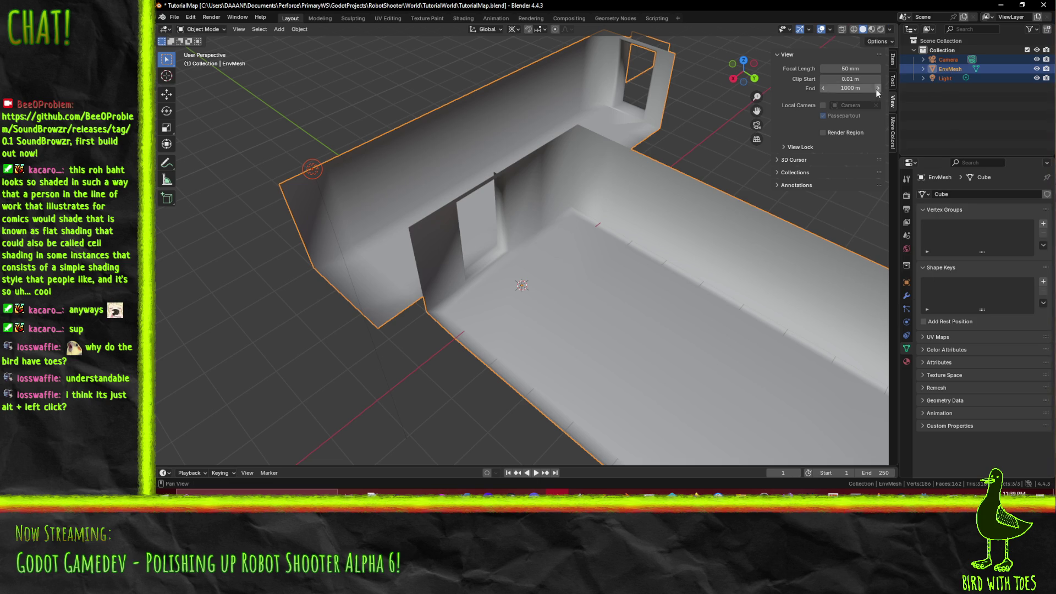
left_click(890, 32)
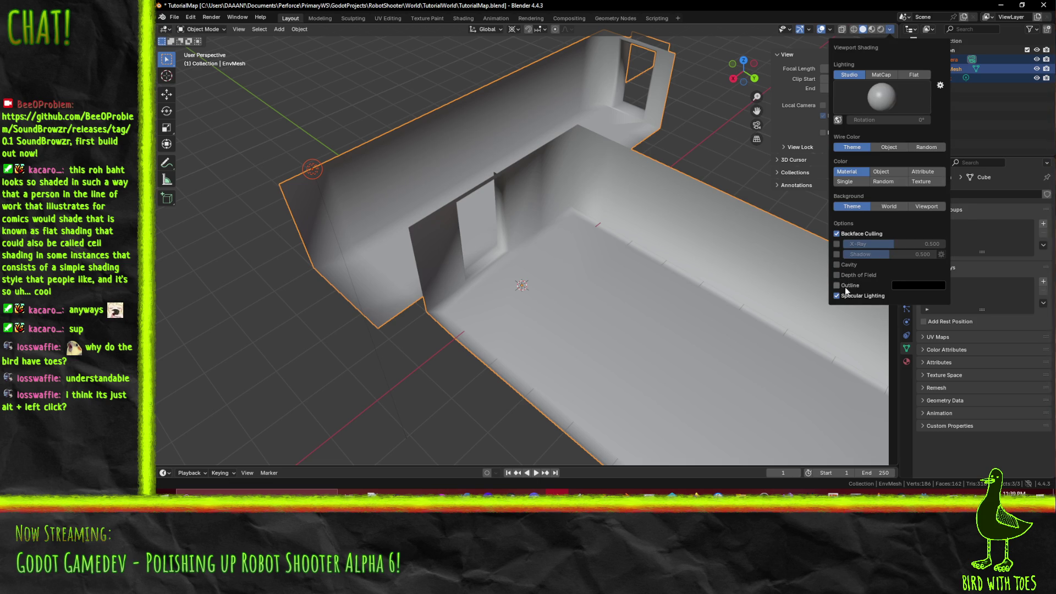
left_click(851, 296)
left_click(852, 295)
left_click(941, 85)
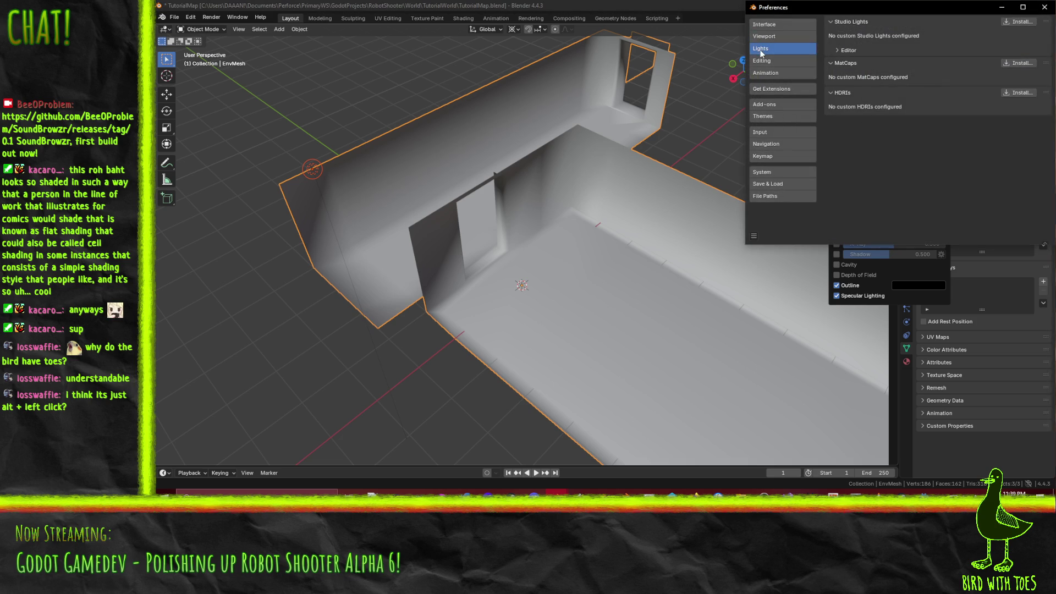
left_click(845, 64)
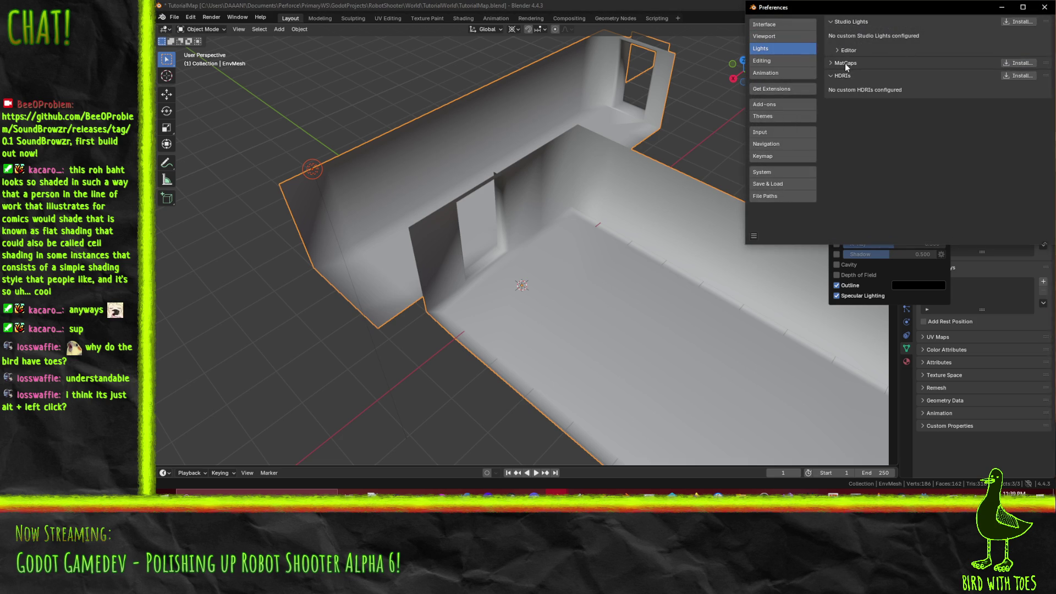
left_click(771, 71)
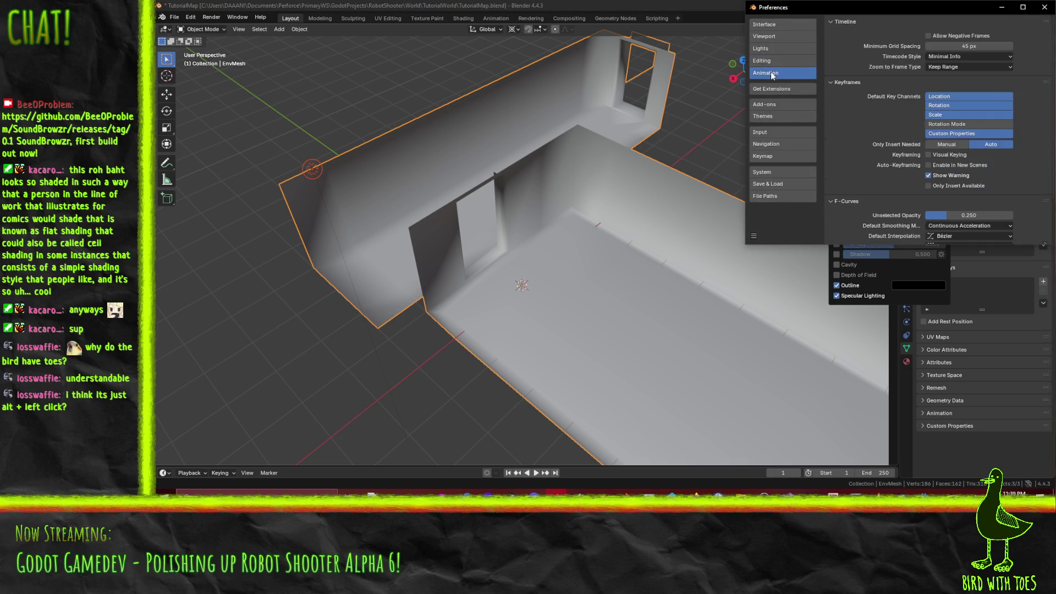
left_click(771, 48)
left_click(772, 36)
left_click(771, 29)
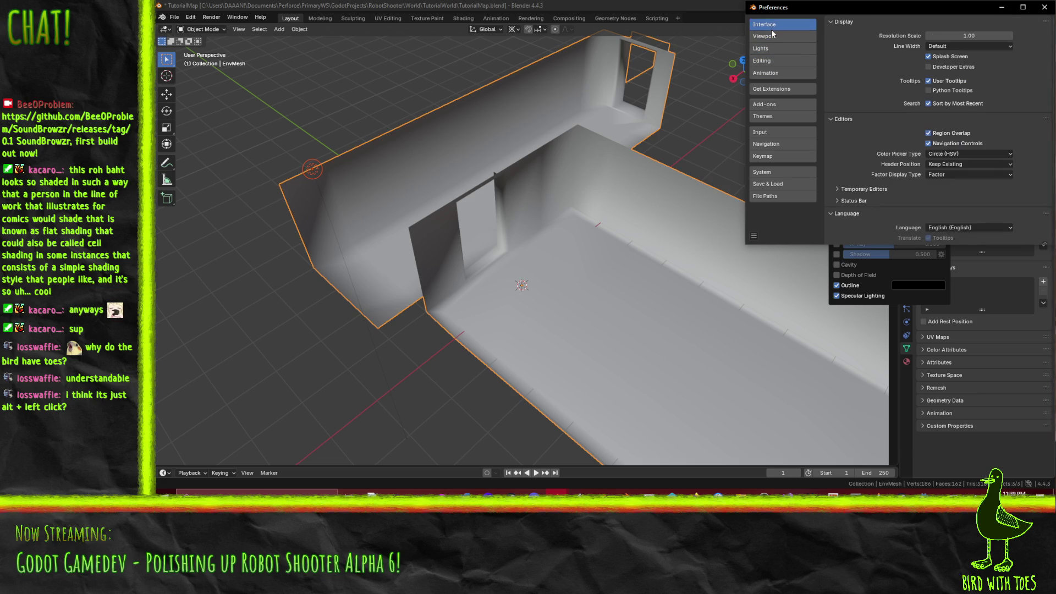
left_click(770, 73)
left_click(772, 172)
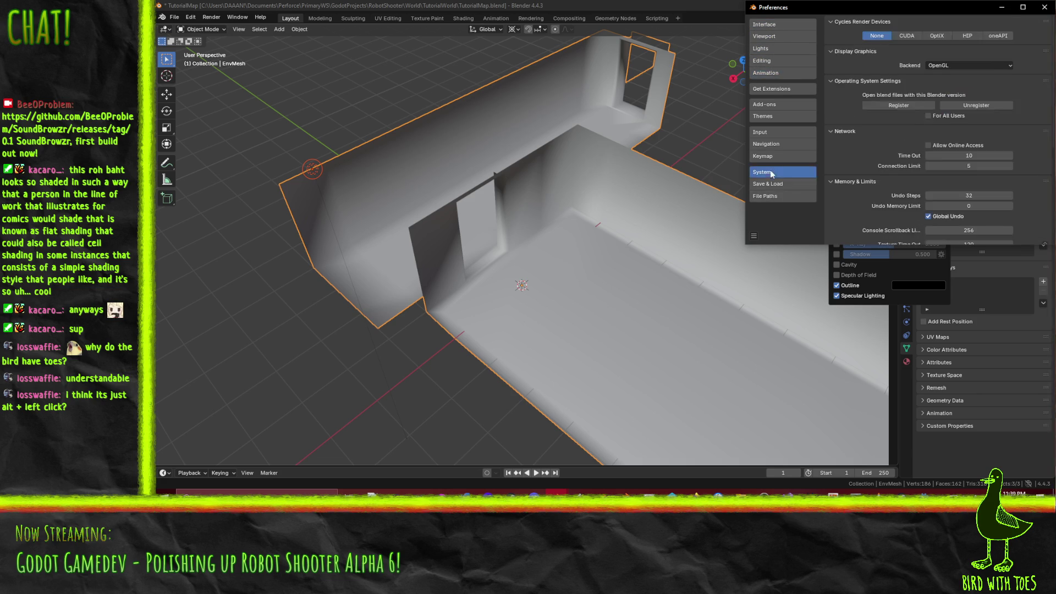
left_click(771, 73)
left_click(1045, 7)
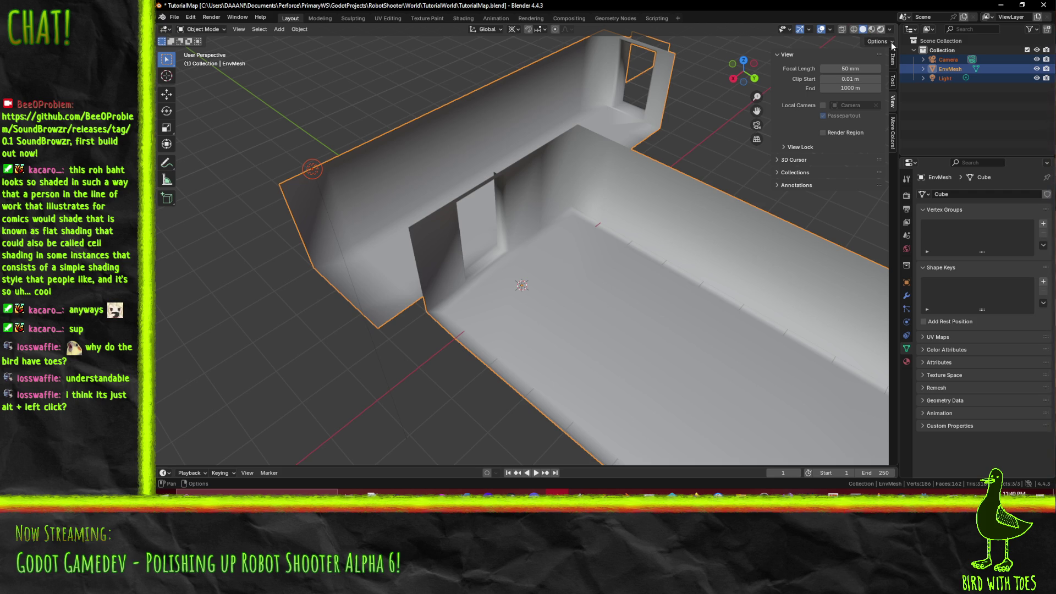
- Set the viewport shading to Material Preview with its shading popover open
left_click(881, 29)
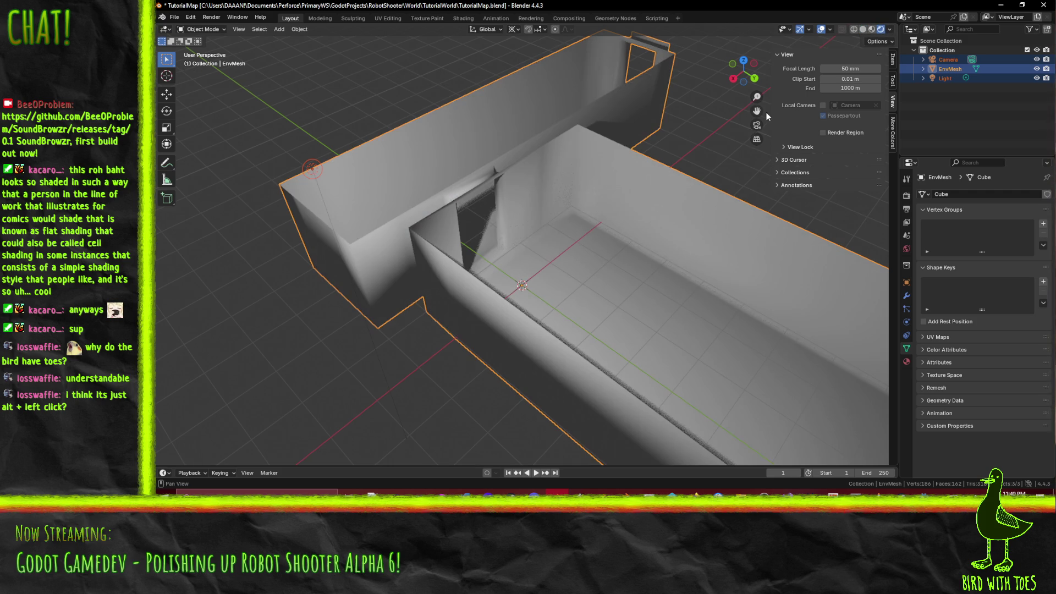
left_click(872, 29)
left_click(863, 29)
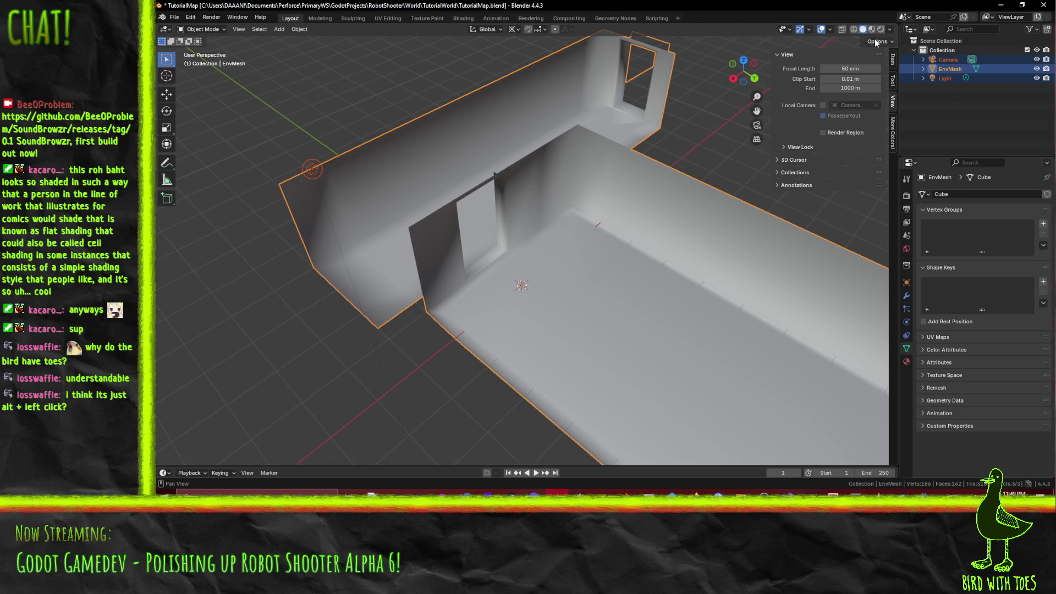
left_click(891, 30)
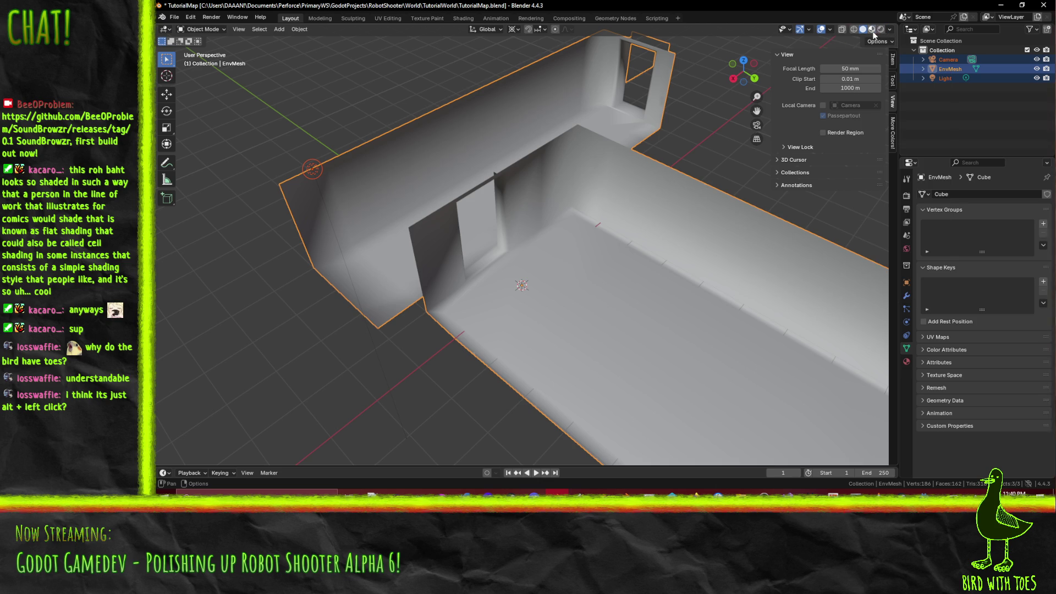
left_click(872, 29)
left_click(891, 29)
left_click(892, 31)
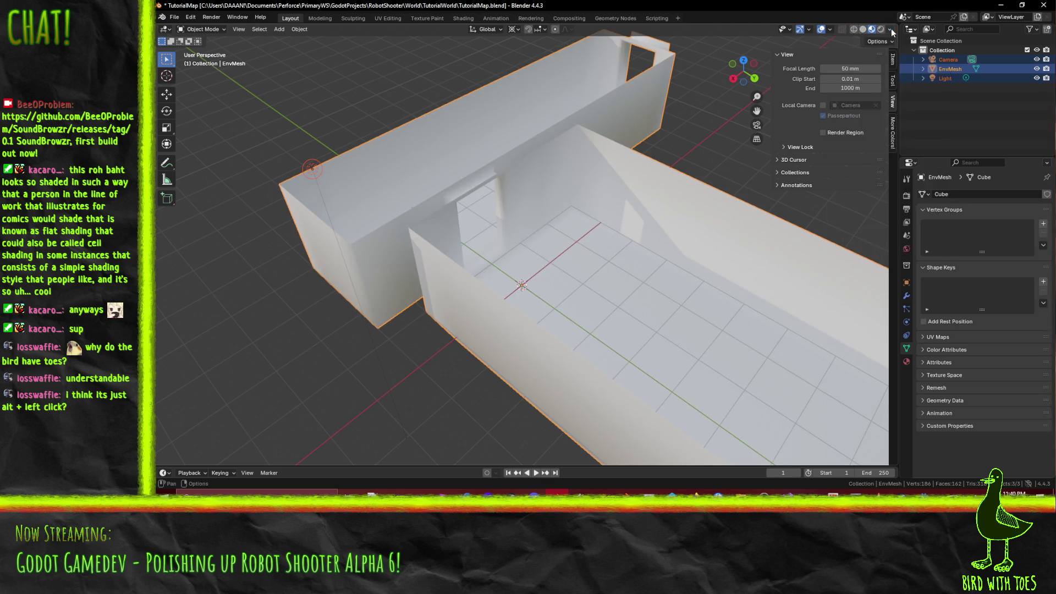
left_click(891, 31)
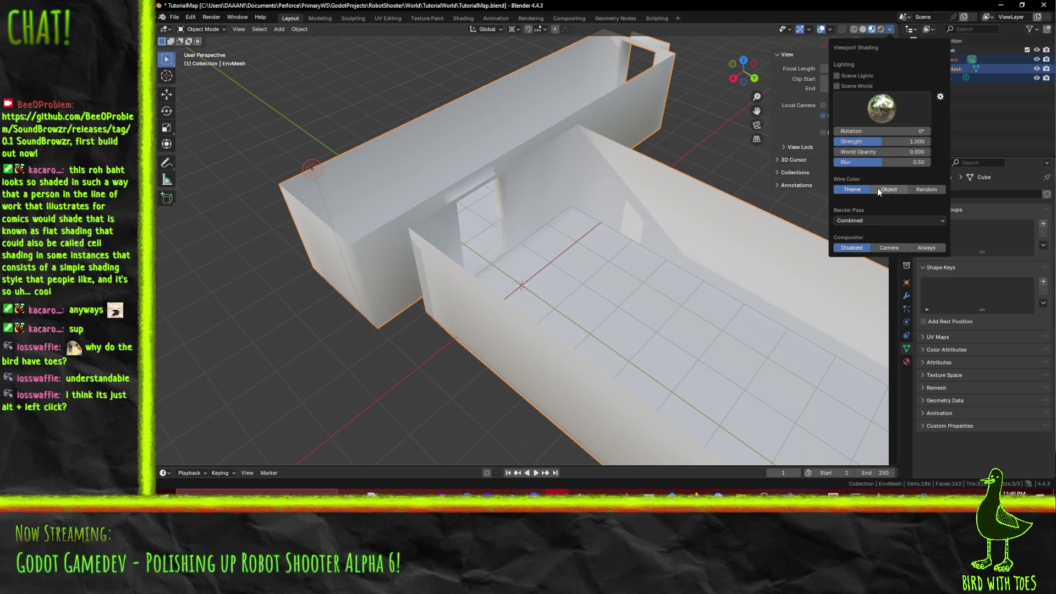
- Keep Scene Lights and Scene World off for built-in HDRI lighting, and show the Normal render pass
left_click(855, 77)
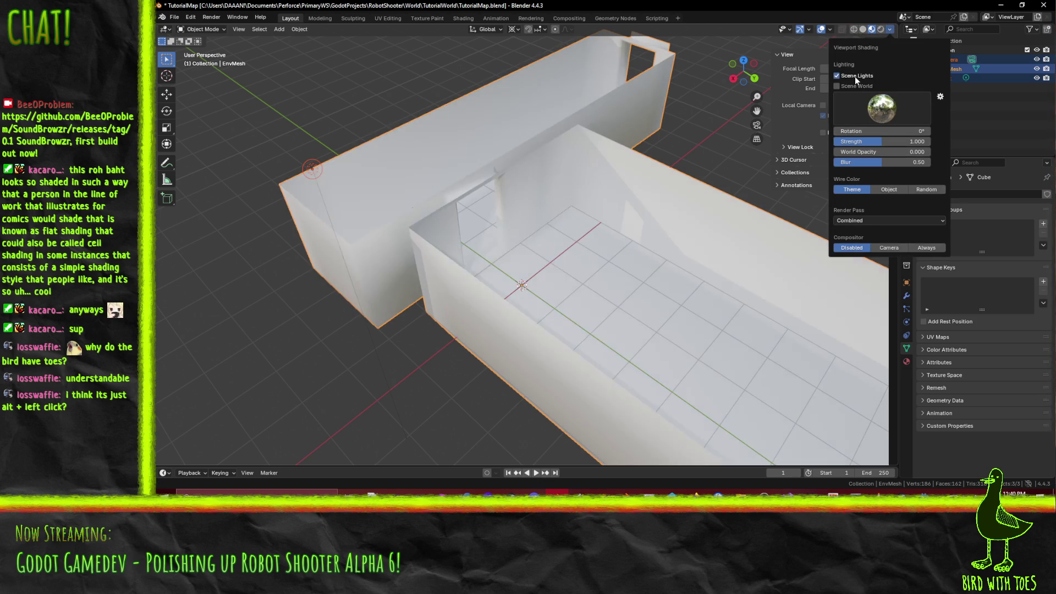
left_click(855, 77)
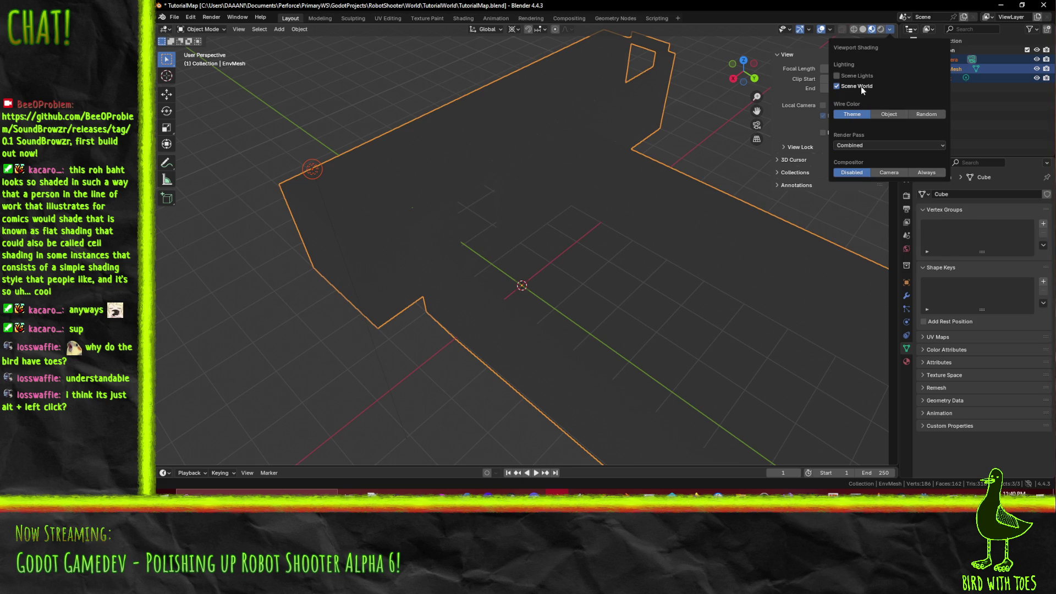
left_click(862, 87)
left_click(871, 222)
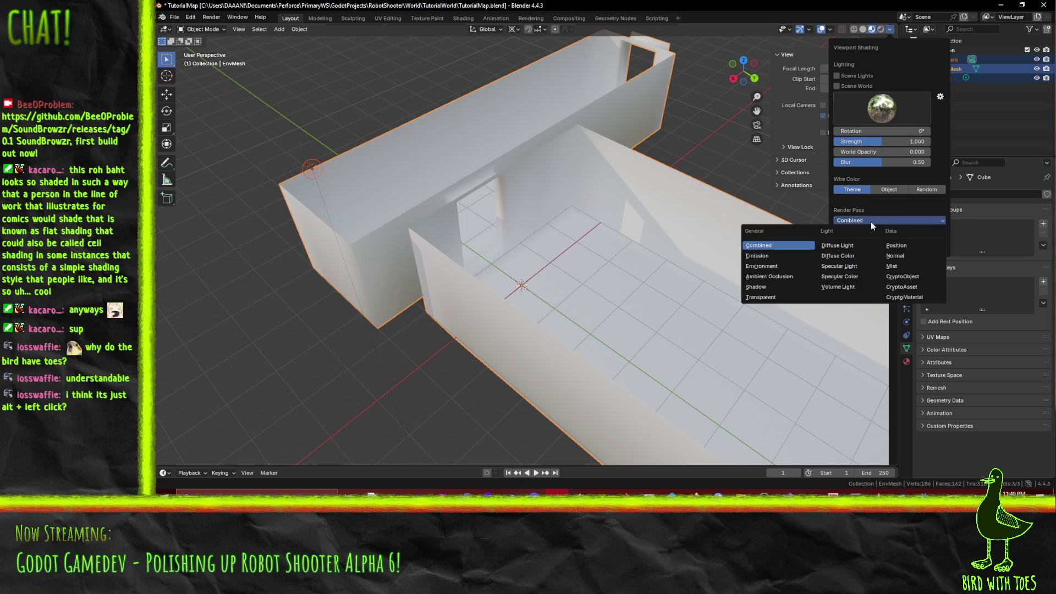
left_click(870, 222)
left_click(870, 222)
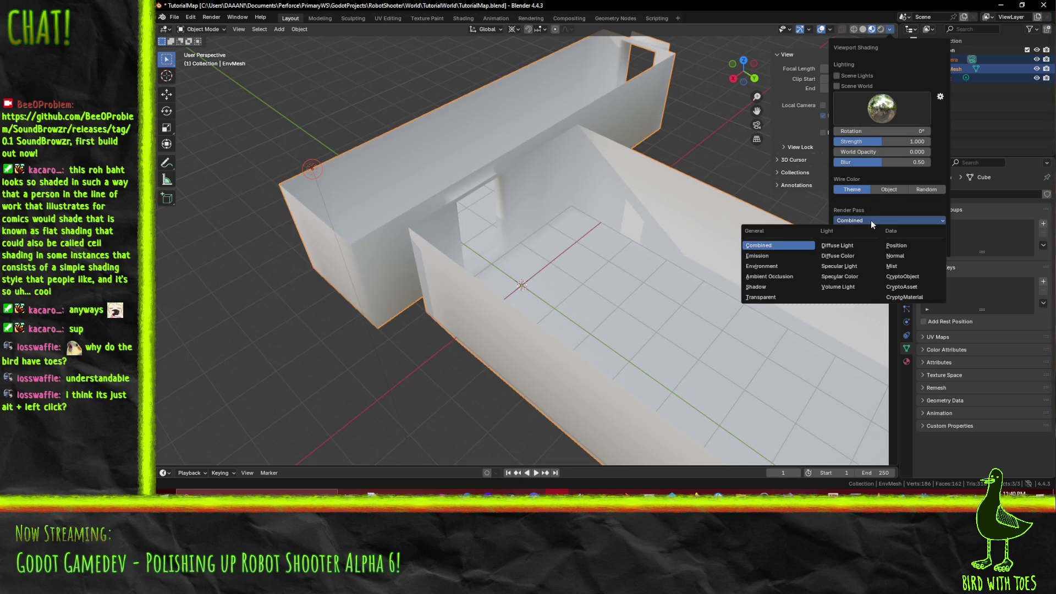
left_click(900, 255)
- Orbit around the room to look down at the floor and enter Edit Mode on EnvMesh
mouse_move(728, 233)
left_mouse_down()
mouse_move(648, 233)
mouse_move(711, 235)
mouse_move(675, 230)
mouse_move(681, 224)
mouse_move(631, 258)
mouse_move(722, 226)
left_mouse_up()
mouse_move(568, 261)
left_mouse_down()
mouse_move(525, 259)
mouse_move(600, 262)
left_mouse_up()
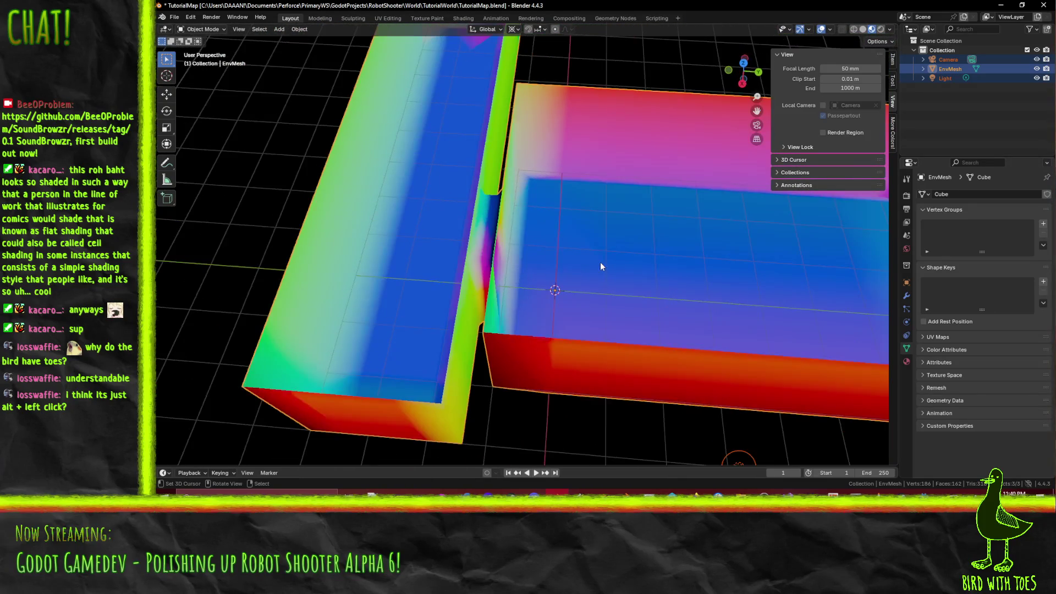
scroll(601, 267, "up", 2)
scroll(507, 303, "down", 3)
mouse_move(498, 254)
left_mouse_down()
mouse_move(487, 263)
mouse_move(503, 257)
mouse_move(472, 203)
mouse_move(530, 259)
mouse_move(514, 265)
left_mouse_up()
key("Tab")
key("Tab")
key("Tab")
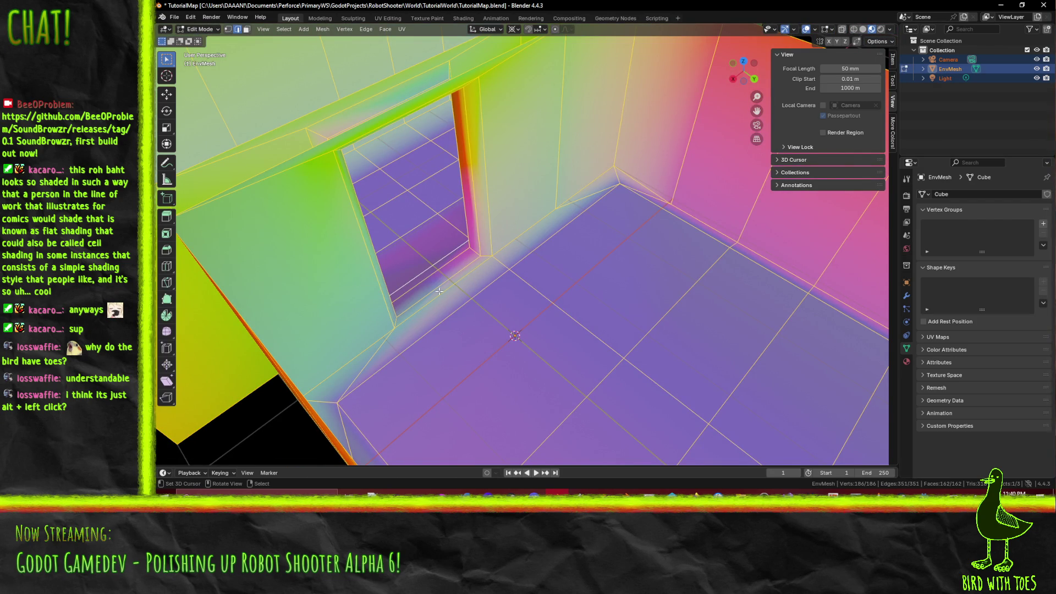
key("Tab")
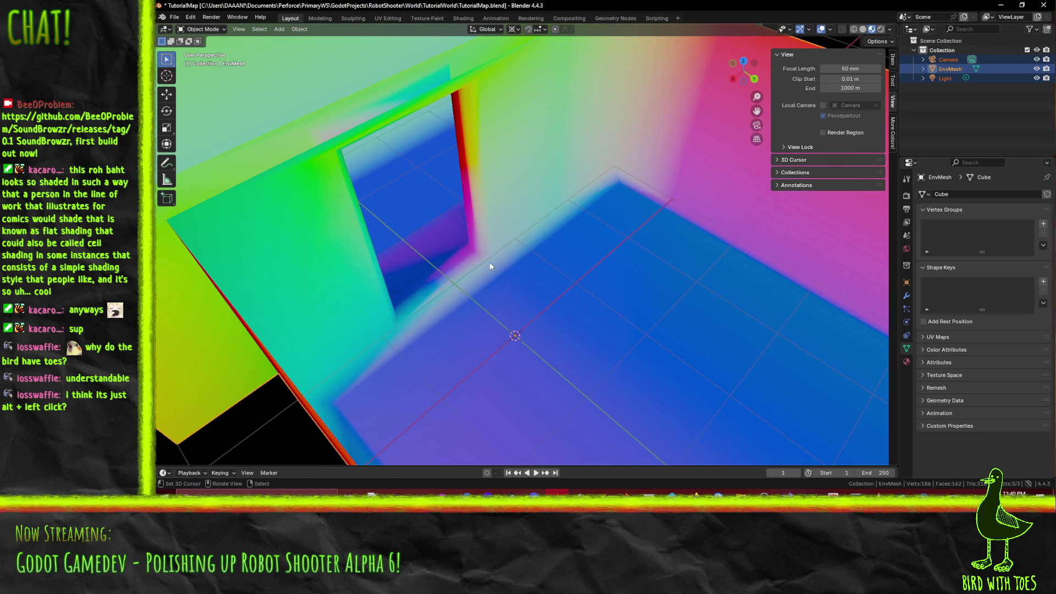
key("Tab")
- Split the normals along the doorway's bottom edge
left_click(480, 264)
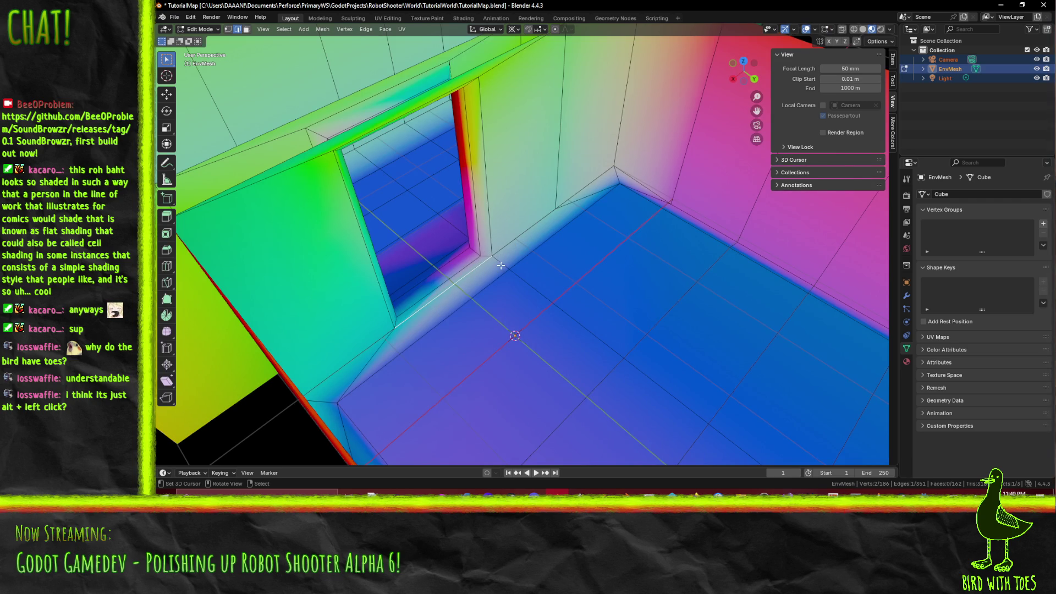
left_click_drag(501, 265, 513, 284)
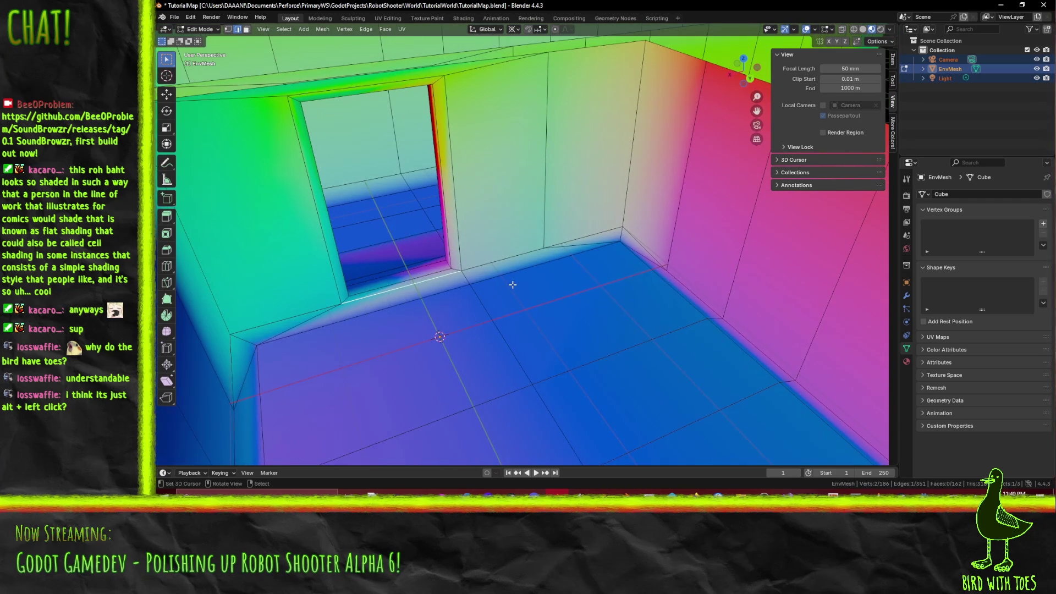
key("F3")
type("split")
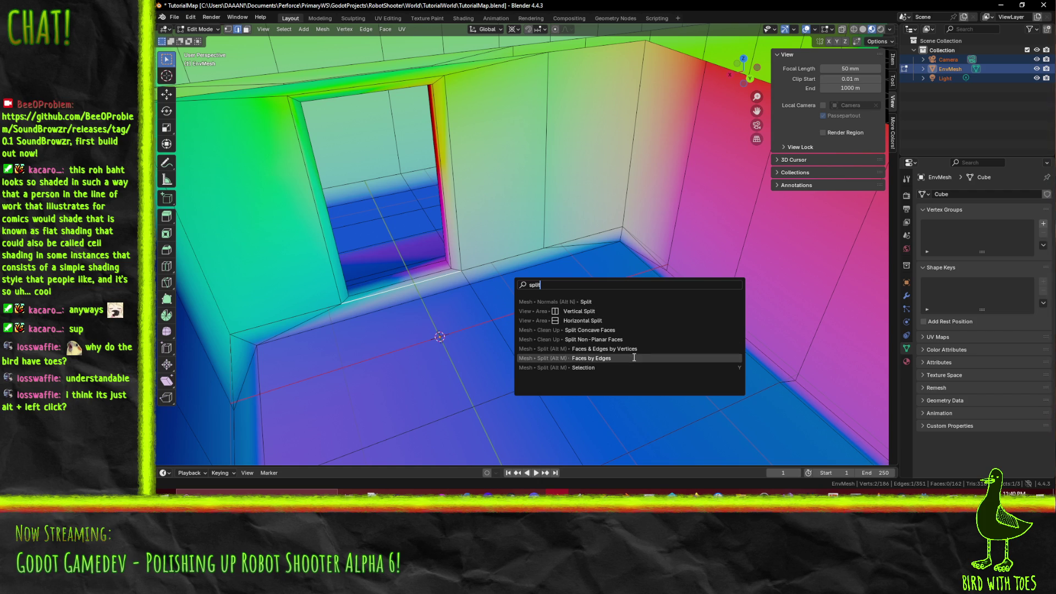
left_click(598, 304)
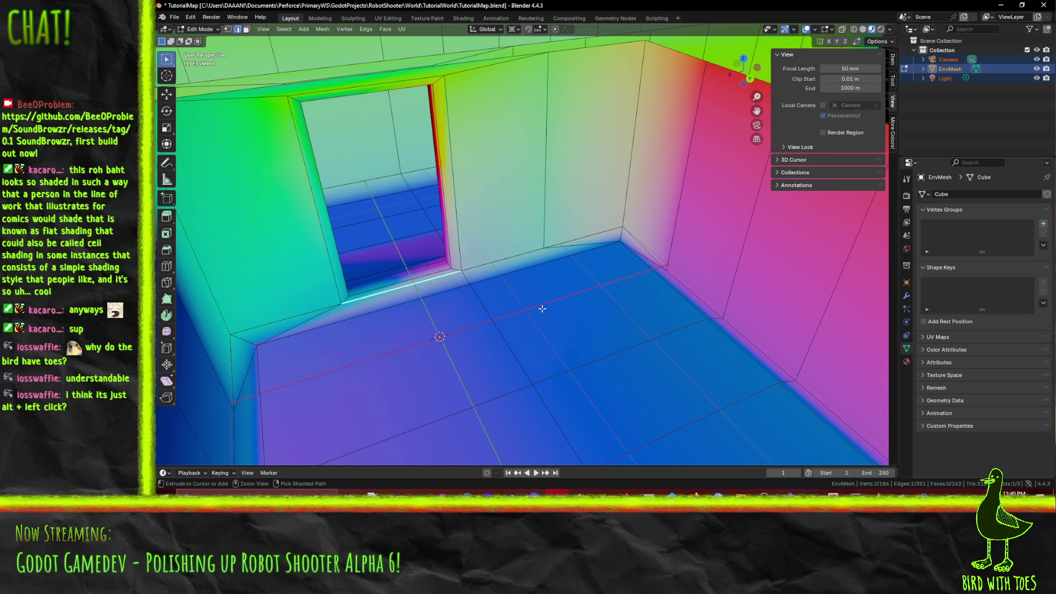
- Split normals on the doorway's left and upper frame edges, then leave Edit Mode
left_click_drag(457, 289, 474, 292)
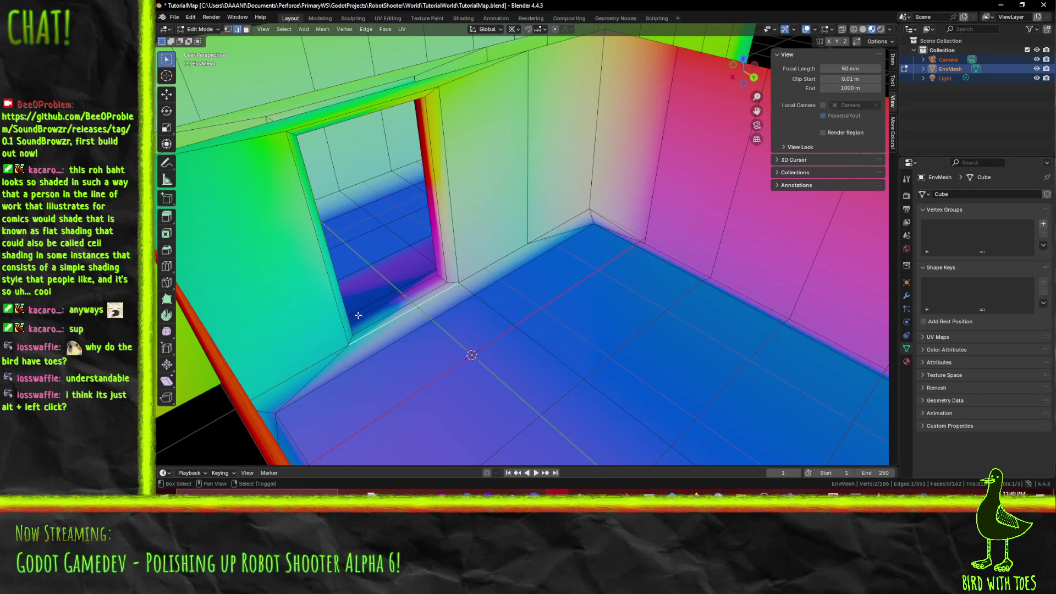
left_click(333, 274, "shift")
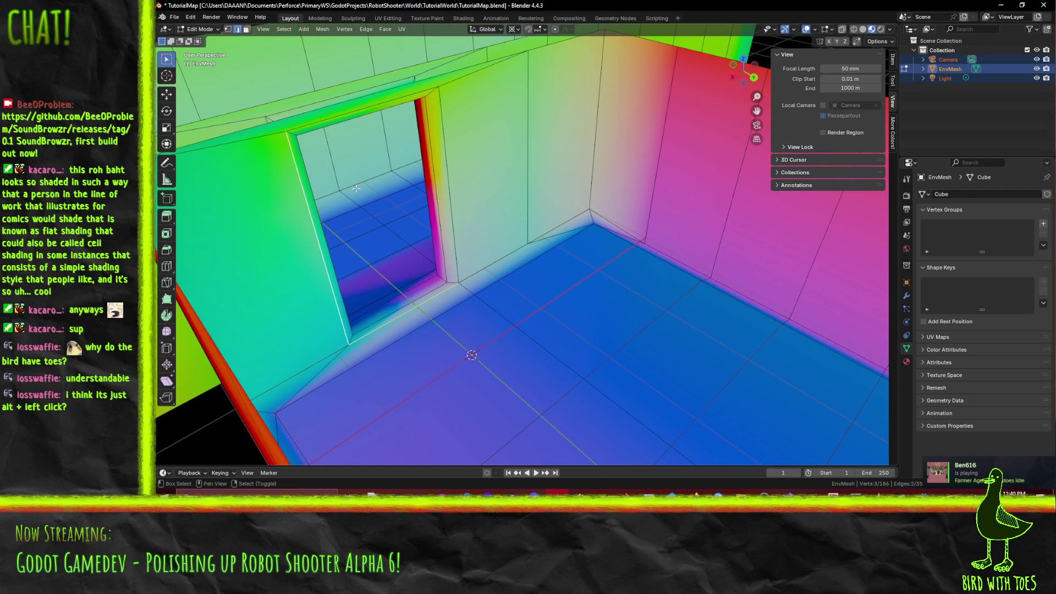
left_click(333, 115, "shift")
left_click(333, 115, "shift")
left_click(400, 116, "shift")
left_click(427, 153, "shift")
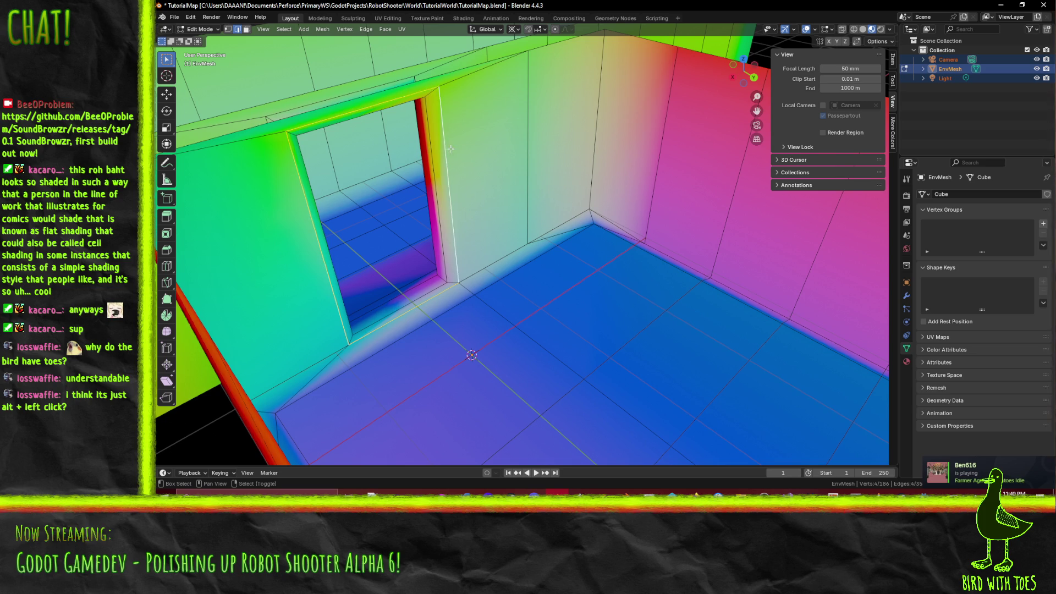
key("F3")
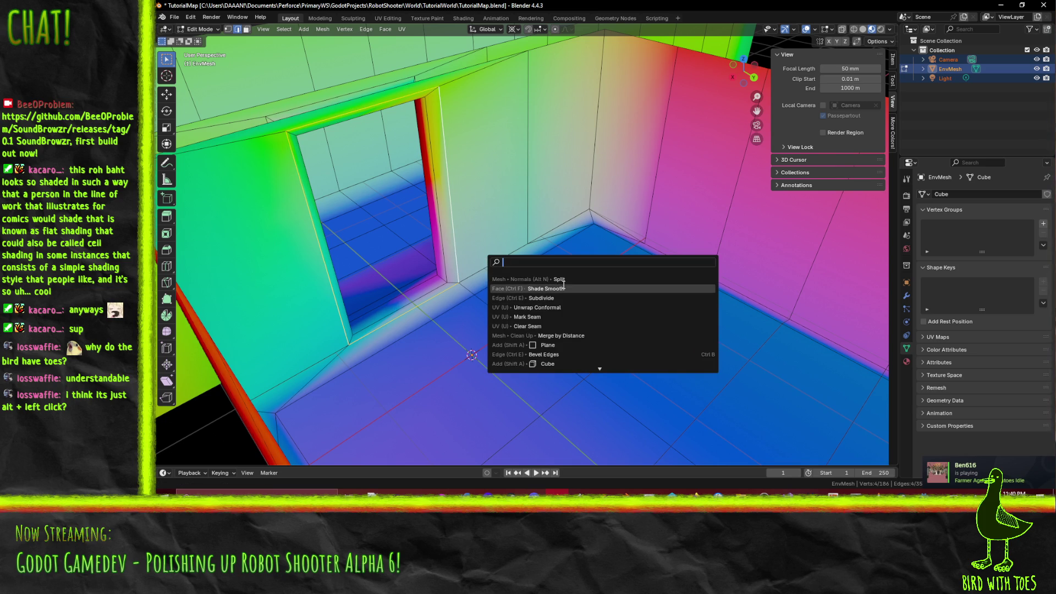
left_click(560, 280)
key("Tab")
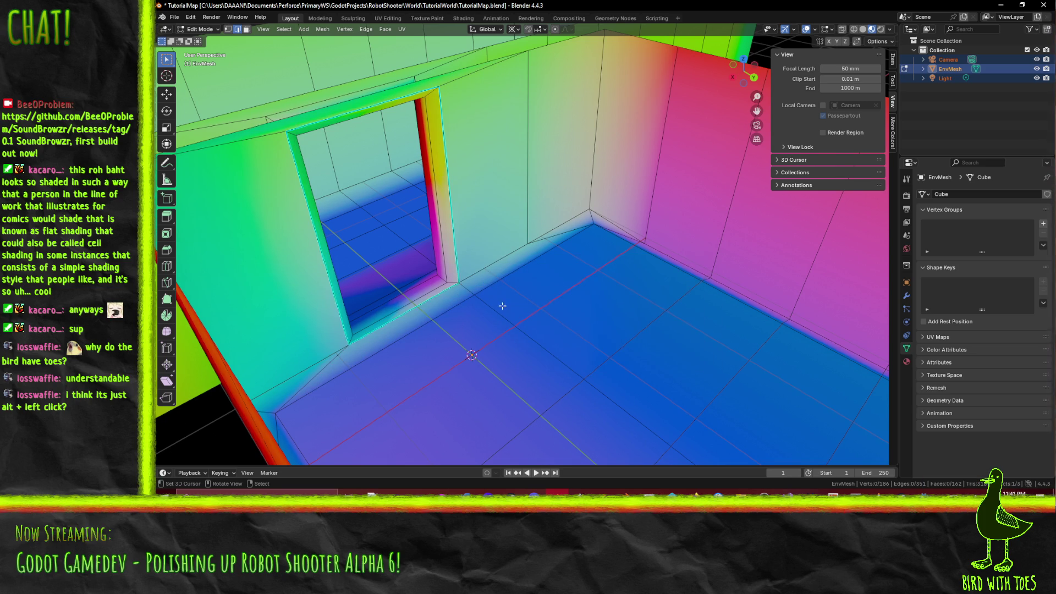